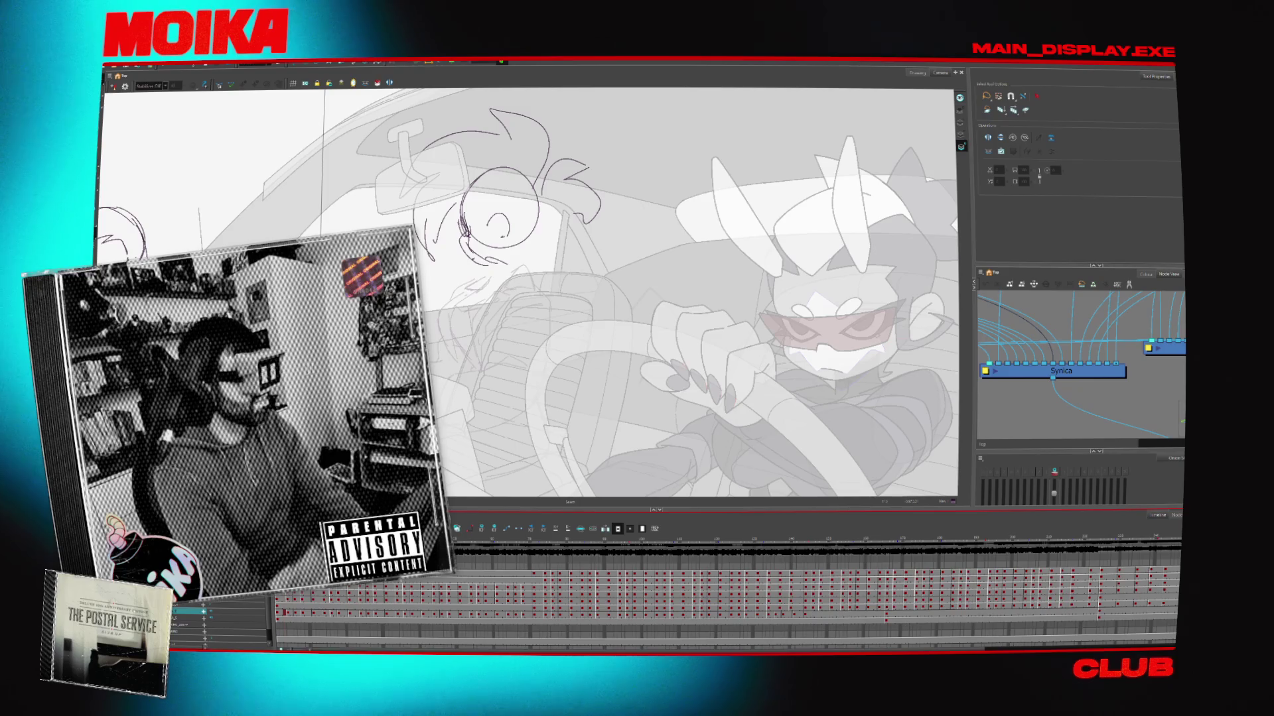
# Look up image results for helix arms in the full-screen browser and preview the Helix image
pyautogui.hotkey('alt', 'Tab')
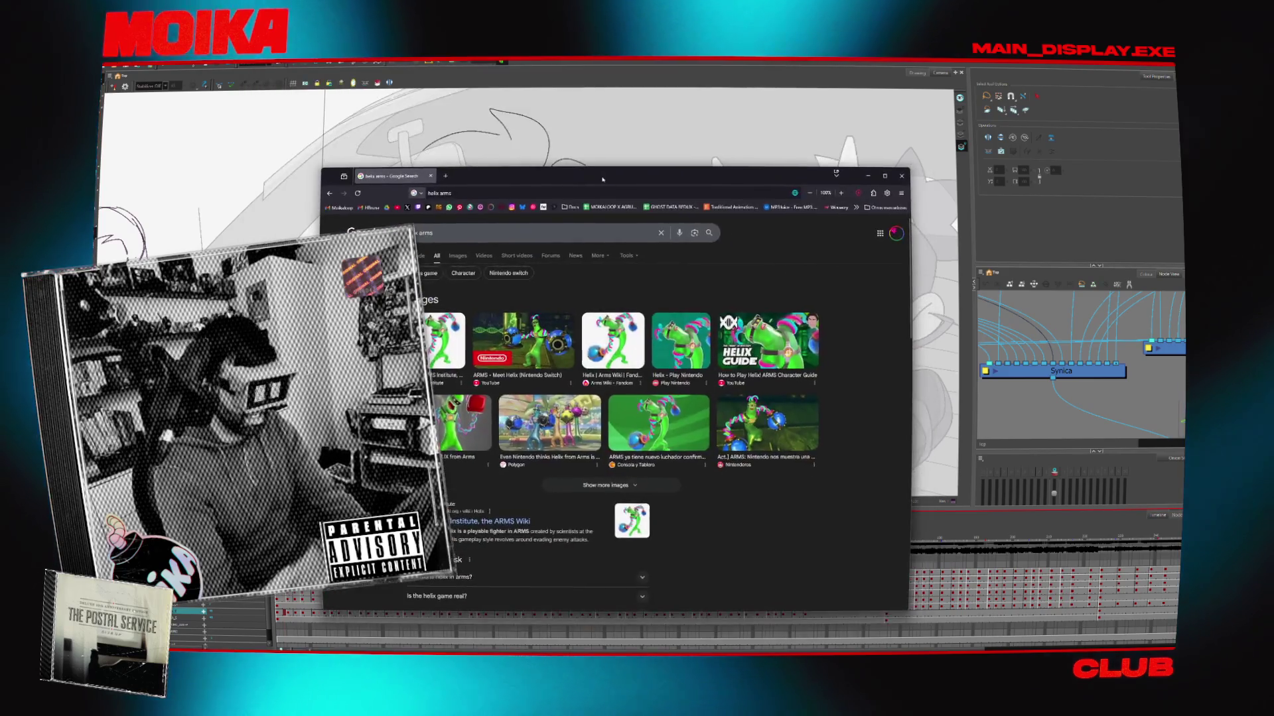
pyautogui.doubleClick(603, 179)
pyautogui.click(221, 126)
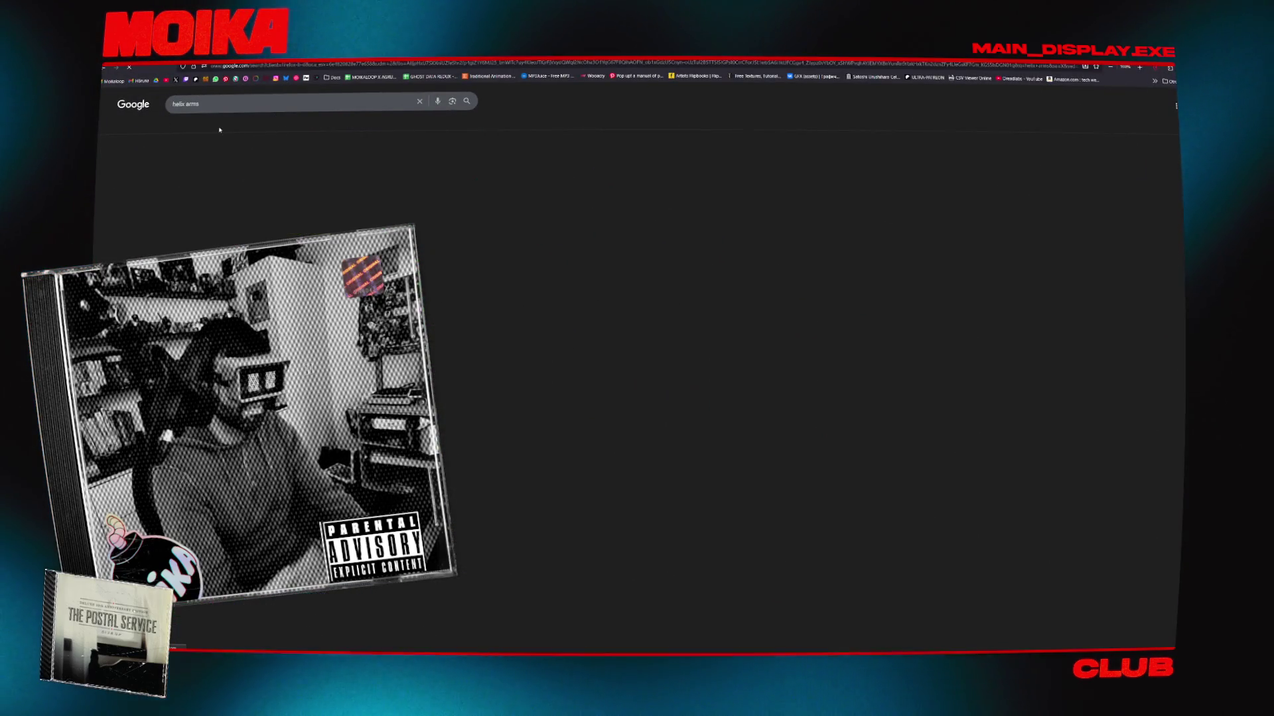
pyautogui.click(438, 212)
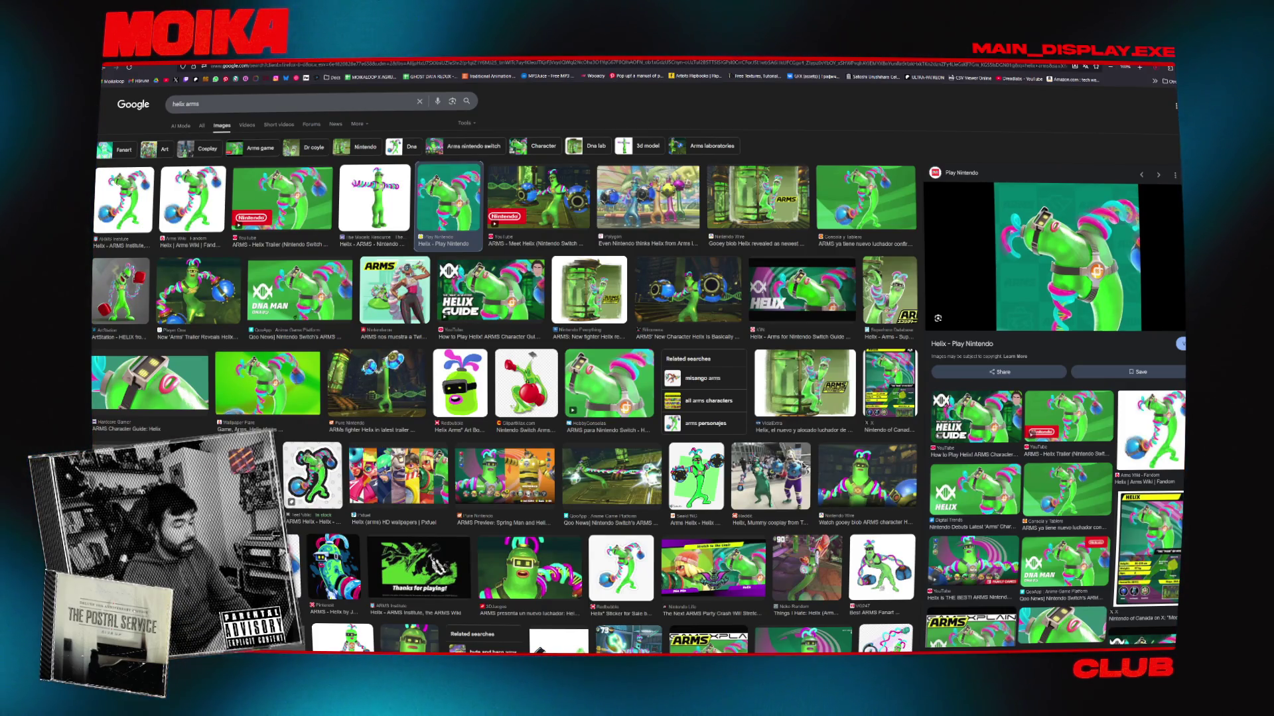
# Back in Harmony, paste a torso sketch under the passenger head, then undo it
pyautogui.hotkey('alt', 'Tab')
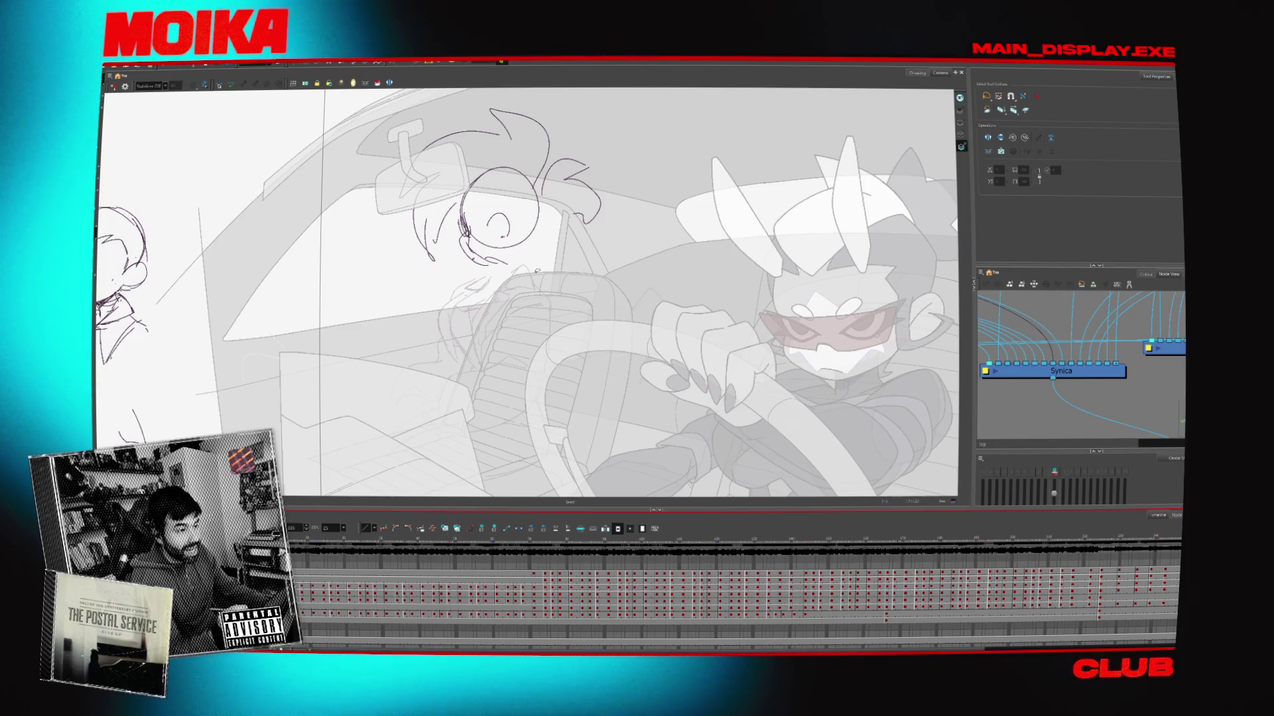
pyautogui.hotkey('ctrl', 'v')
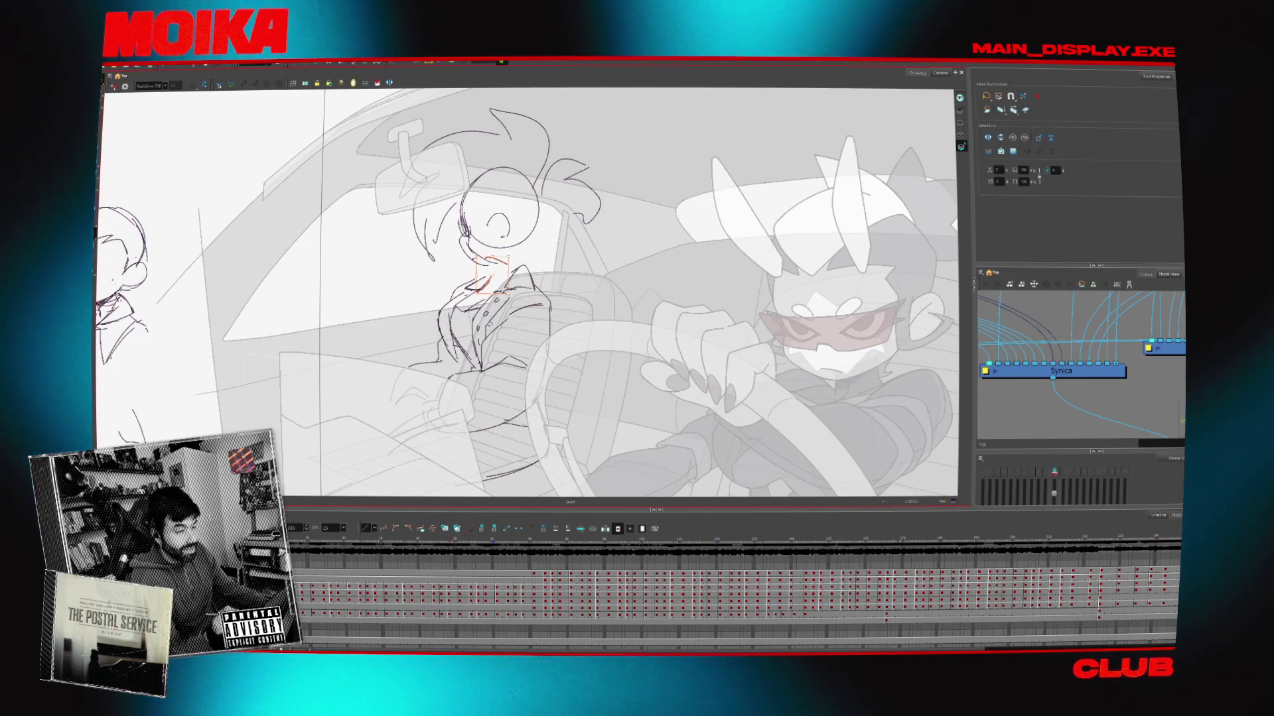
pyautogui.hotkey('ctrl', 'z')
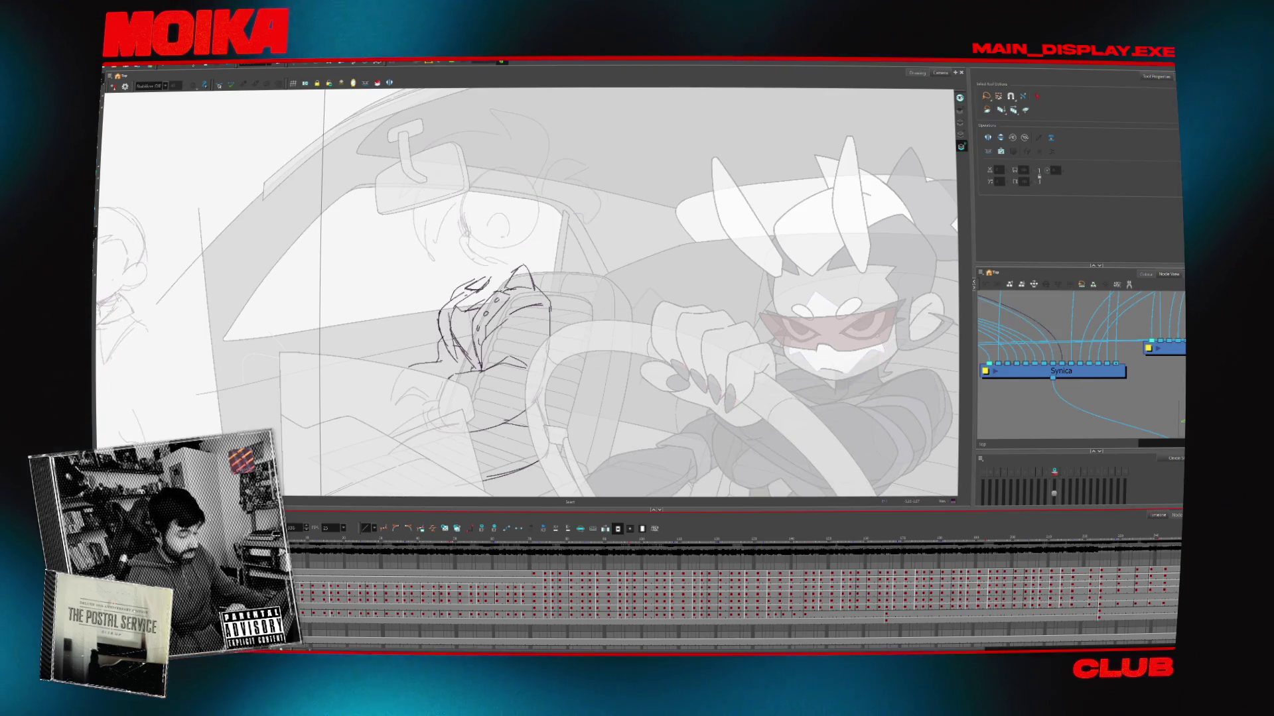
# Select the car interior drawing, then make the passenger sketch current again and reframe the car scene
pyautogui.click(612, 273)
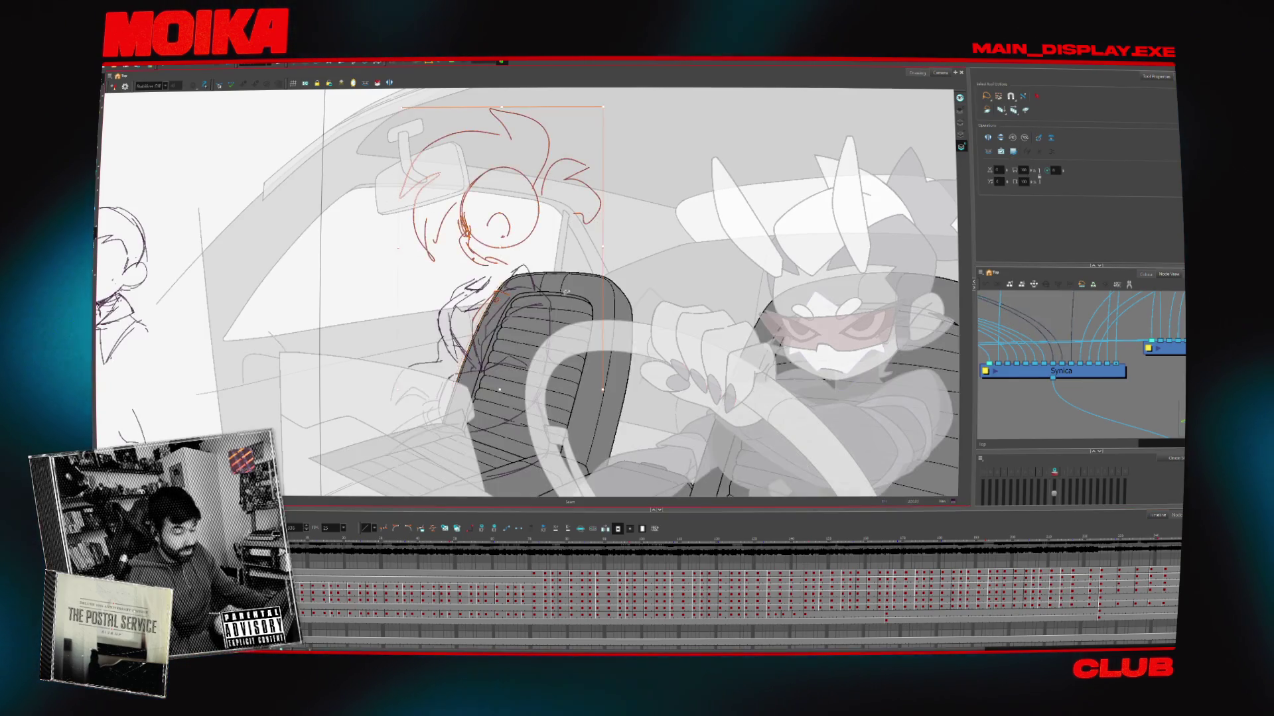
pyautogui.hotkey('alt', 'b')
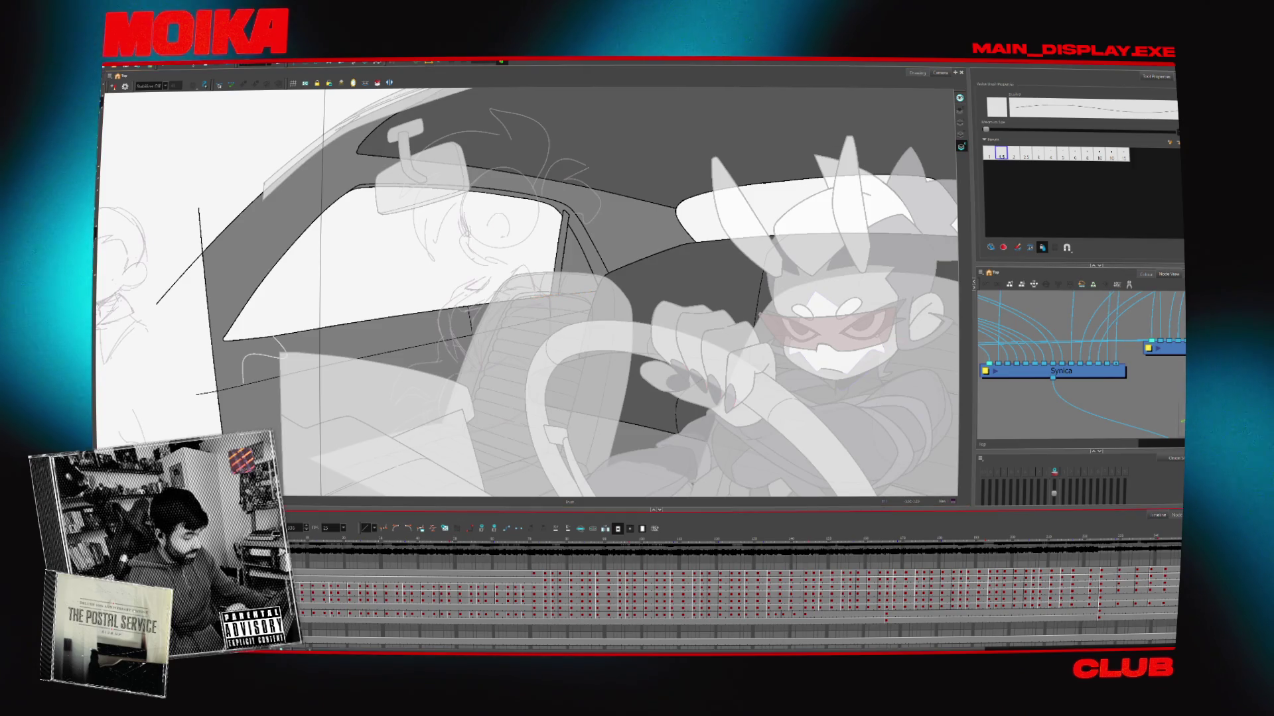
pyautogui.press('/')
pyautogui.moveTo(531, 292); pyautogui.dragTo(504, 331)
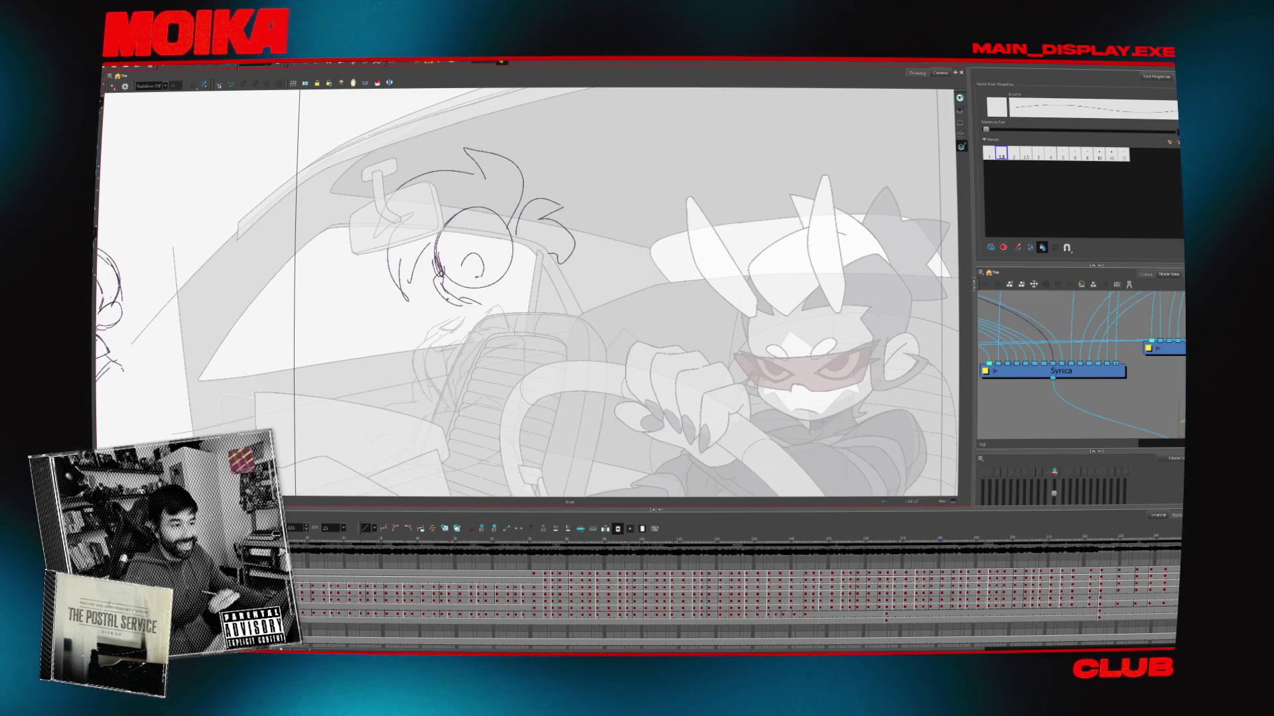
pyautogui.moveTo(500, 317); pyautogui.dragTo(529, 329)
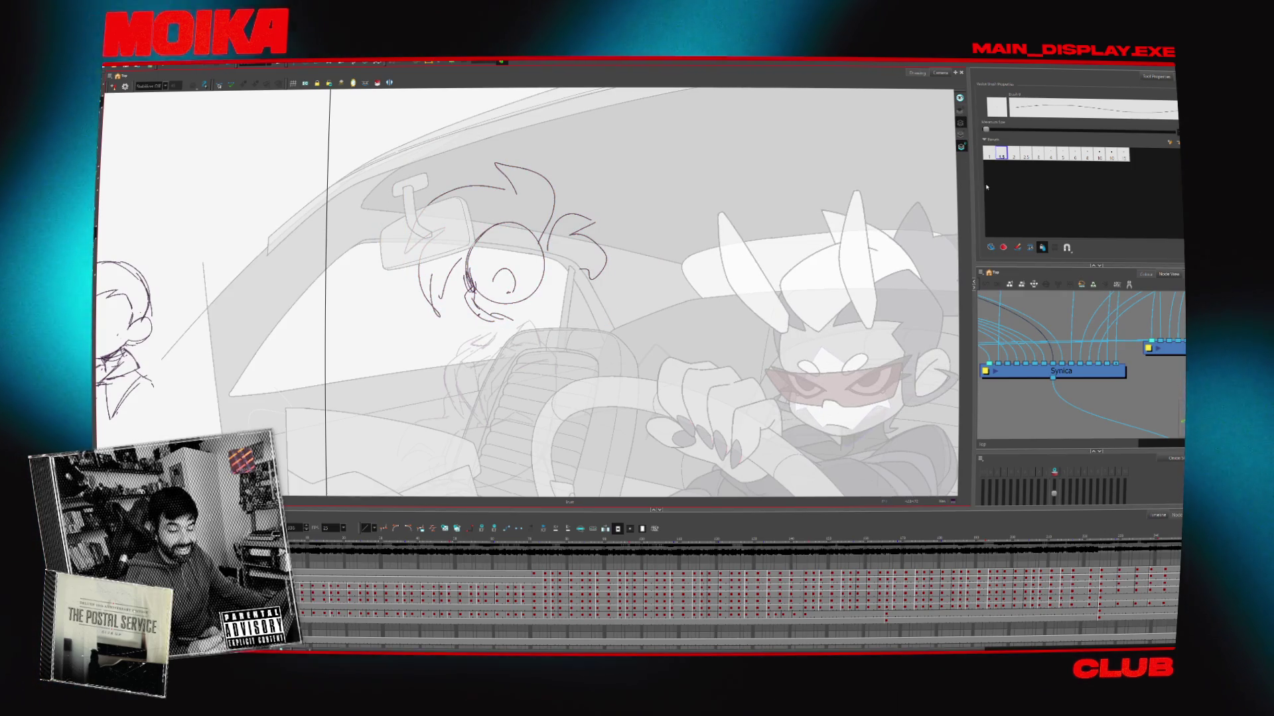
# Select all the passenger sketch strokes, now shown red, and step forward two frames
pyautogui.click(960, 123)
pyautogui.hotkey('ctrl', 'a')
pyautogui.click(1146, 274)
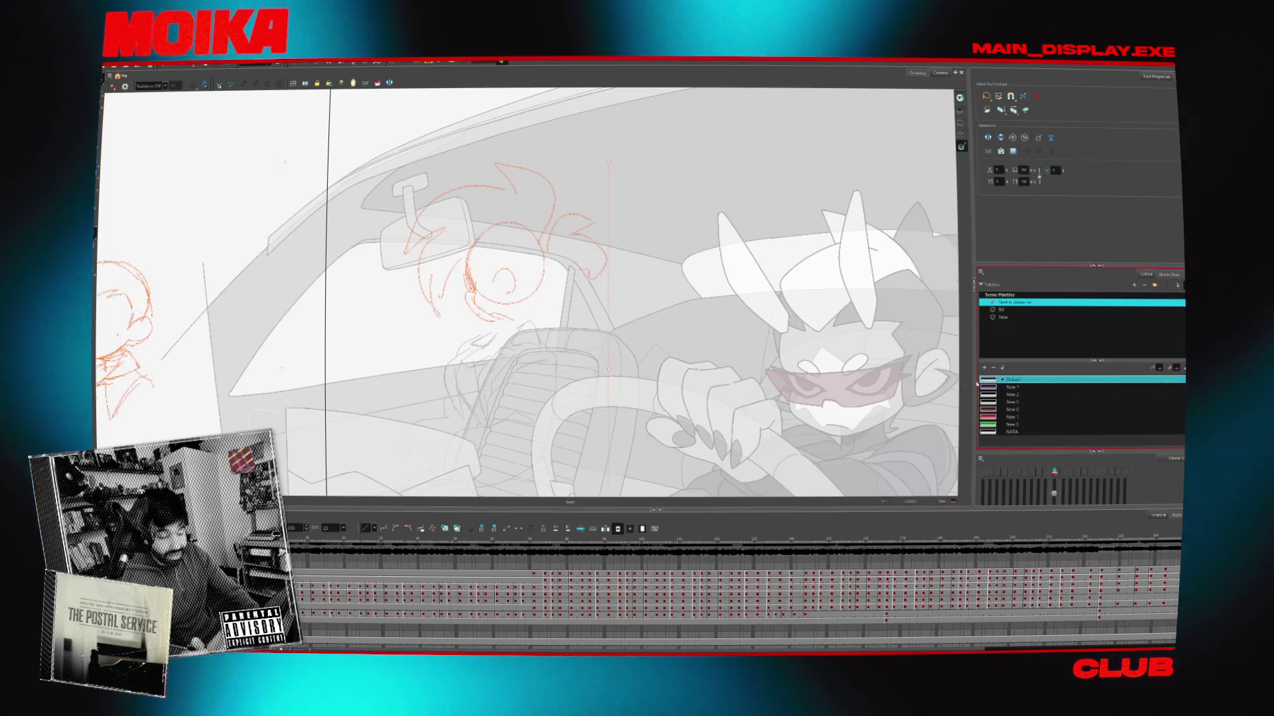
pyautogui.press('.')
pyautogui.press('.')
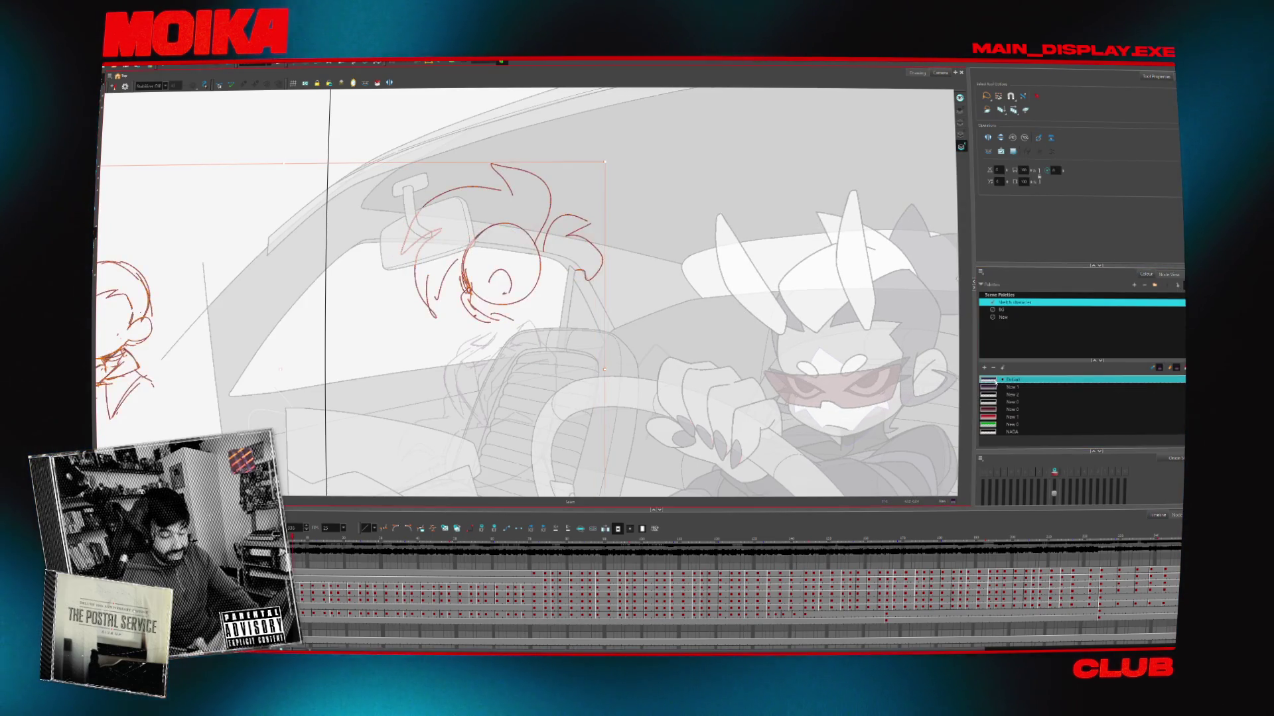
pyautogui.press('.')
pyautogui.press('.')
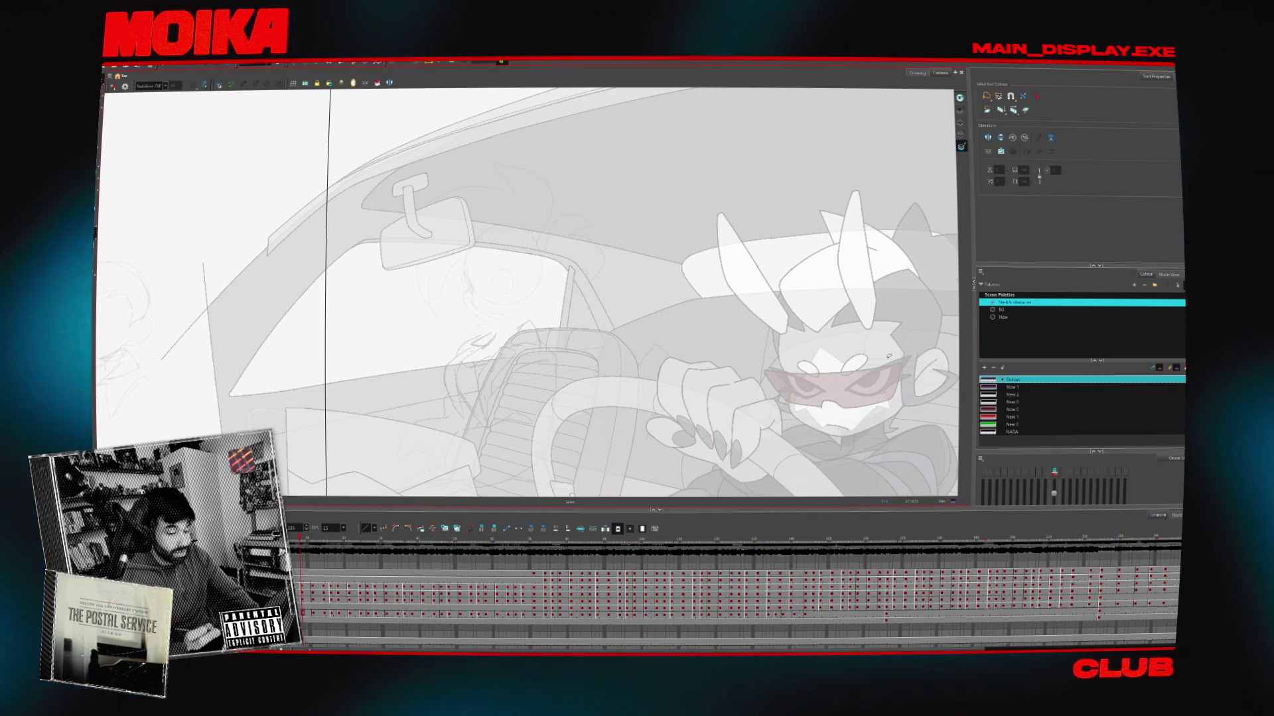
# Choose the New 1 colour on the next drawing frame, then try a stroke below the eye and undo it
pyautogui.click(960, 124)
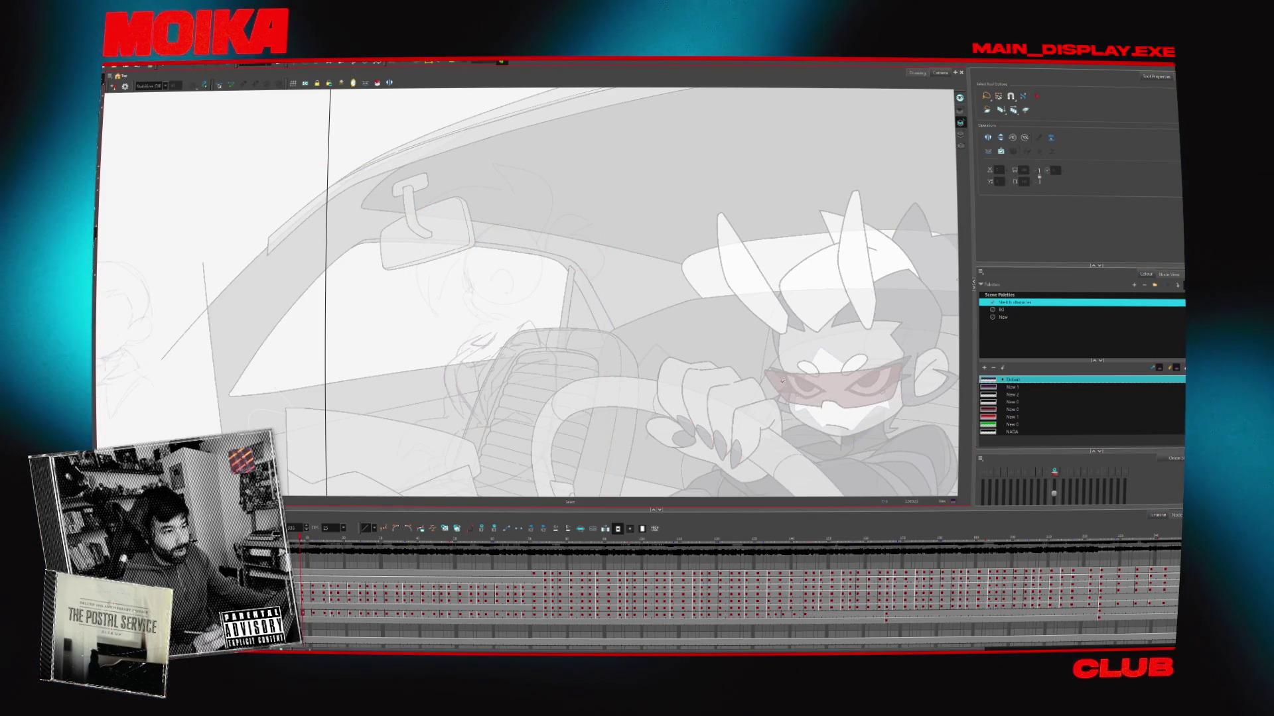
pyautogui.press('.')
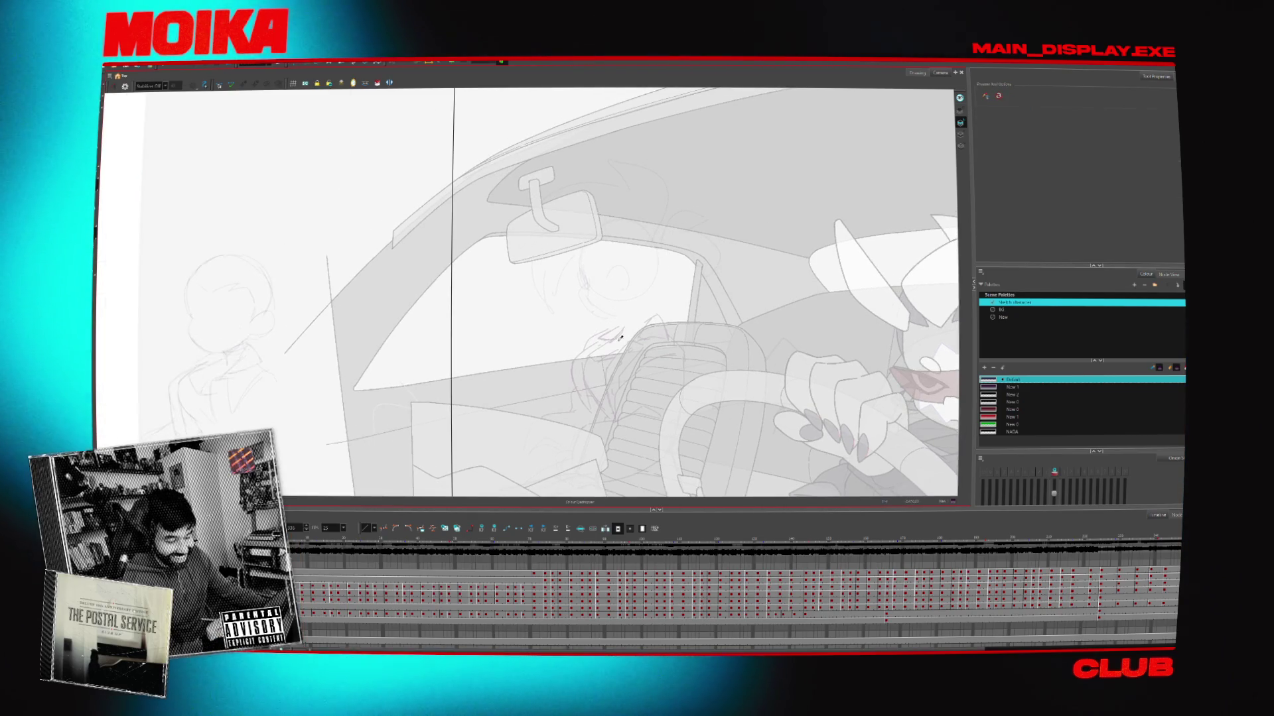
pyautogui.hotkey('alt', 'b')
pyautogui.press('.')
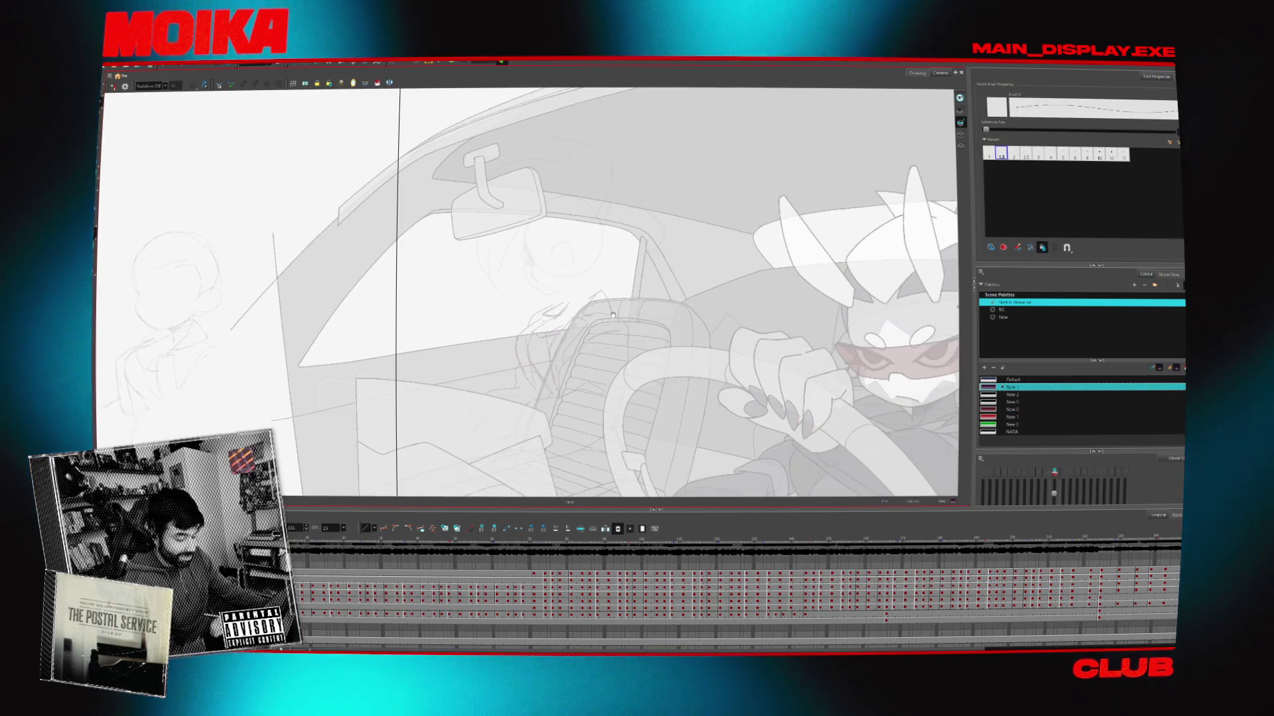
pyautogui.press('.')
pyautogui.press('.')
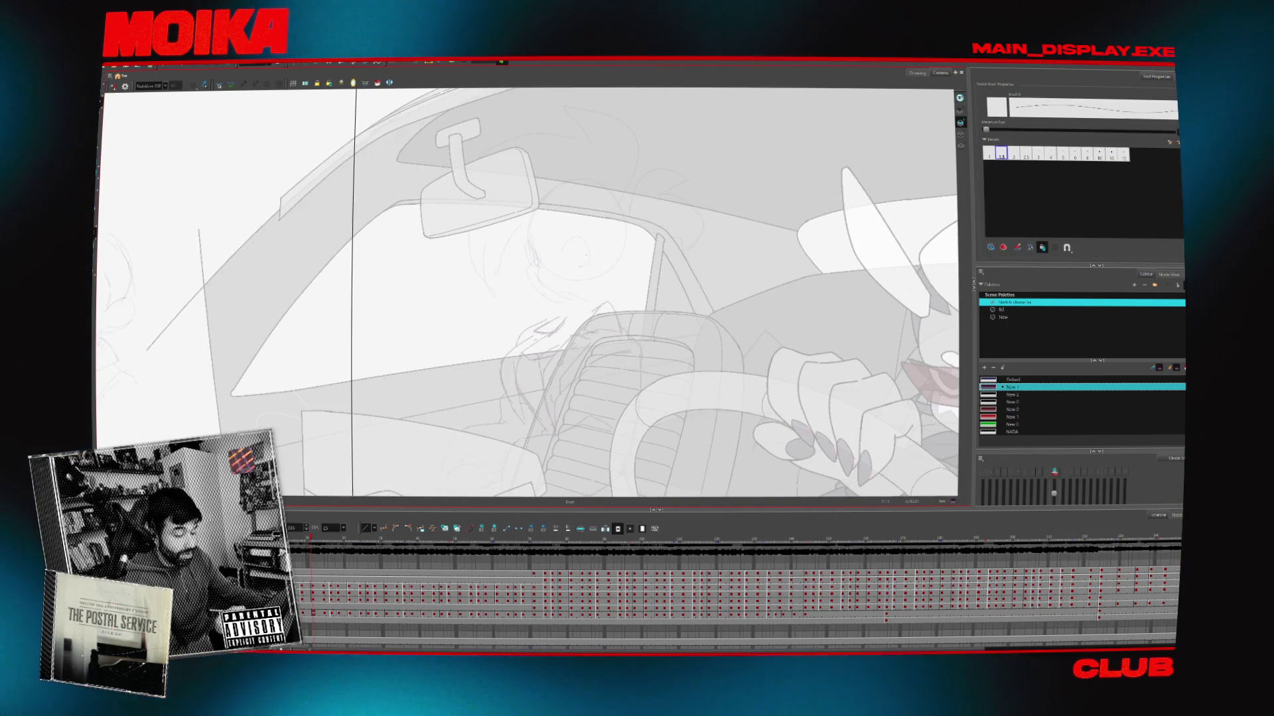
pyautogui.moveTo(574, 270); pyautogui.dragTo(592, 262)
pyautogui.hotkey('ctrl', 'z')
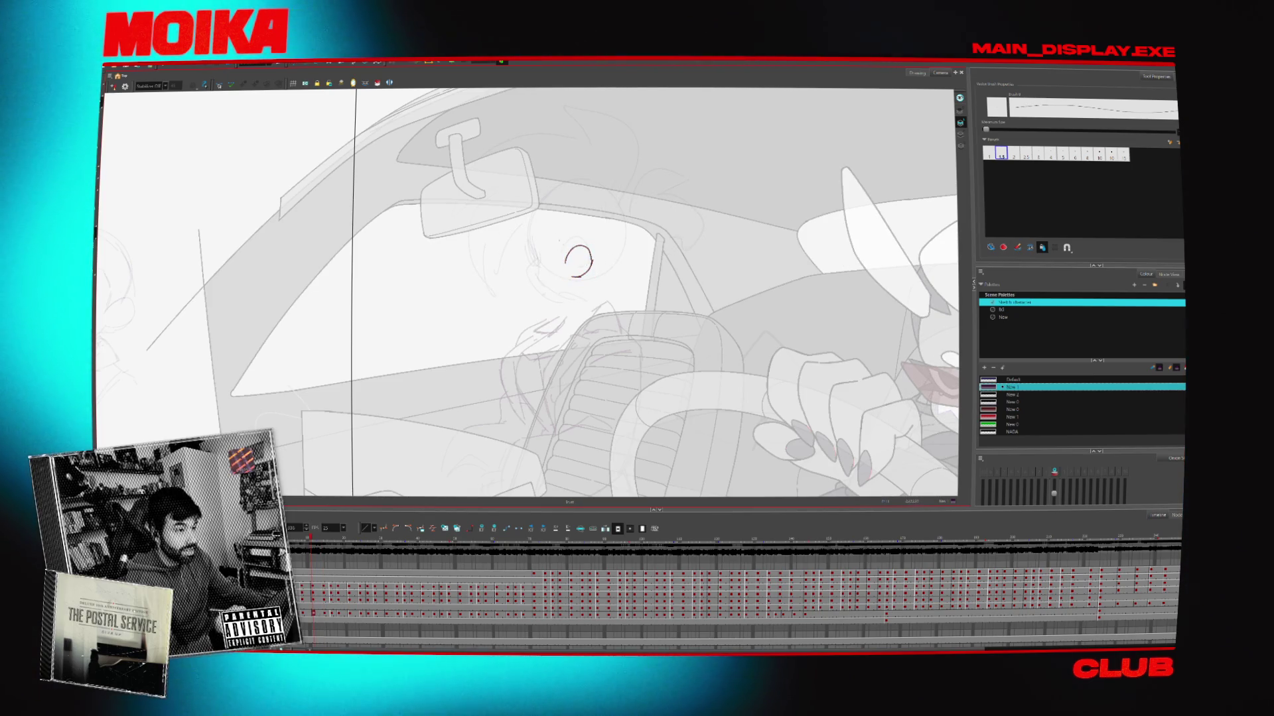
# Draw a stroke left of the eye, an ear on the right, and the jawline down to the chin
pyautogui.moveTo(528, 240); pyautogui.dragTo(533, 260)
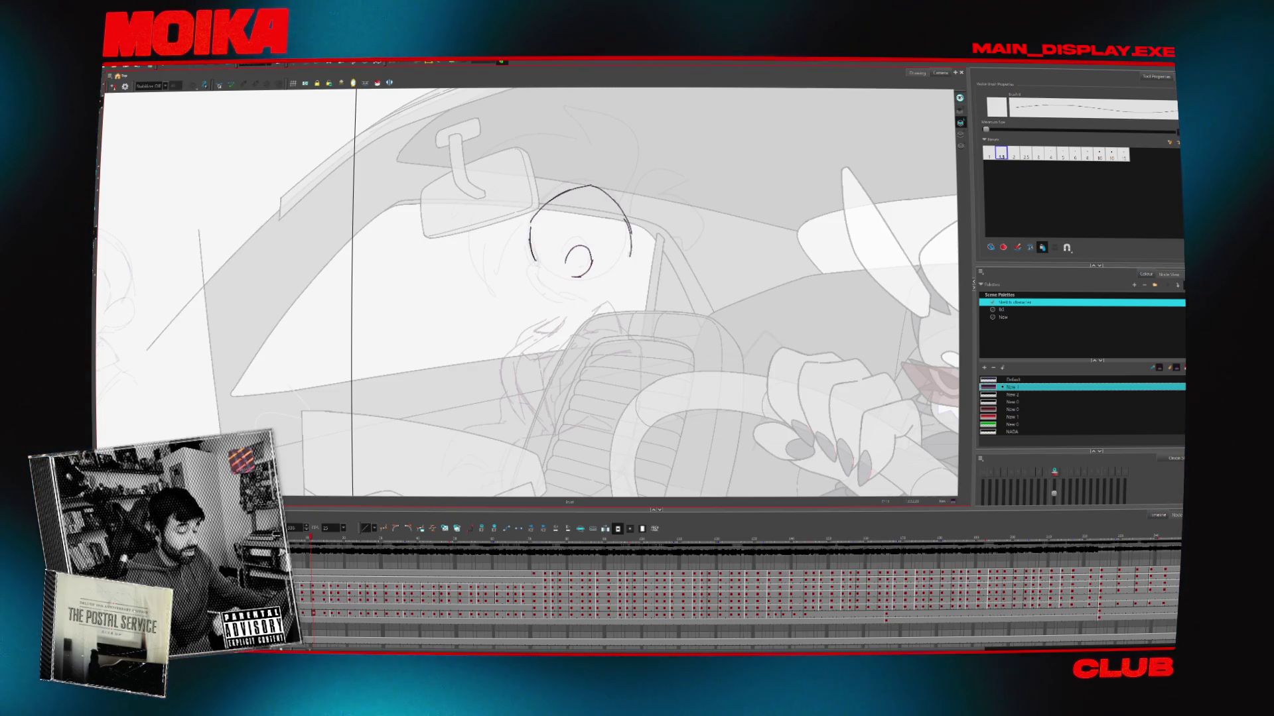
pyautogui.moveTo(634, 232); pyautogui.dragTo(635, 253)
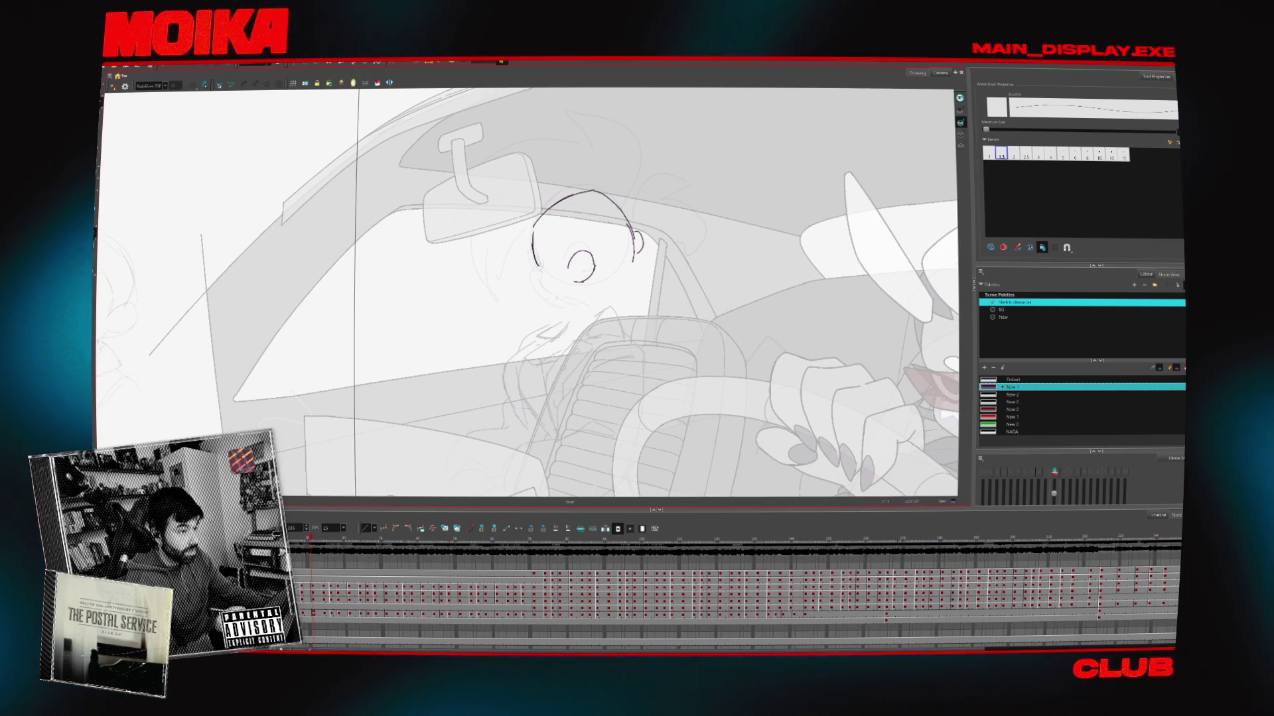
pyautogui.moveTo(536, 268); pyautogui.dragTo(526, 281)
pyautogui.press('4')
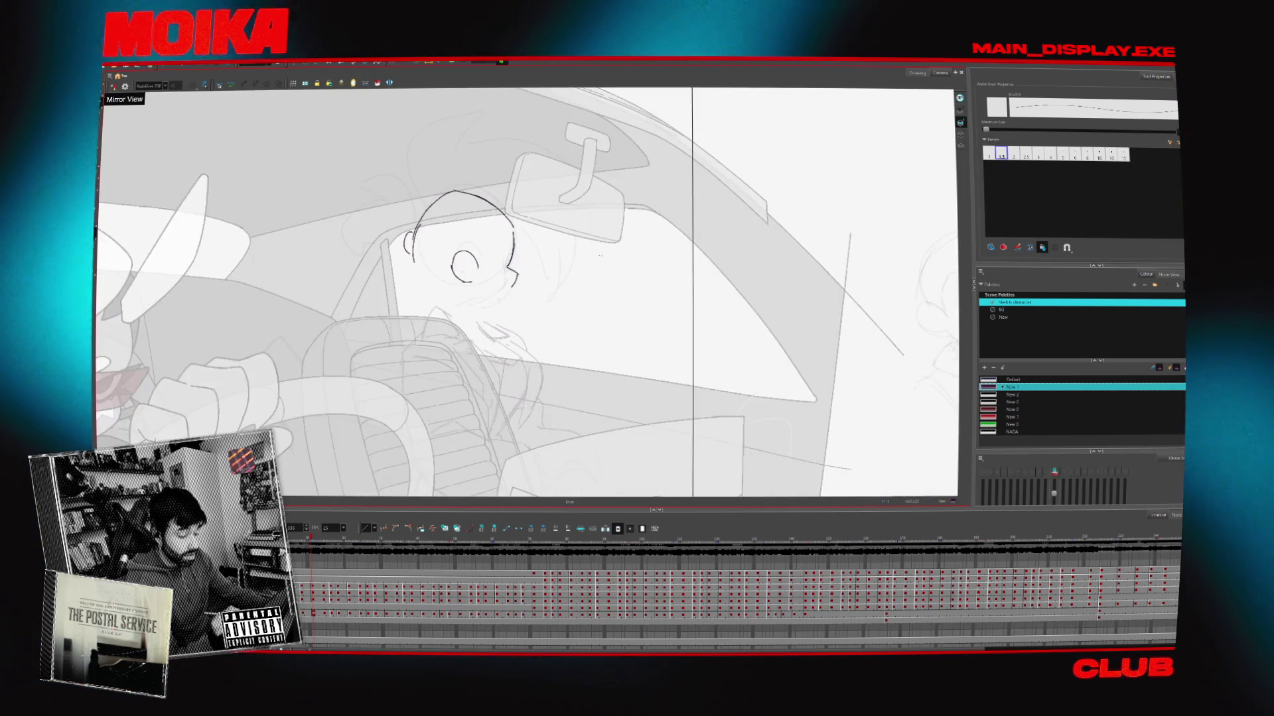
pyautogui.press('4')
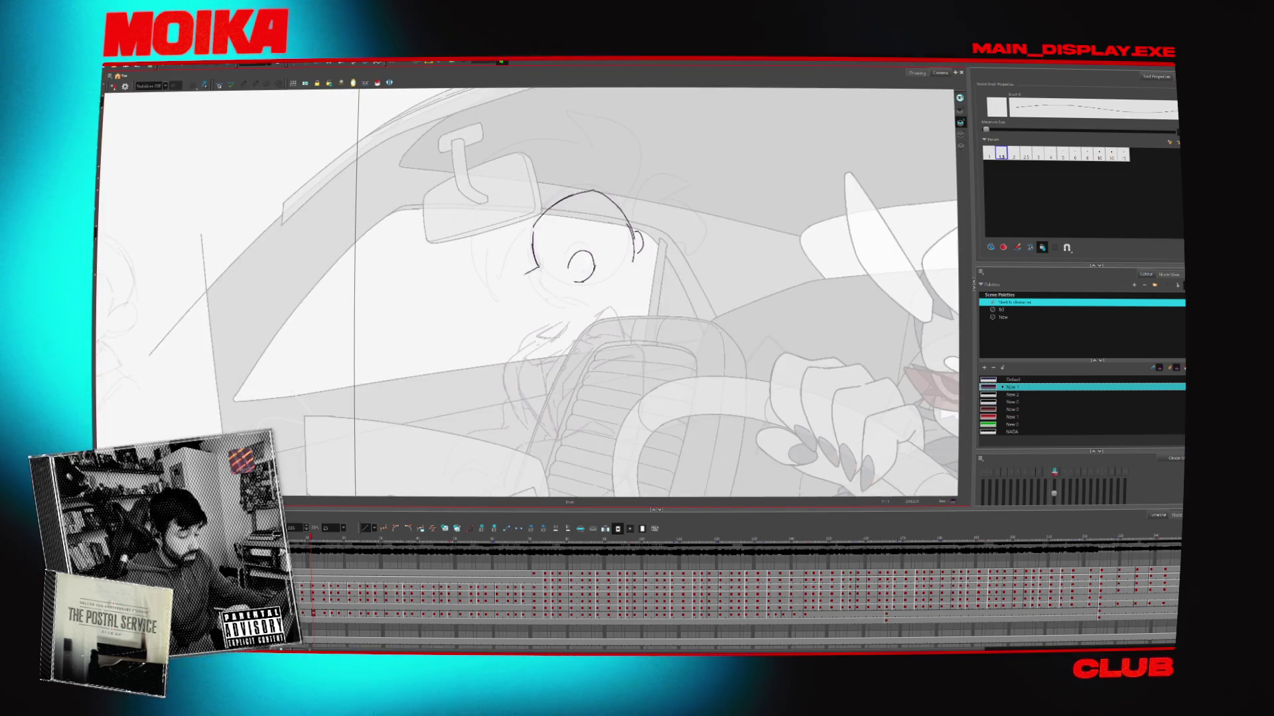
pyautogui.moveTo(535, 271); pyautogui.dragTo(549, 307)
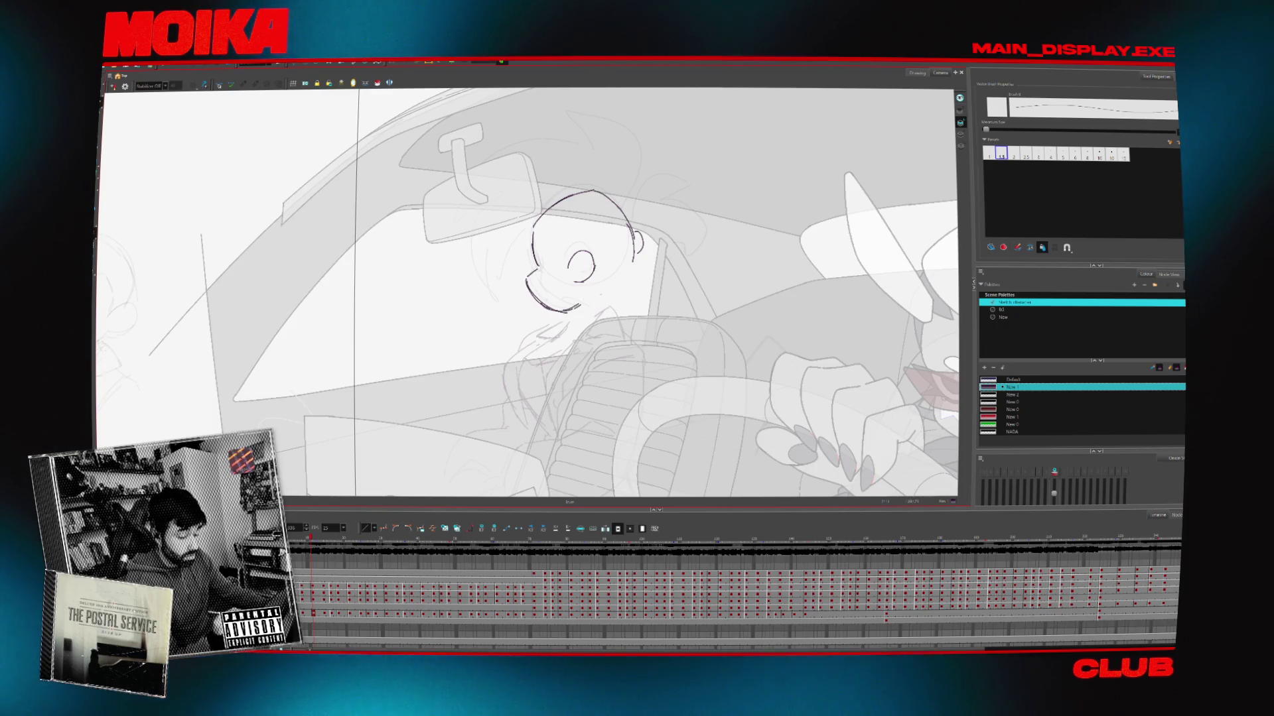
# Add the neck line down from the chin and check the head mirrored
pyautogui.press('4')
pyautogui.press('4')
pyautogui.hotkey('ctrl', 'a')
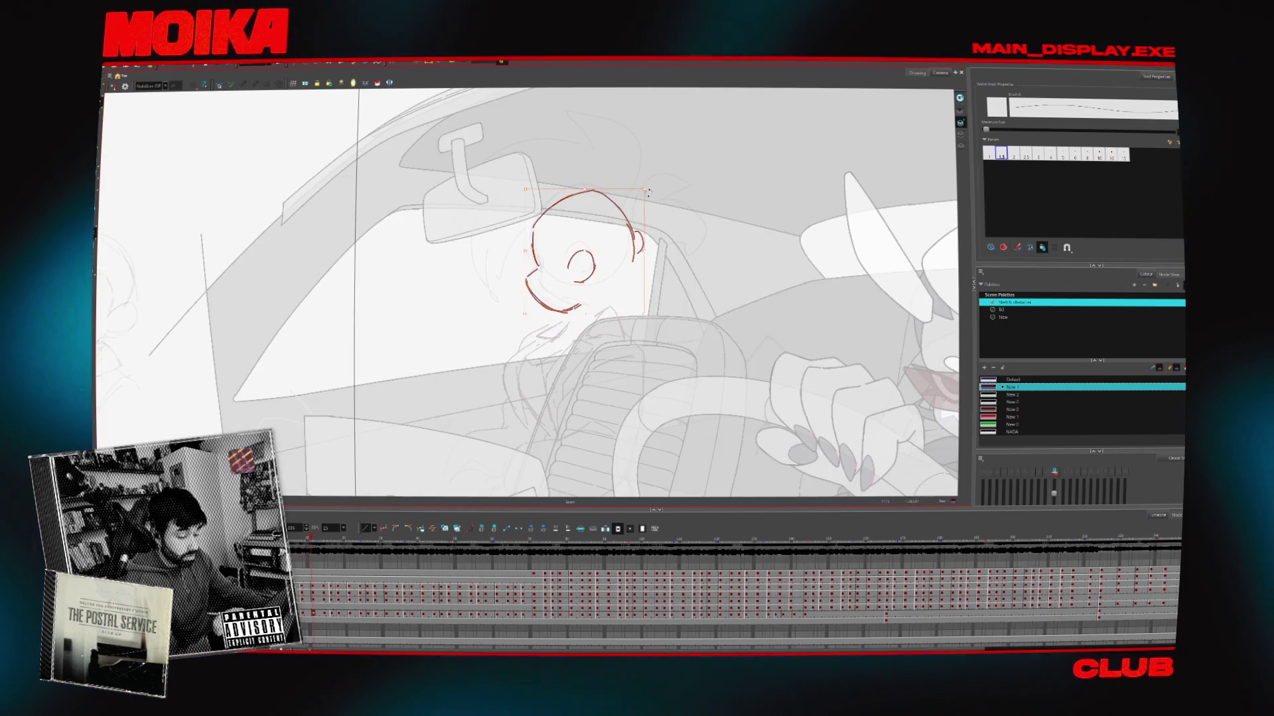
pyautogui.press('Escape')
pyautogui.moveTo(570, 307)
pyautogui.mouseDown()
pyautogui.moveTo(575, 324)
pyautogui.moveTo(599, 314)
pyautogui.moveTo(608, 326)
pyautogui.mouseUp()
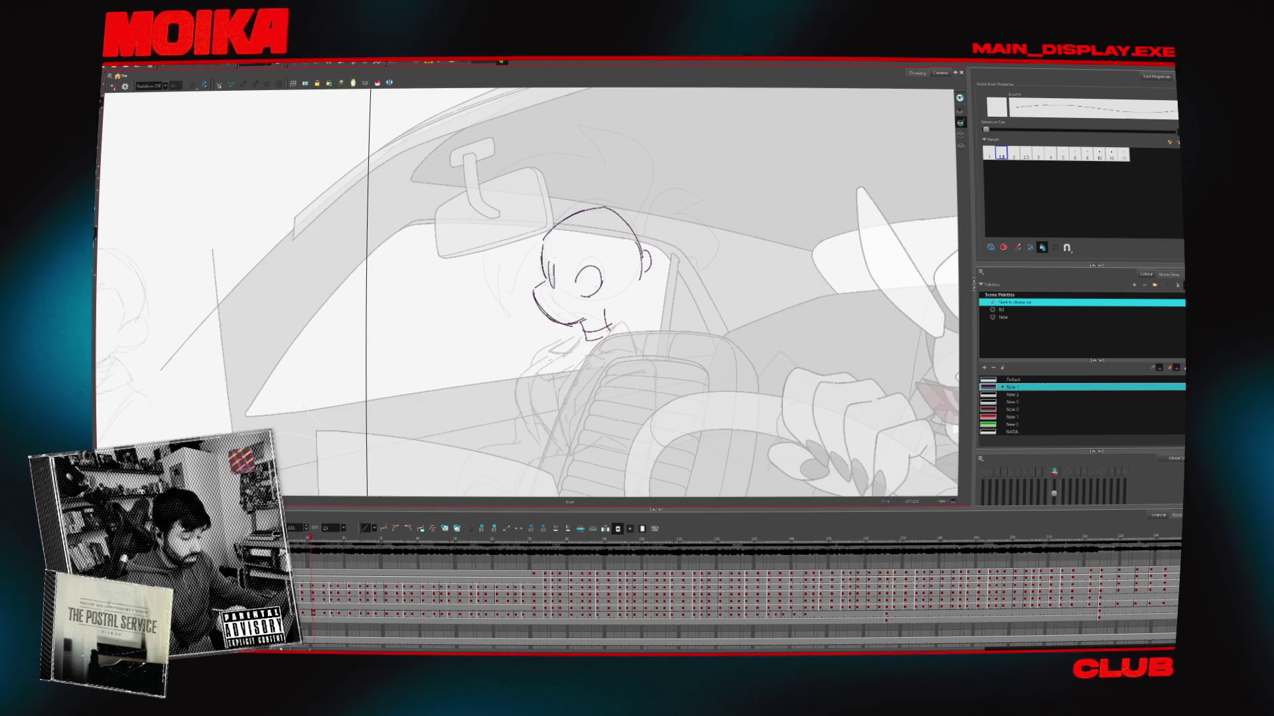
pyautogui.press('4')
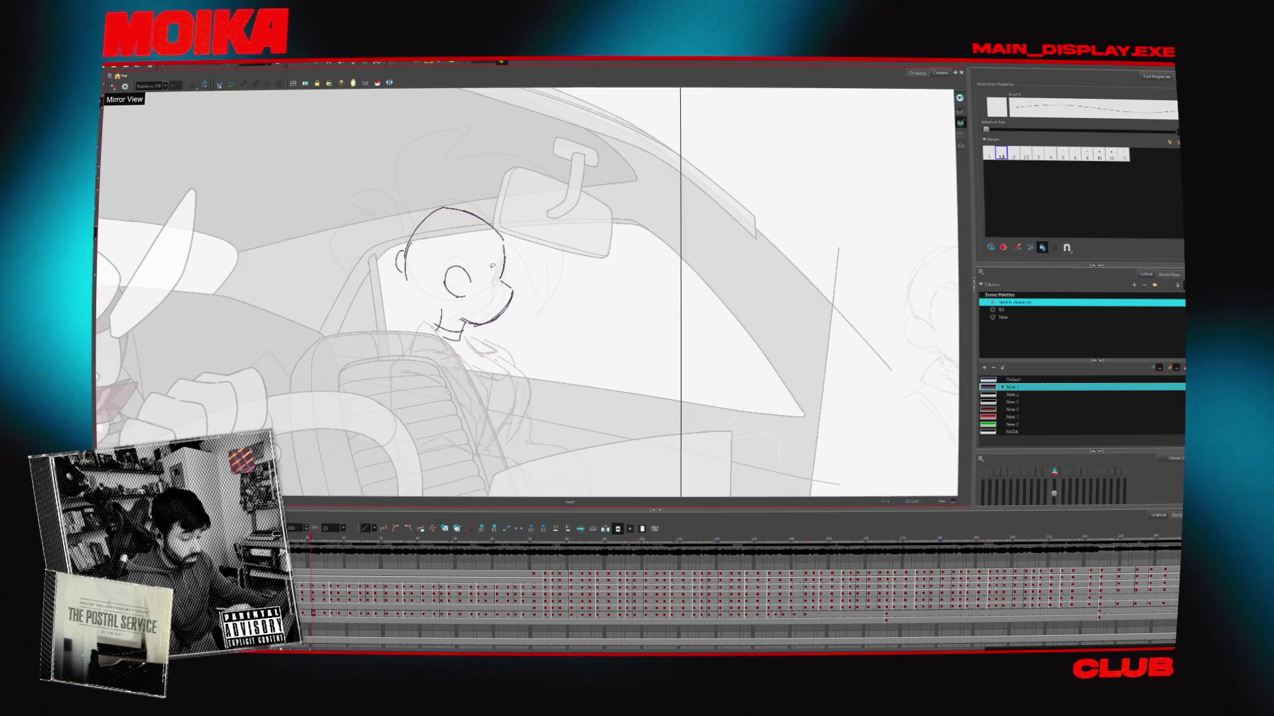
# Draw the second eye and a stroke beside the left eye, then select the left-eye strokes
pyautogui.moveTo(496, 263); pyautogui.dragTo(489, 290)
pyautogui.press('4')
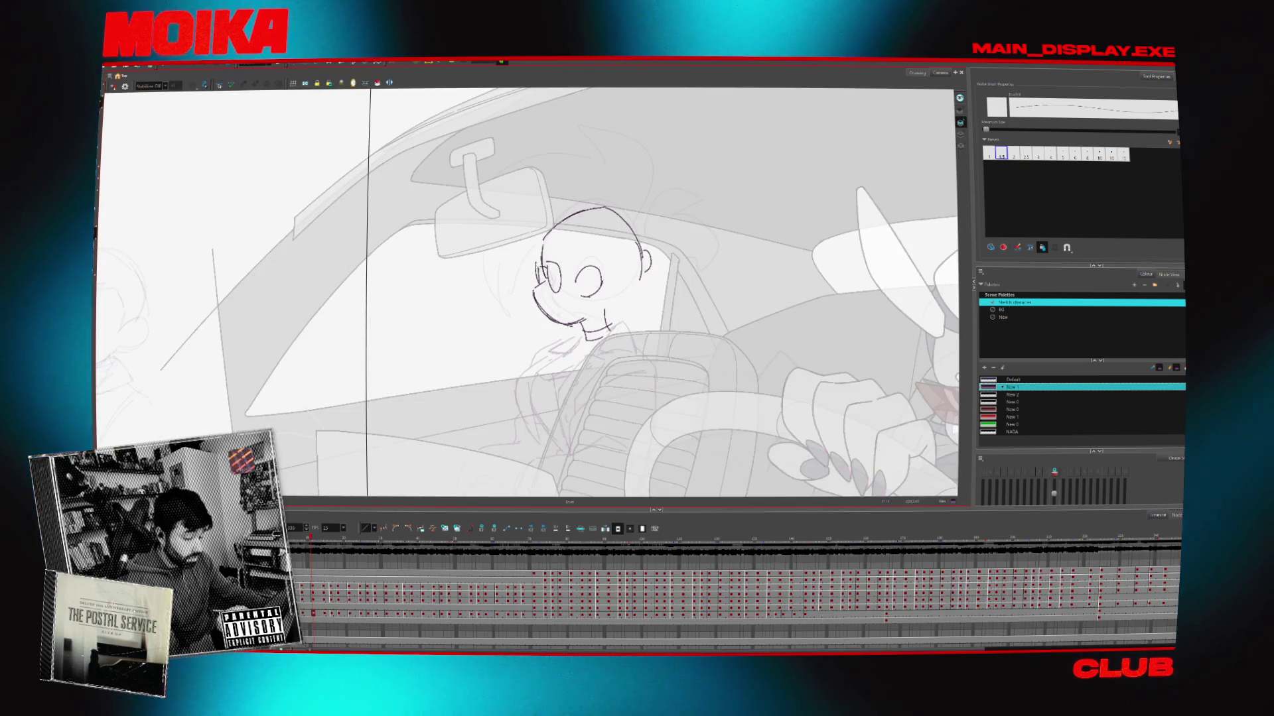
pyautogui.moveTo(540, 264); pyautogui.dragTo(537, 281)
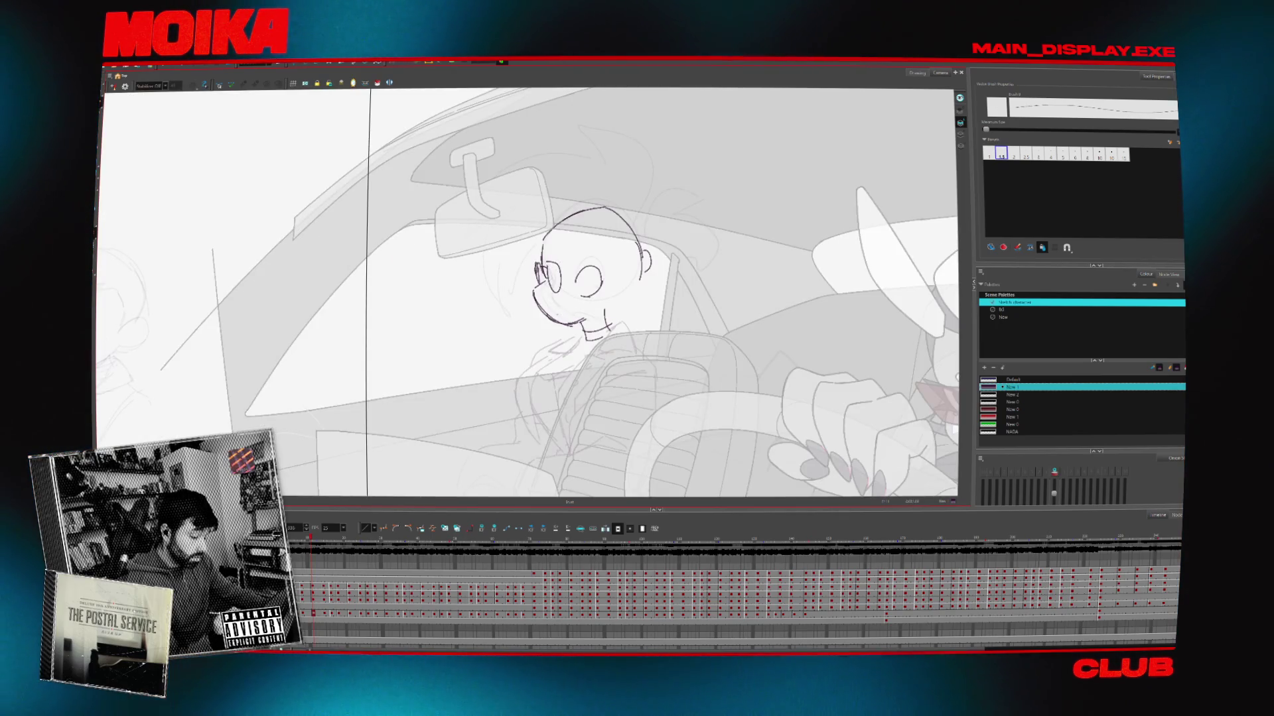
pyautogui.hotkey('alt', 's')
pyautogui.moveTo(534, 295); pyautogui.dragTo(565, 274)
pyautogui.press('4')
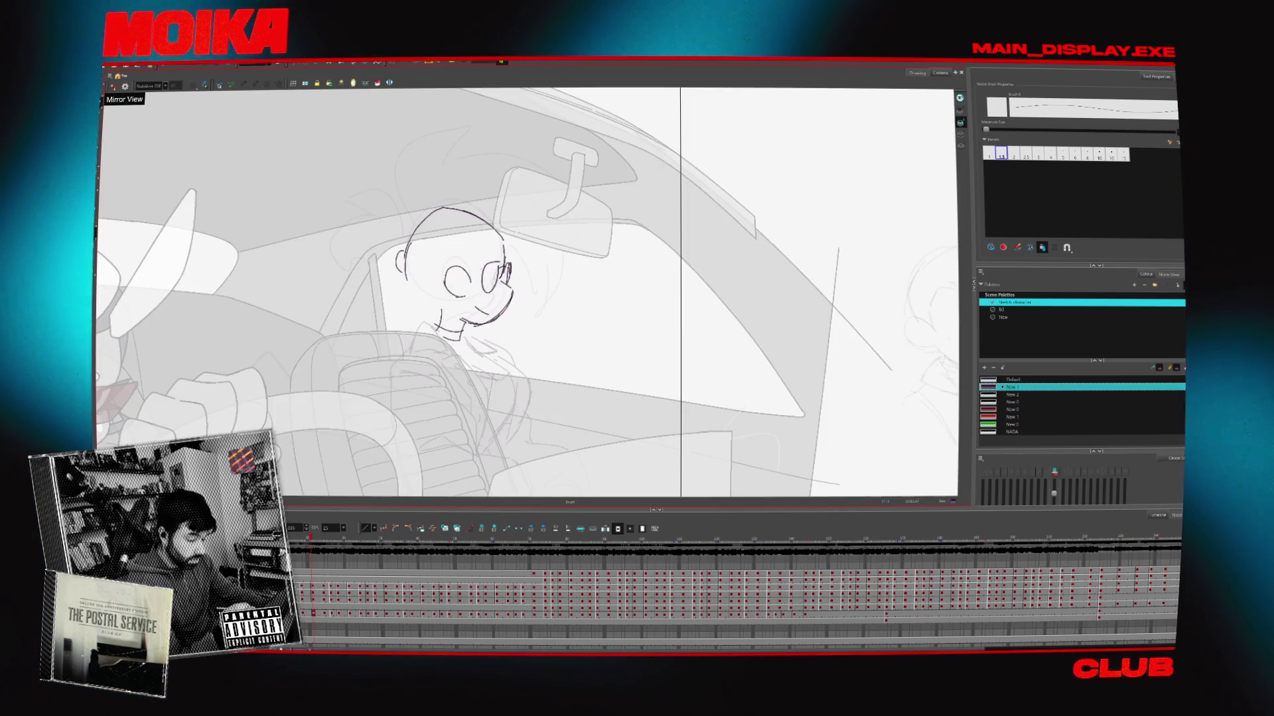
pyautogui.press('4')
# Add a brow above the right eye and check the head's proportions mirrored
pyautogui.hotkey('alt', 's')
pyautogui.click(601, 280)
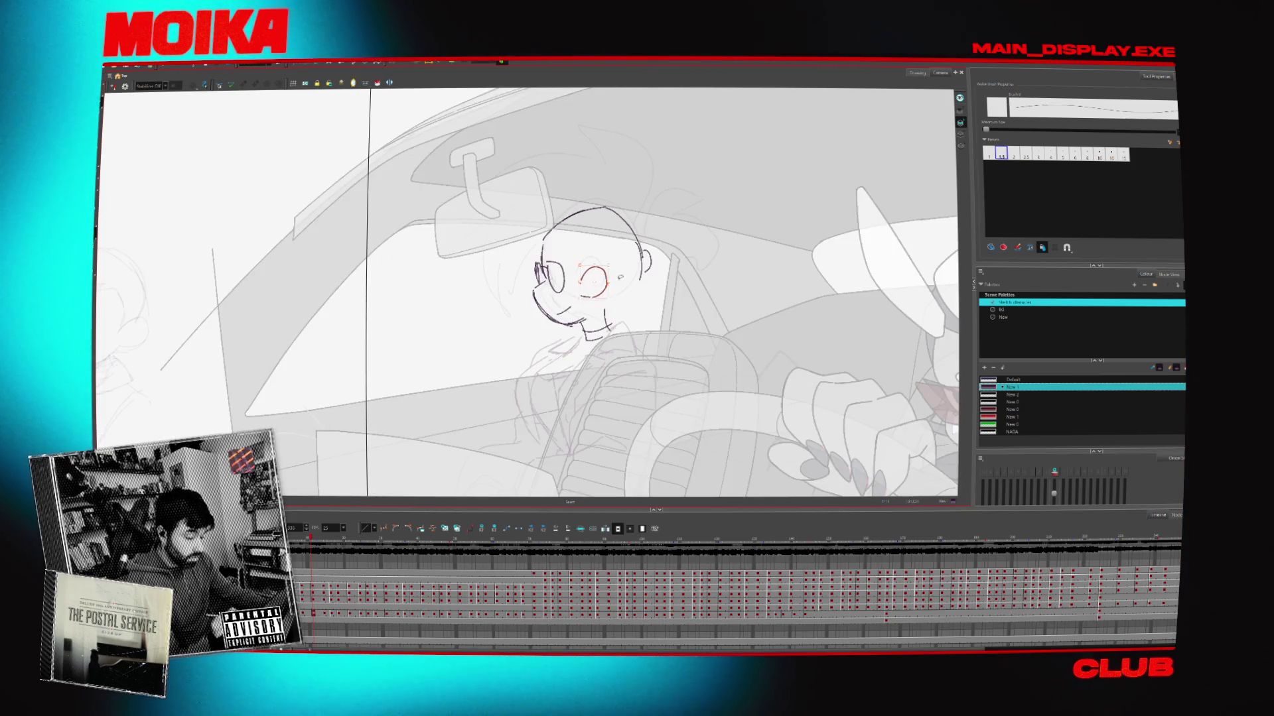
pyautogui.hotkey('alt', 'b')
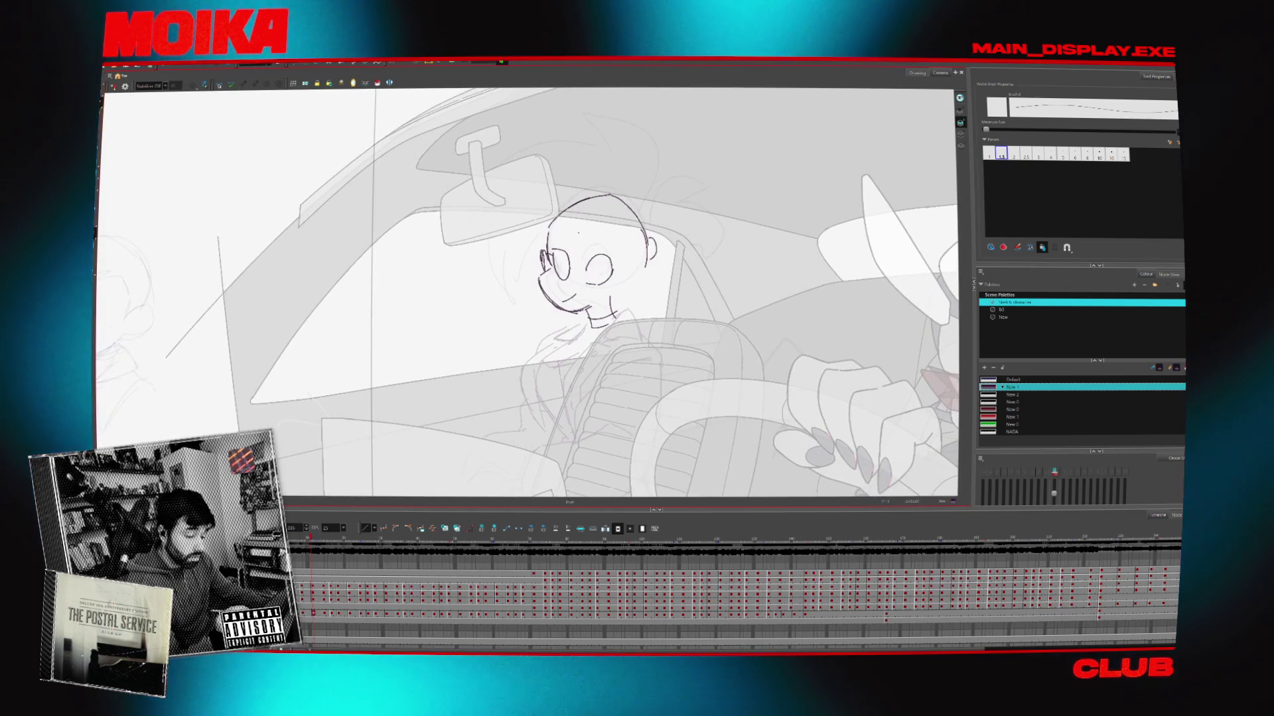
pyautogui.moveTo(575, 233); pyautogui.dragTo(589, 245)
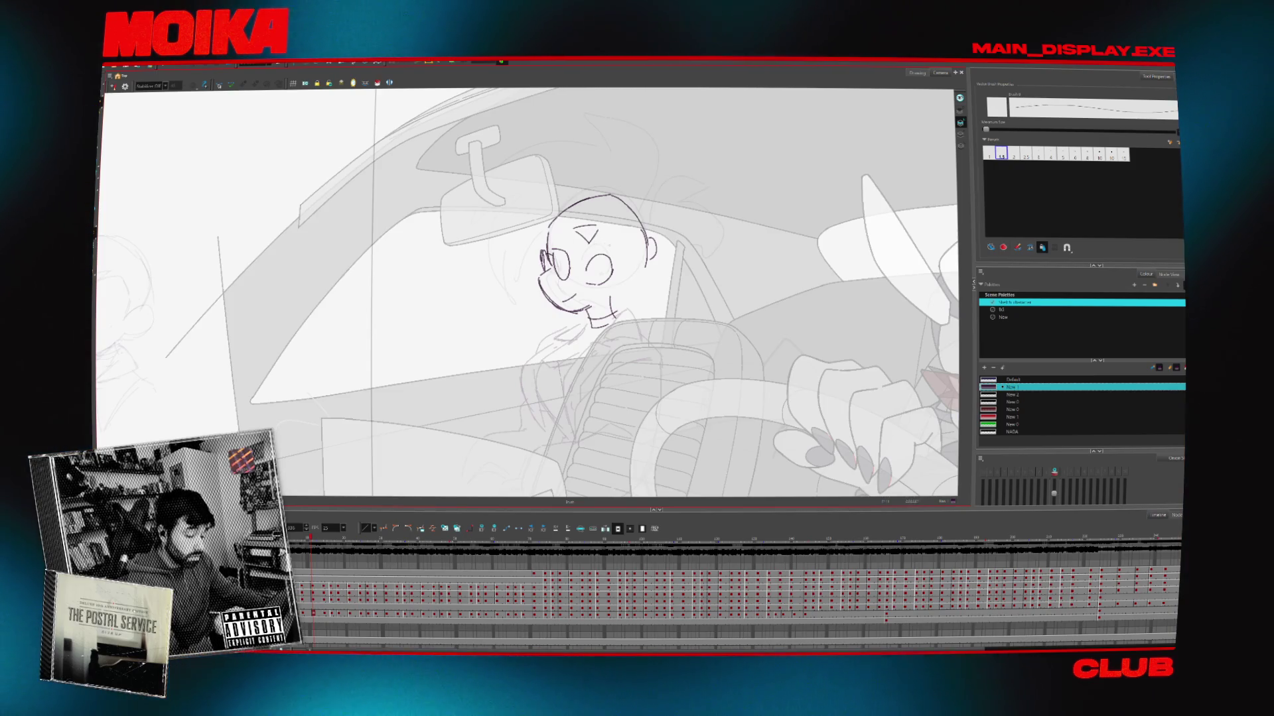
pyautogui.click(113, 87)
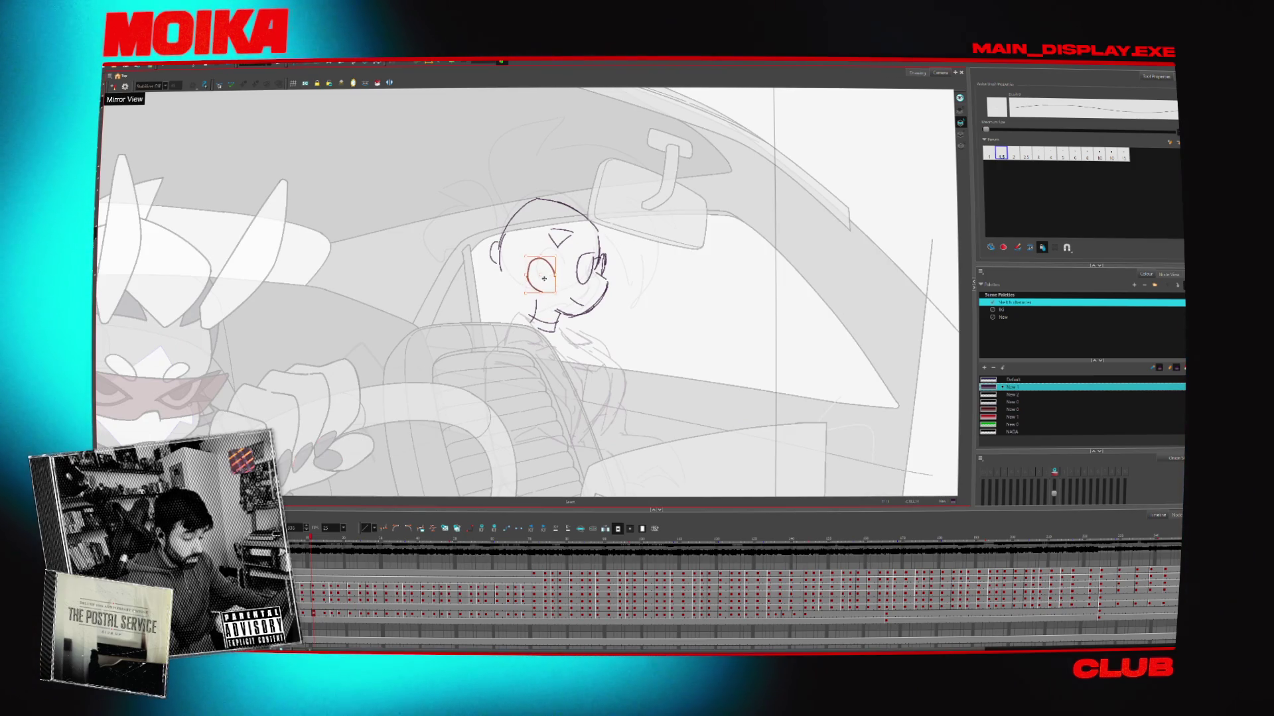
pyautogui.click(114, 86)
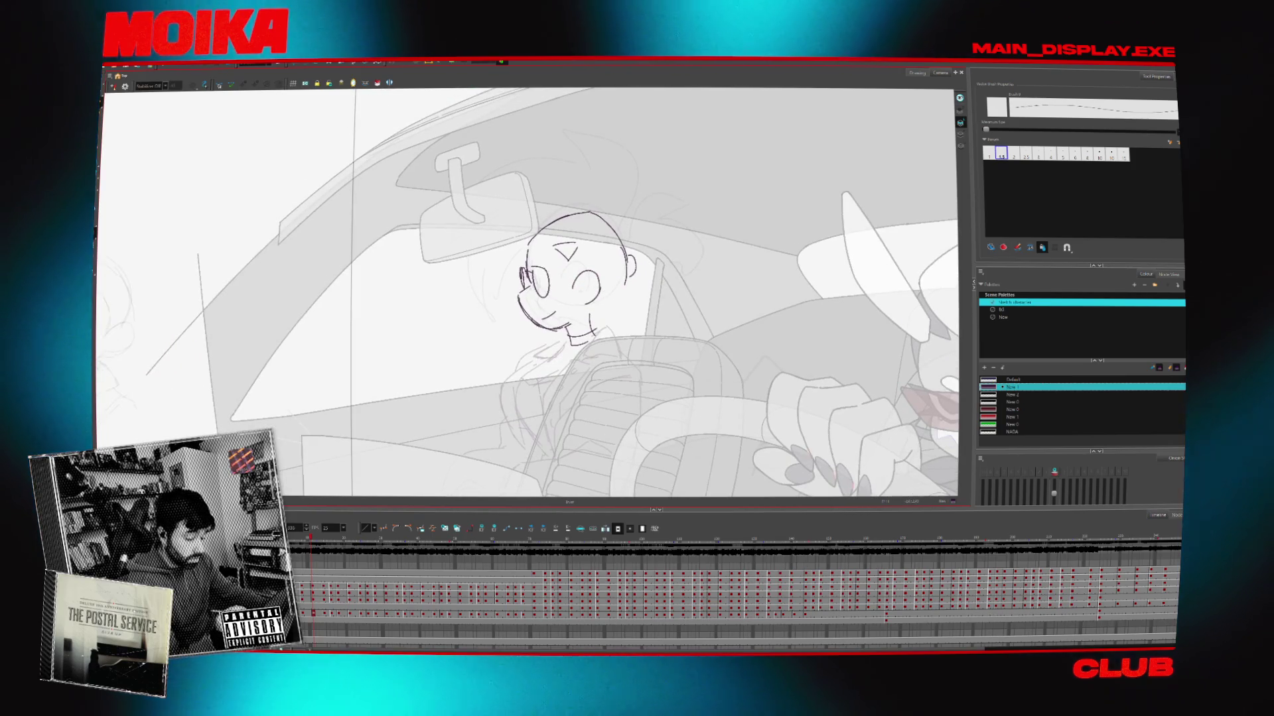
pyautogui.click(114, 86)
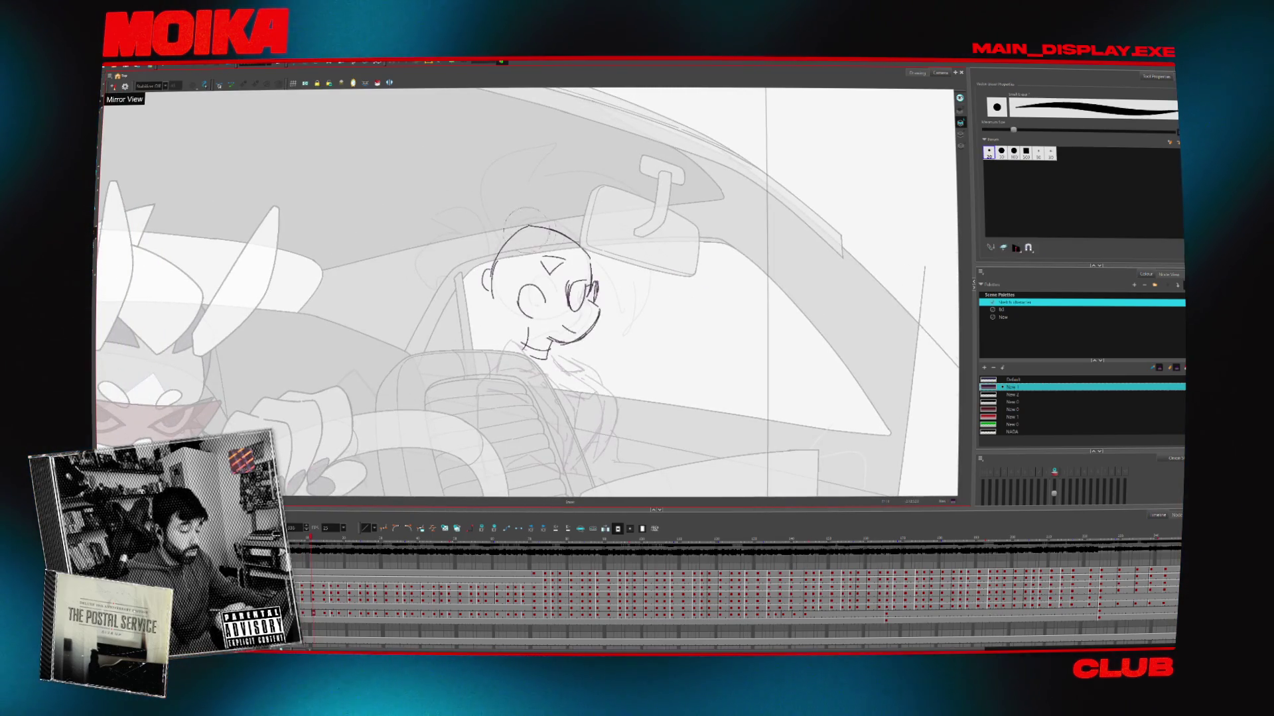
# With the Pencil, extend the skull's top arc, undo it, and re-centre the head
pyautogui.hotkey('alt', '/')
pyautogui.click(113, 87)
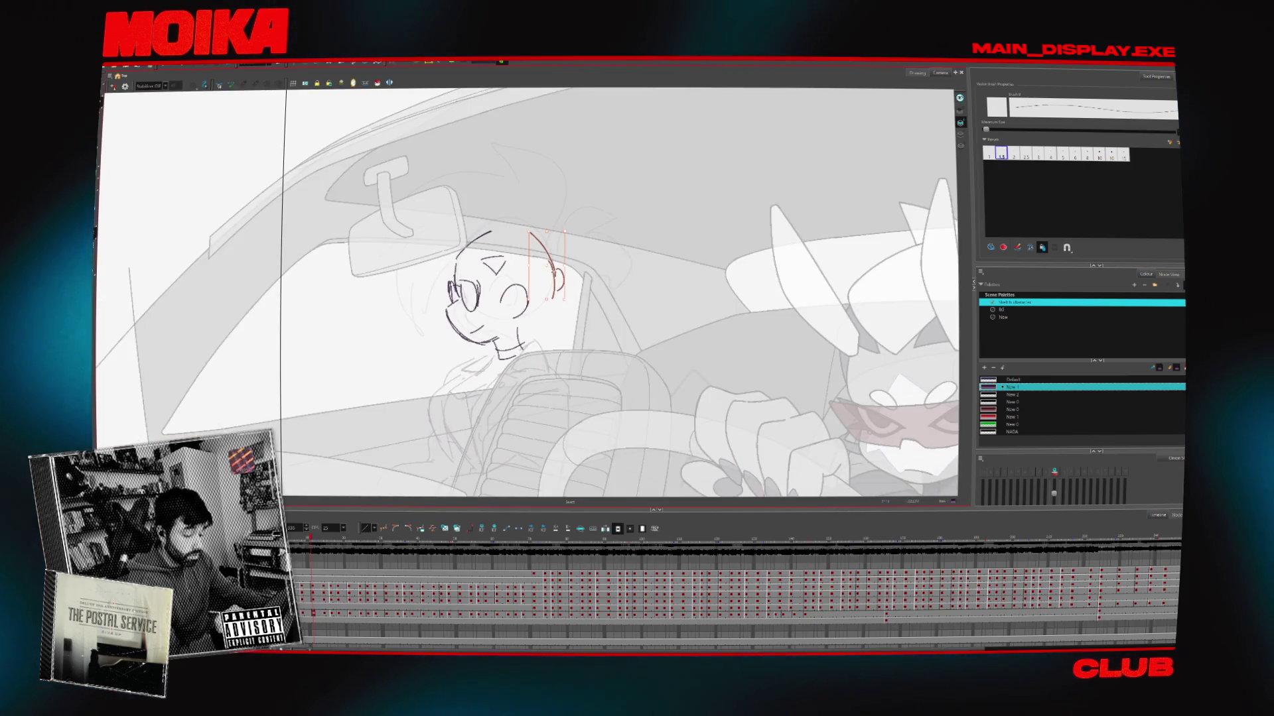
pyautogui.moveTo(483, 237); pyautogui.dragTo(524, 230)
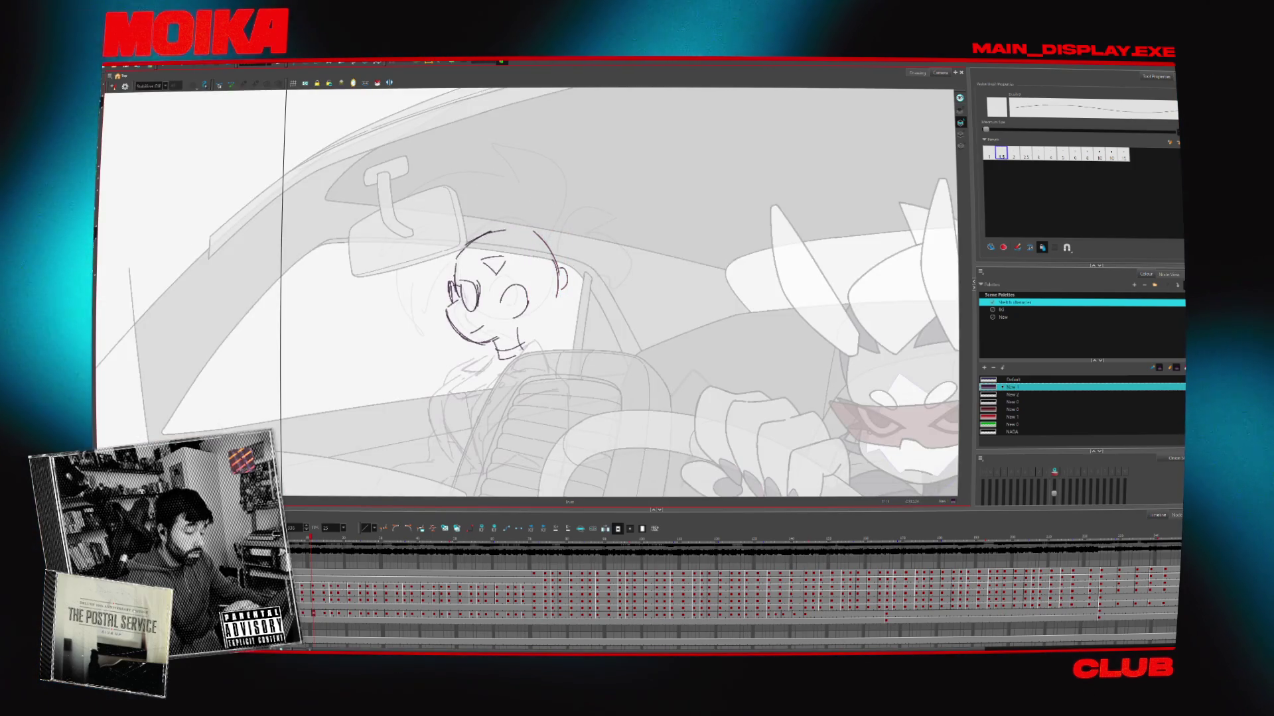
pyautogui.press('4')
pyautogui.press('4')
pyautogui.hotkey('ctrl', 'z')
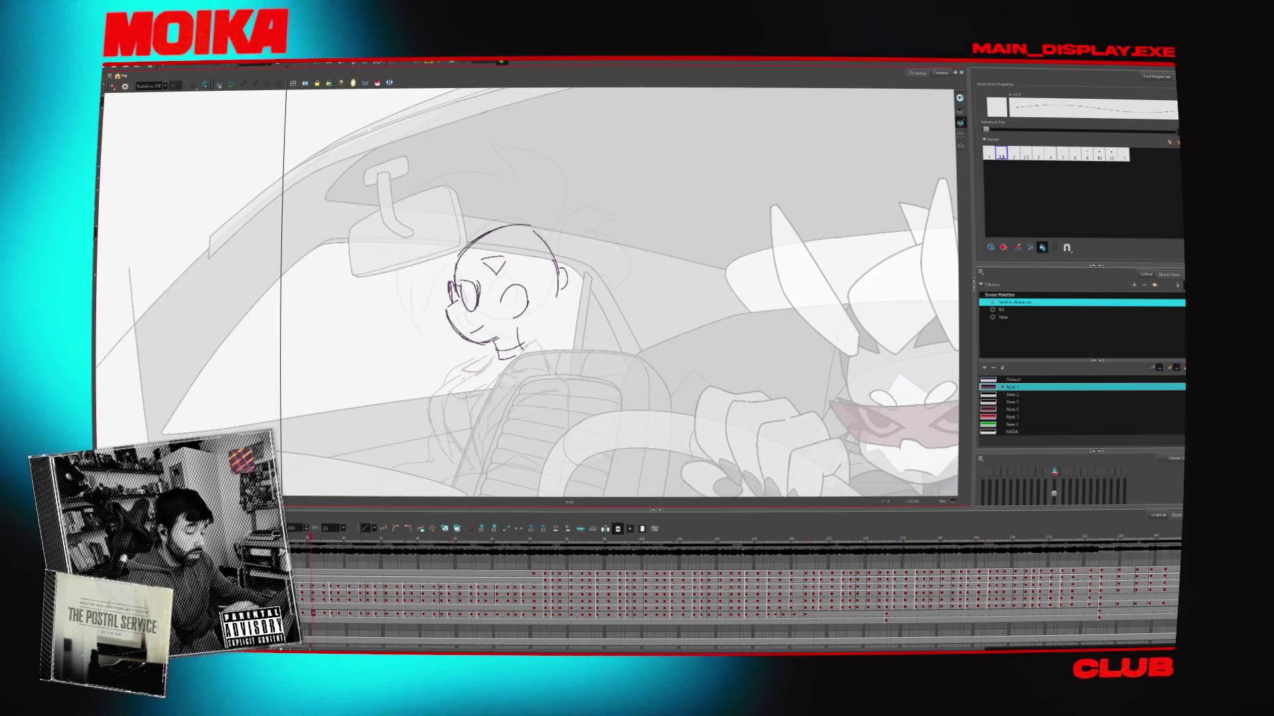
pyautogui.press('4')
pyautogui.press('4')
pyautogui.hotkey('ctrl', 'z')
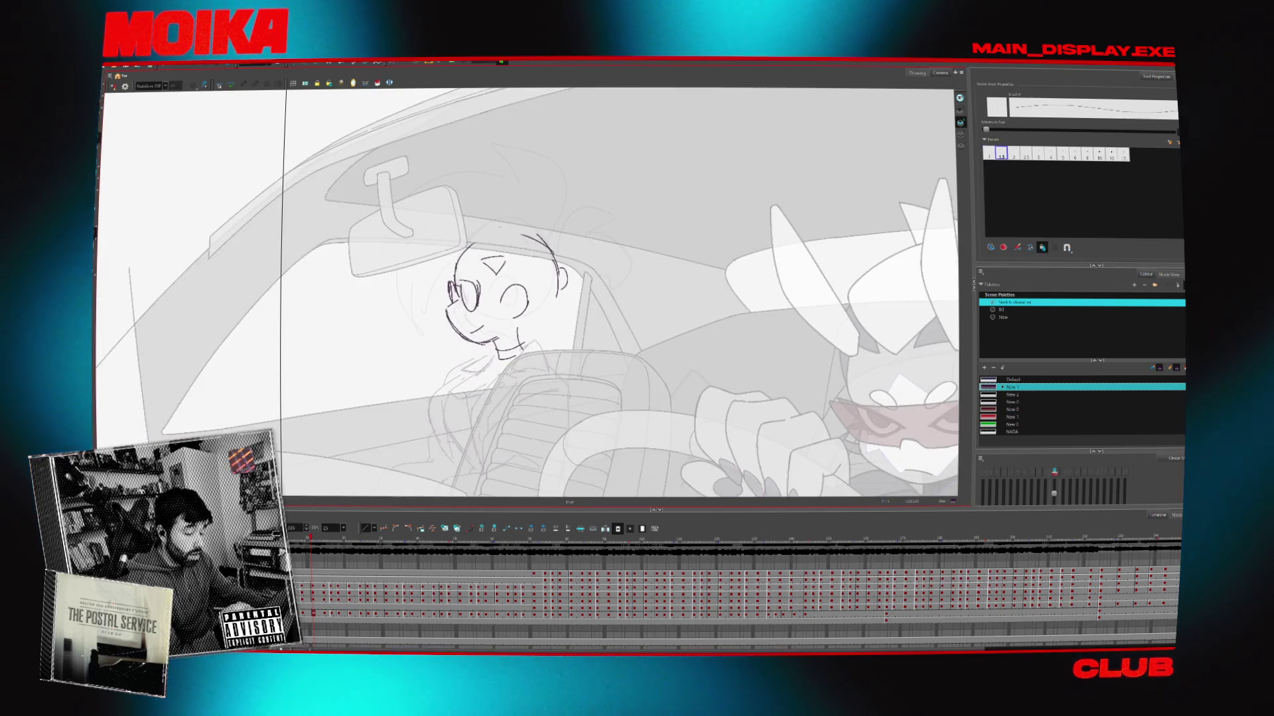
pyautogui.moveTo(530, 292); pyautogui.dragTo(597, 296)
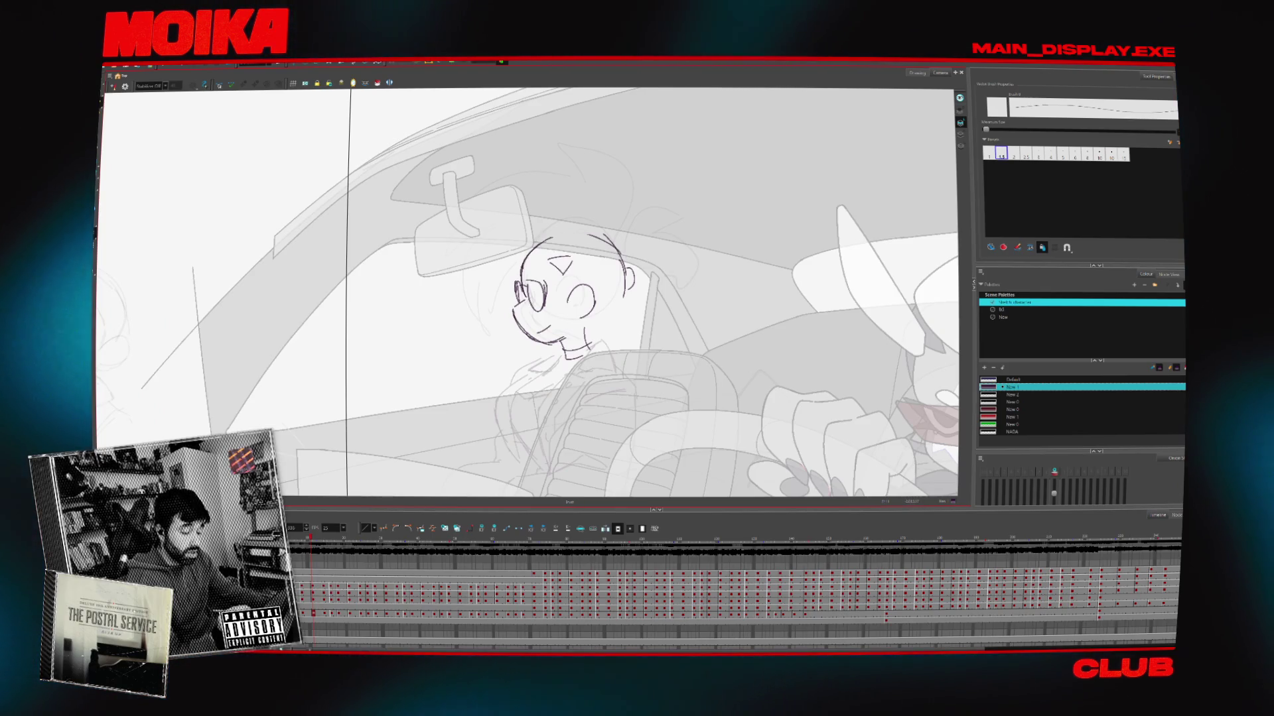
# Erase part of the skull arc, redraw its top-right curve, and add jaw, eye and mouth marks
pyautogui.moveTo(596, 236); pyautogui.dragTo(545, 238)
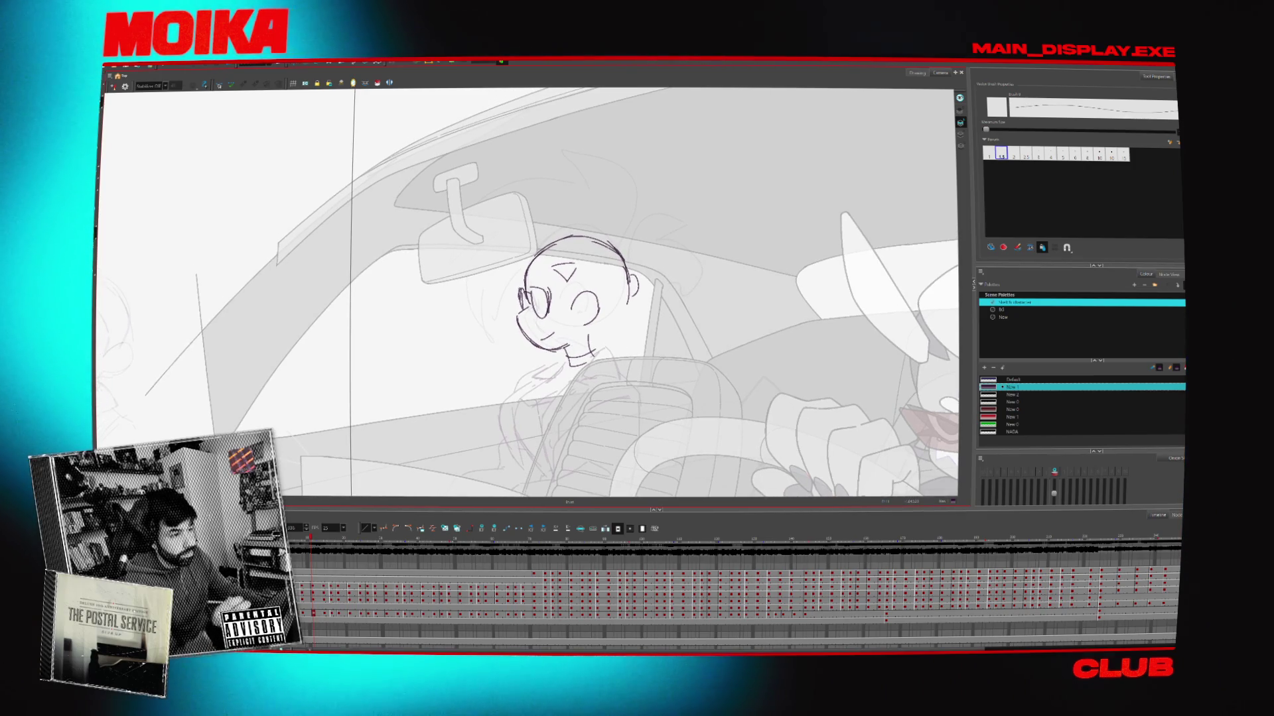
pyautogui.moveTo(597, 241); pyautogui.dragTo(620, 262)
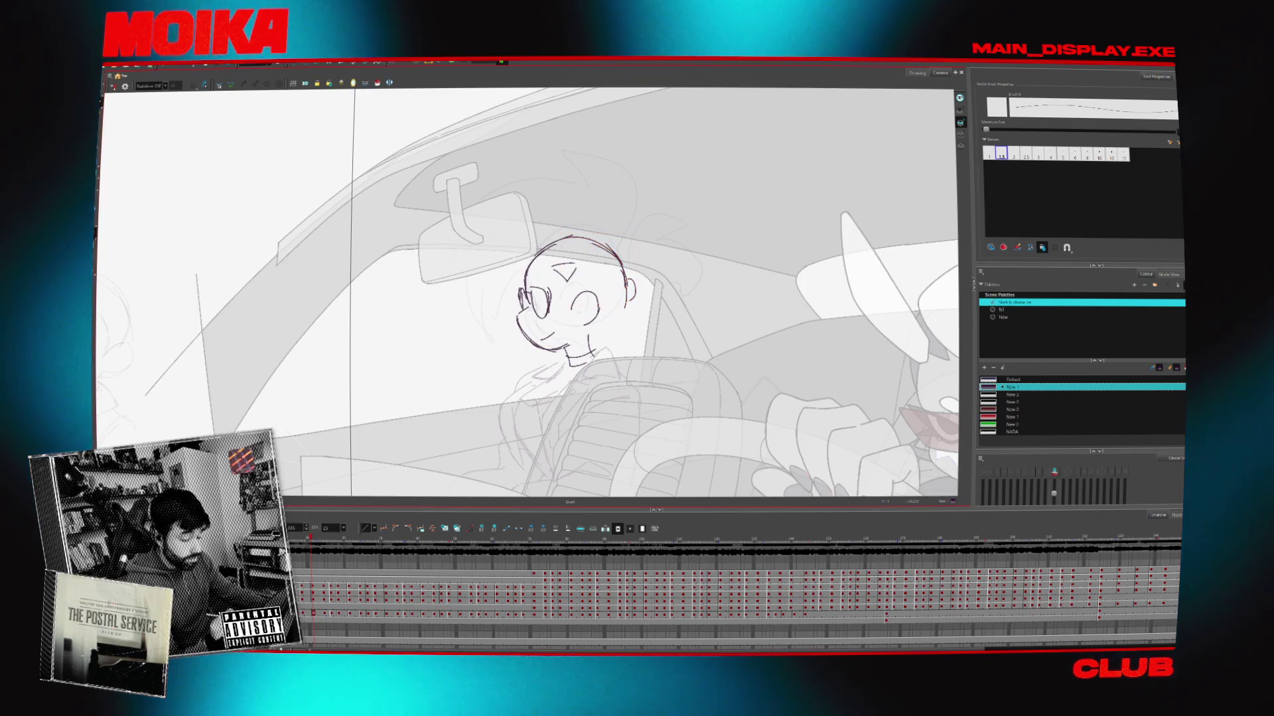
pyautogui.moveTo(605, 332); pyautogui.dragTo(618, 313)
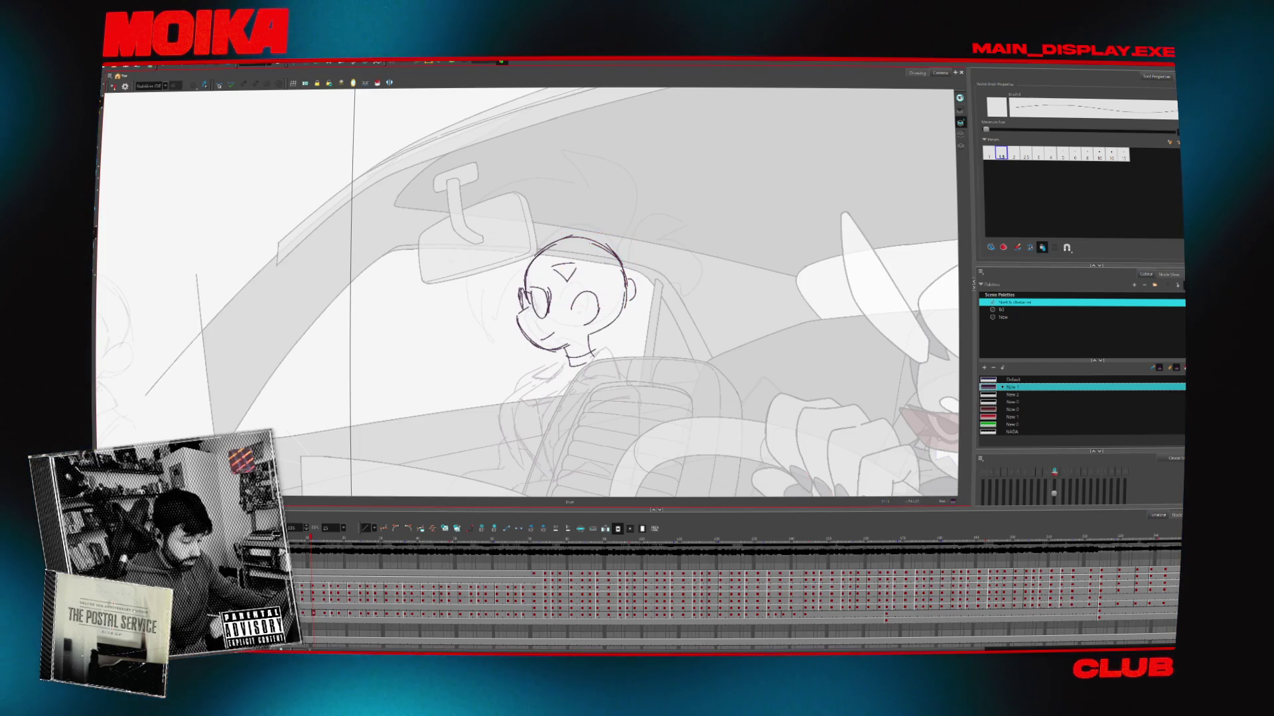
pyautogui.press('4')
pyautogui.press('4')
pyautogui.moveTo(585, 296); pyautogui.dragTo(590, 292)
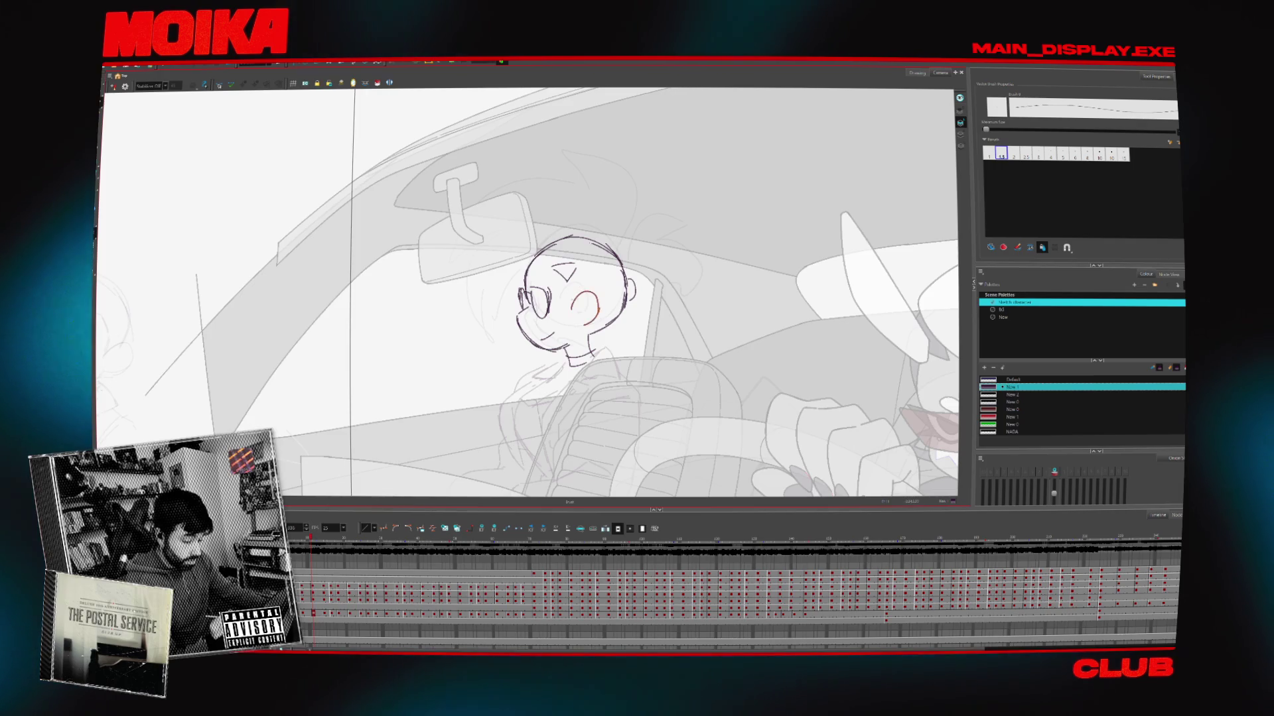
pyautogui.moveTo(547, 327); pyautogui.dragTo(550, 331)
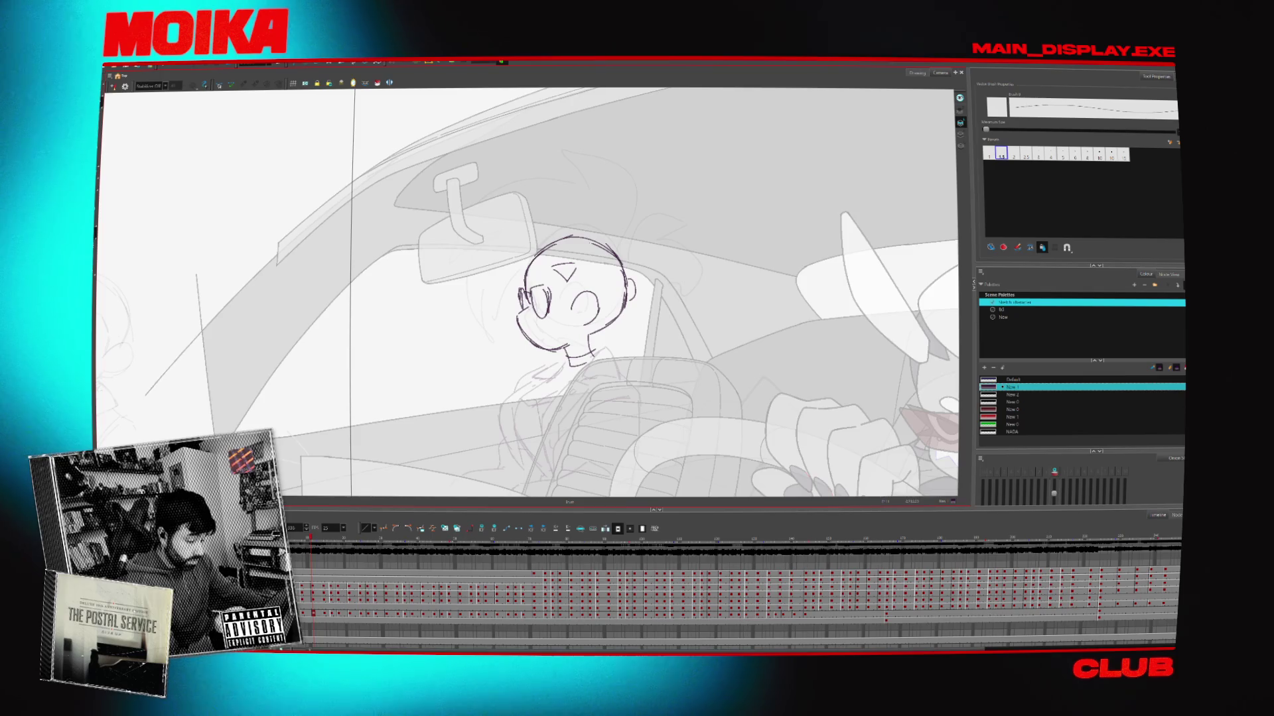
pyautogui.press('4')
pyautogui.press('4')
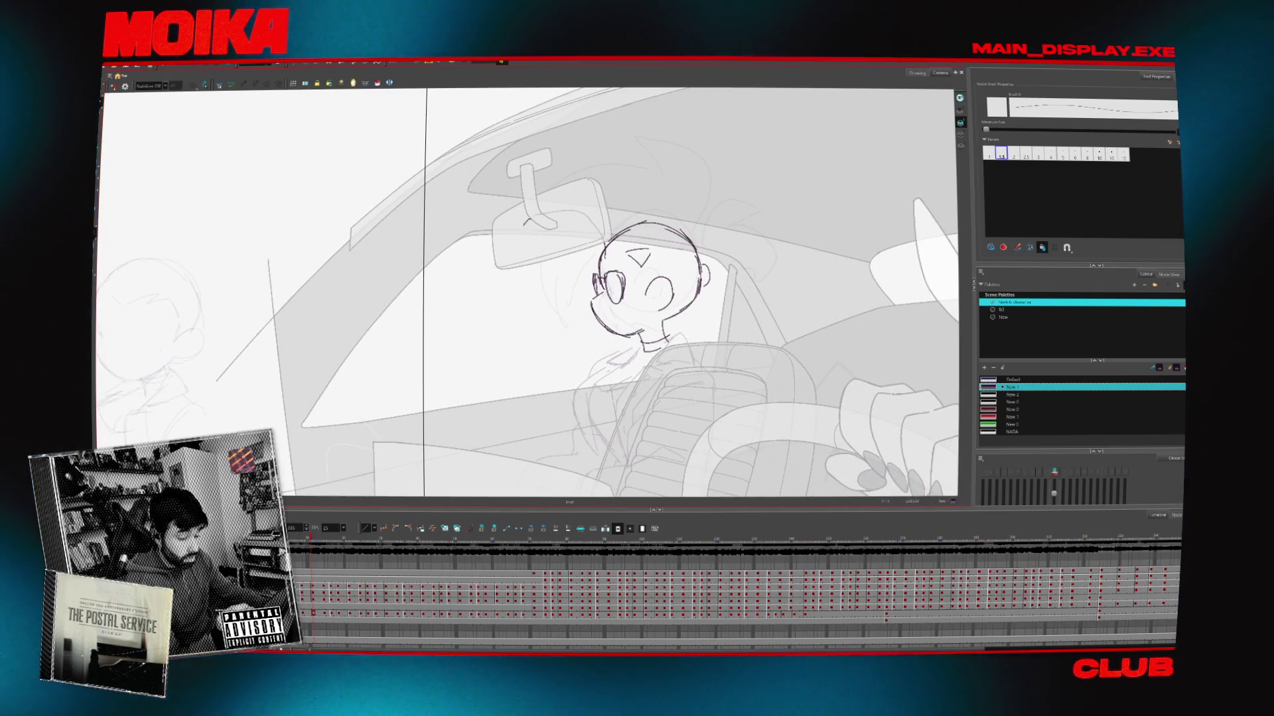
# Draw light hair strands left of the head, redoing the first attempt as a shorter arc
pyautogui.moveTo(529, 256); pyautogui.dragTo(561, 320)
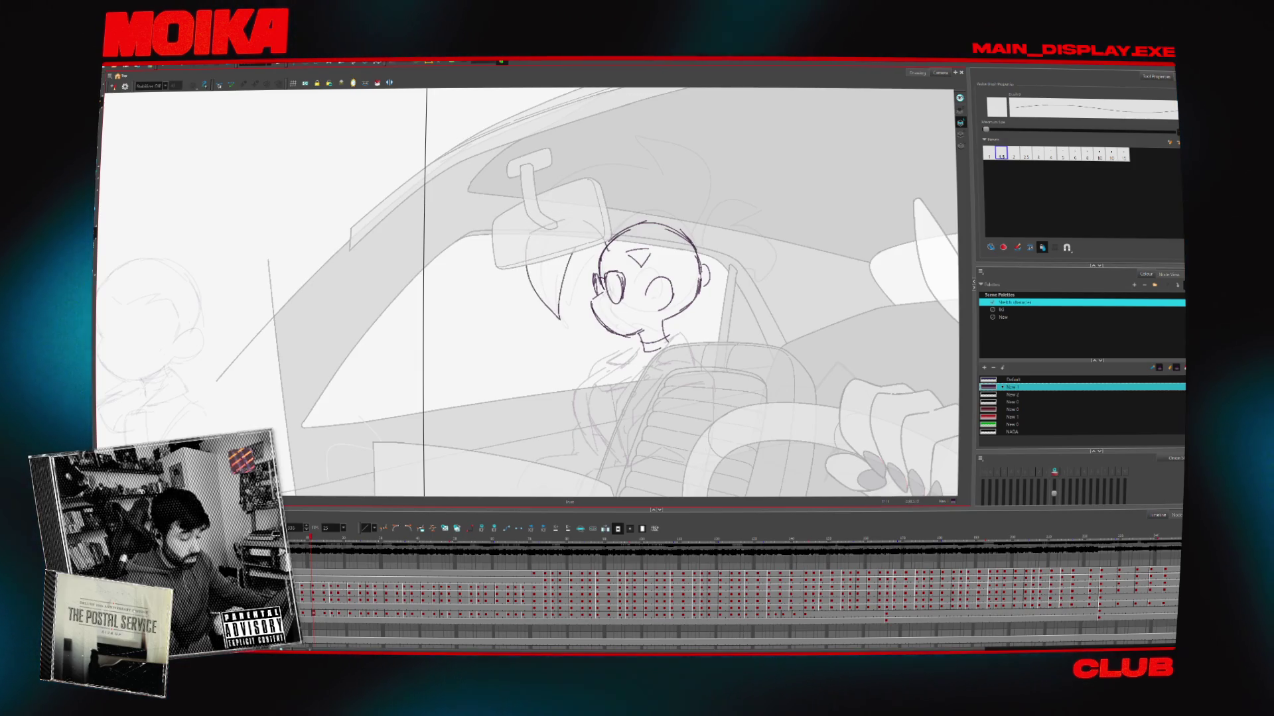
pyautogui.hotkey('ctrl', 'z')
pyautogui.moveTo(570, 253); pyautogui.dragTo(550, 306)
pyautogui.moveTo(561, 228); pyautogui.dragTo(539, 290)
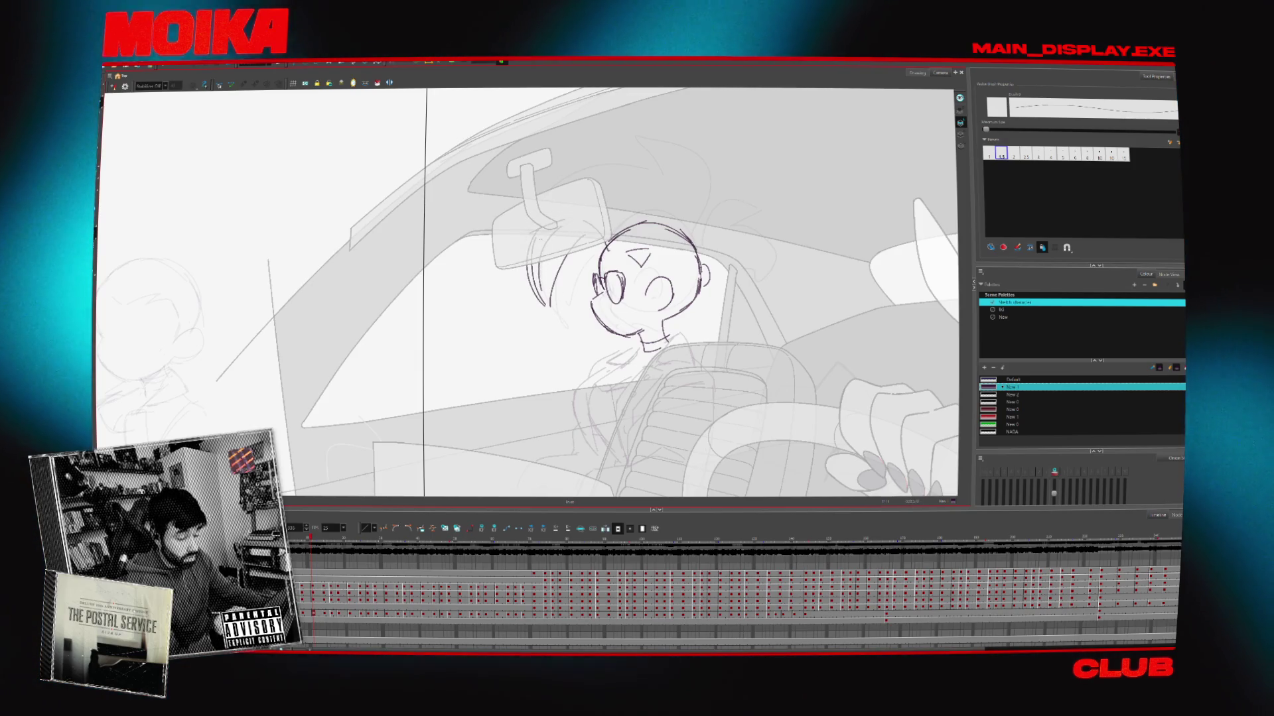
# Draw a curved cheek stroke, comparing with neighbouring frames and the mirrored head
pyautogui.press('.')
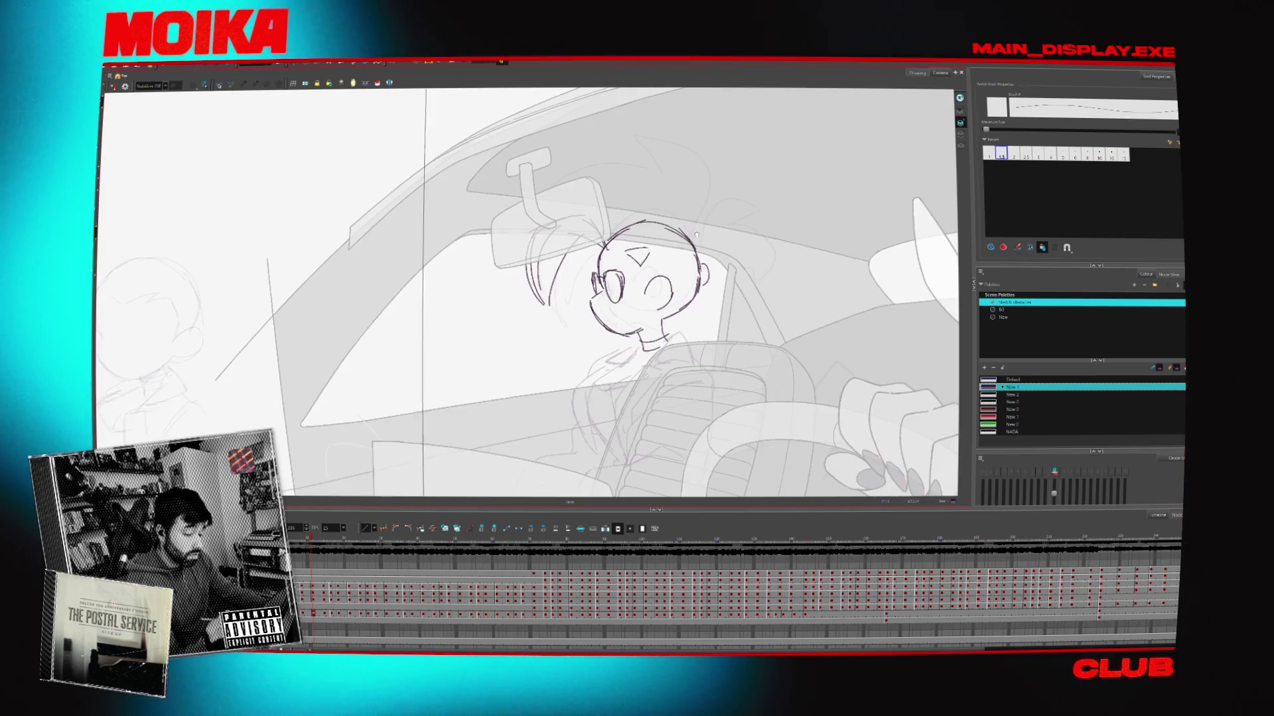
pyautogui.press('.')
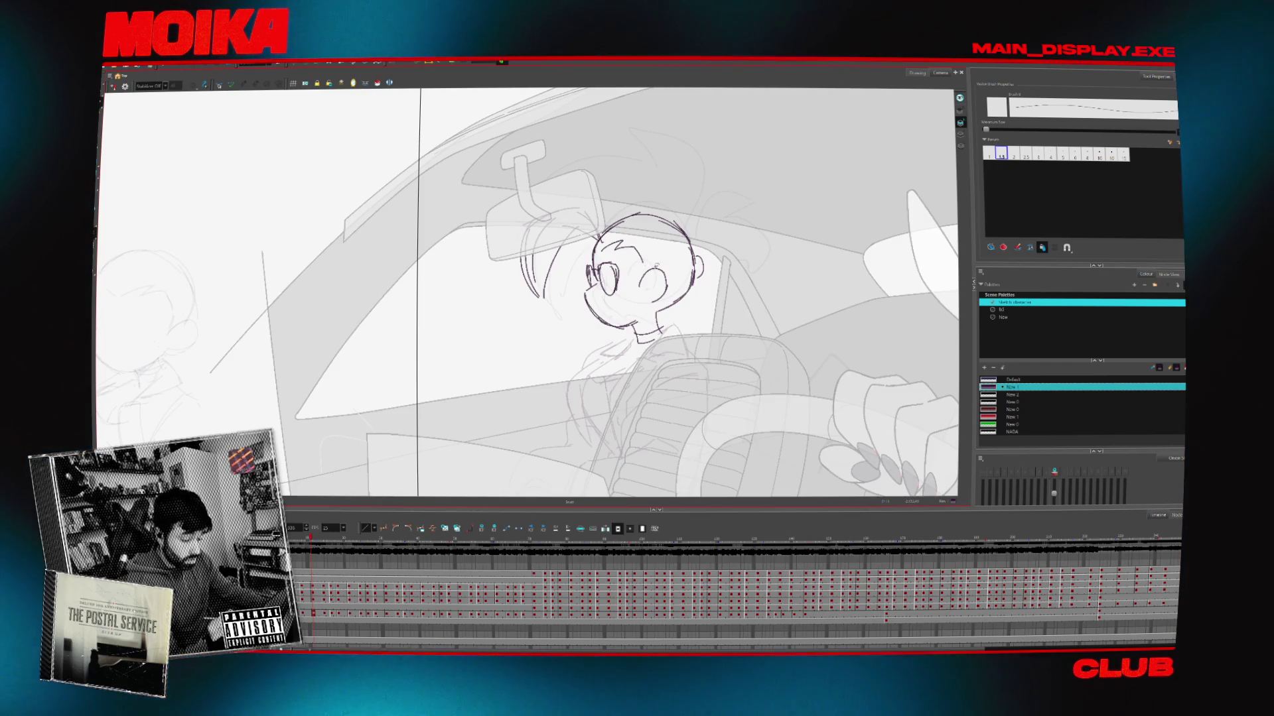
pyautogui.moveTo(642, 279); pyautogui.dragTo(664, 276)
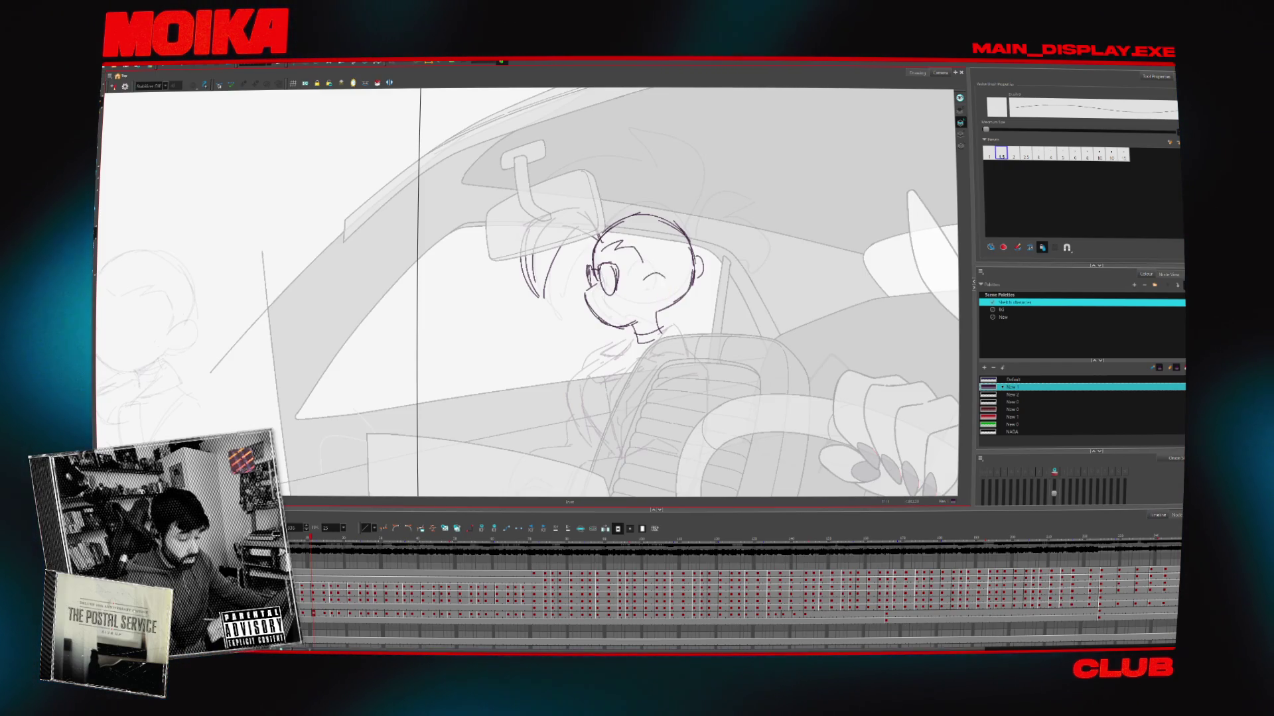
pyautogui.press(',')
pyautogui.press(',')
pyautogui.press(',')
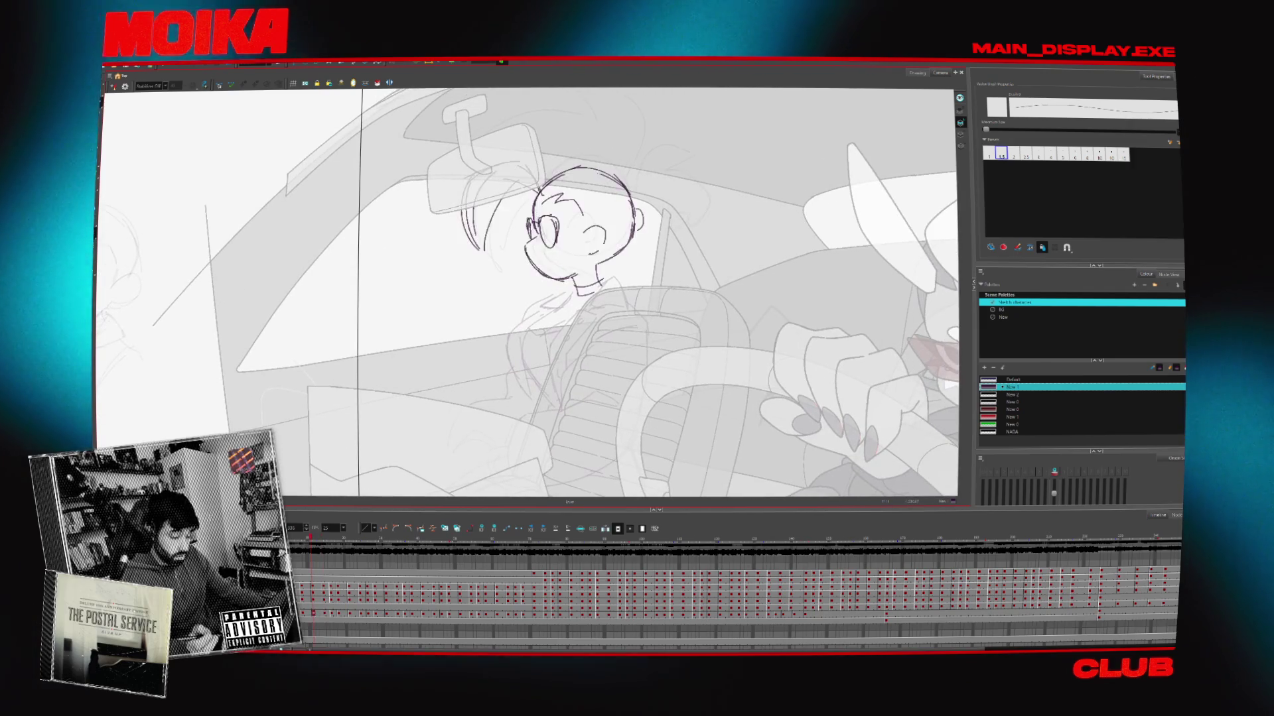
pyautogui.press('.')
pyautogui.press('.')
pyautogui.press('.')
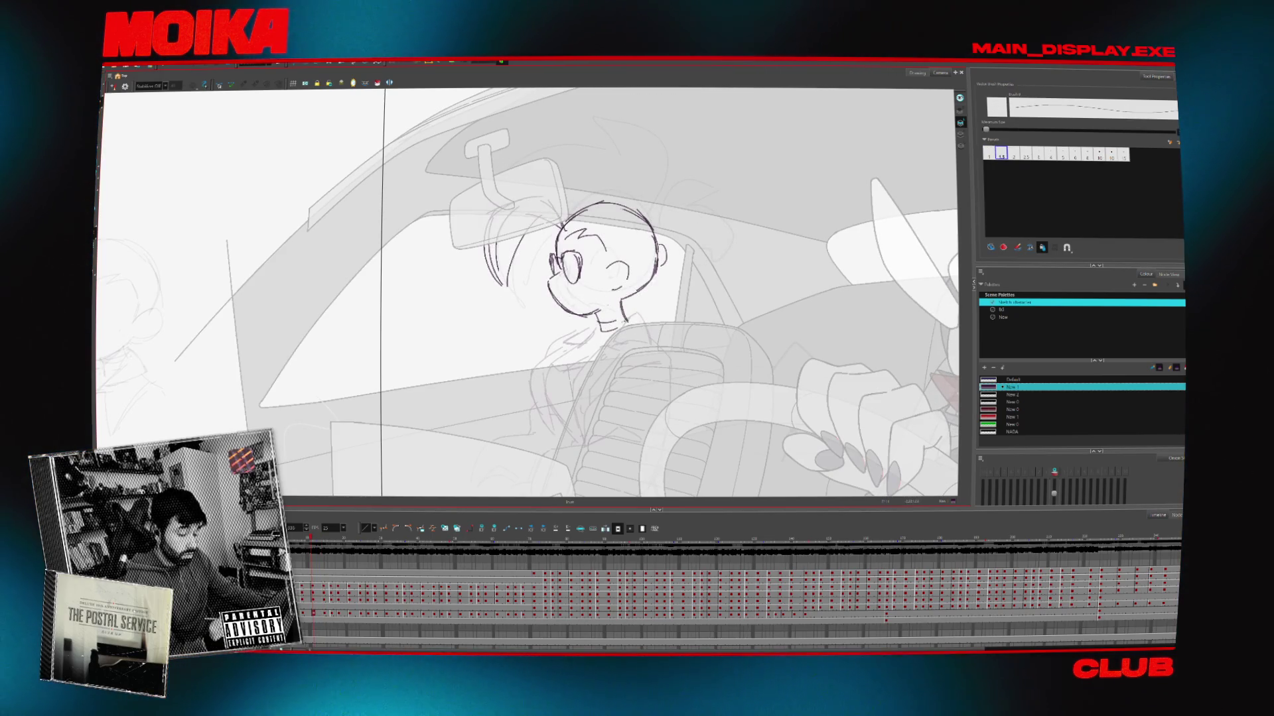
pyautogui.hotkey('alt', 'b')
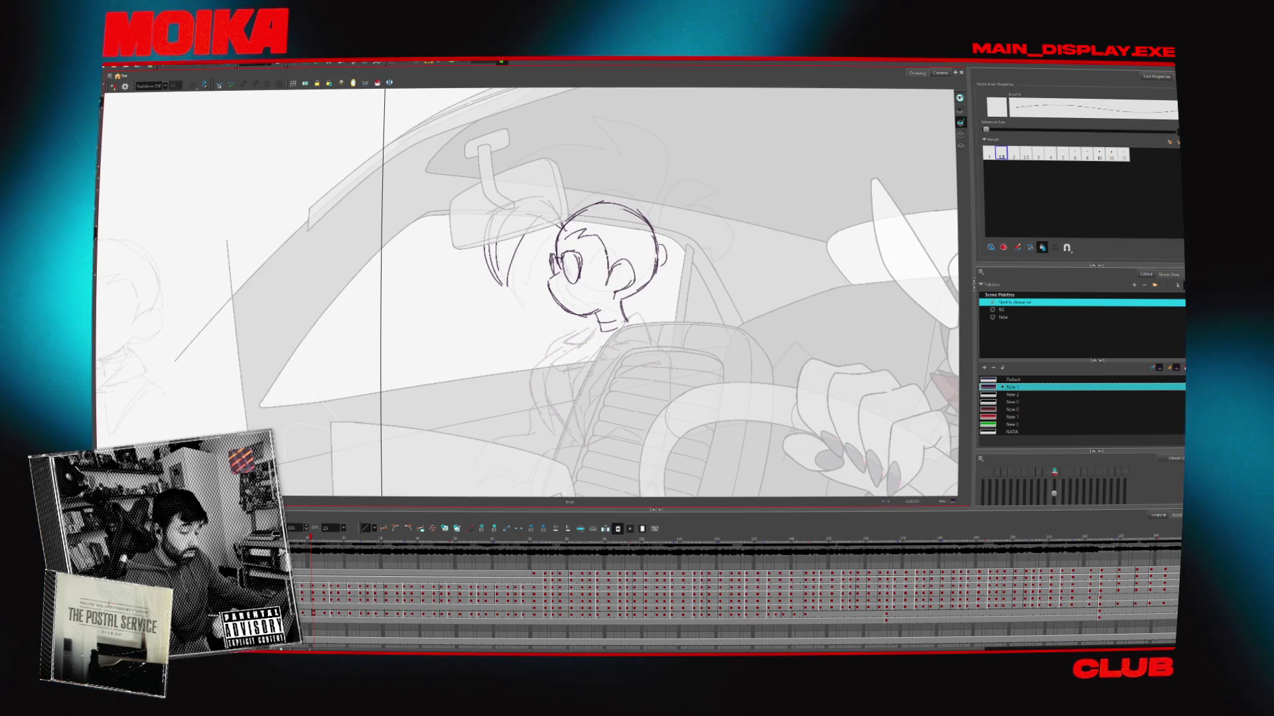
pyautogui.press('4')
pyautogui.press('4')
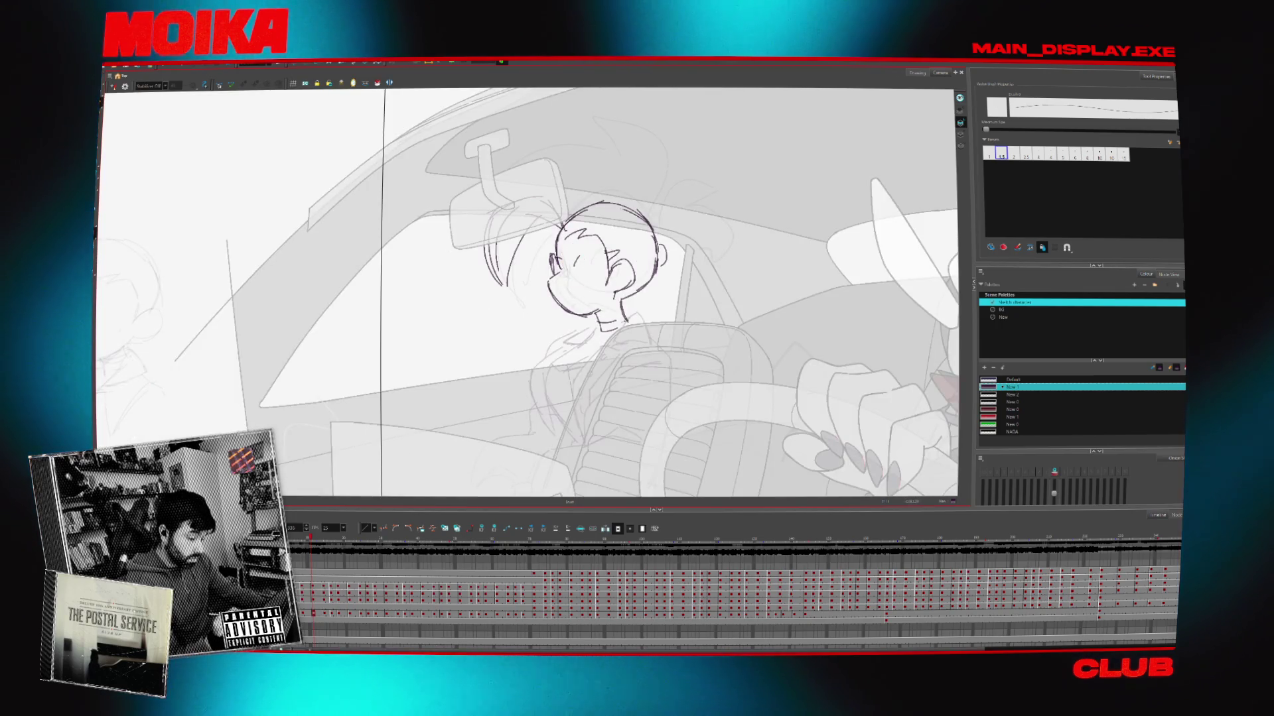
# Compare the head sketch mirrored and normal several times to check proportions
pyautogui.press('4')
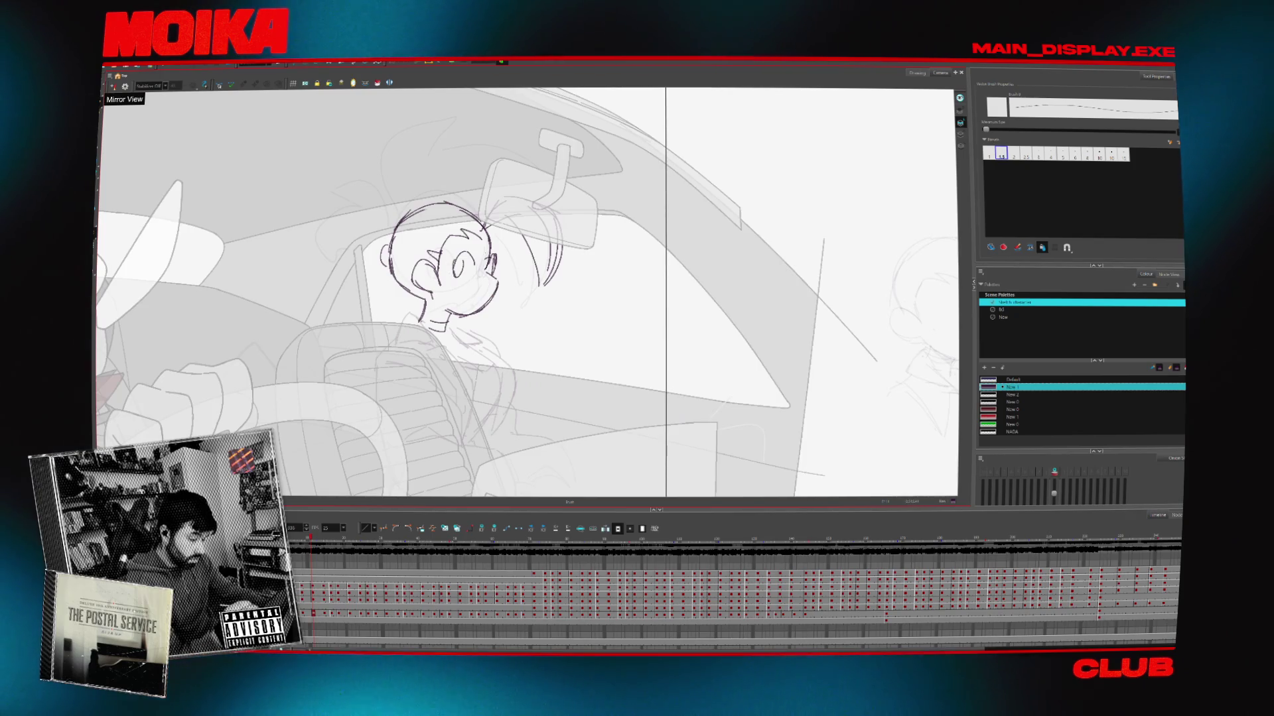
pyautogui.press('4')
pyautogui.press('4')
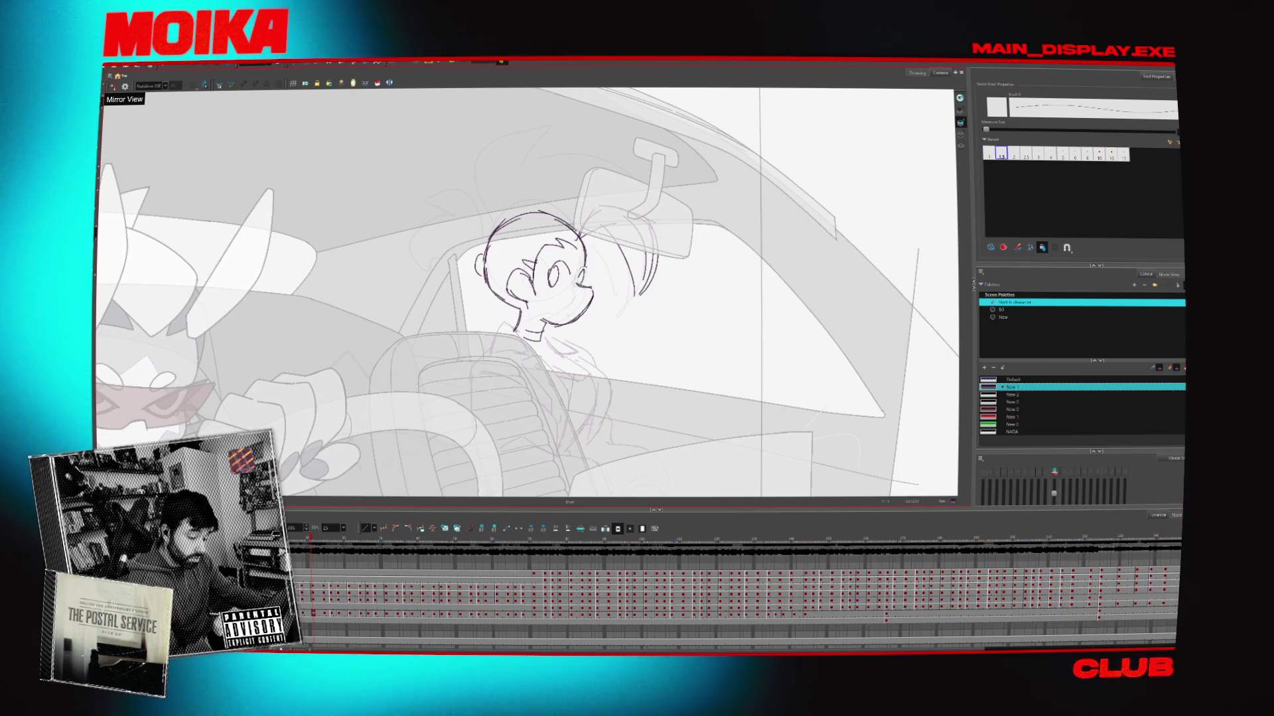
pyautogui.press('4')
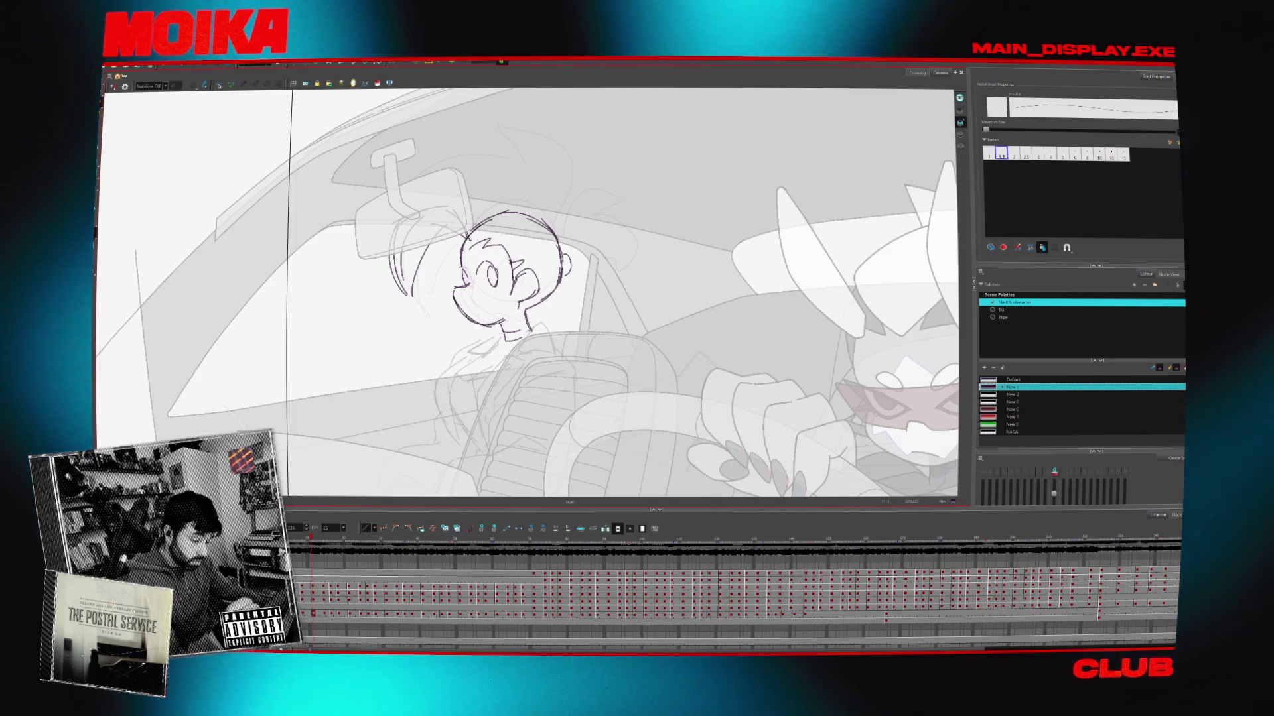
pyautogui.press('4')
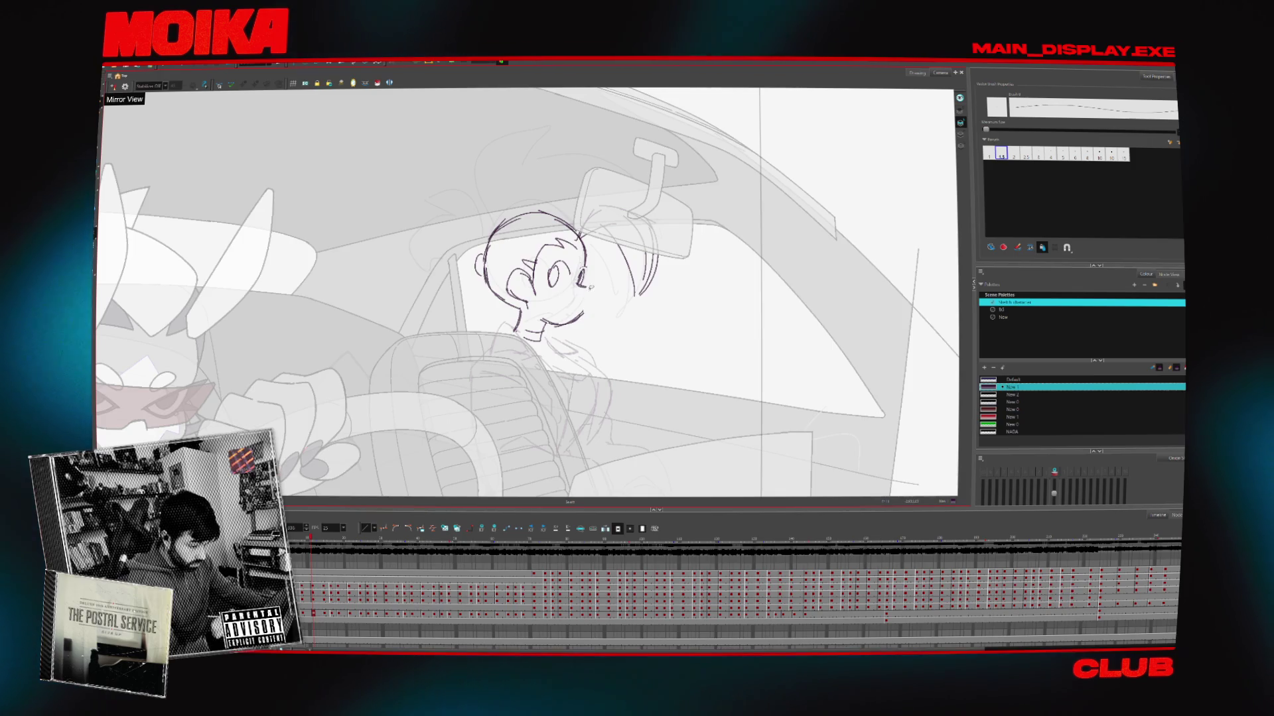
pyautogui.press('4')
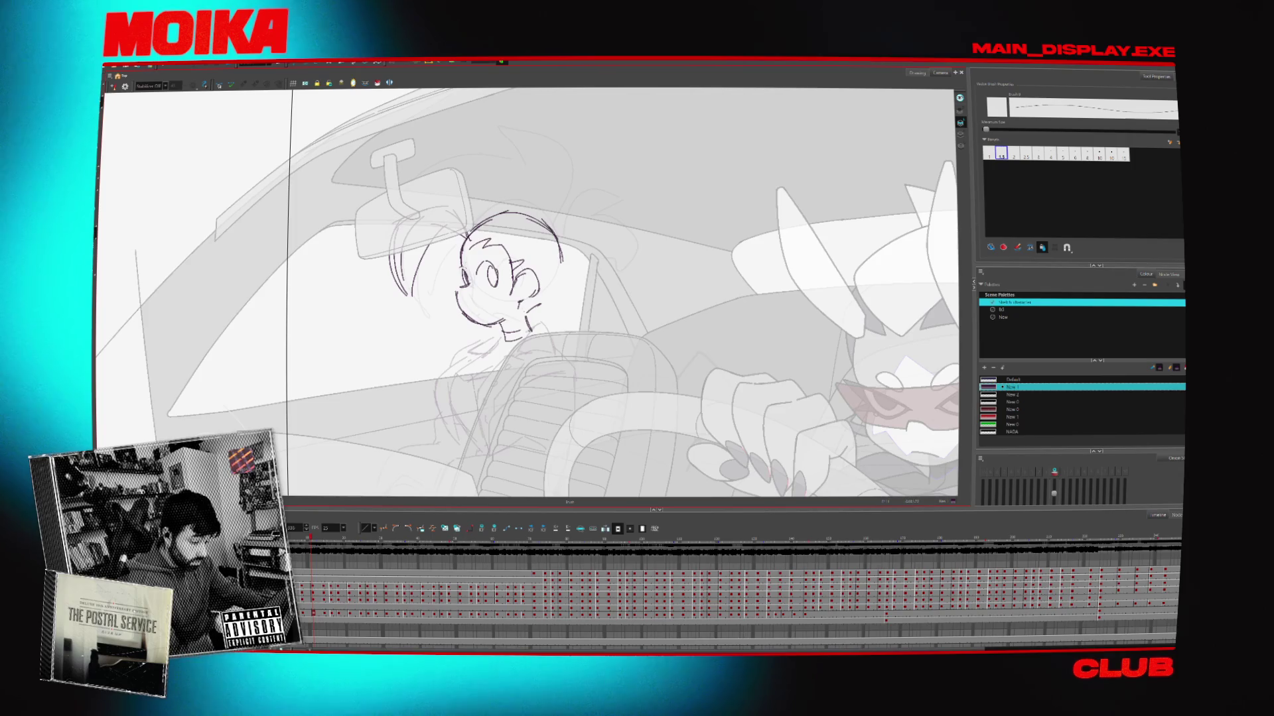
pyautogui.press('4')
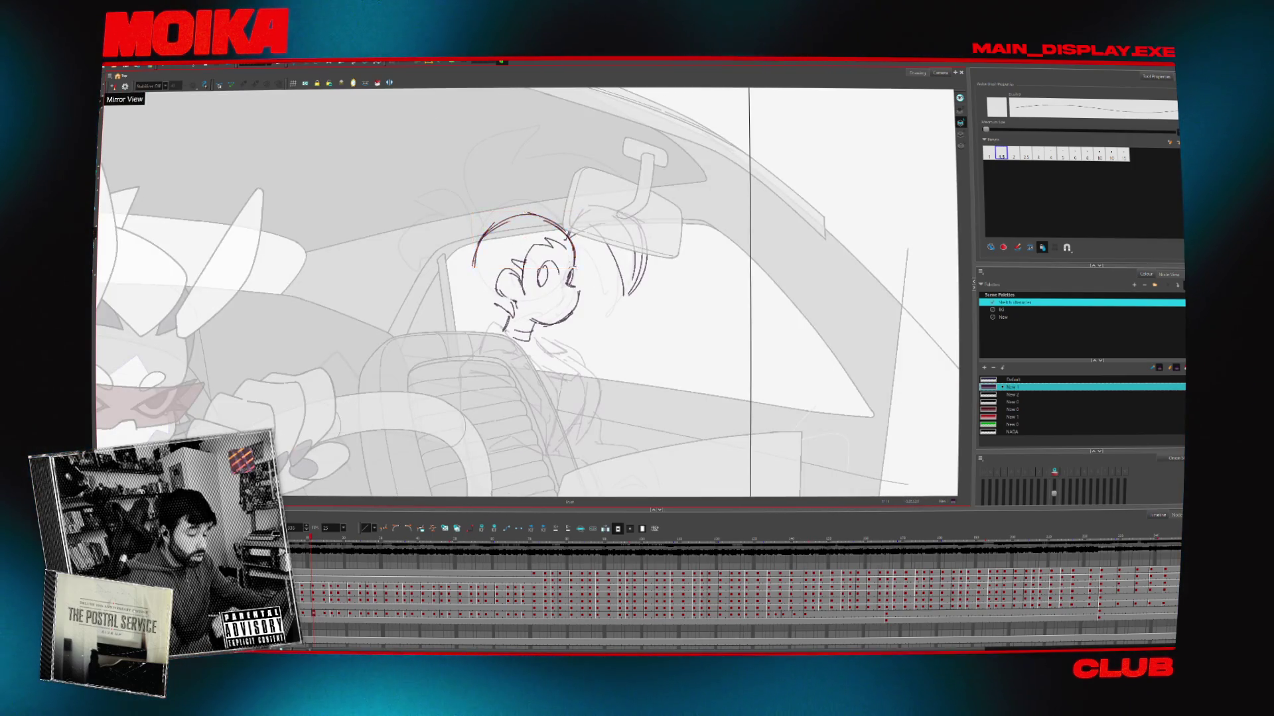
pyautogui.press('4')
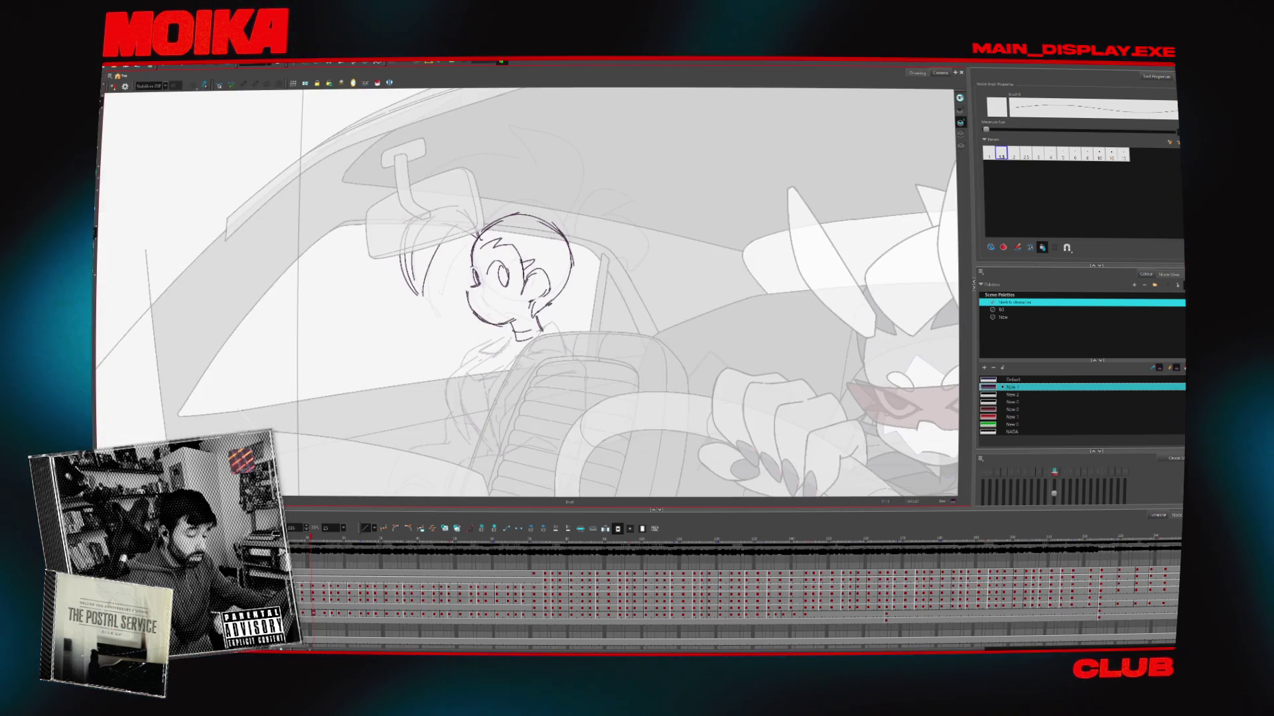
pyautogui.press('4')
pyautogui.press('4')
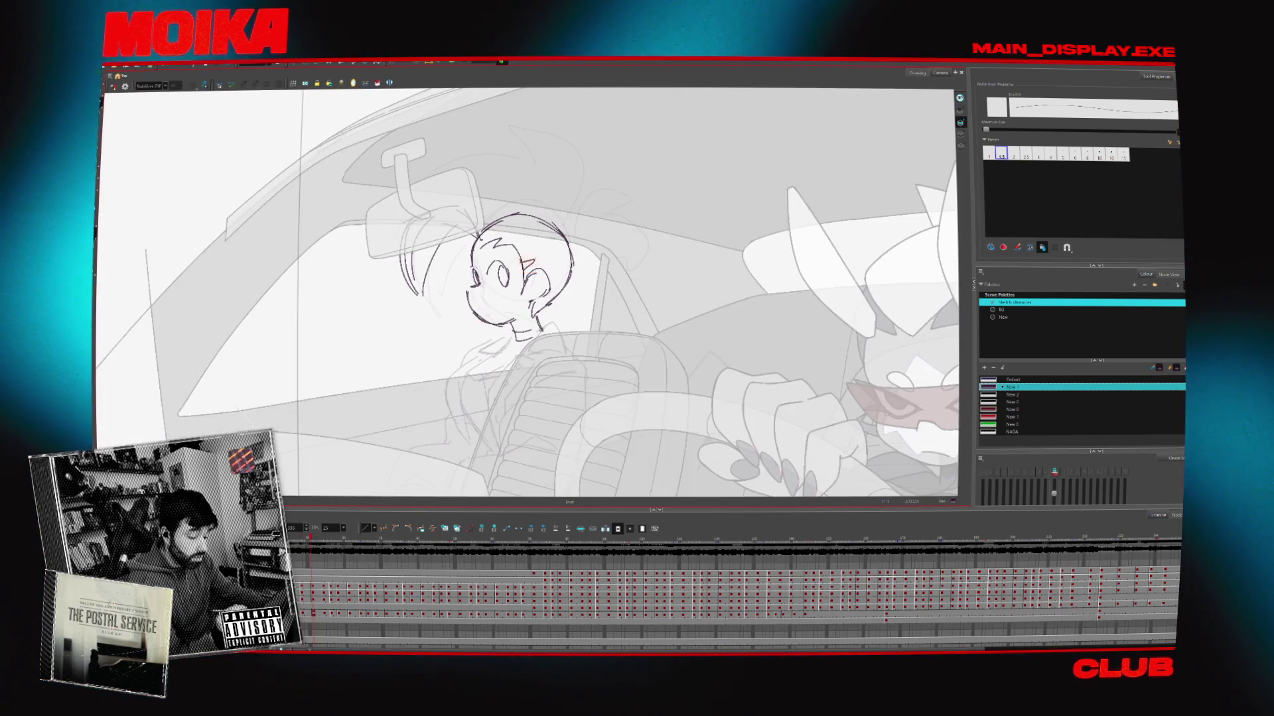
# Select the nose and cheek strokes, then sketch a hair stroke on the head with the Brush
pyautogui.moveTo(508, 239); pyautogui.dragTo(561, 277)
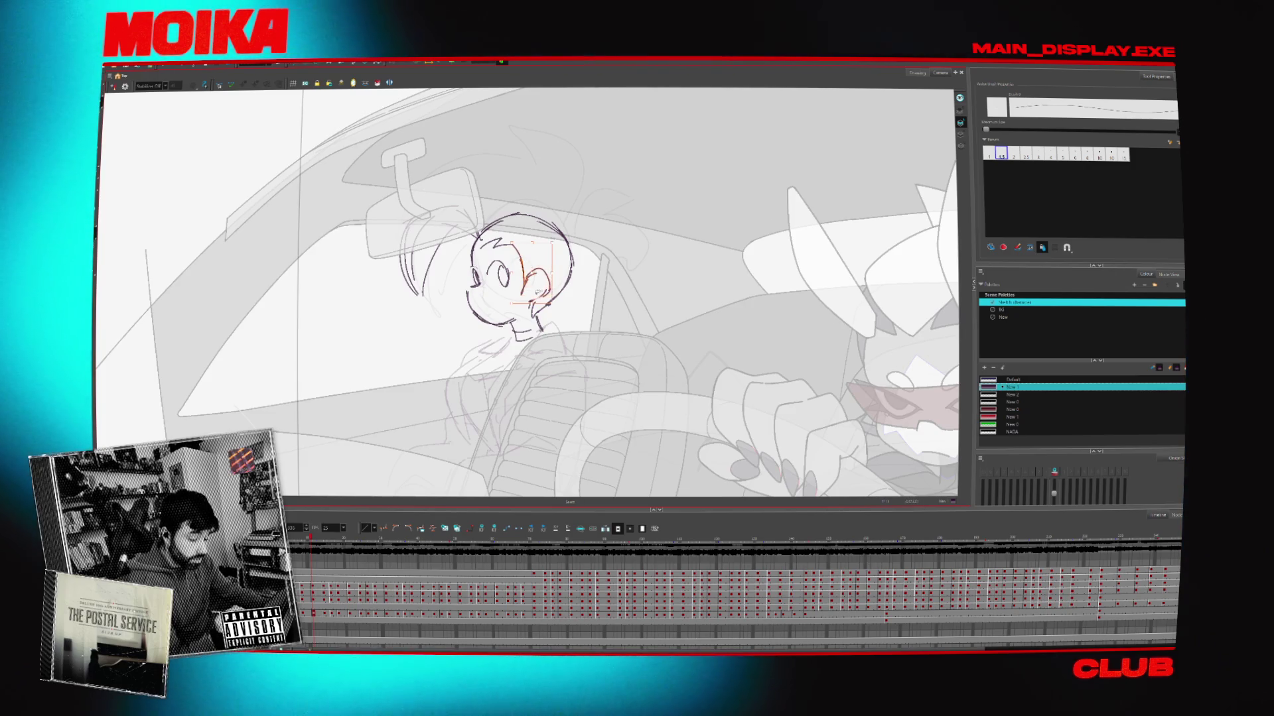
pyautogui.press('4')
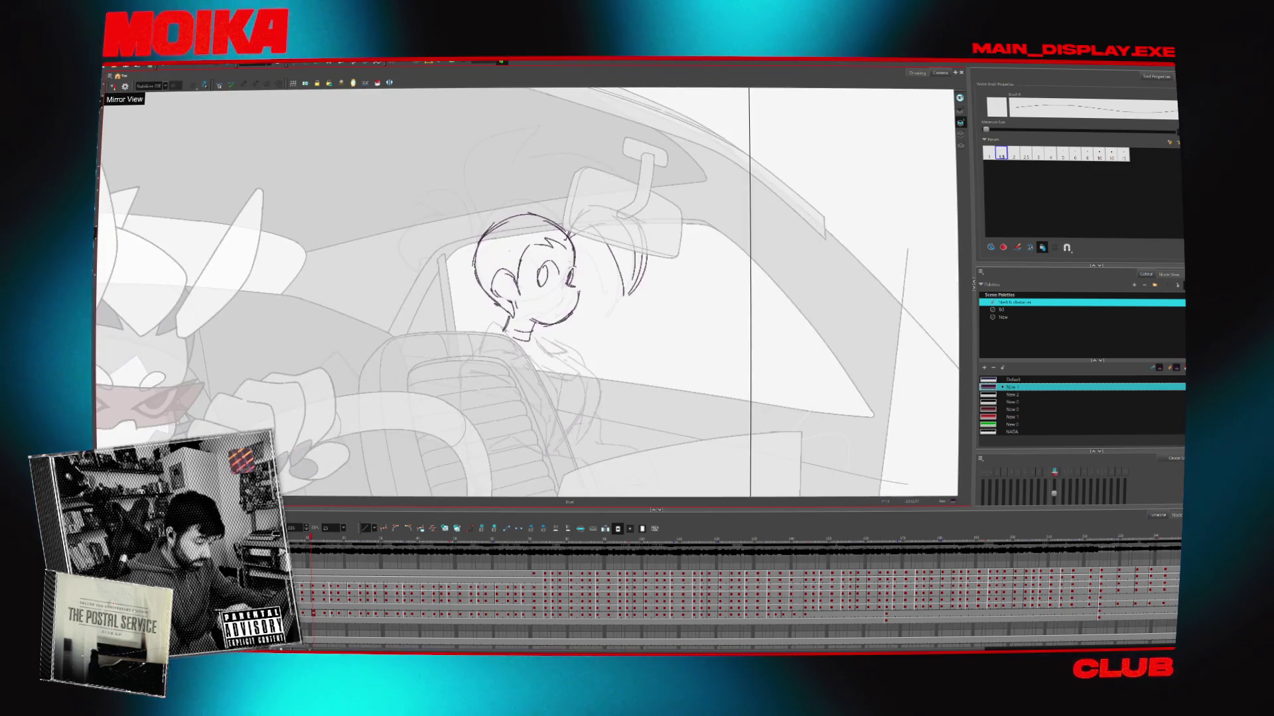
pyautogui.hotkey('alt', 'b')
pyautogui.press('4')
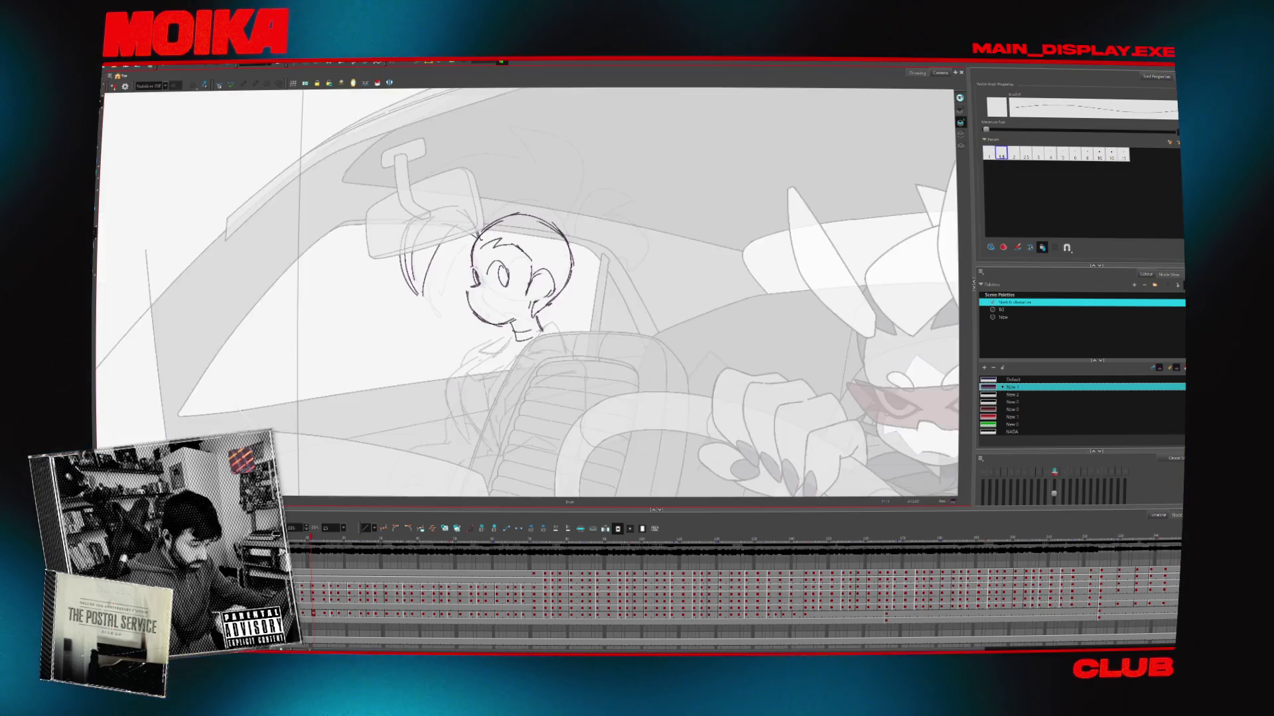
pyautogui.press('4')
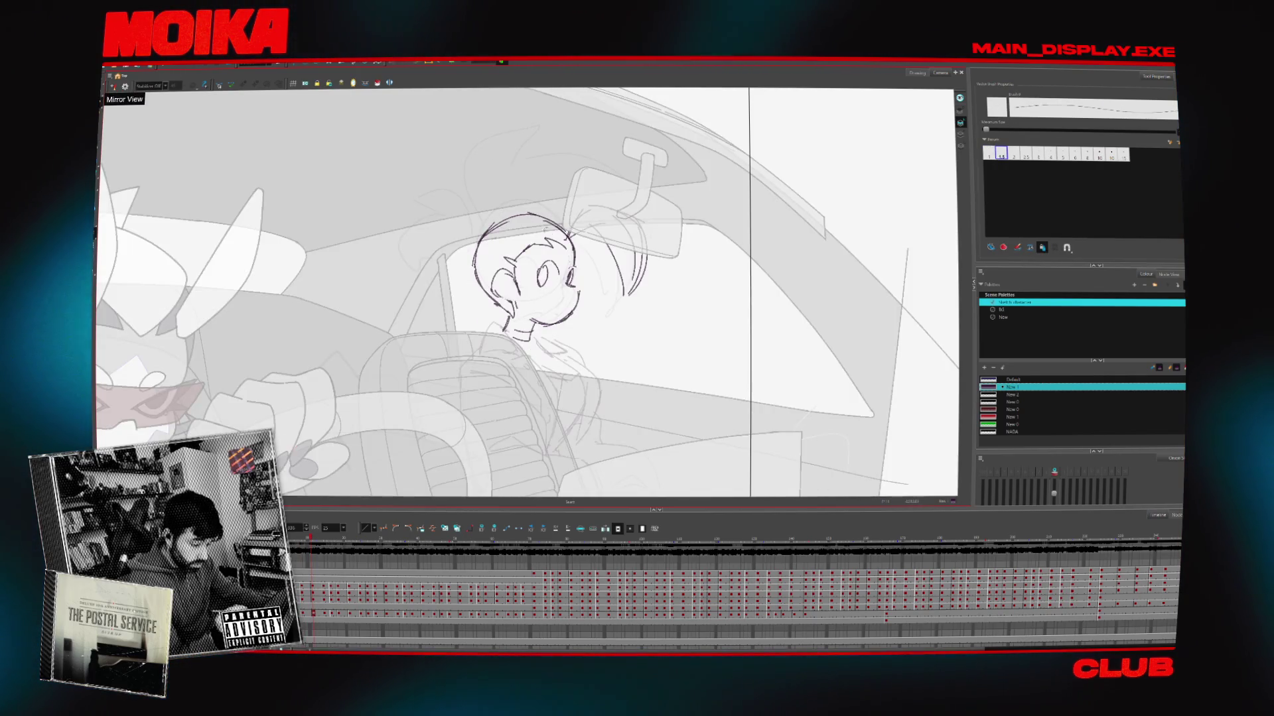
pyautogui.moveTo(537, 240); pyautogui.dragTo(565, 260)
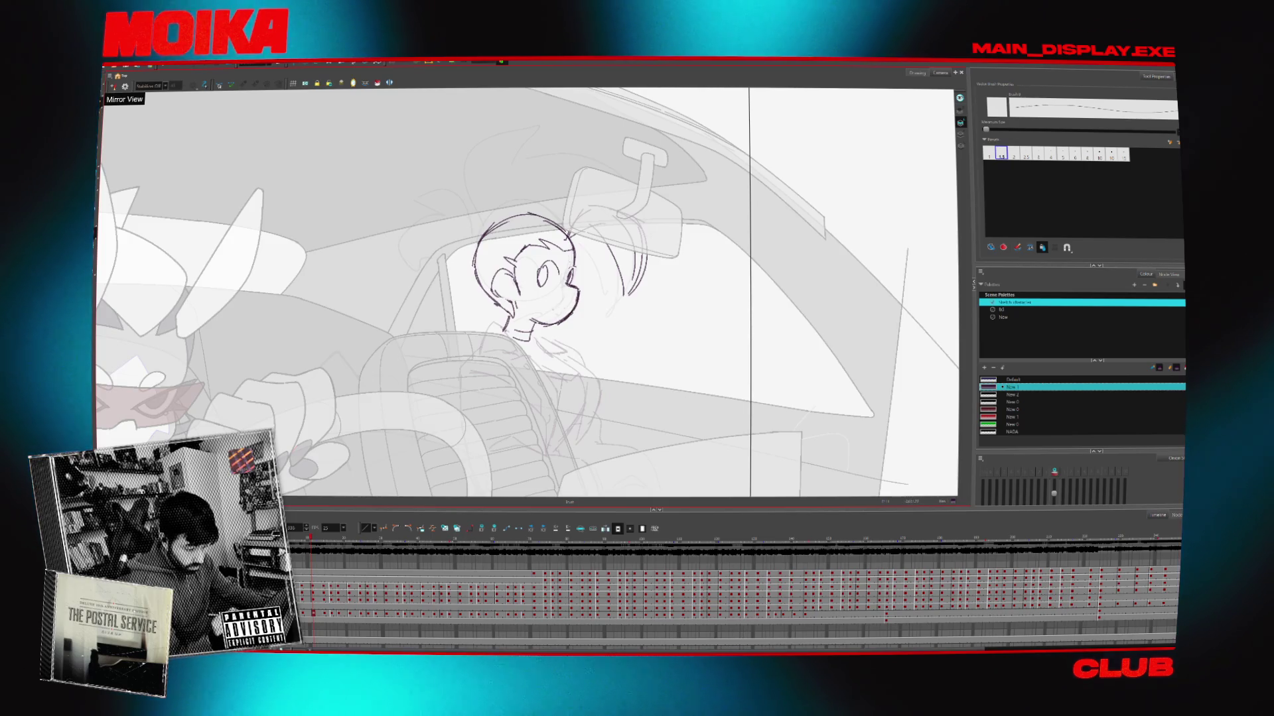
# Deselect the eye strokes, recheck the mirrored head, and zoom out to the whole car scene
pyautogui.click(113, 86)
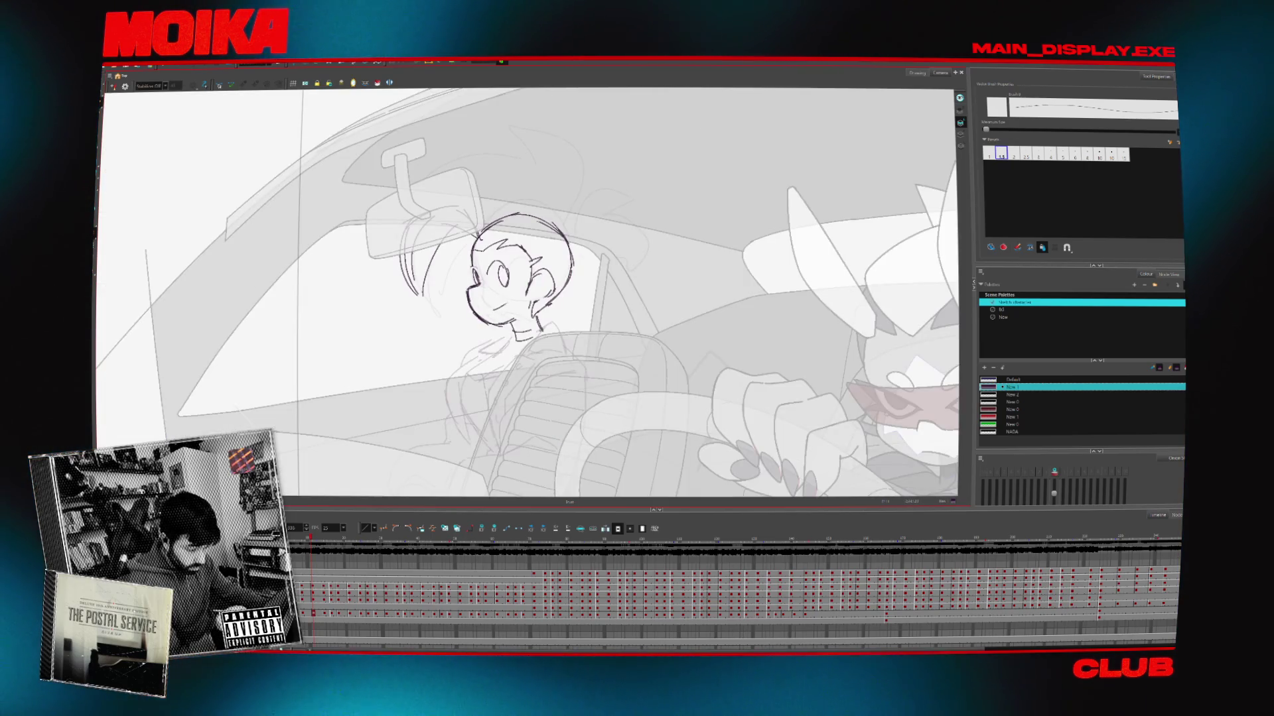
pyautogui.click(113, 87)
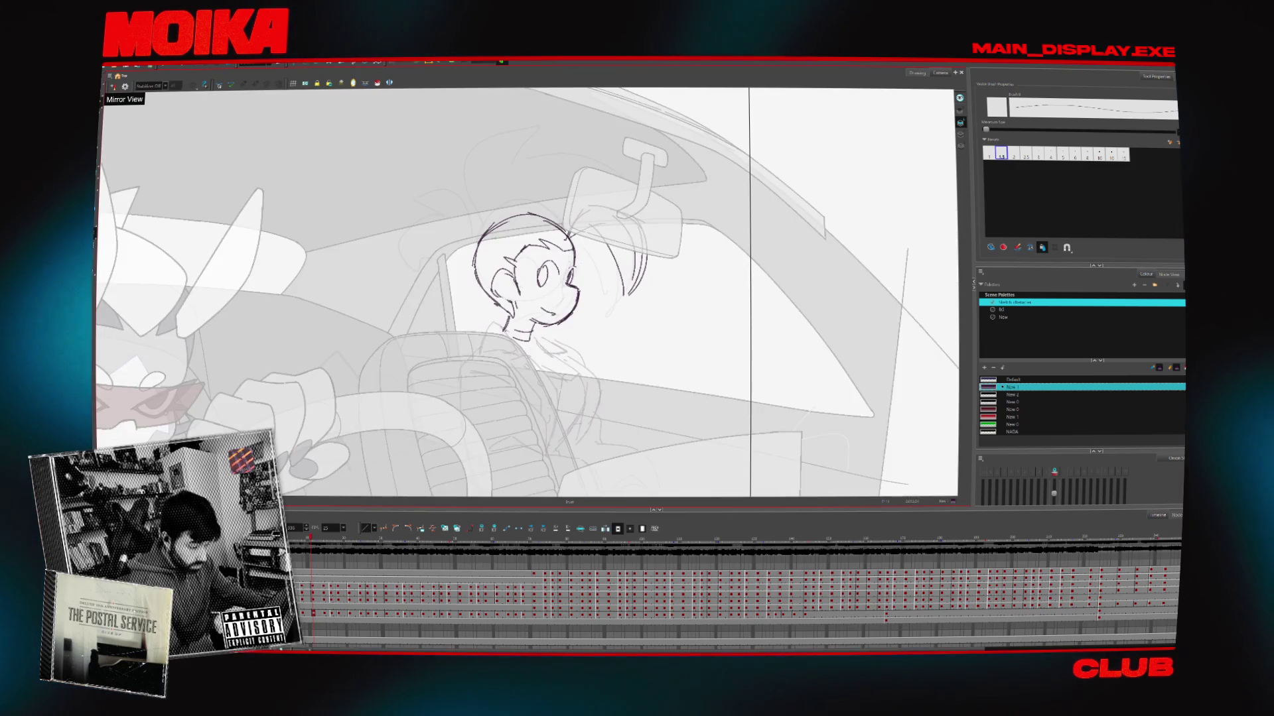
pyautogui.click(113, 86)
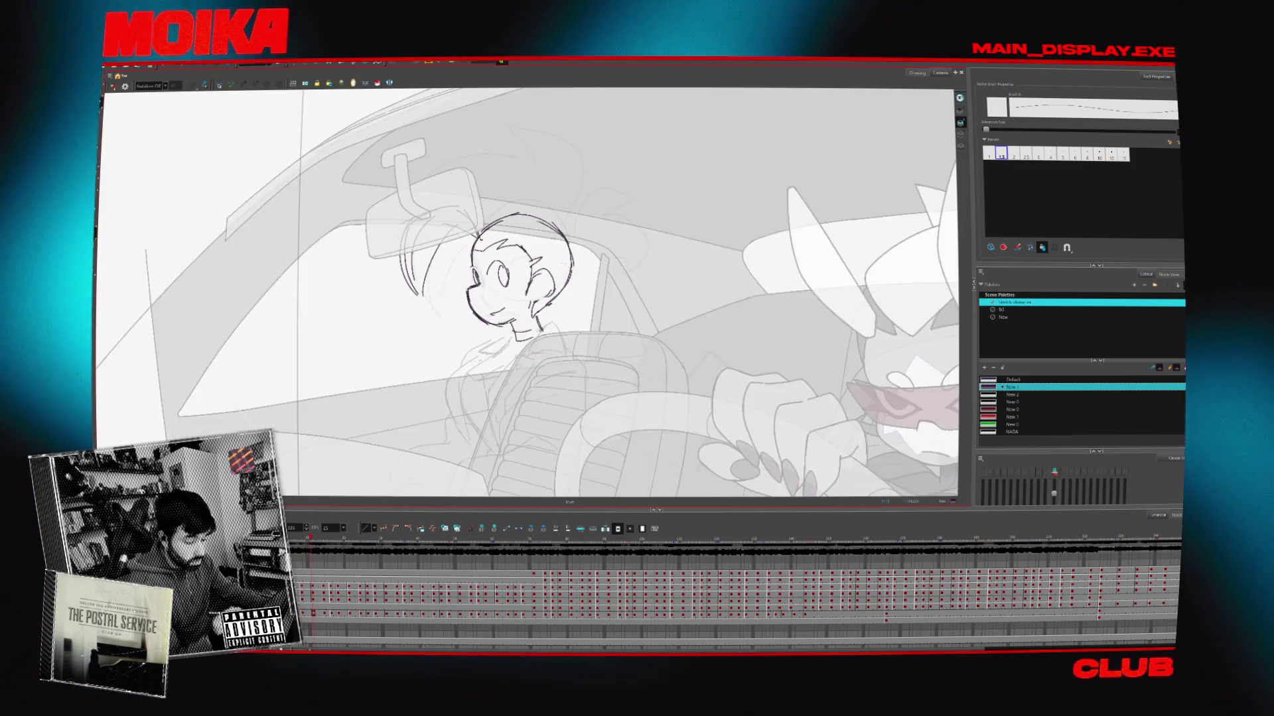
pyautogui.press('Escape')
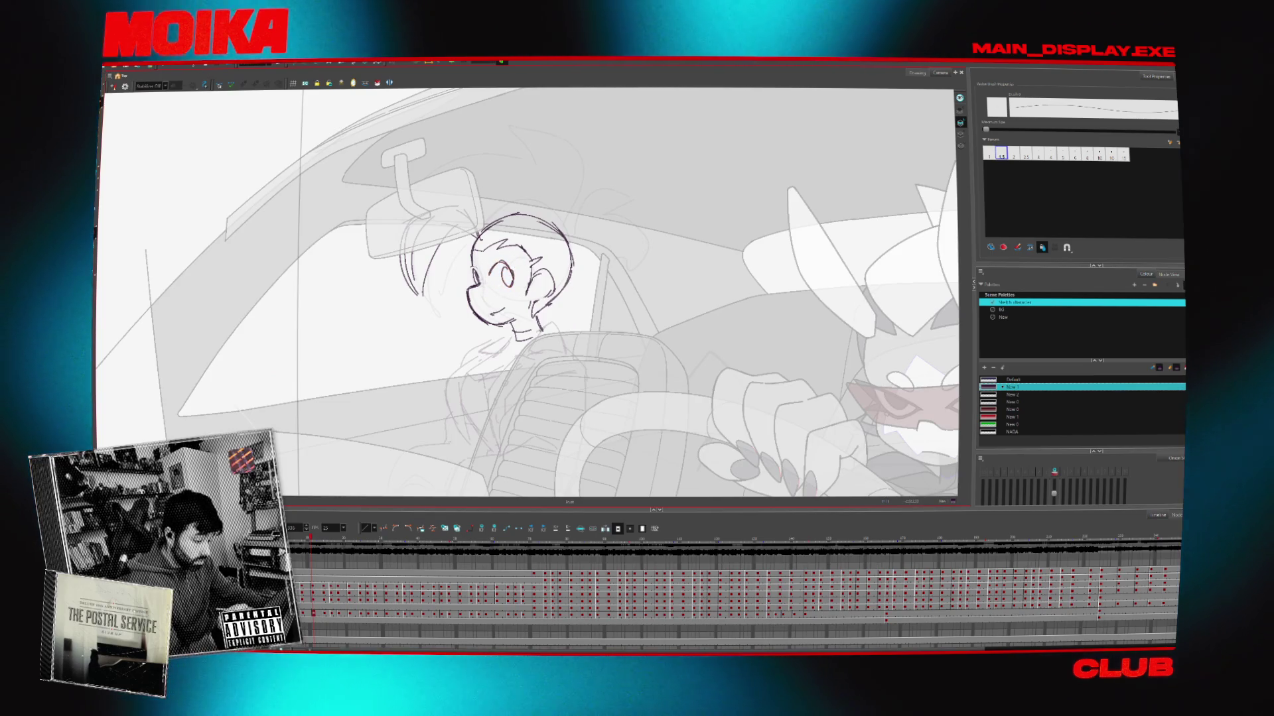
pyautogui.press('4')
pyautogui.press('4')
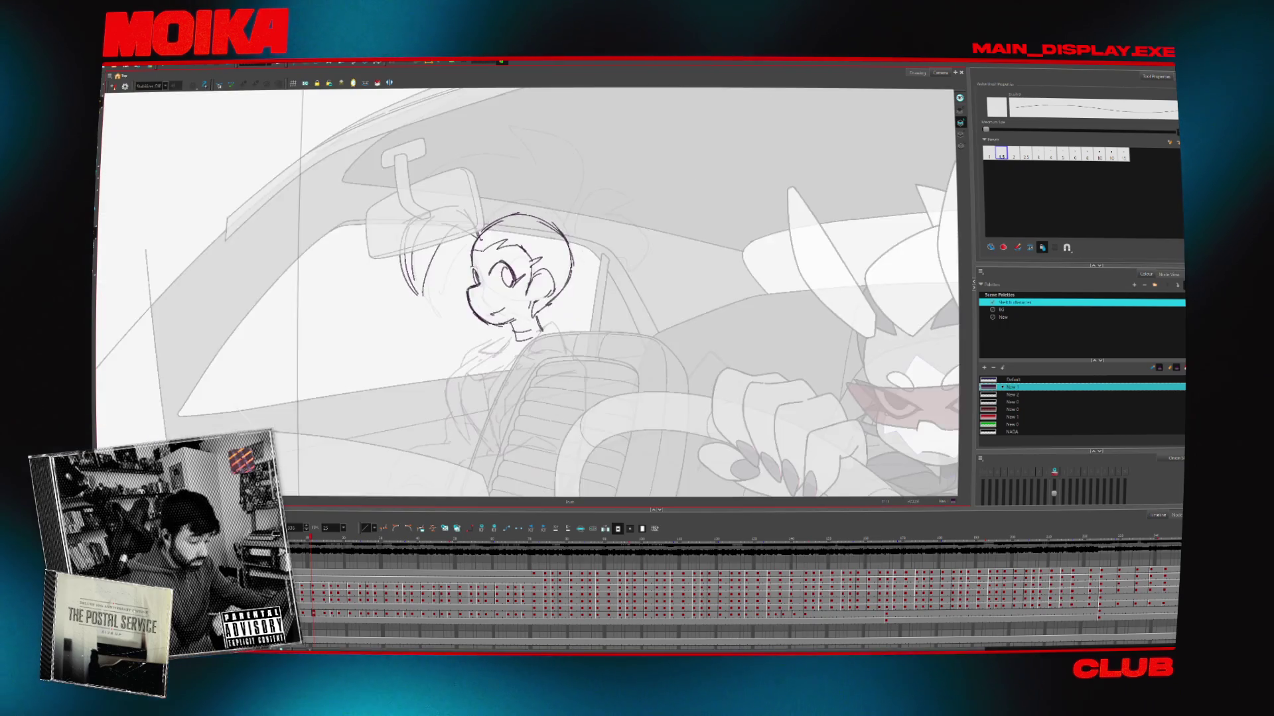
pyautogui.hotkey('alt', 's')
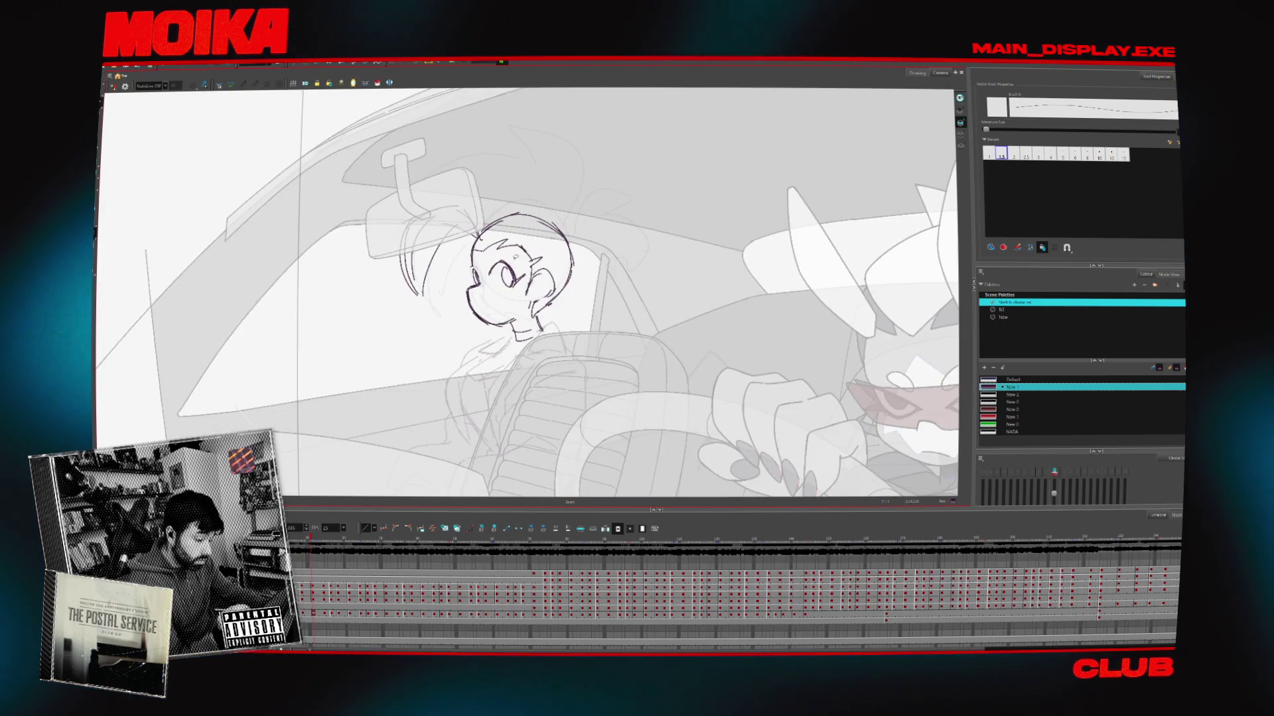
pyautogui.press('4')
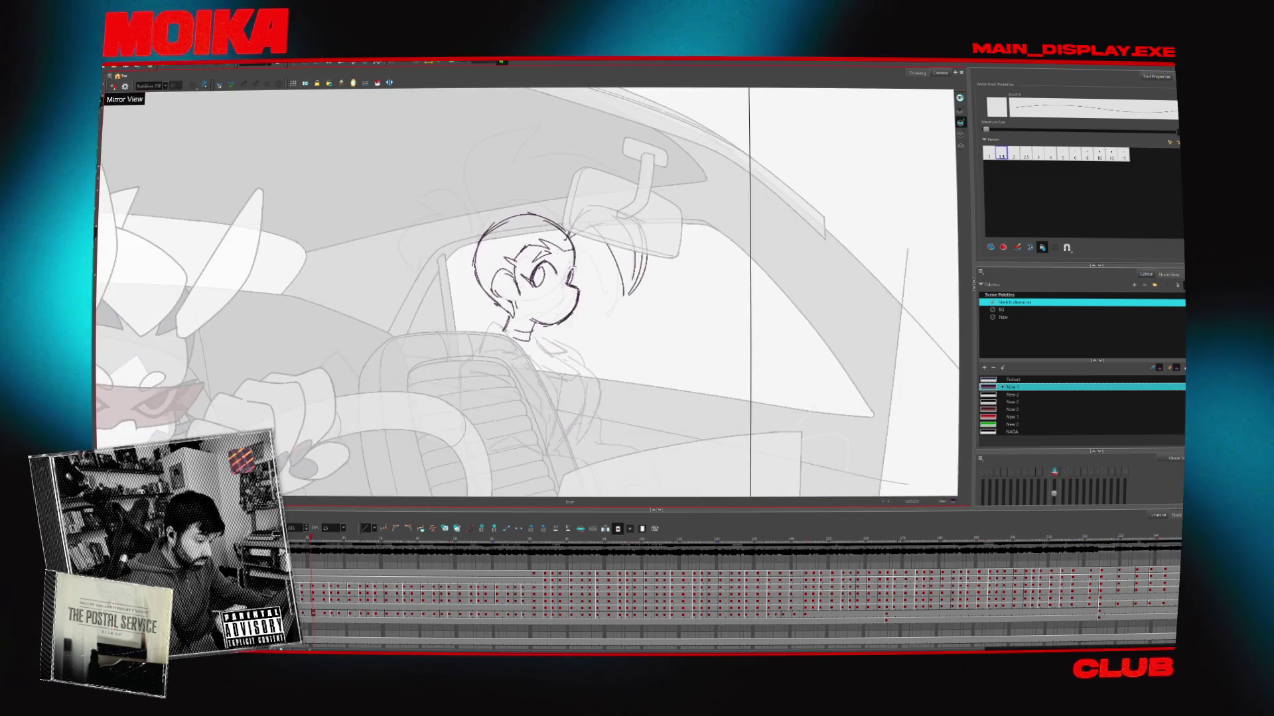
pyautogui.press('4')
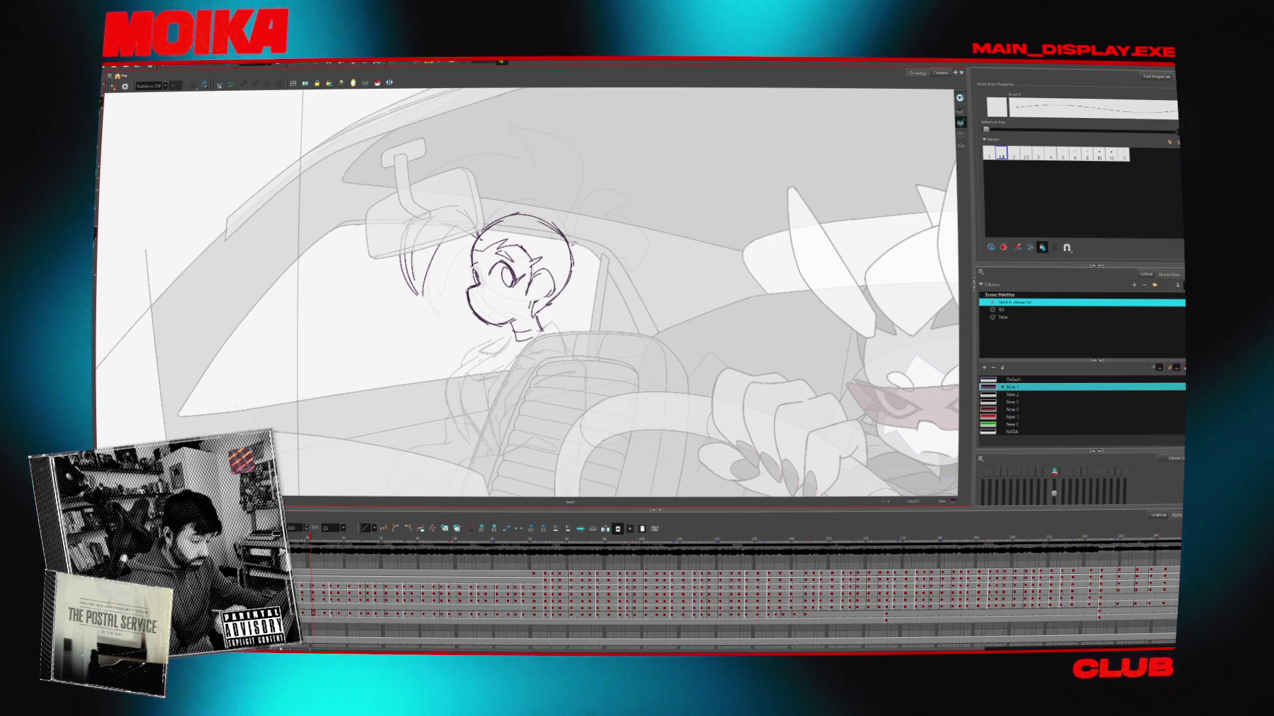
pyautogui.moveTo(587, 162)
pyautogui.mouseDown()
pyautogui.moveTo(613, 294)
pyautogui.moveTo(612, 266)
pyautogui.mouseUp()
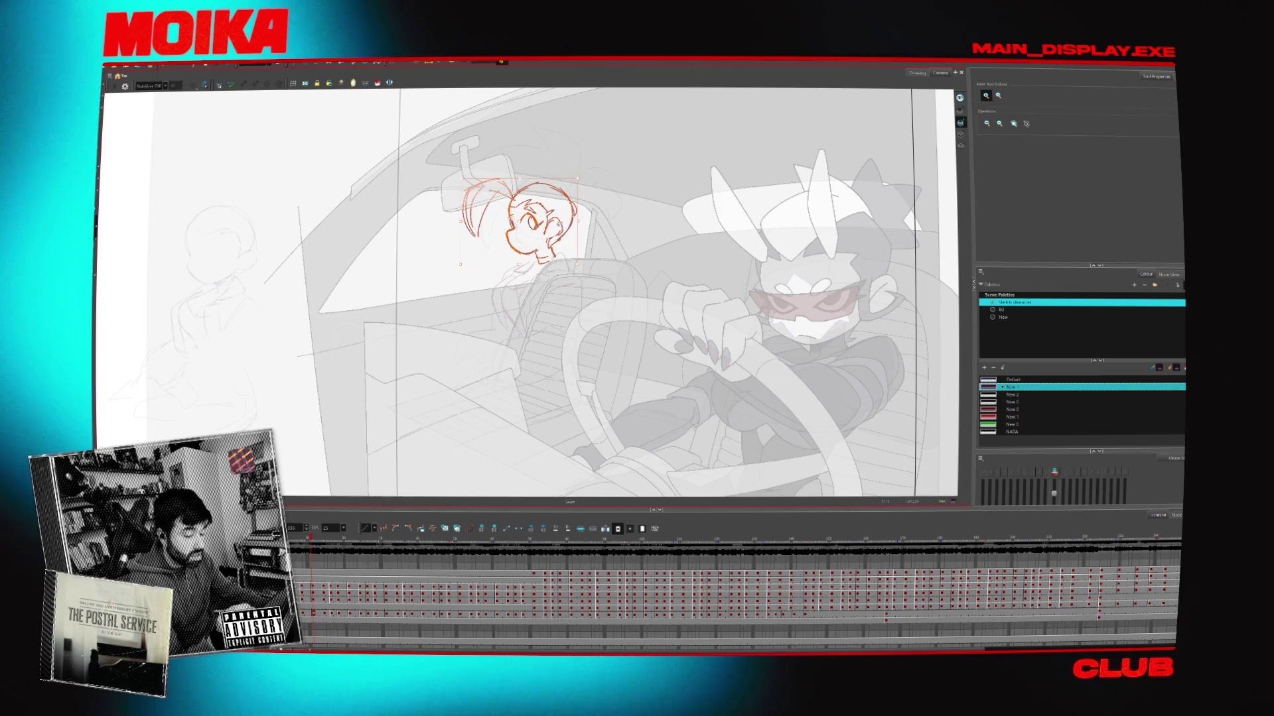
# Zoom back in and extend the hair stroke above the head with the Brush
pyautogui.press('Escape')
pyautogui.scroll(1, 545, 193)
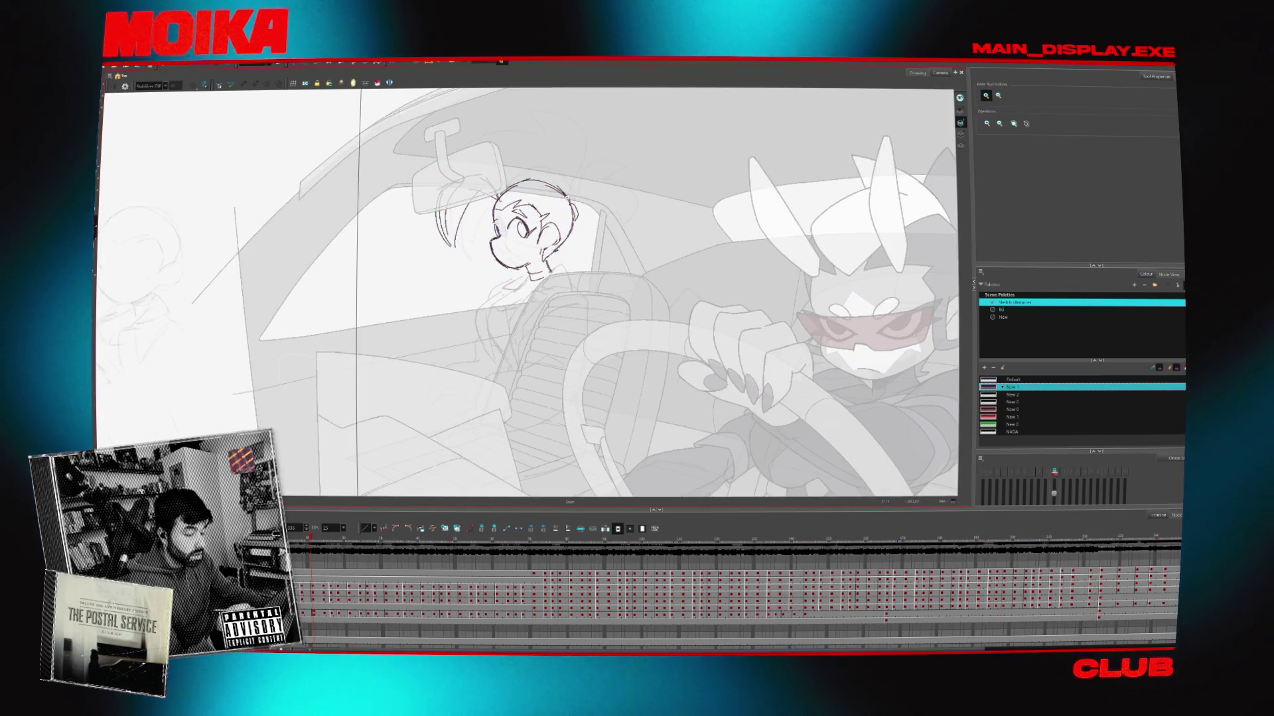
pyautogui.scroll(2, 524, 292)
pyautogui.hotkey('alt', 'b')
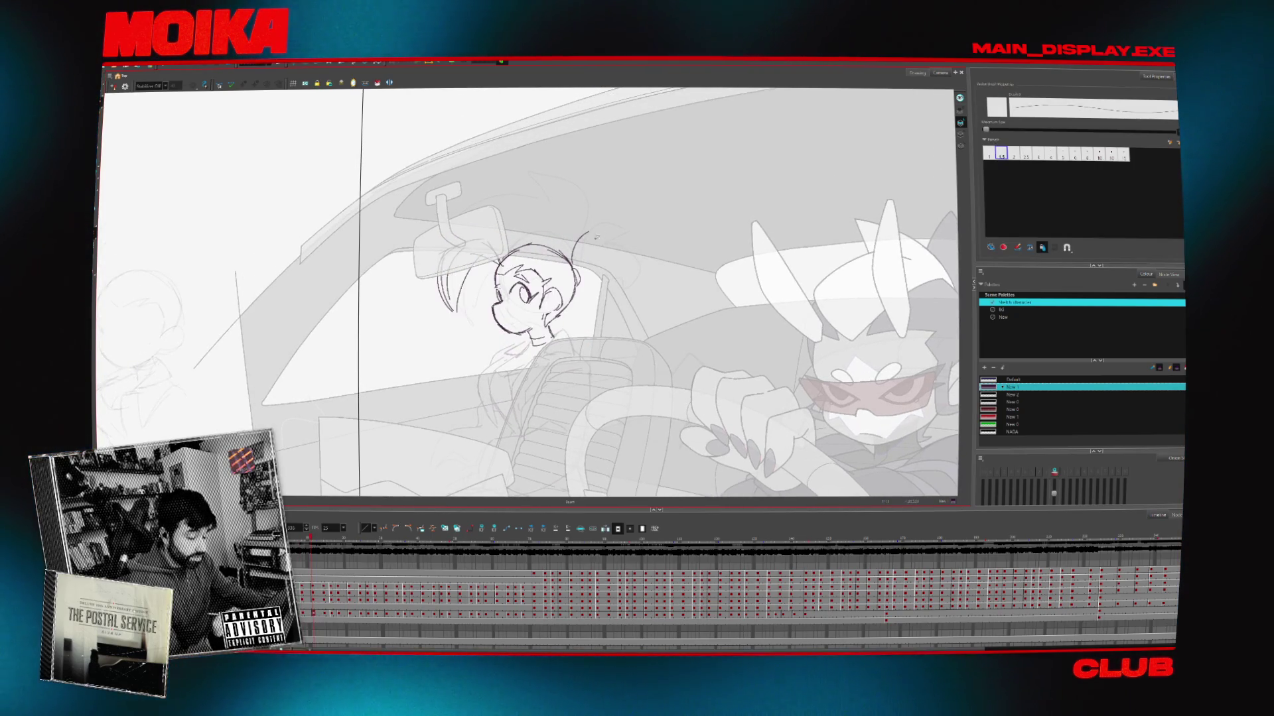
pyautogui.moveTo(596, 237)
pyautogui.mouseDown()
pyautogui.moveTo(609, 234)
pyautogui.moveTo(578, 285)
pyautogui.mouseUp()
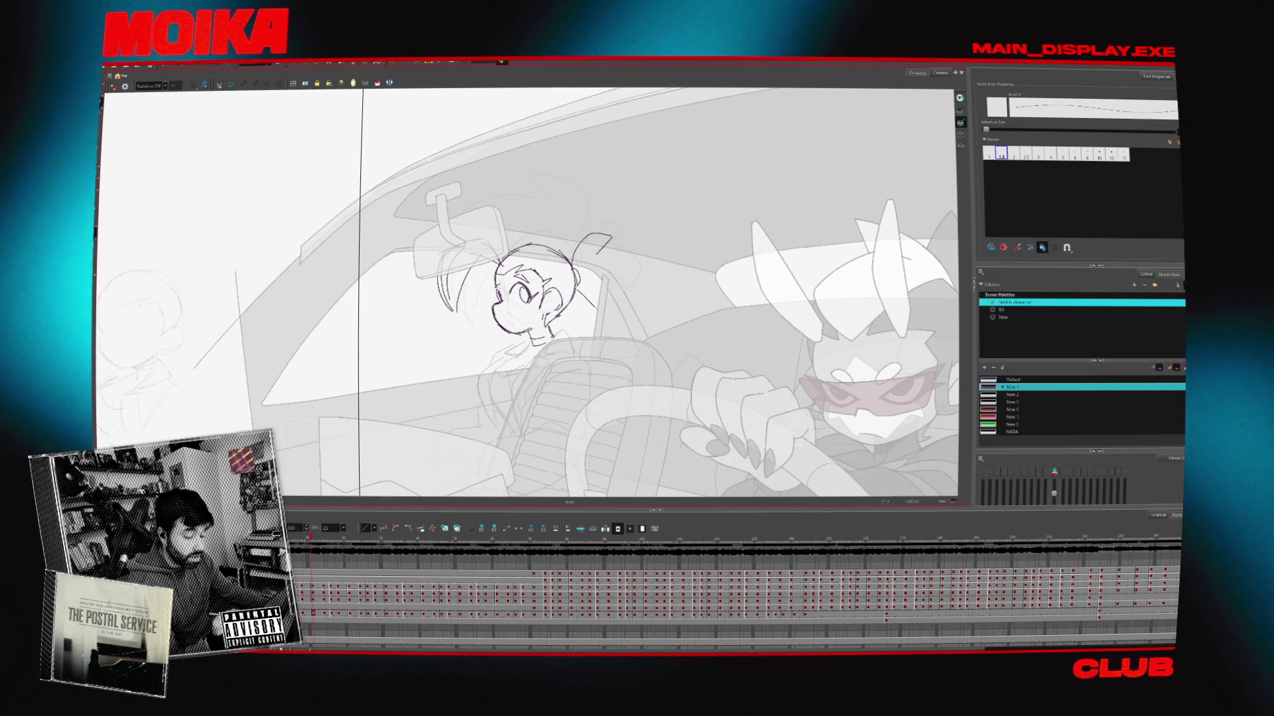
# Check the head mirrored, add a second short hair tuft, and switch to the browser
pyautogui.click(113, 86)
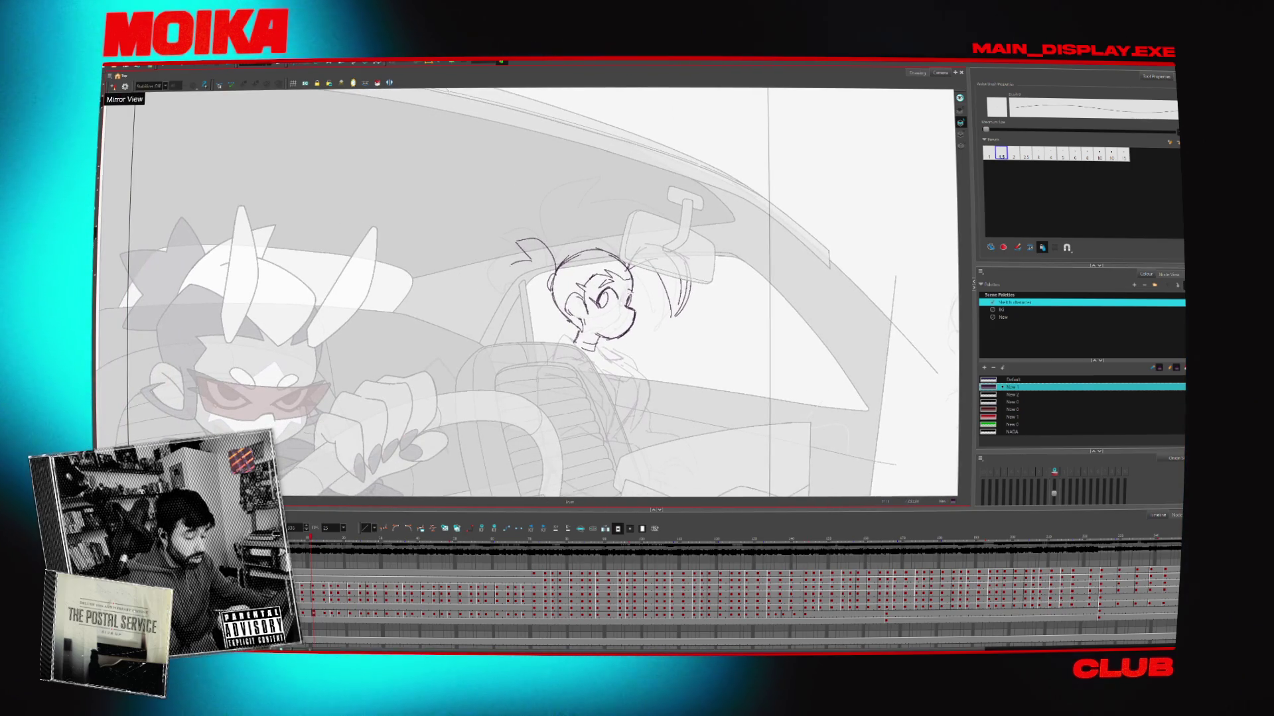
pyautogui.click(113, 86)
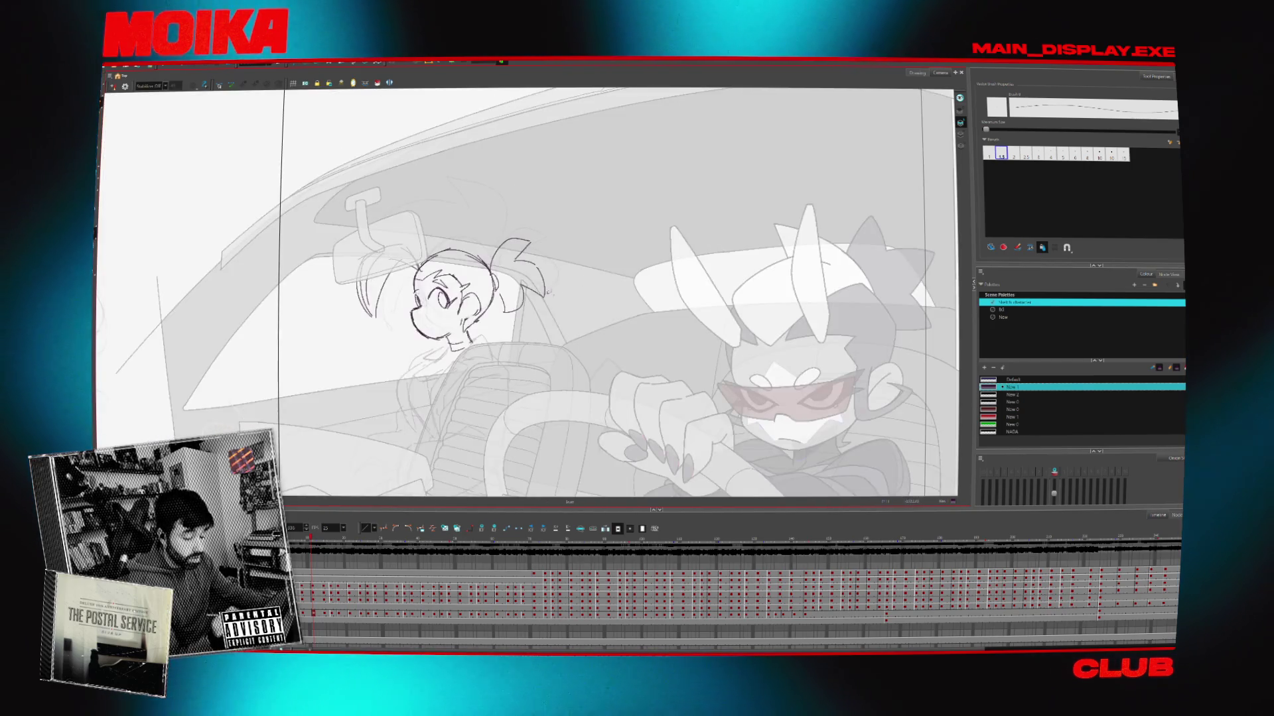
pyautogui.moveTo(505, 291); pyautogui.dragTo(513, 313)
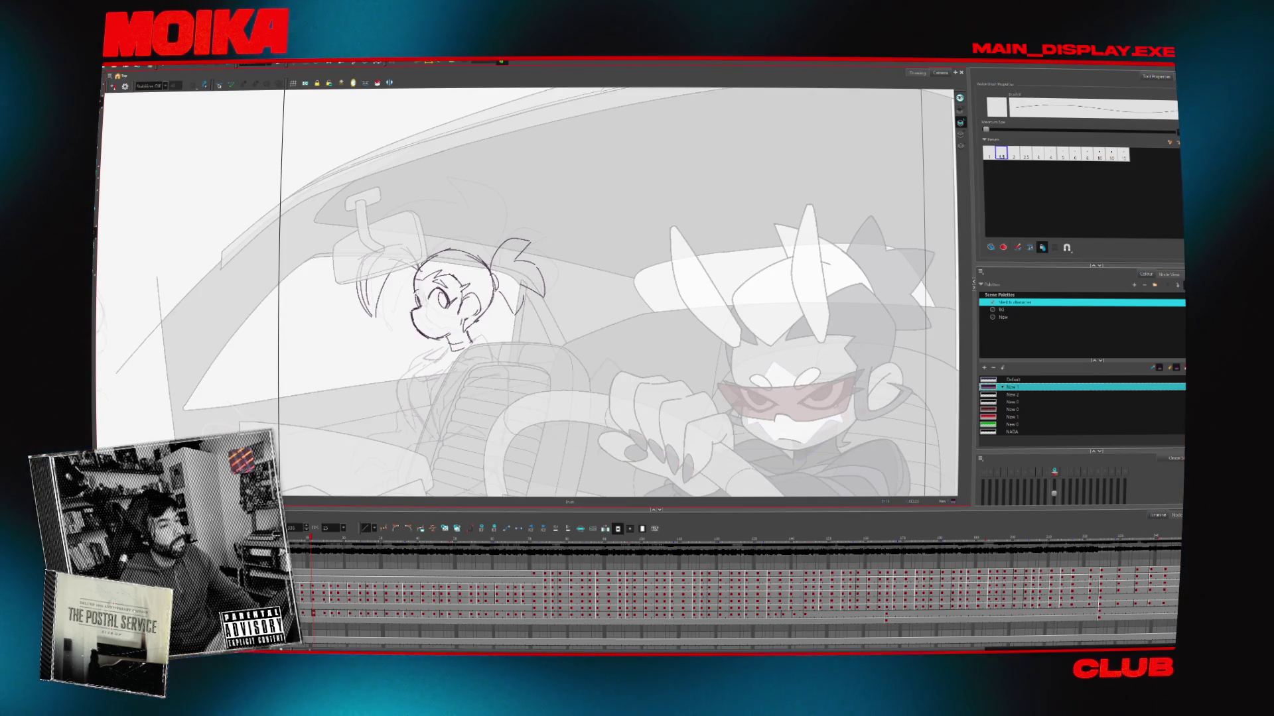
pyautogui.hotkey('alt', 'Tab')
# Search Google for 'michael myers mask cult3d', correcting the 'michale' typo
pyautogui.write('michale')
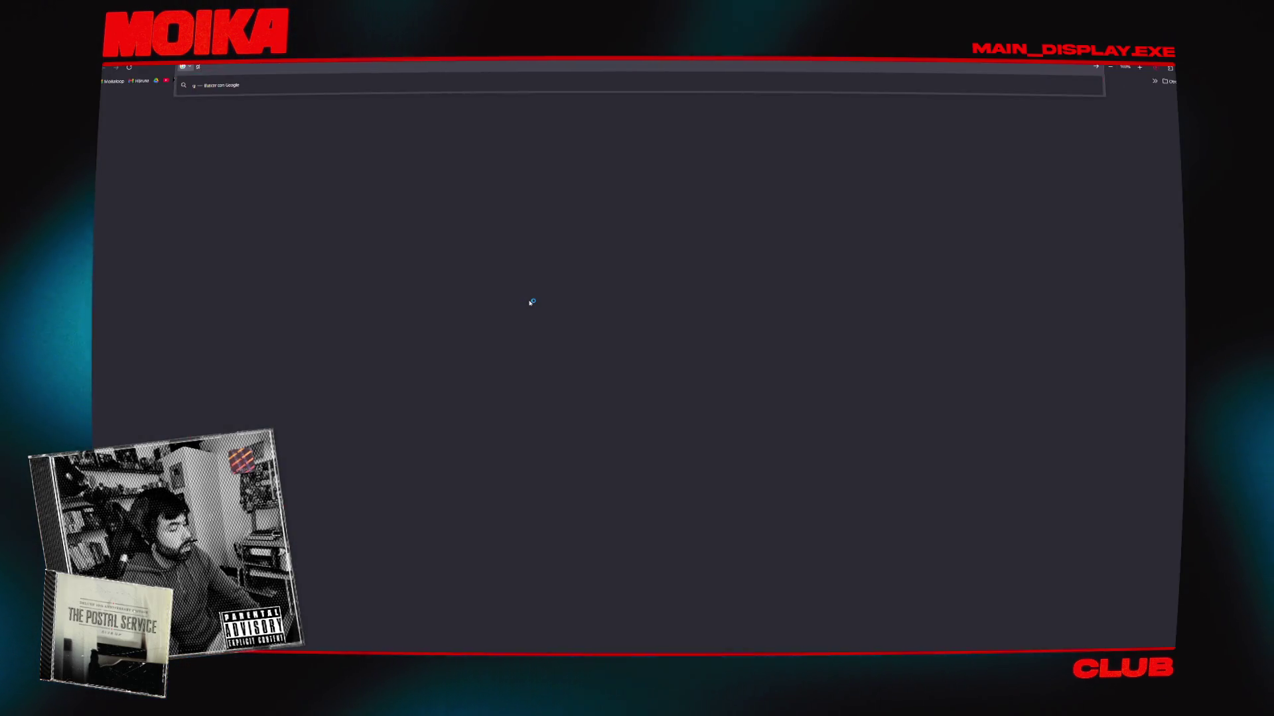
pyautogui.press('BackSpace')
pyautogui.press('BackSpace')
pyautogui.write('e')
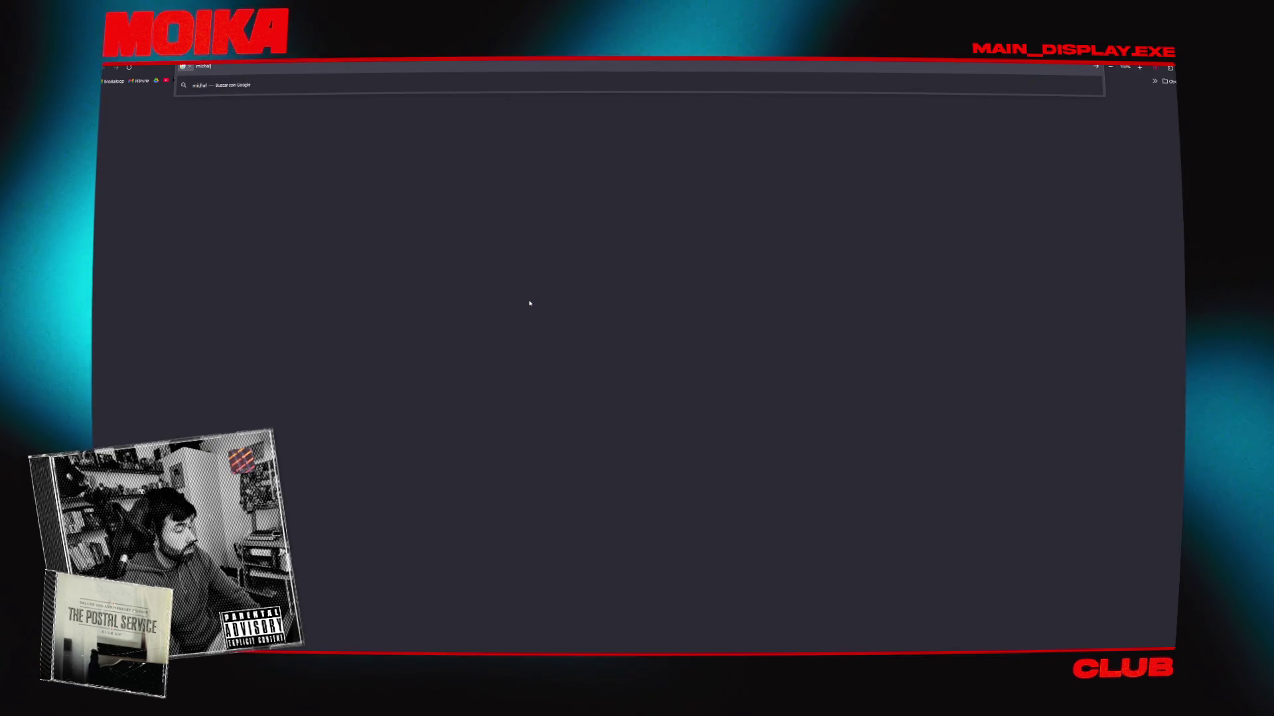
pyautogui.write('l myers mask cult3d')
pyautogui.press('Return')
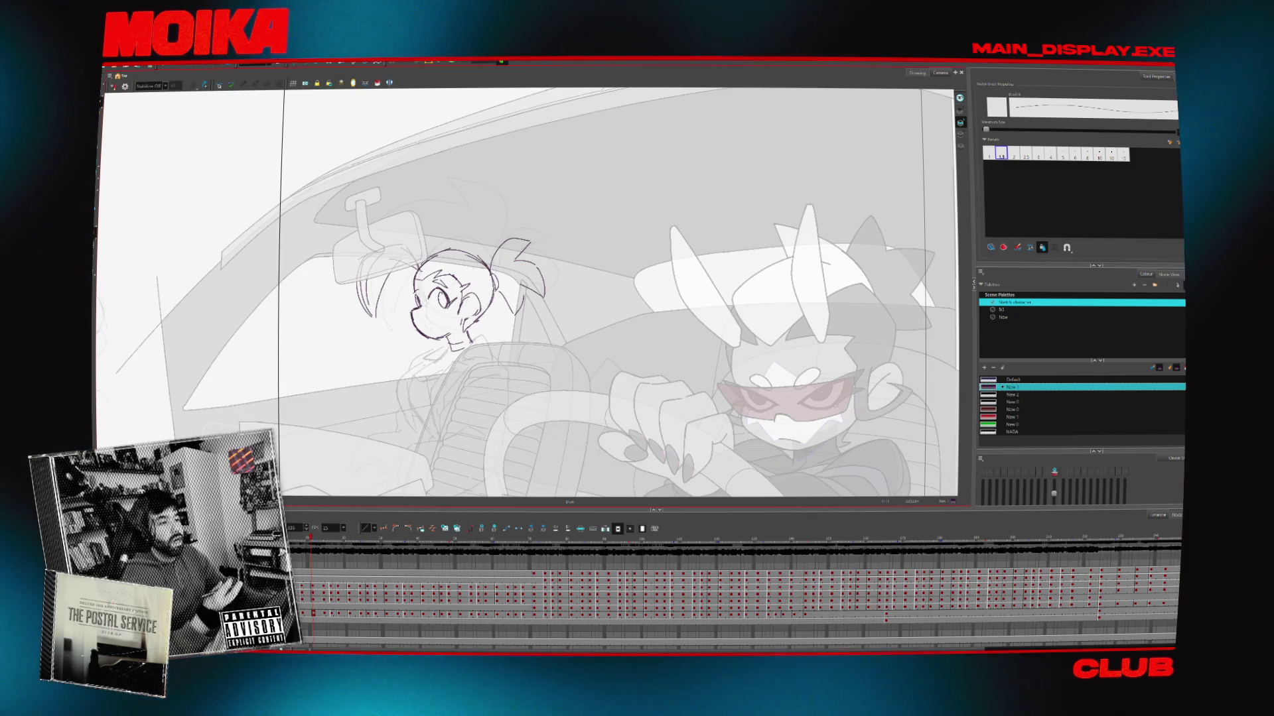
# Sketch curved hair strands beside the rear-view mirror and right of the head, checking mirrored
pyautogui.click(113, 87)
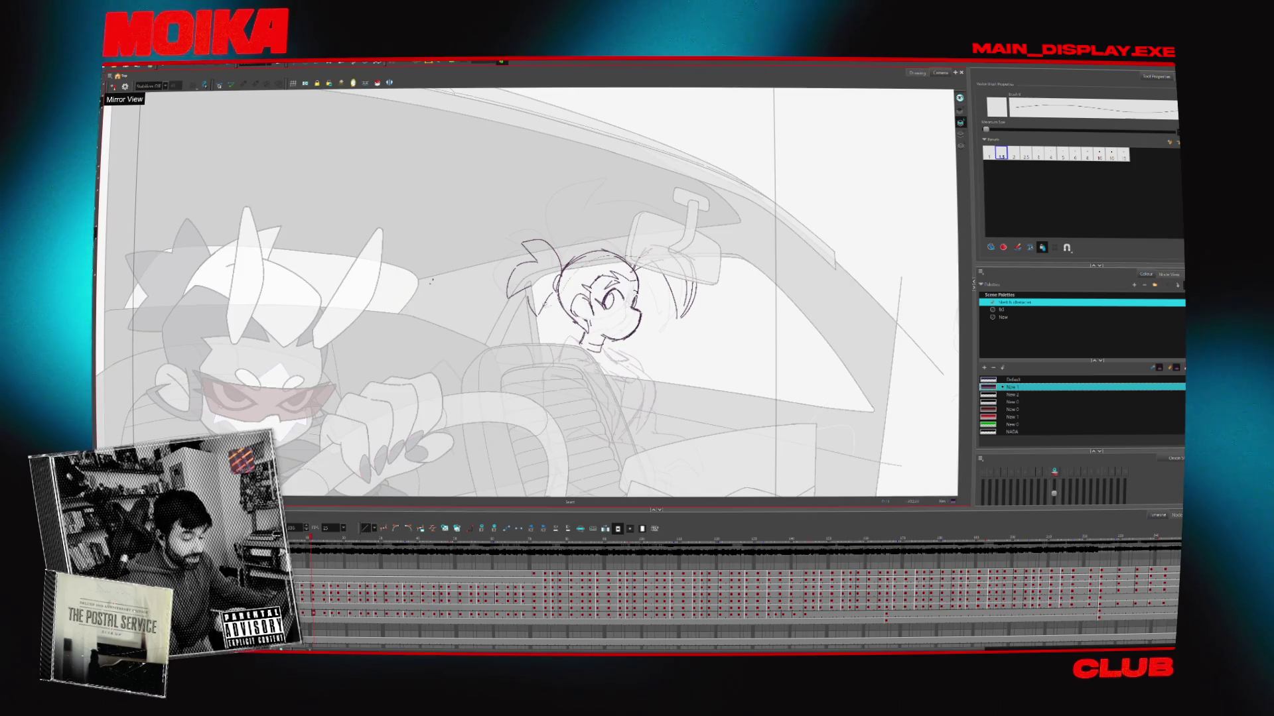
pyautogui.moveTo(651, 245); pyautogui.dragTo(689, 253)
pyautogui.click(113, 86)
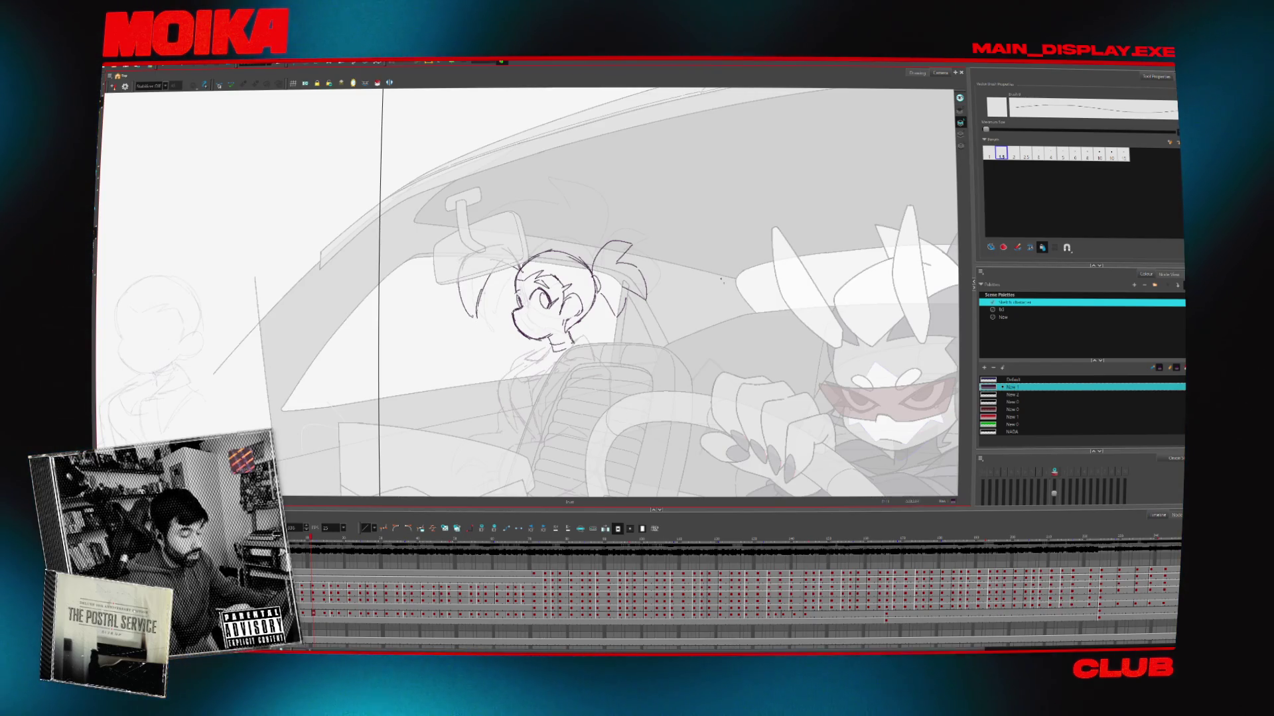
pyautogui.click(113, 87)
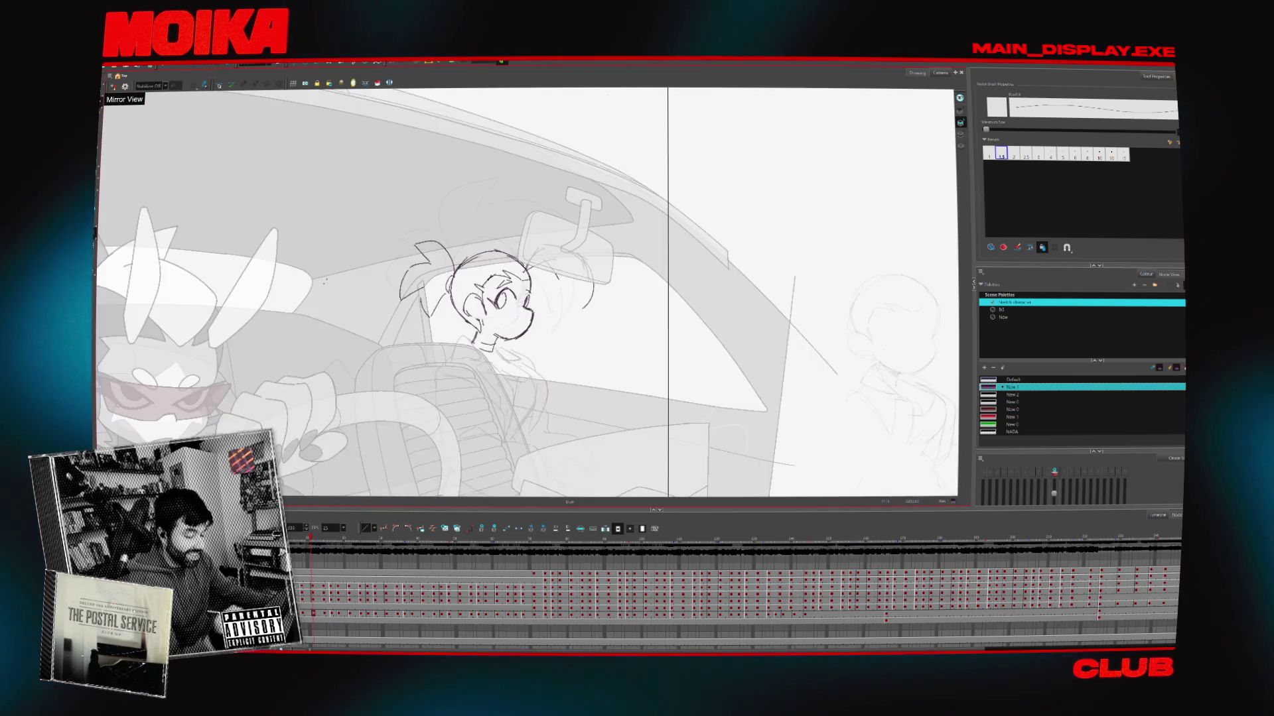
pyautogui.moveTo(539, 256); pyautogui.dragTo(564, 309)
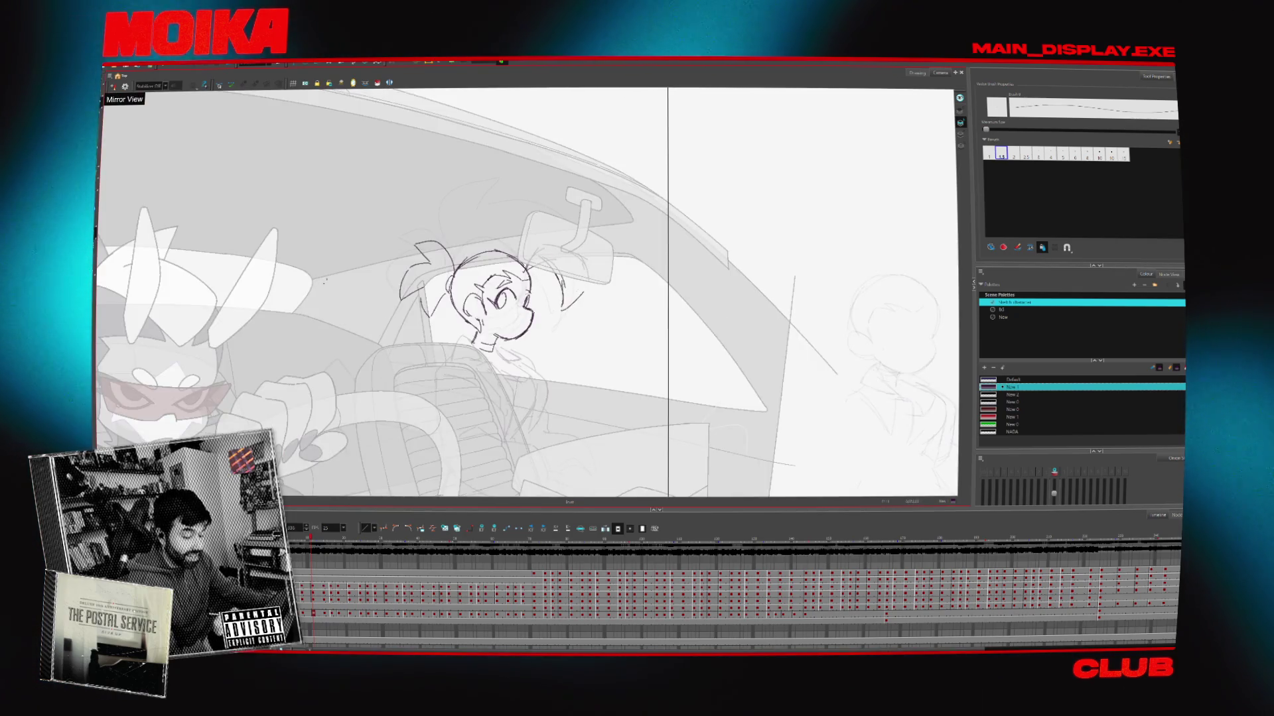
pyautogui.click(113, 86)
# Step to an earlier frame, paste the hair strokes, and compare mirrored and normal views
pyautogui.click(113, 87)
pyautogui.press(',')
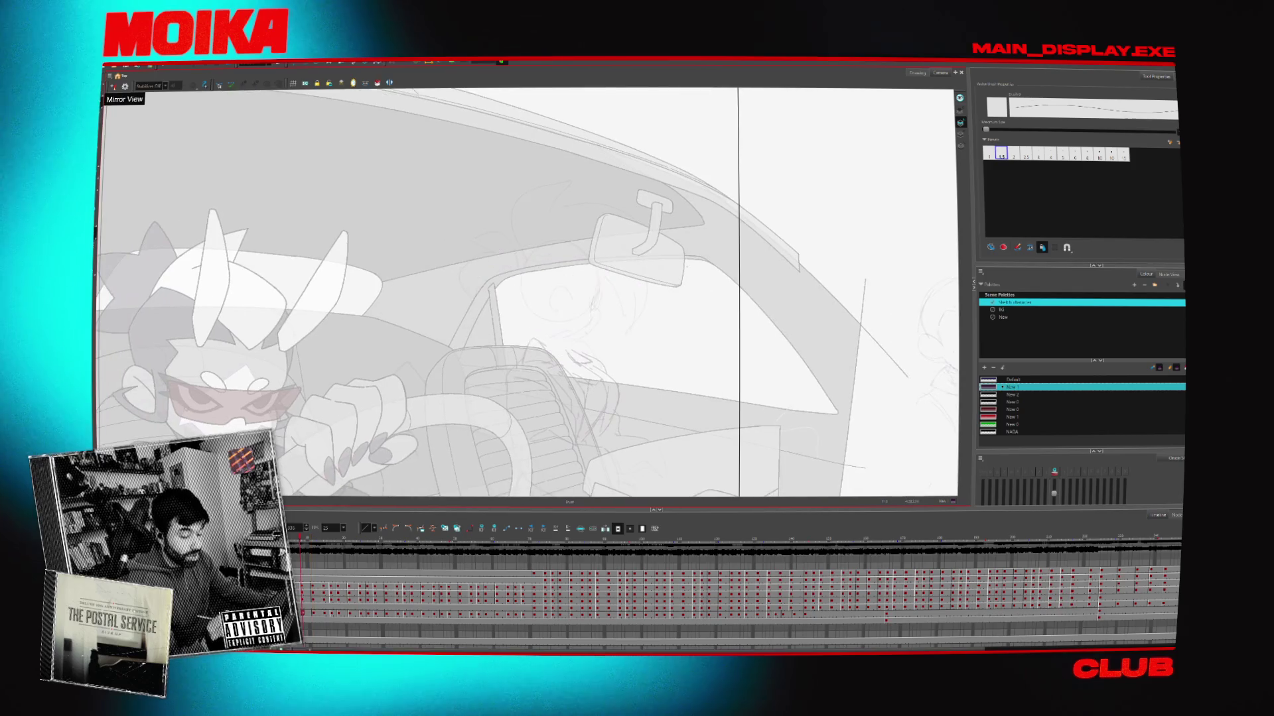
pyautogui.hotkey('ctrl', 'v')
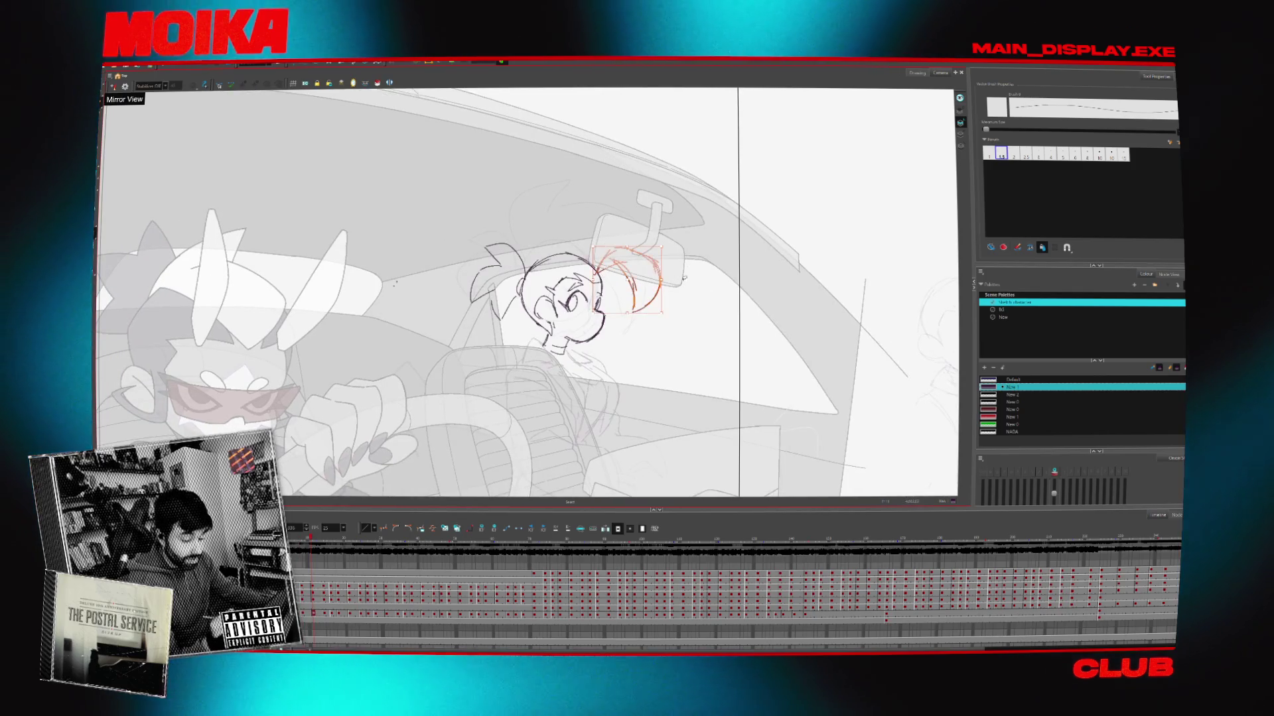
pyautogui.click(113, 86)
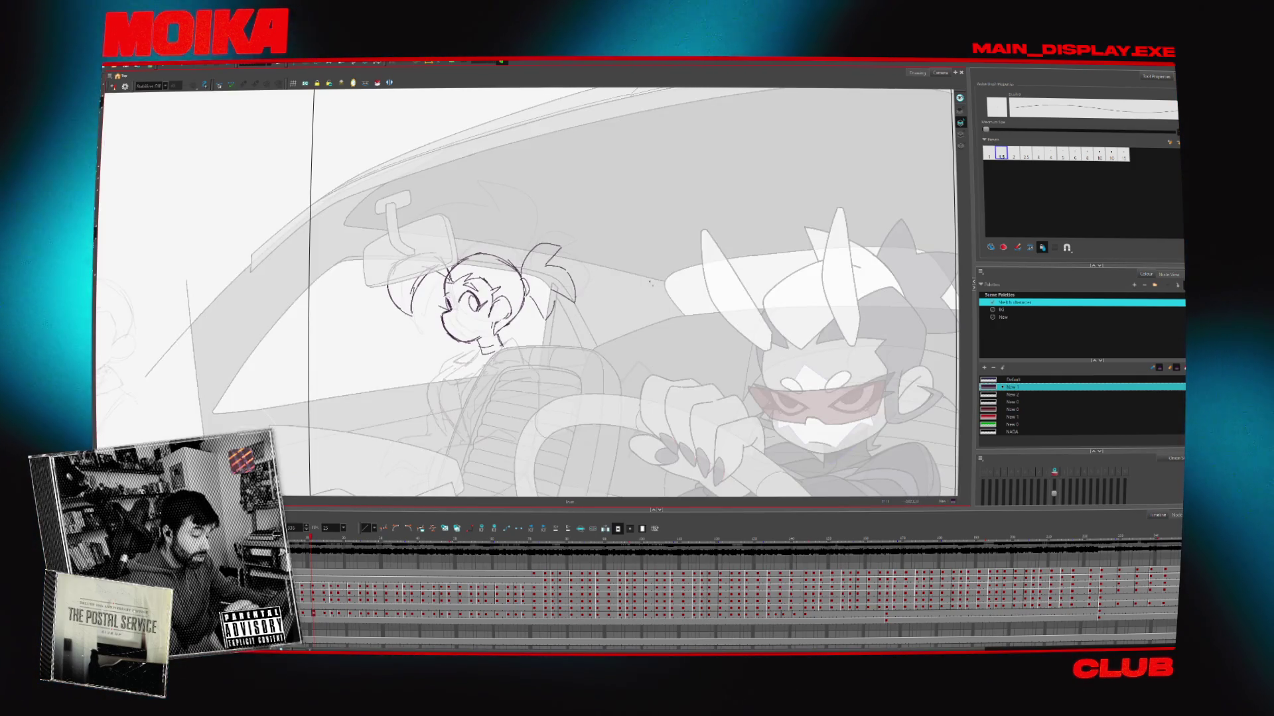
pyautogui.click(113, 87)
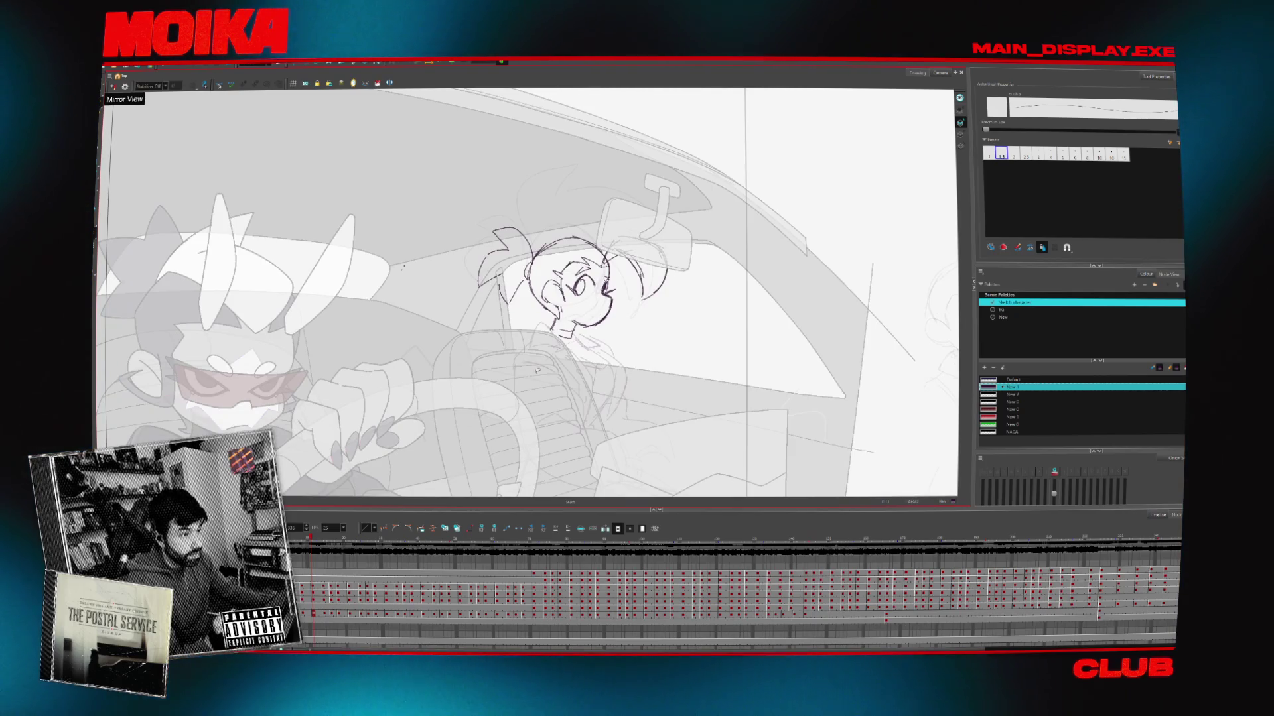
pyautogui.click(112, 87)
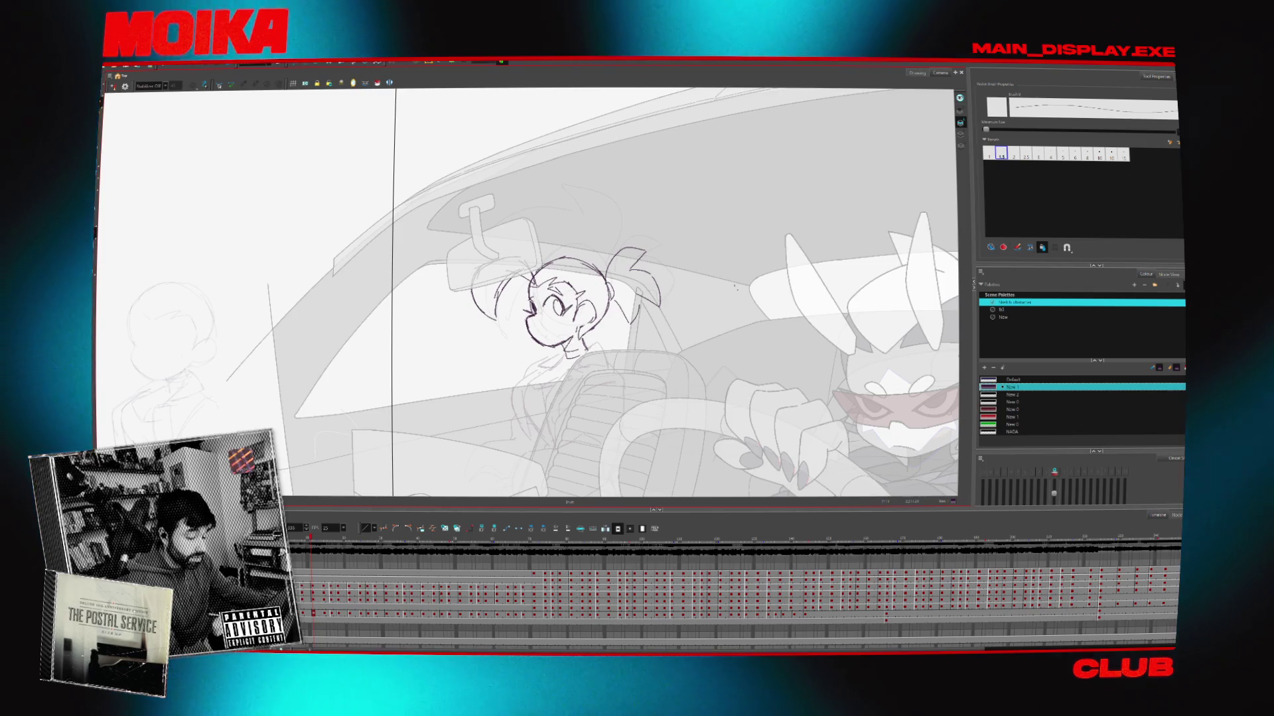
# Sketch strokes beside the girl's face and cheek, then delete the red strokes
pyautogui.press('4')
pyautogui.press('4')
pyautogui.press(',')
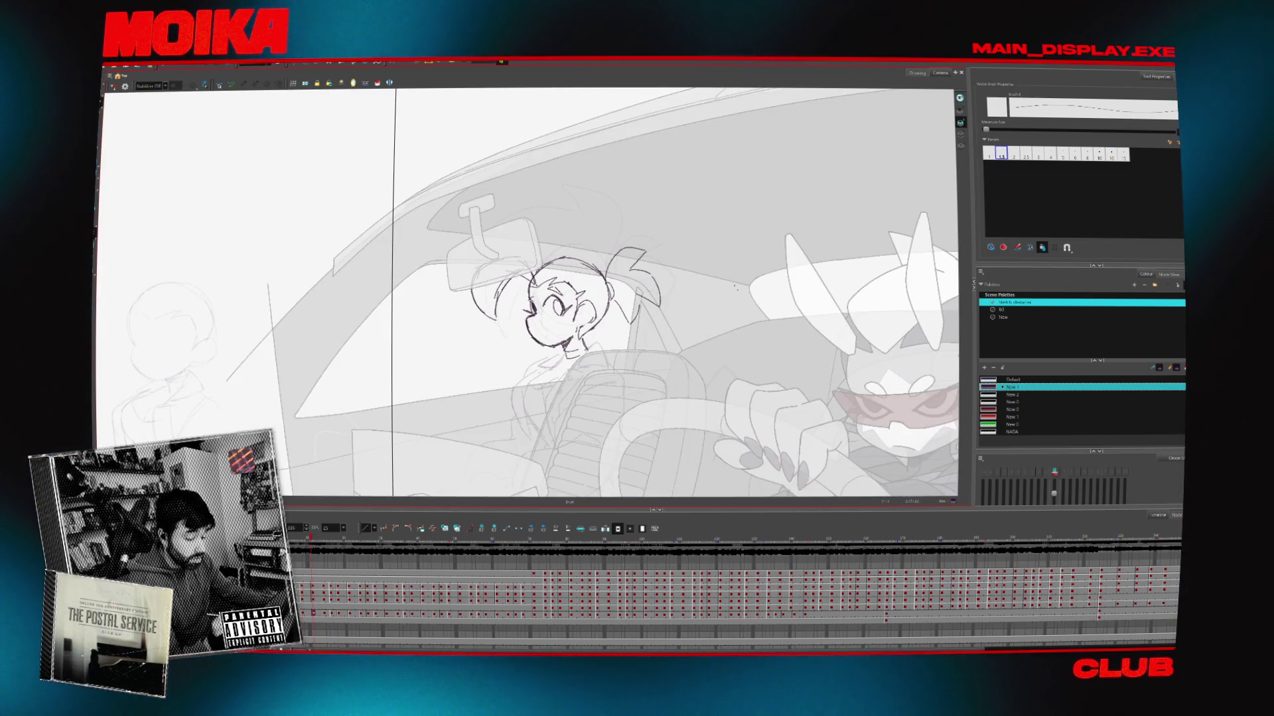
pyautogui.moveTo(574, 321)
pyautogui.mouseDown()
pyautogui.moveTo(594, 304)
pyautogui.moveTo(591, 285)
pyautogui.mouseUp()
pyautogui.moveTo(597, 280); pyautogui.dragTo(595, 311)
pyautogui.press('Delete')
# Switch to the pencil, check the drawing mirrored, and search 'grim fandango mask cults3d'
pyautogui.hotkey('alt', 'x')
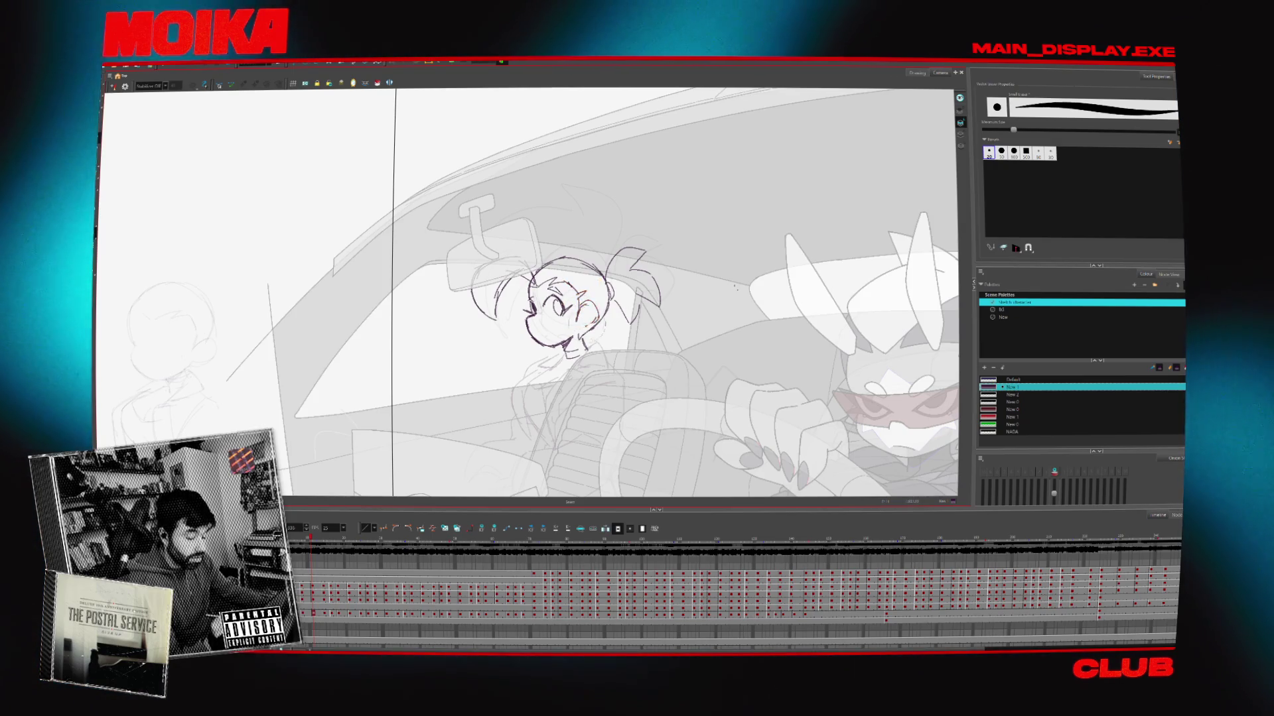
pyautogui.press('4')
pyautogui.press('4')
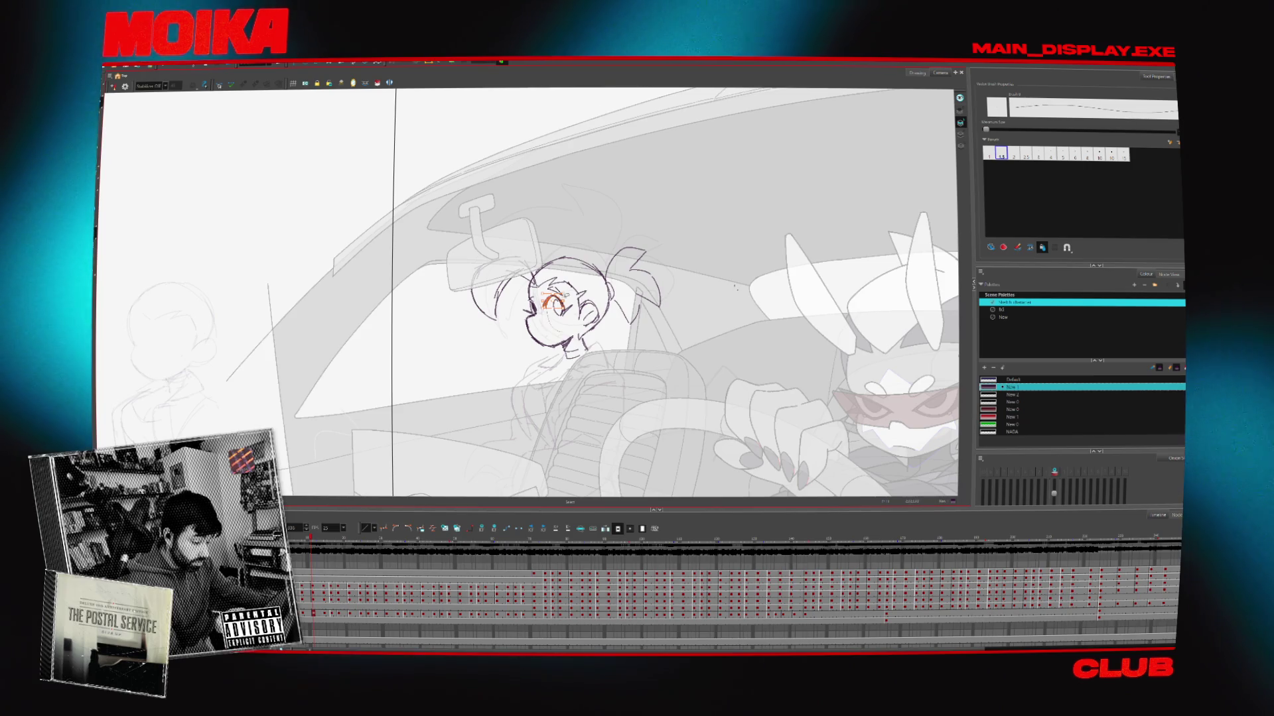
pyautogui.press('4')
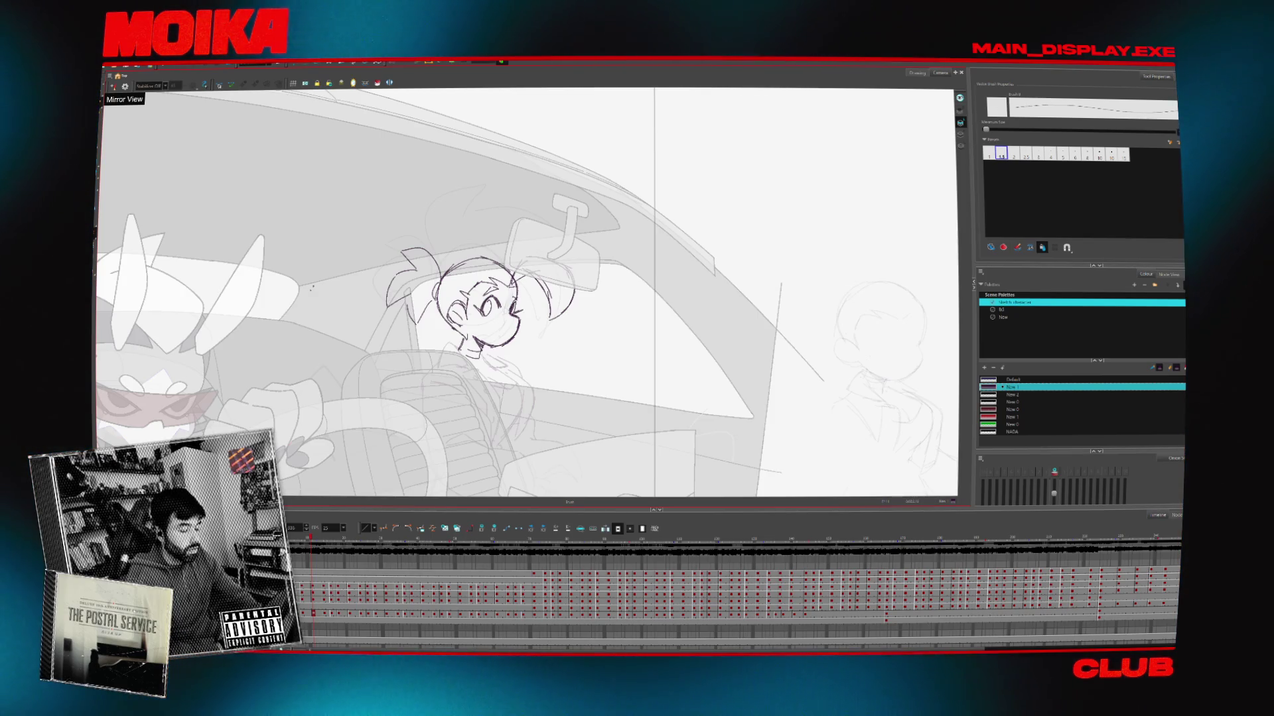
pyautogui.write('g')
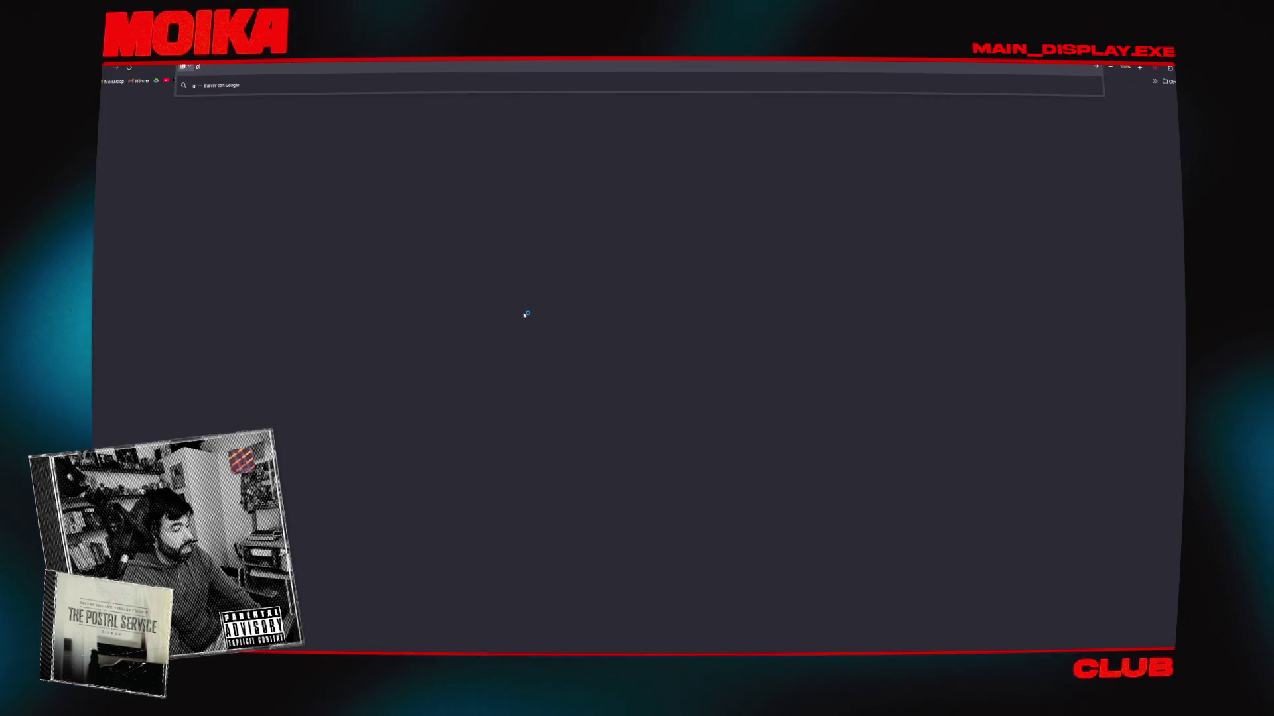
pyautogui.write('rim fandango')
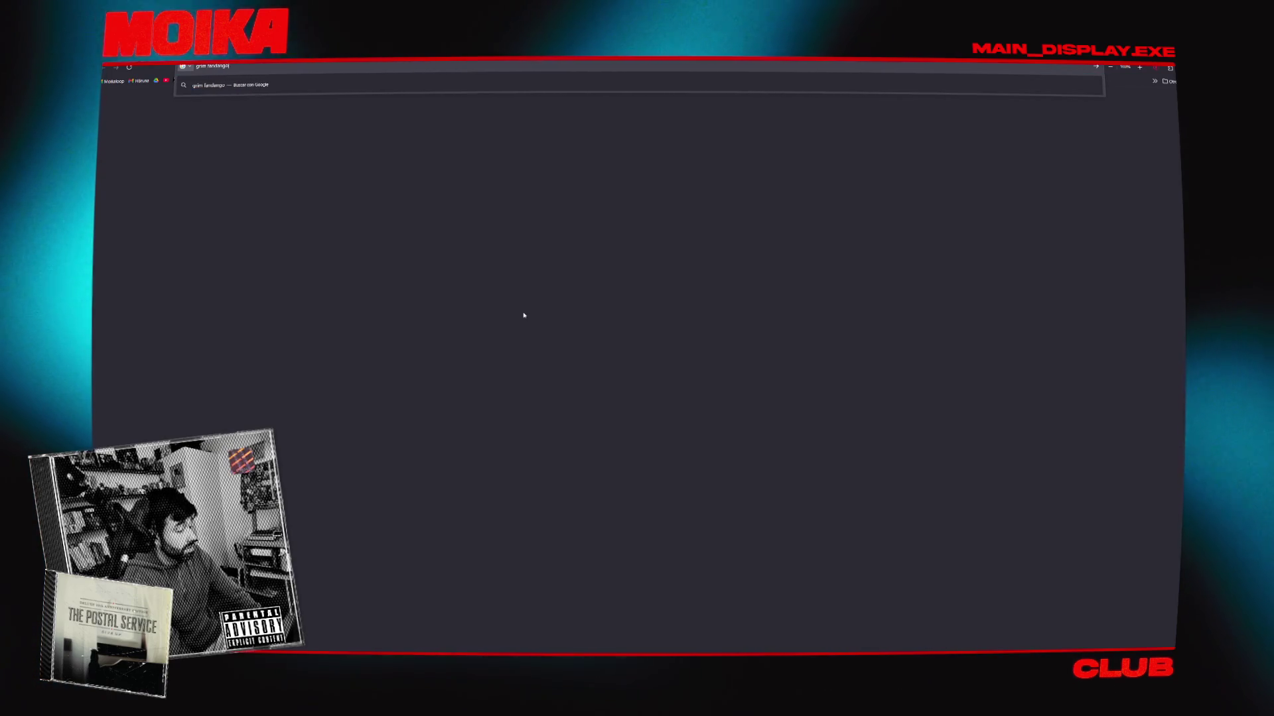
pyautogui.write(' mask cults3d')
# Search for the Grim Fandango mask and open the Cults3D Manny Calavera model page
pyautogui.press('Return')
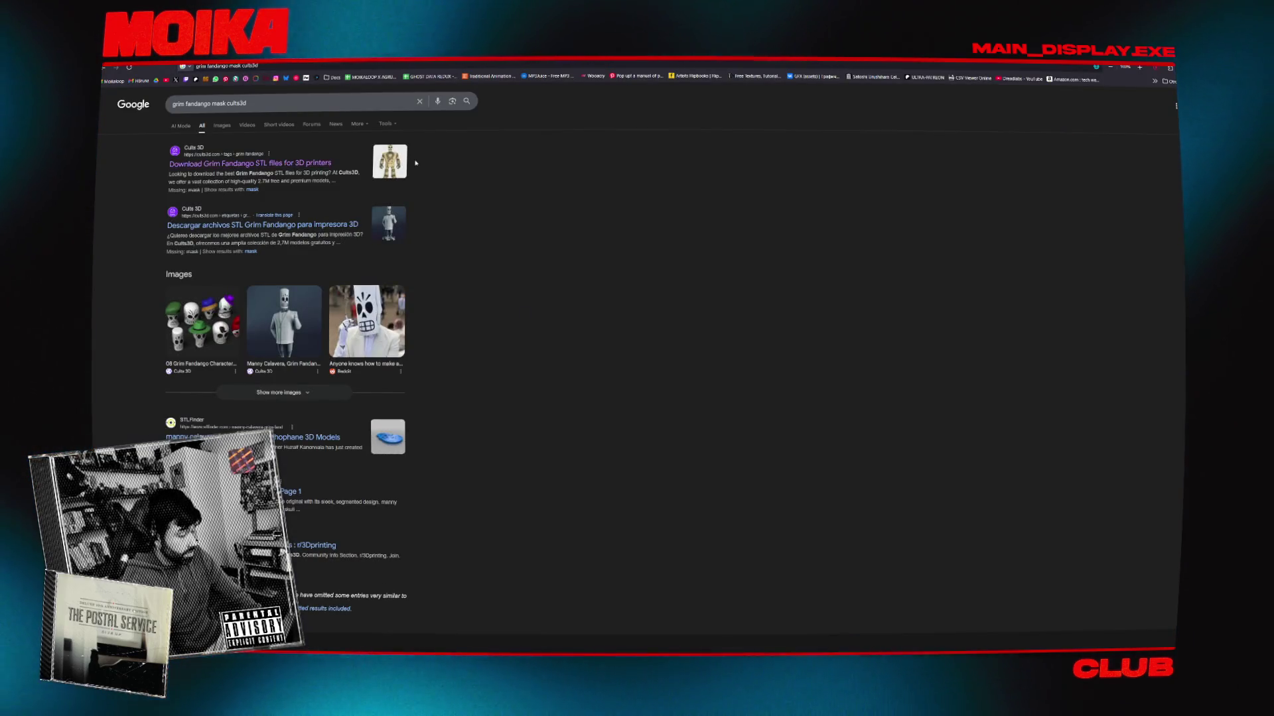
pyautogui.click(279, 225)
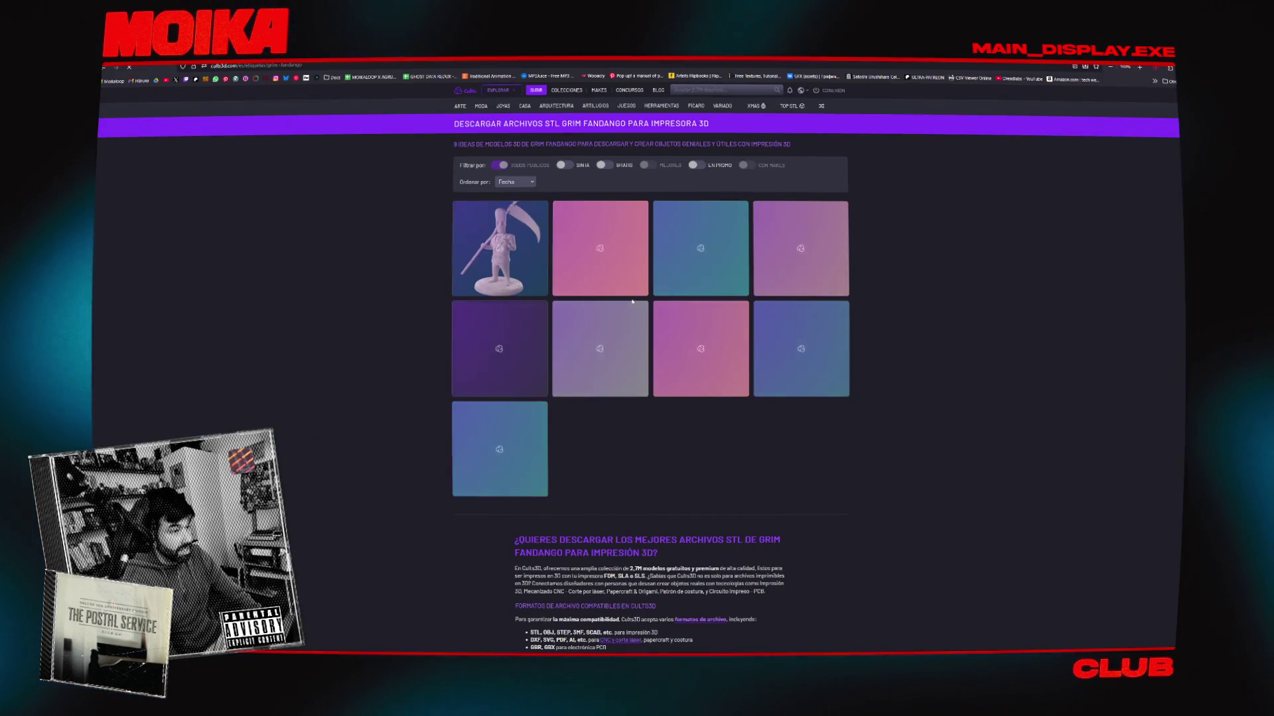
pyautogui.click(600, 335)
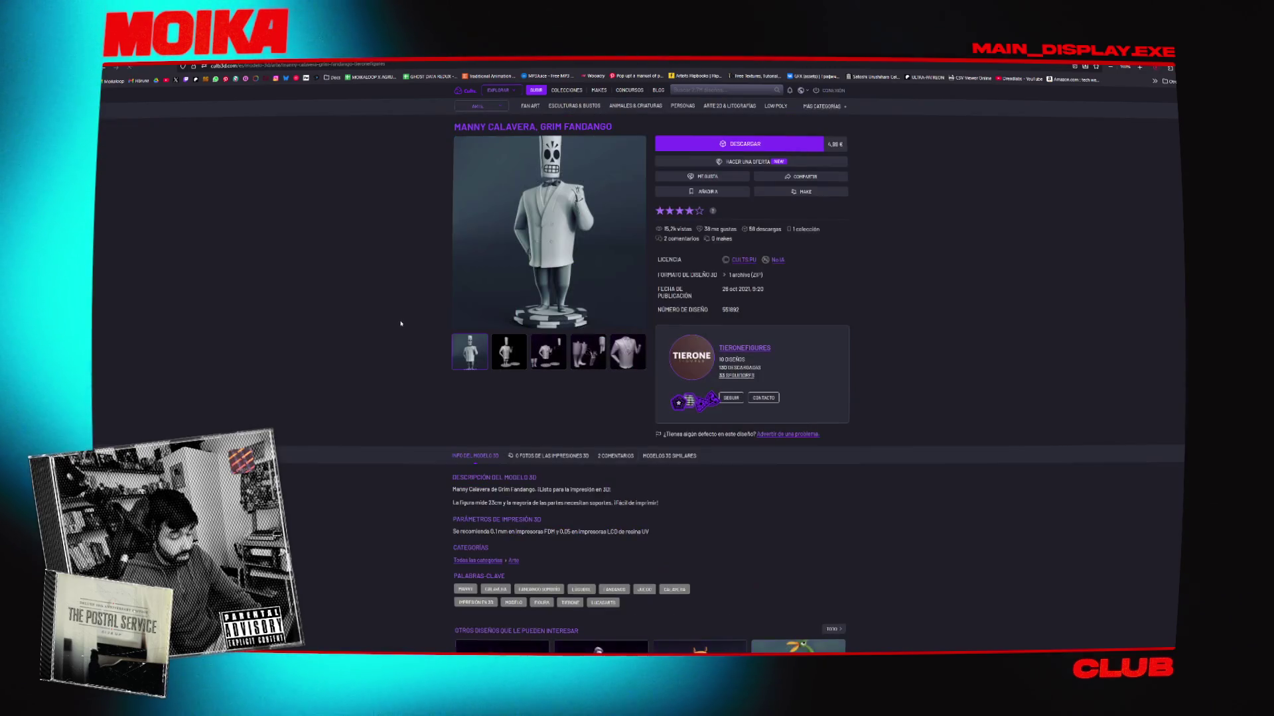
# View the enlarged Manny Calavera photo, then go back to the results and return to Harmony
pyautogui.click(579, 190)
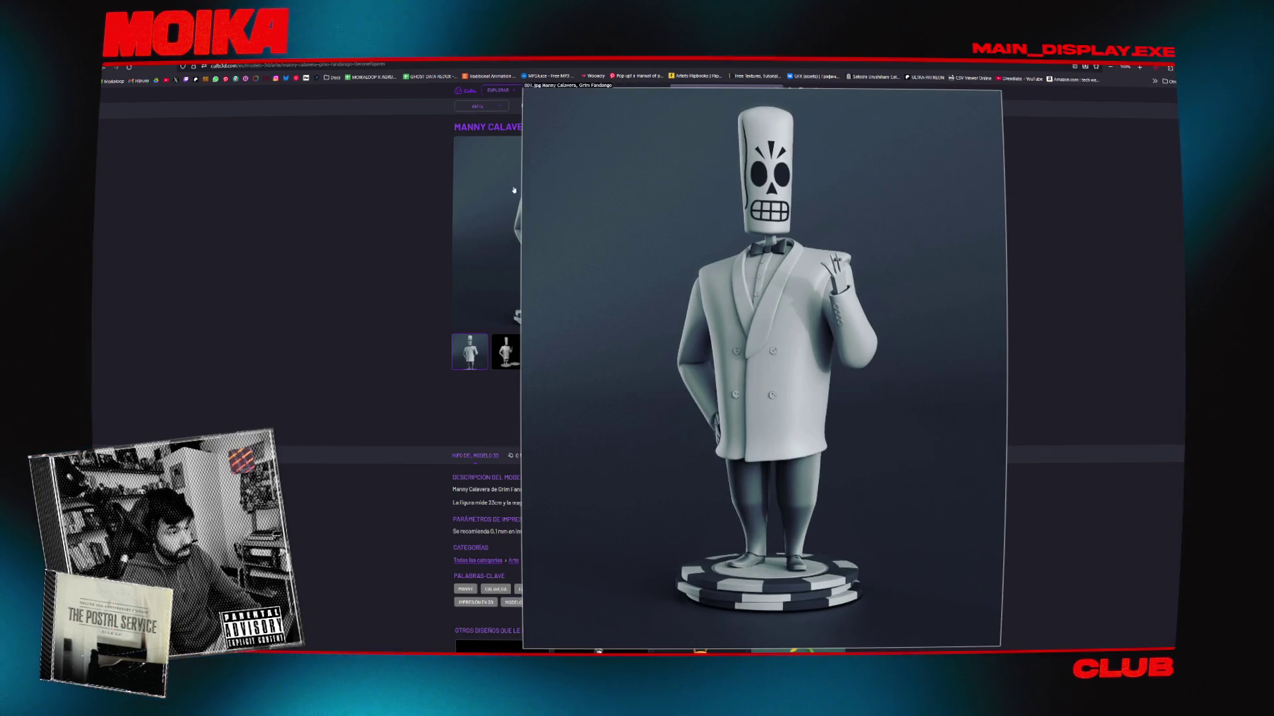
pyautogui.click(402, 187)
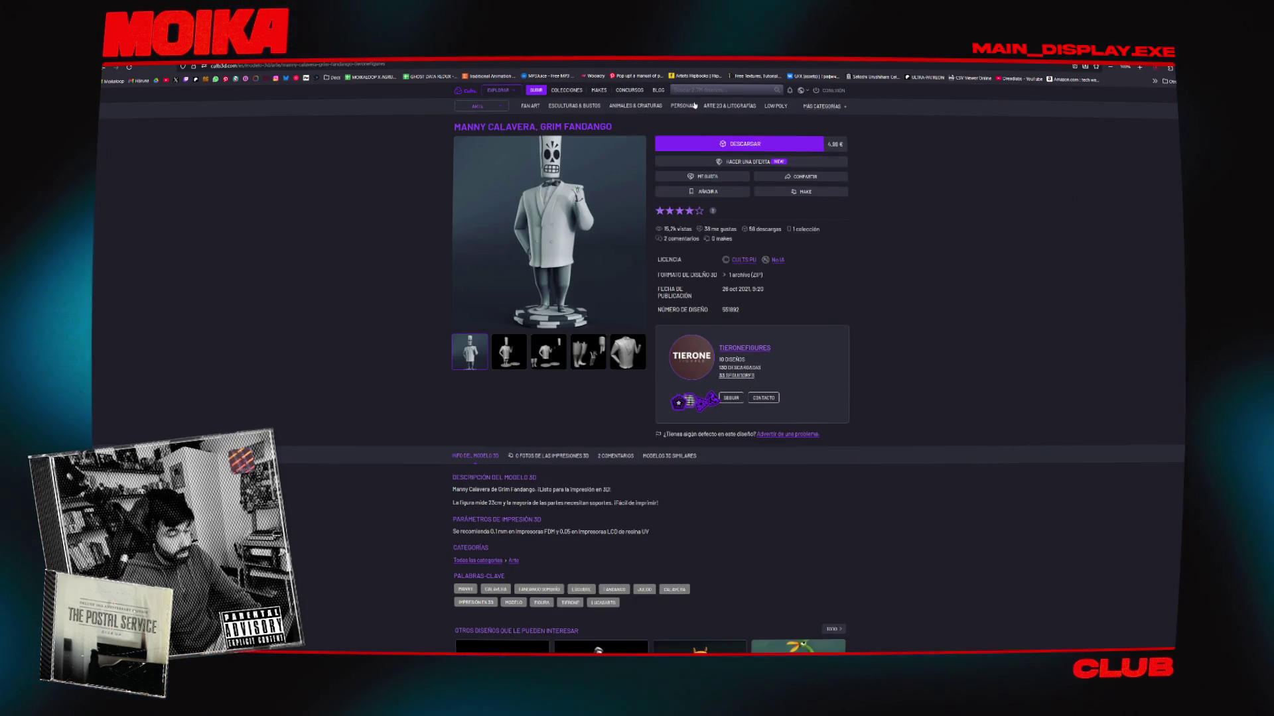
pyautogui.scroll(-3, 381, 190)
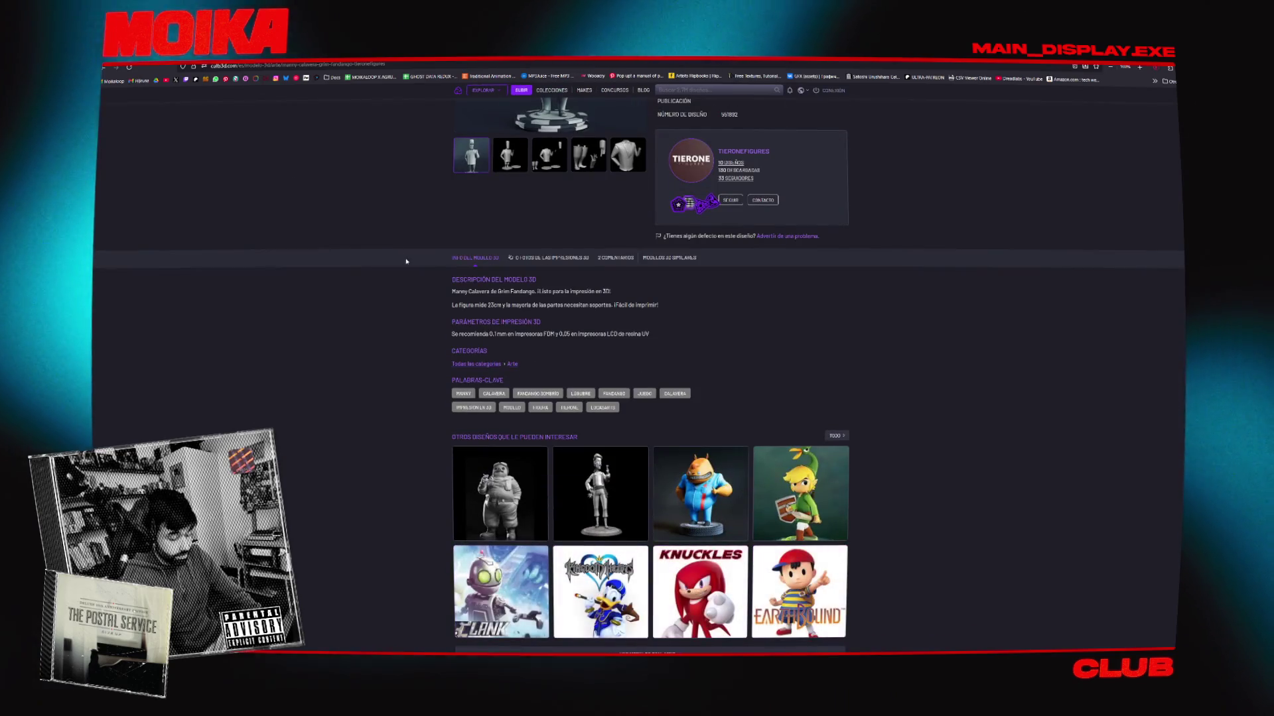
pyautogui.scroll(3, 408, 259)
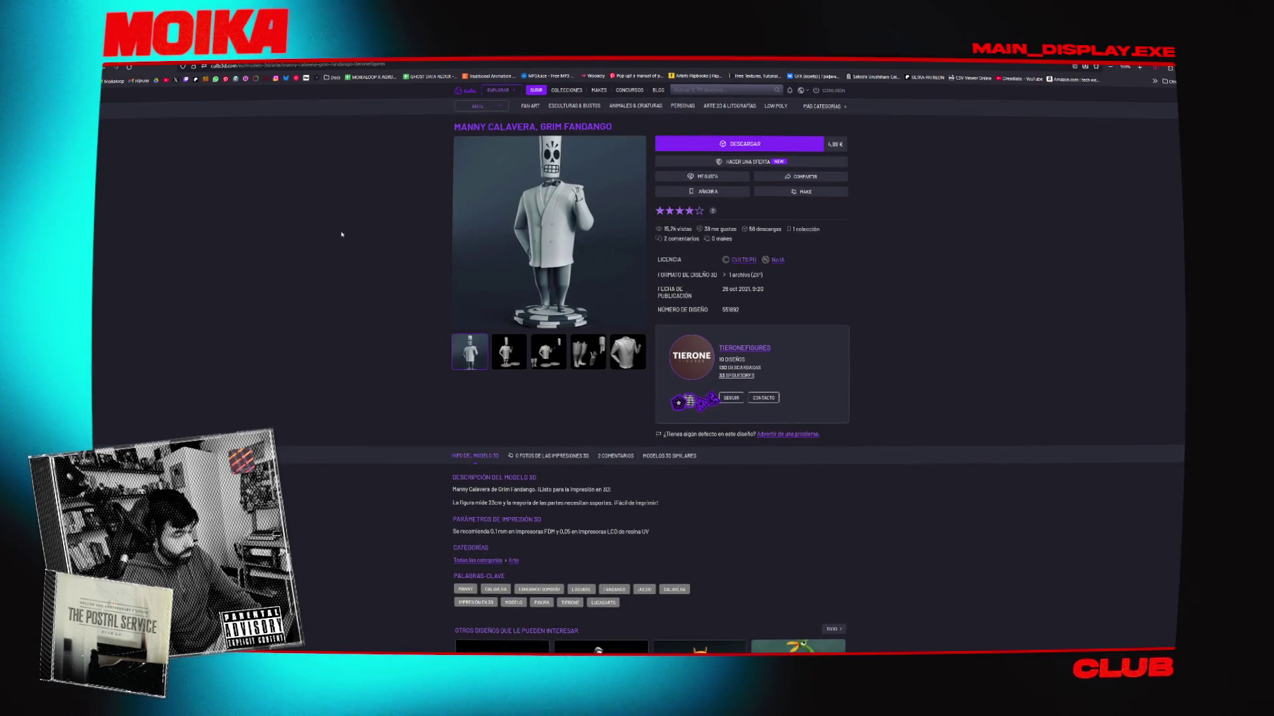
pyautogui.hotkey('alt', 'Left')
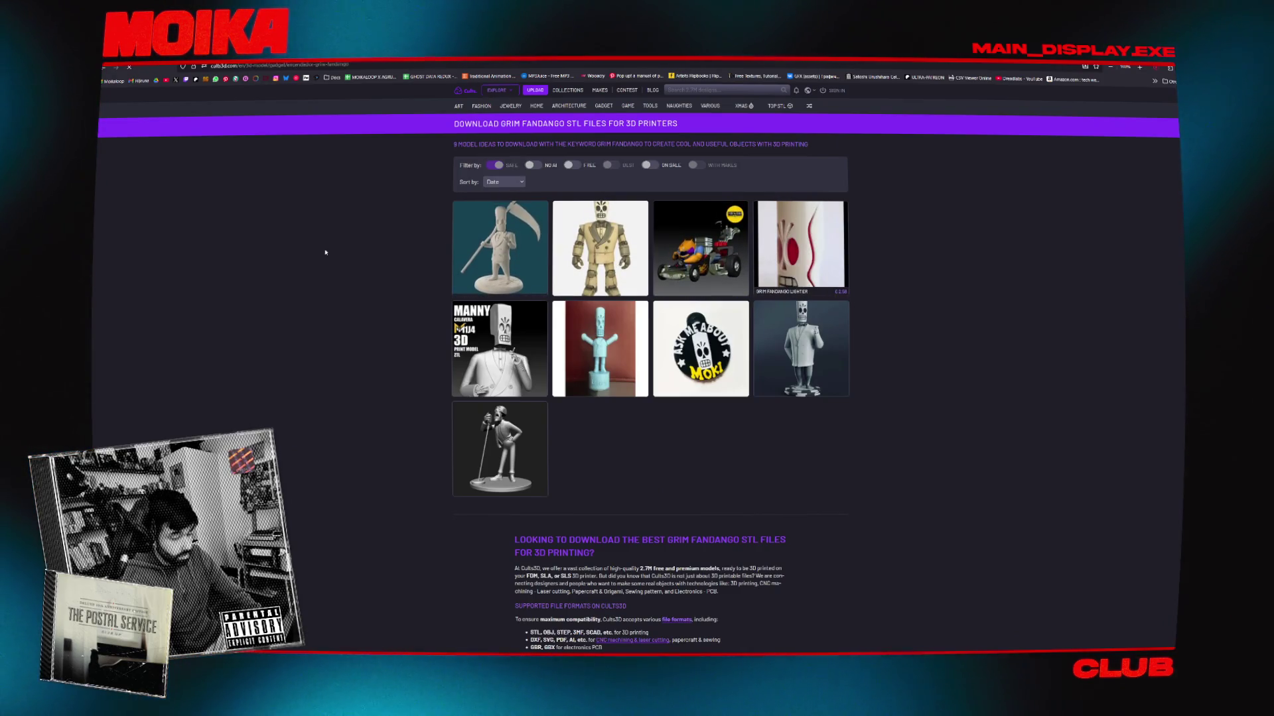
pyautogui.hotkey('alt', 'Tab')
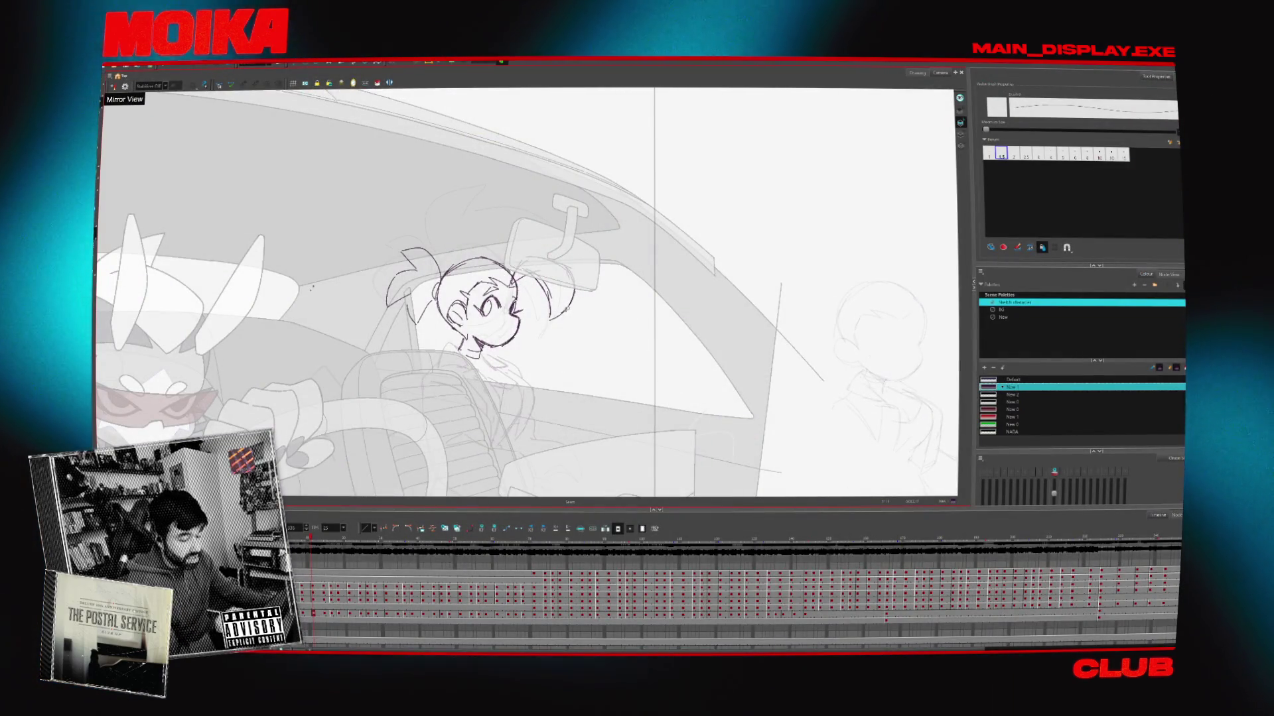
# Pan the view to centre the passenger girl, checking her face in mirrored view
pyautogui.press('4')
pyautogui.hotkey('alt', 'b')
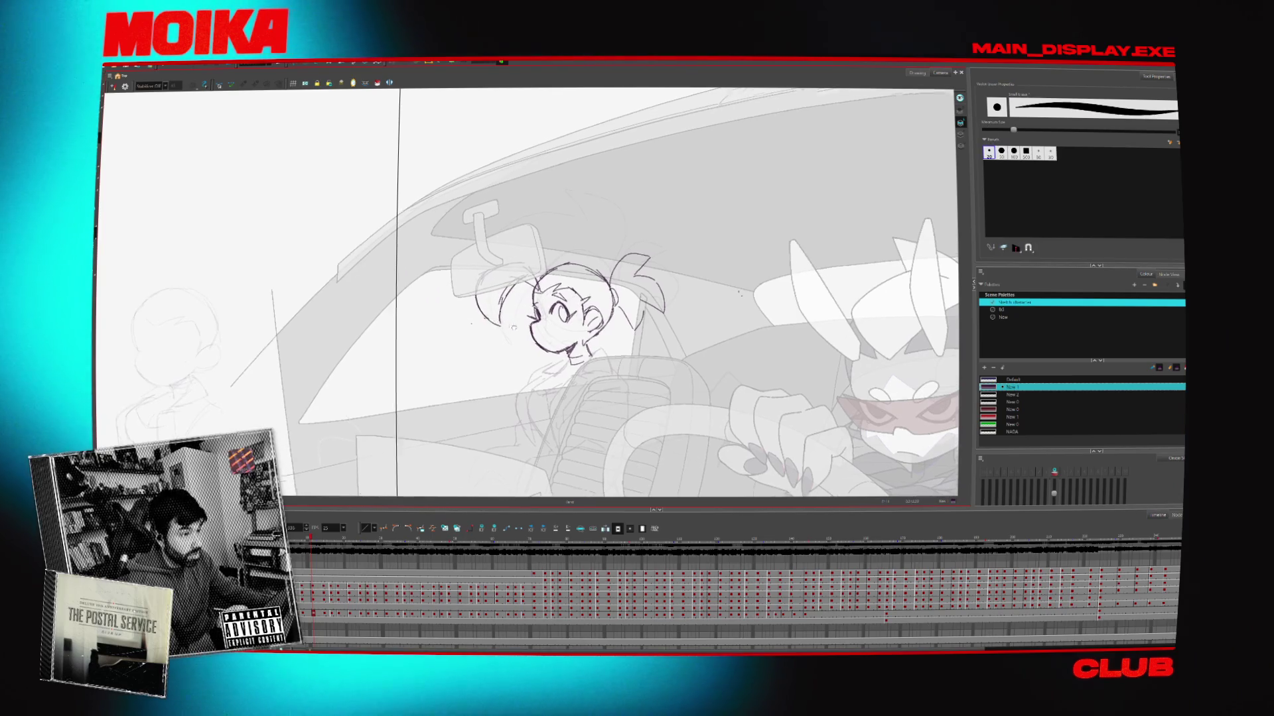
pyautogui.hotkey('alt', 'e')
pyautogui.press('4')
pyautogui.moveTo(464, 299); pyautogui.dragTo(581, 262)
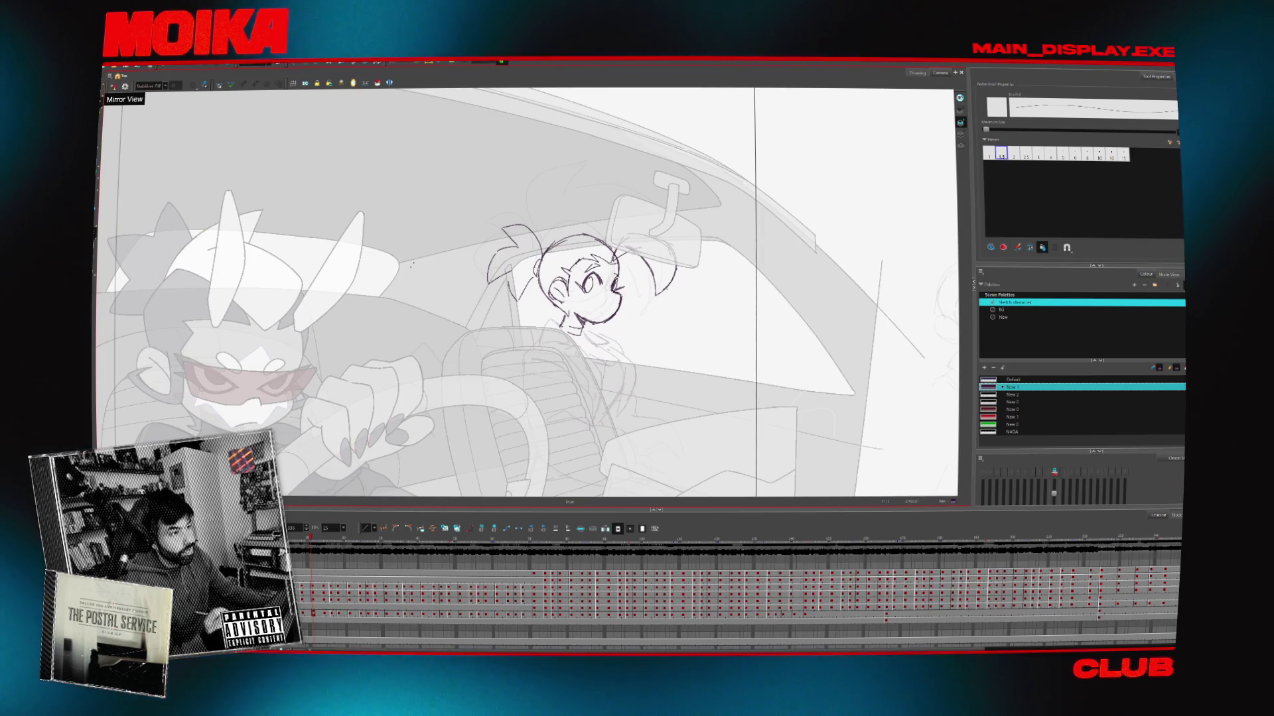
pyautogui.moveTo(640, 327); pyautogui.dragTo(694, 330)
pyautogui.hotkey('alt', 'b')
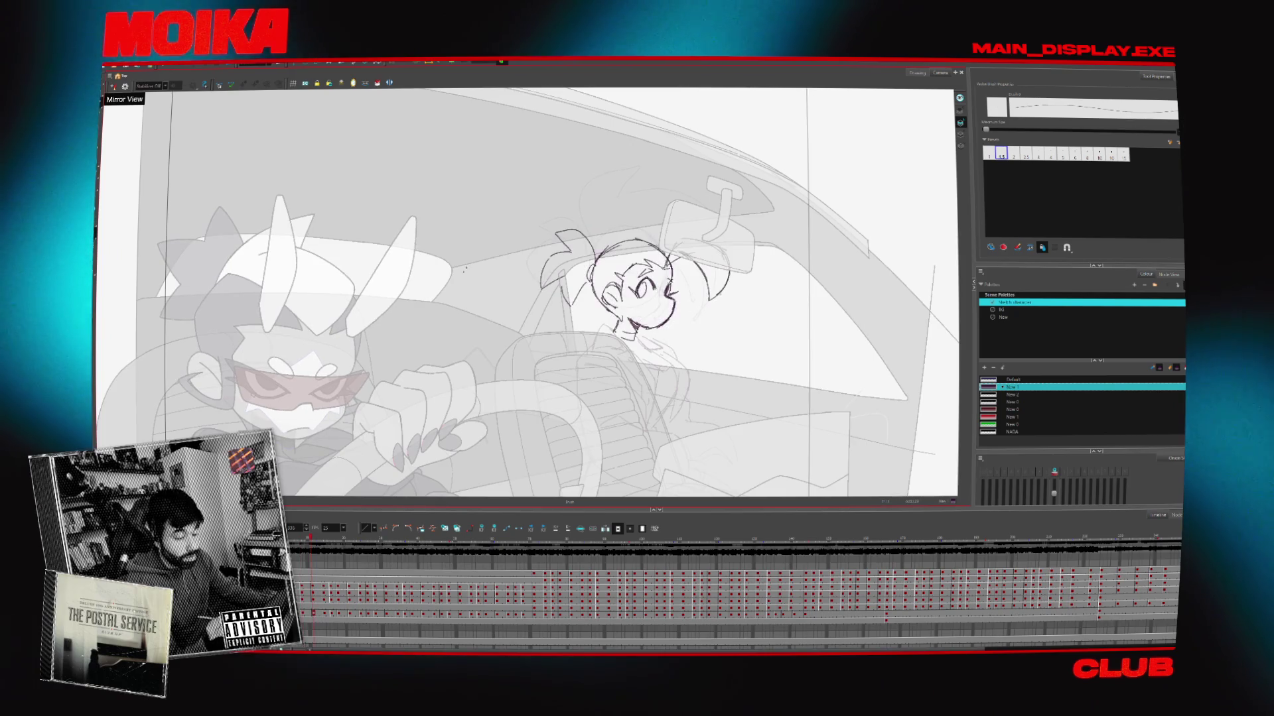
pyautogui.press('4')
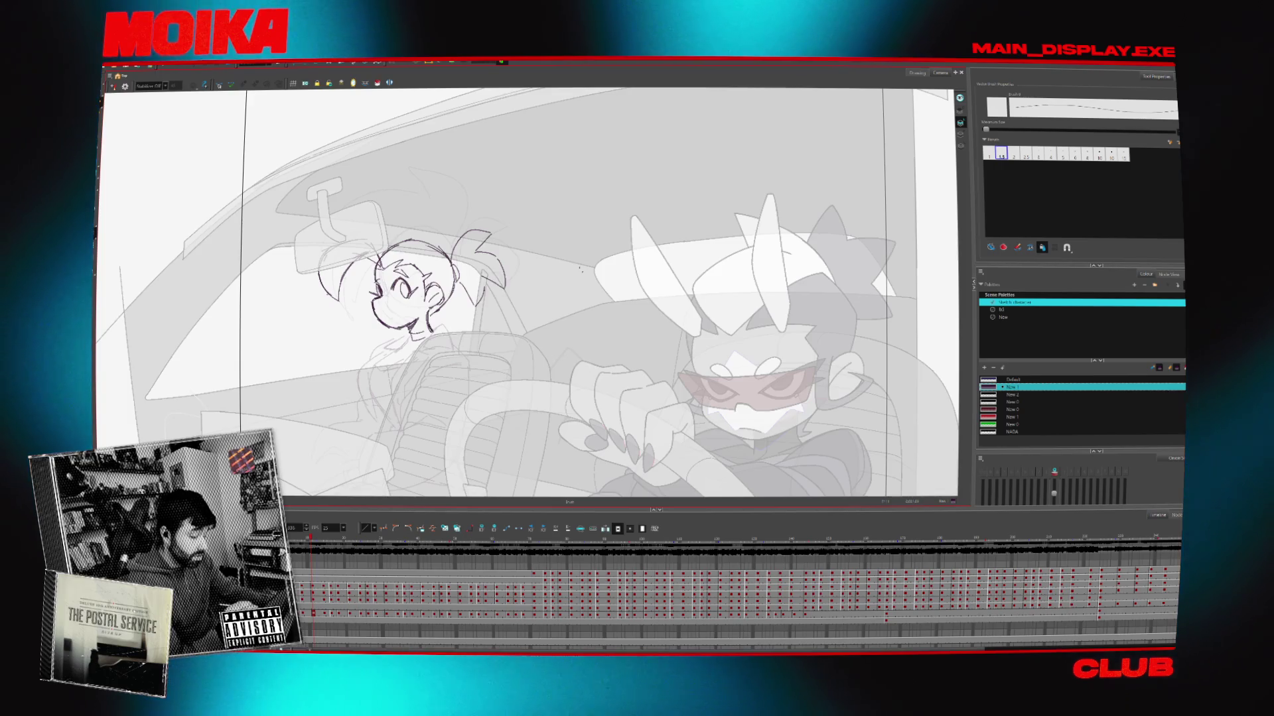
pyautogui.press('4')
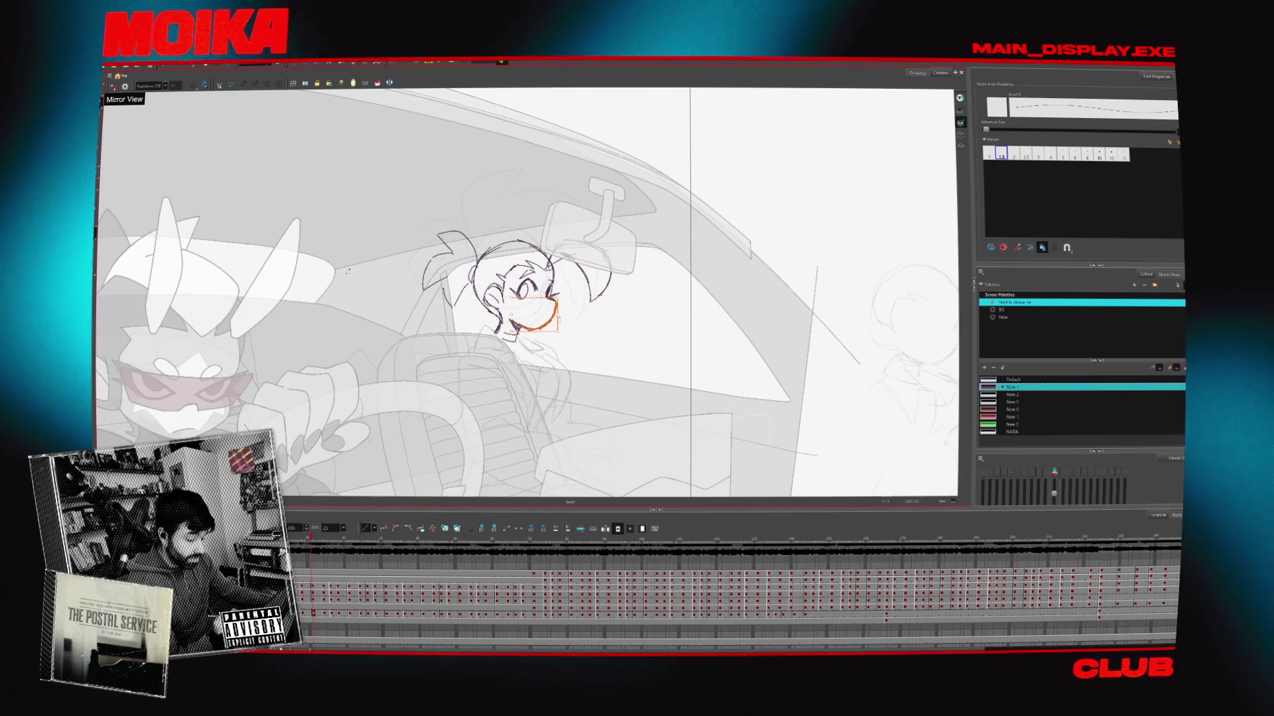
pyautogui.press('4')
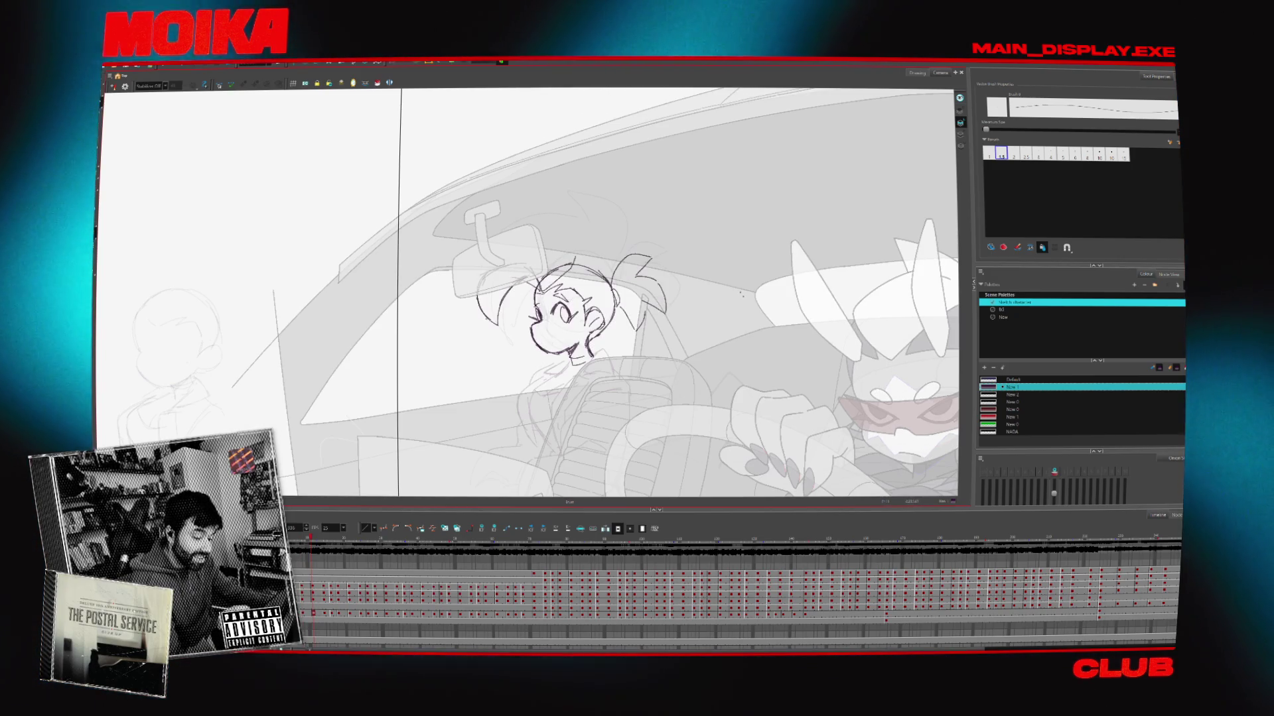
# Sketch the first hair tuft strokes curving above the girl's head
pyautogui.moveTo(578, 248); pyautogui.dragTo(574, 264)
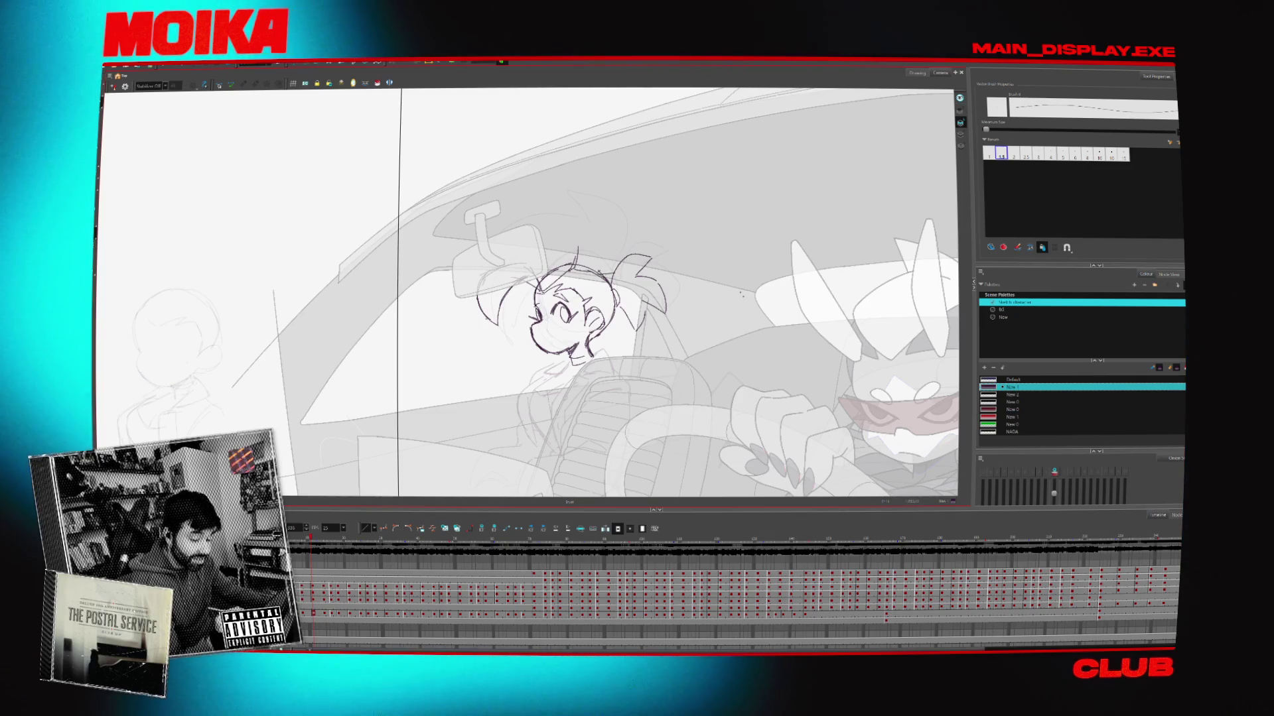
pyautogui.click(113, 86)
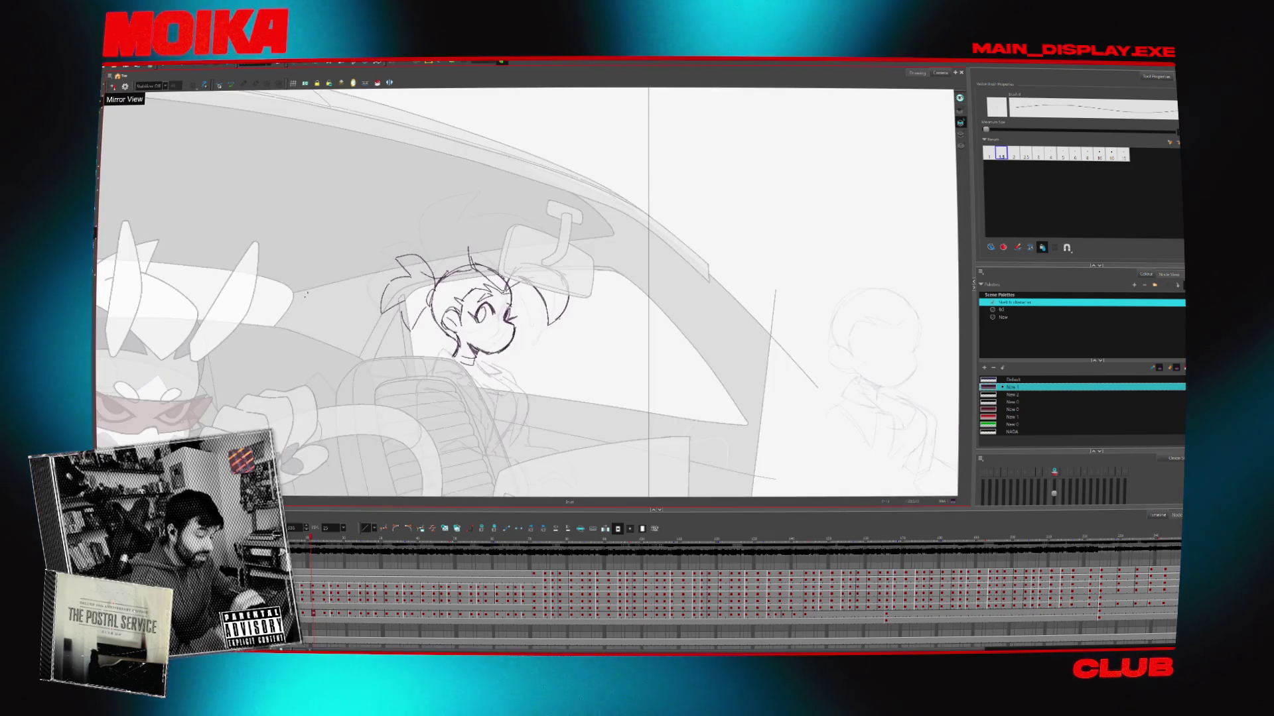
pyautogui.click(112, 86)
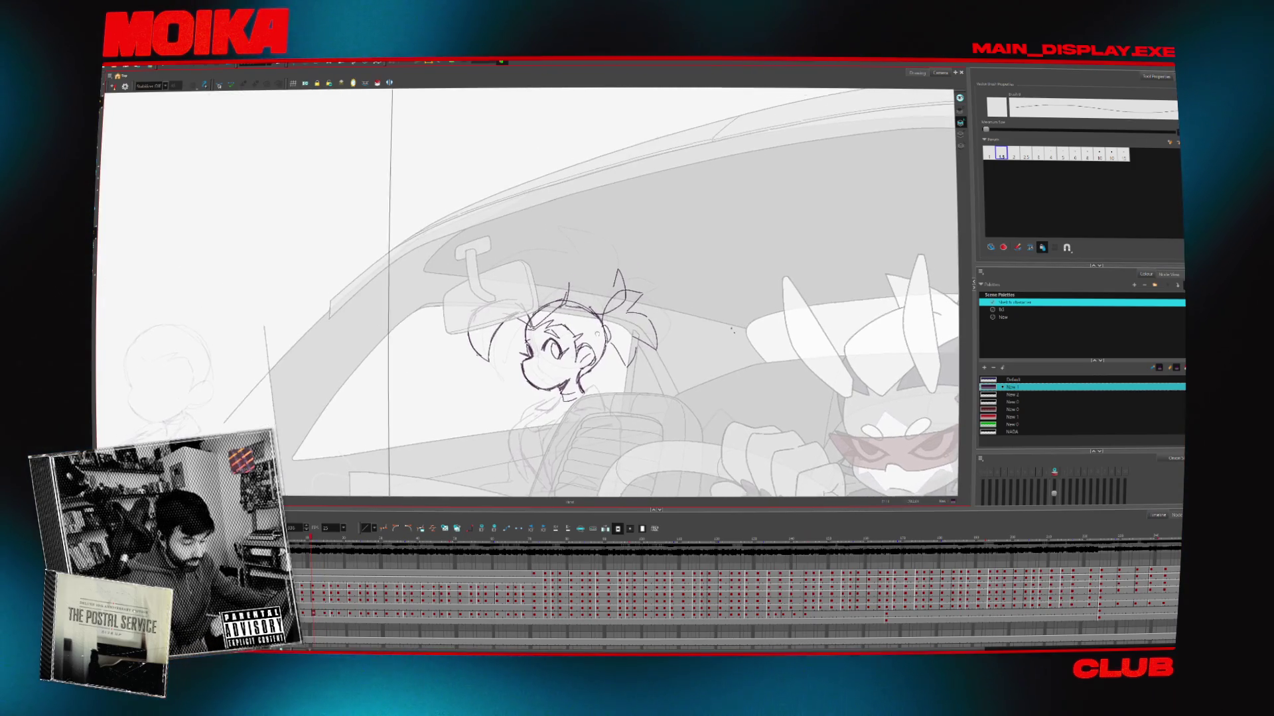
pyautogui.moveTo(567, 268); pyautogui.dragTo(512, 233)
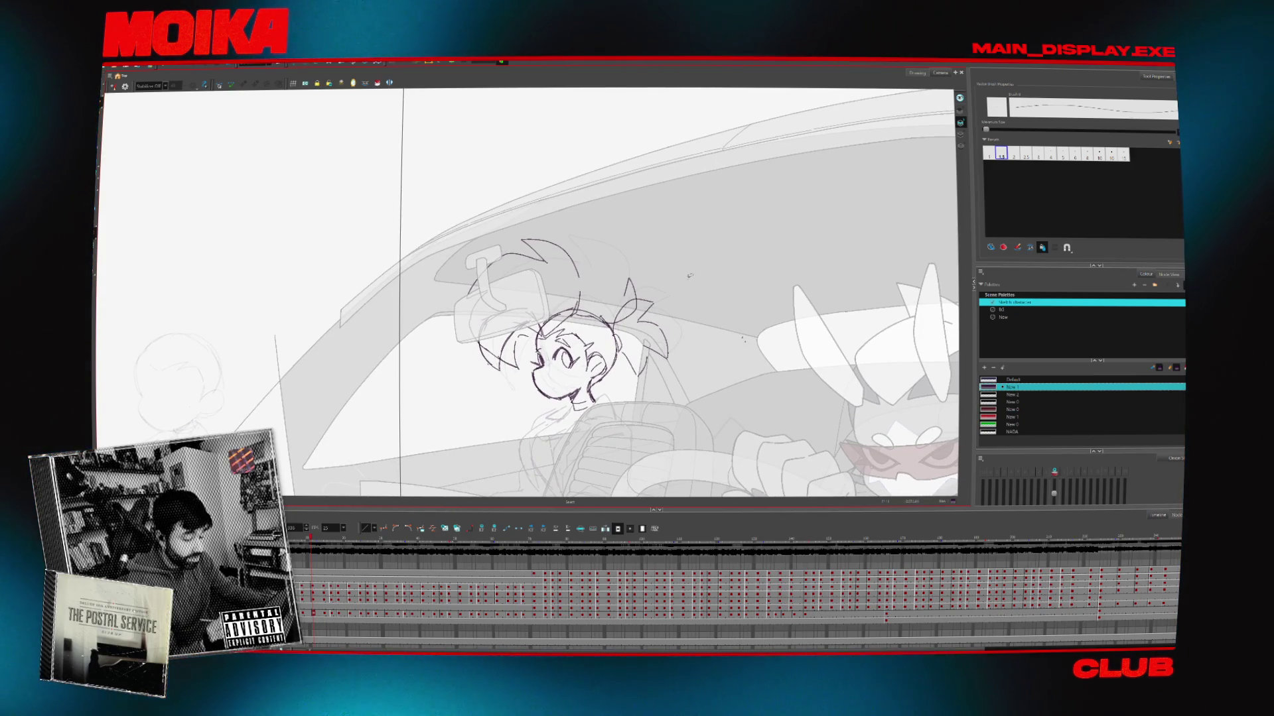
# Compare the new spiky hair in mirrored view and shift the view toward the girl's head
pyautogui.press('4')
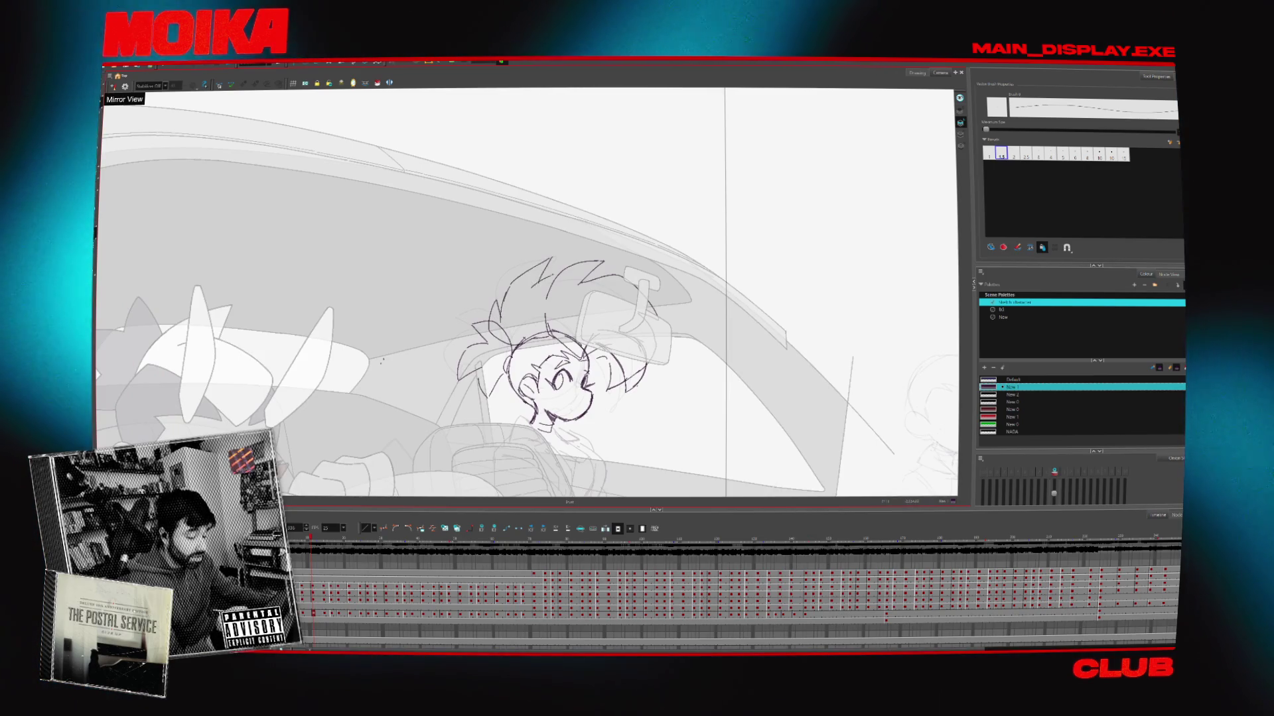
pyautogui.press('4')
pyautogui.press('4')
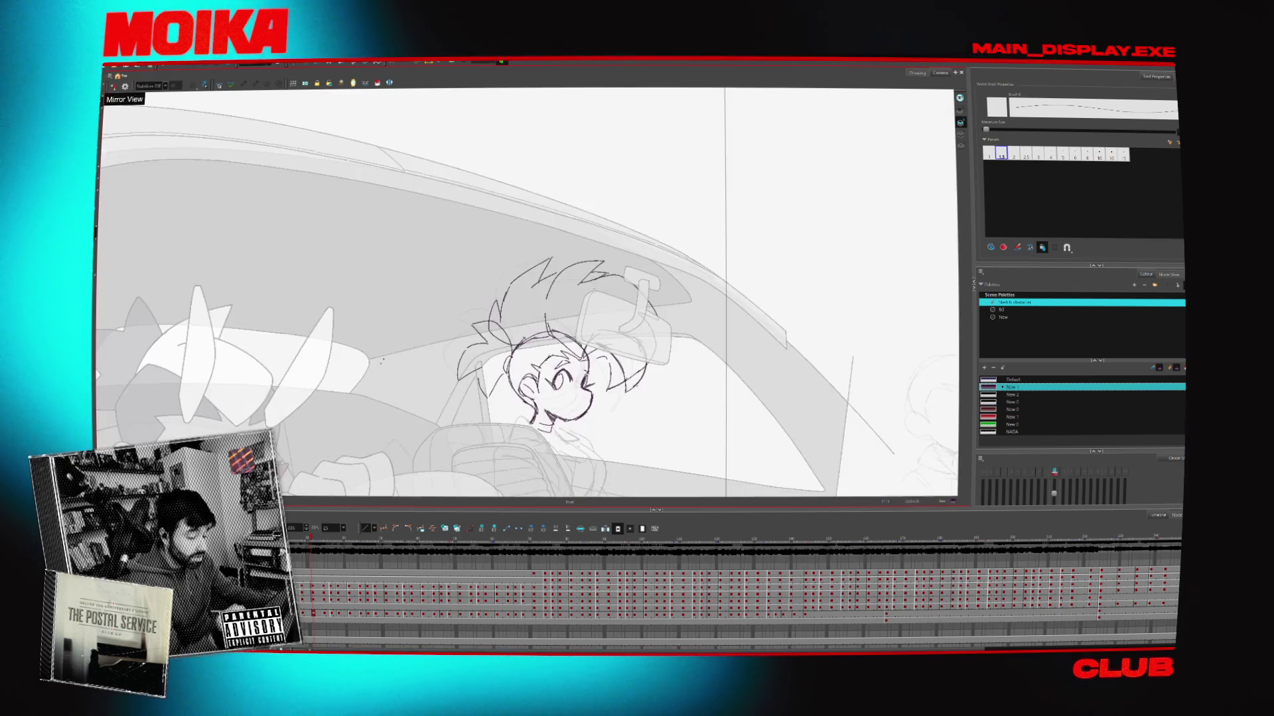
pyautogui.press('4')
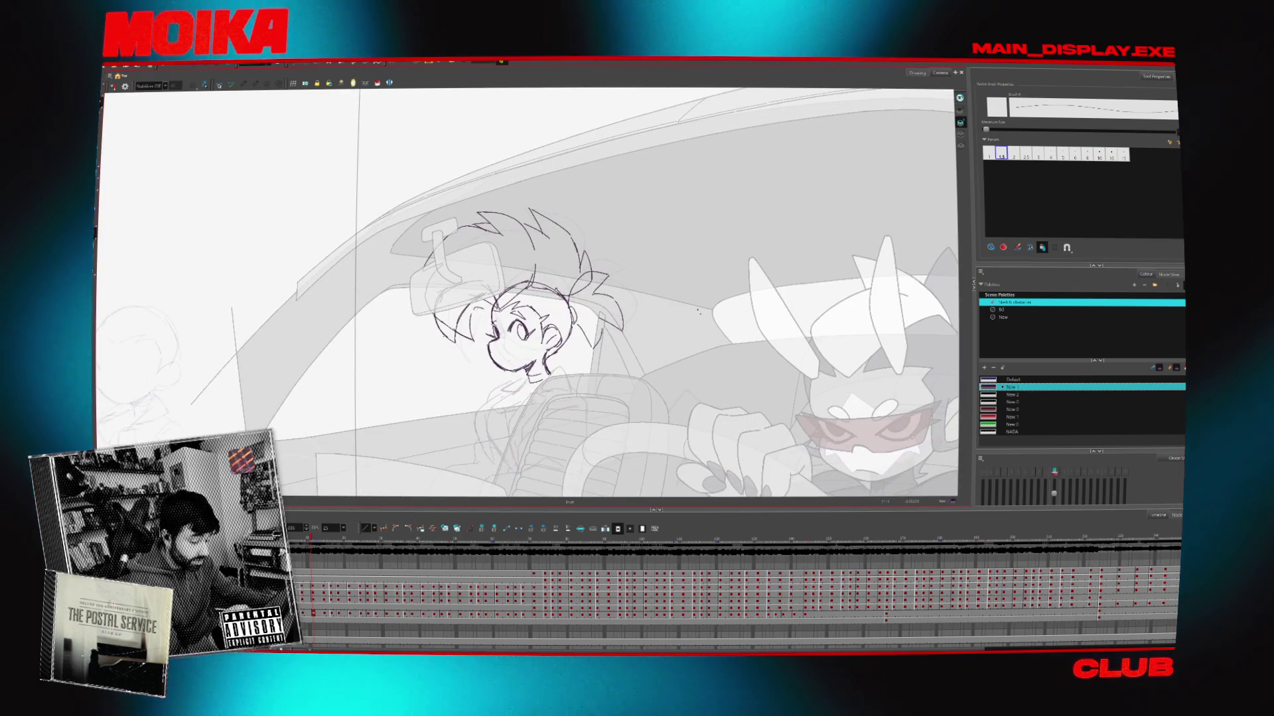
pyautogui.moveTo(524, 291); pyautogui.dragTo(547, 265)
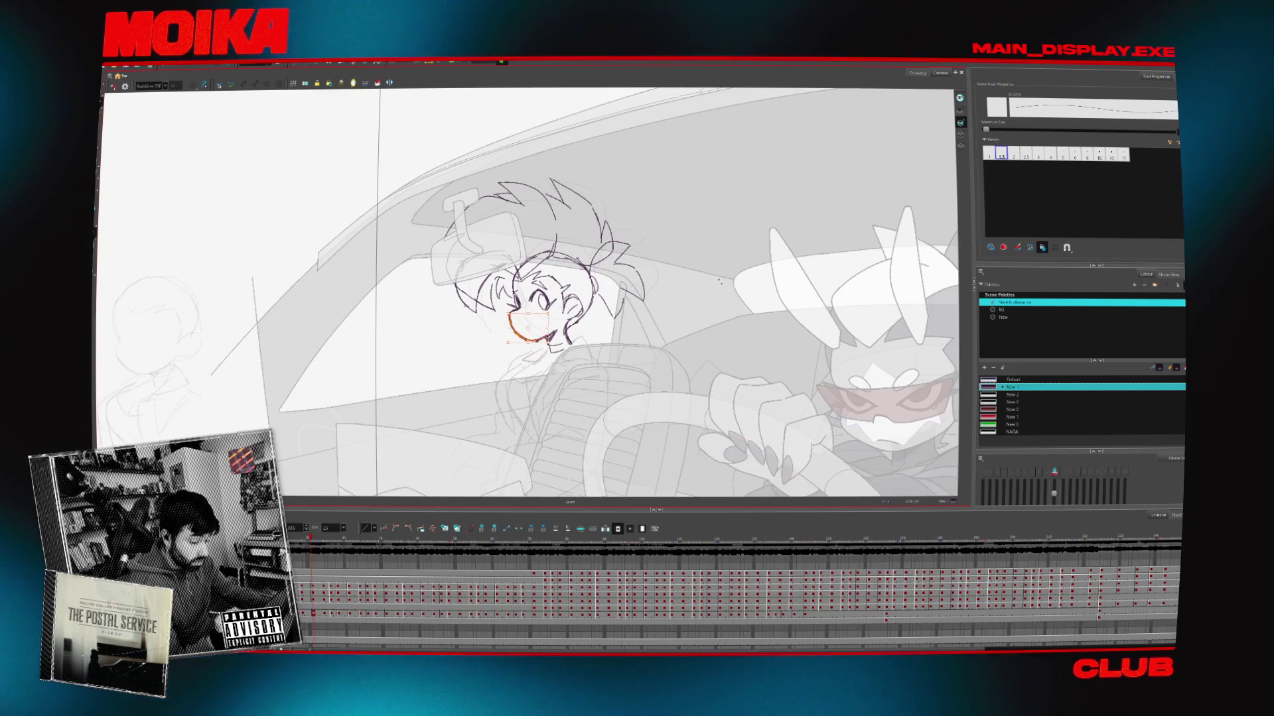
# Select and slightly tilt the head sketch, then add small strokes on her forehead
pyautogui.hotkey('ctrl', 'a')
pyautogui.moveTo(642, 267); pyautogui.dragTo(655, 266)
pyautogui.moveTo(533, 284); pyautogui.dragTo(543, 289)
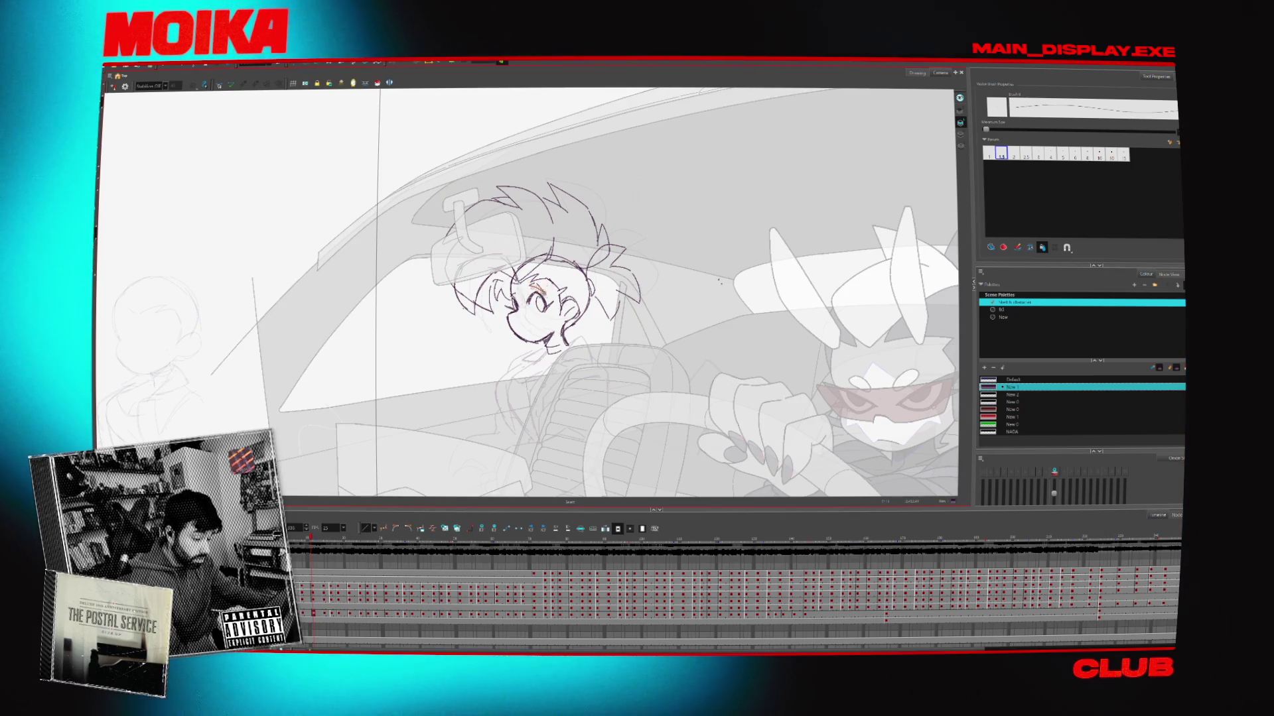
pyautogui.press('4')
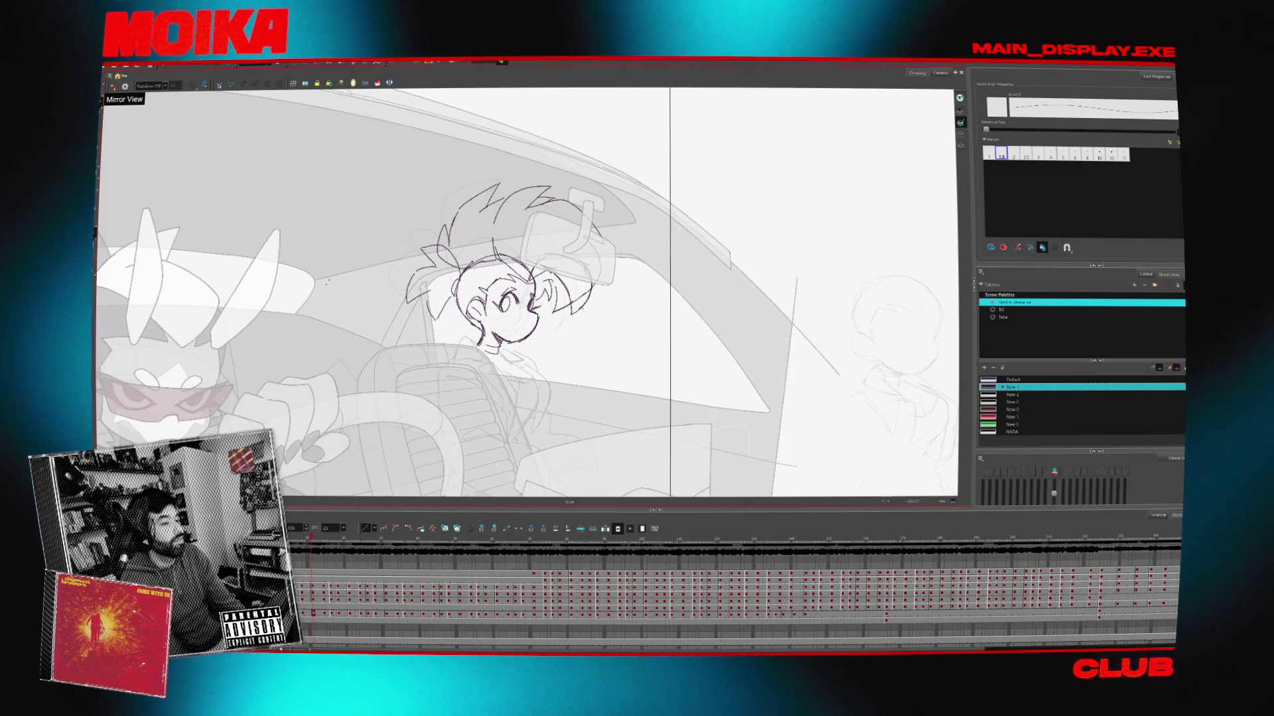
pyautogui.hotkey('alt', 'Tab')
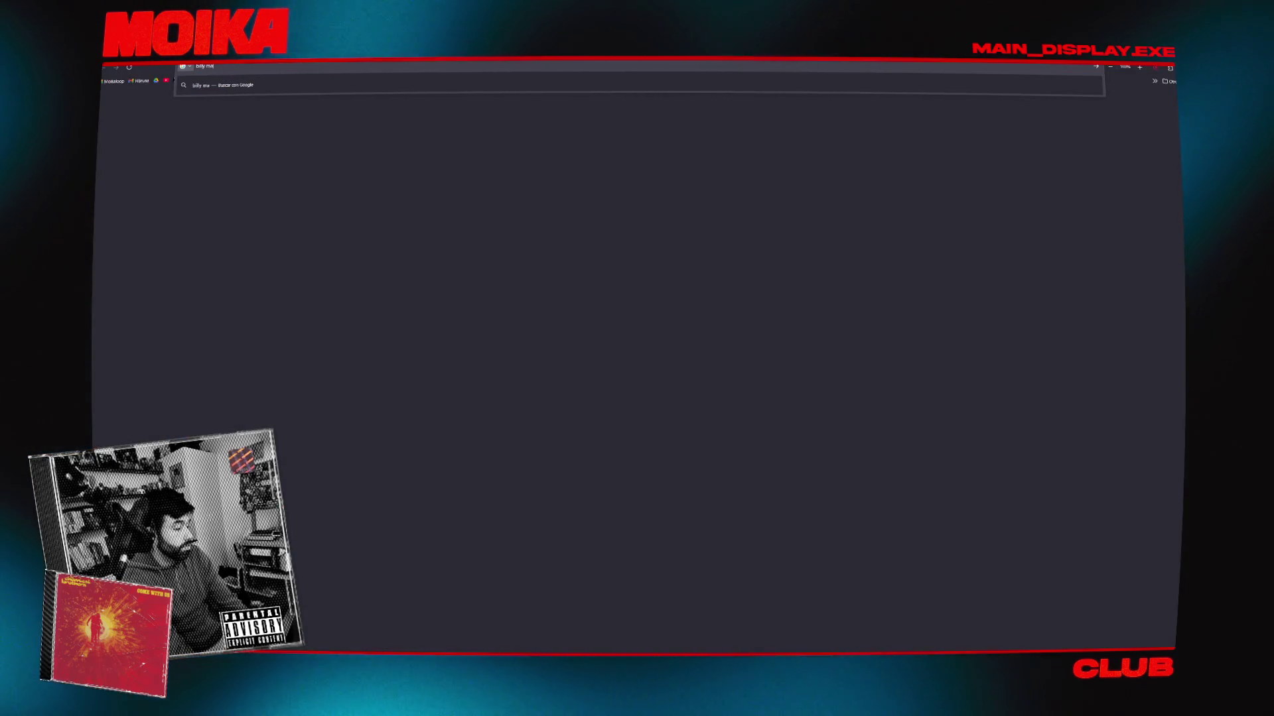
# Run the 'billy mandy grim reaper' search, then search 'cults3d' and open the Cults3D website
pyautogui.write('reaper')
pyautogui.press('Return')
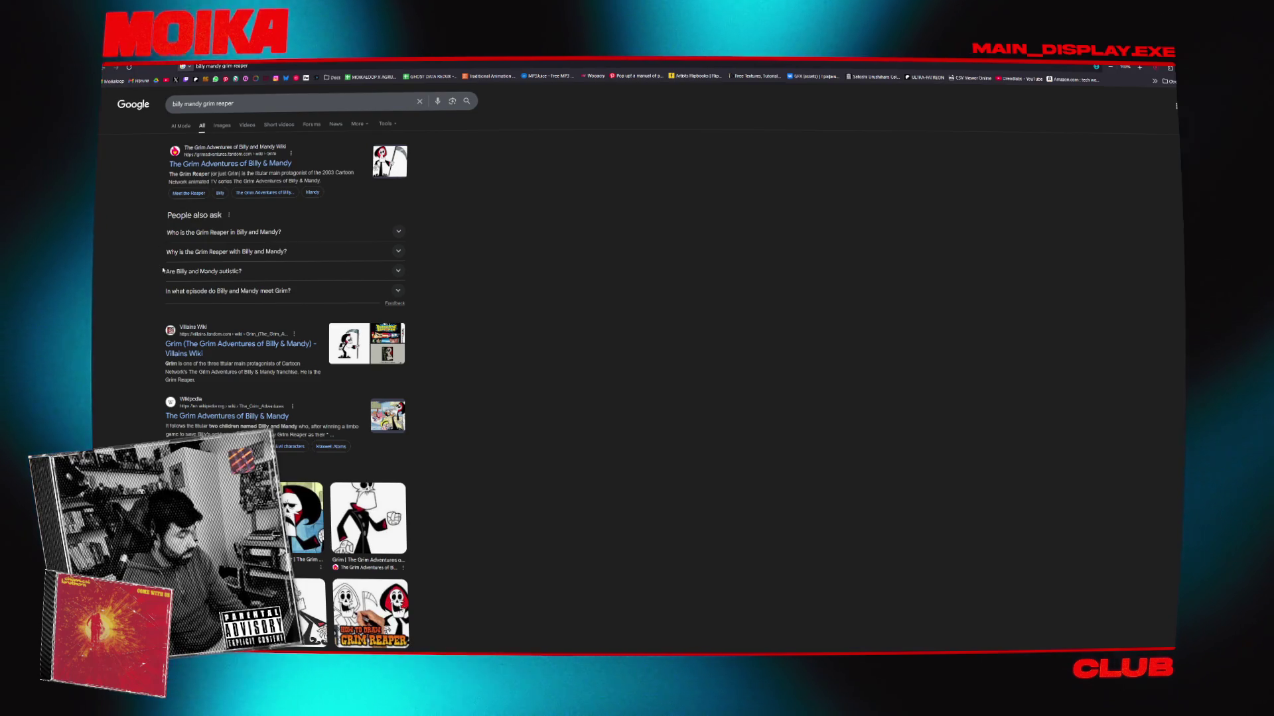
pyautogui.hotkey('ctrl', 'l')
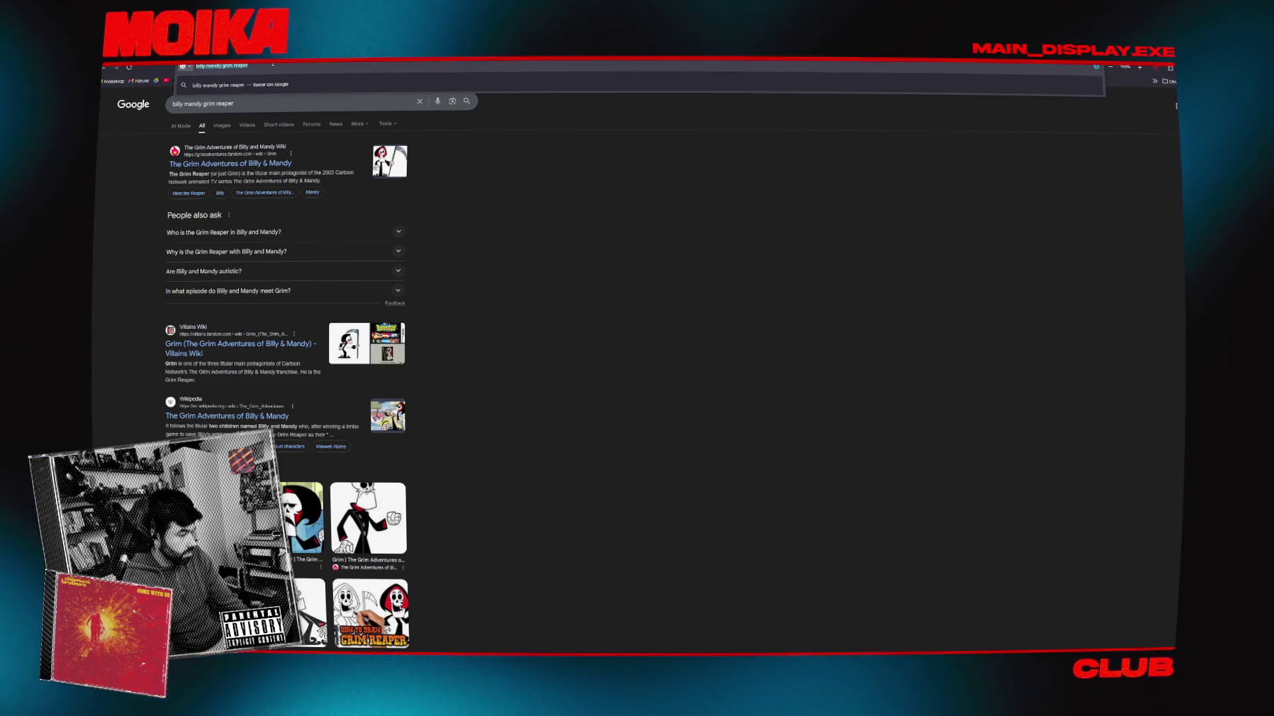
pyautogui.write('lts3d')
pyautogui.press('Return')
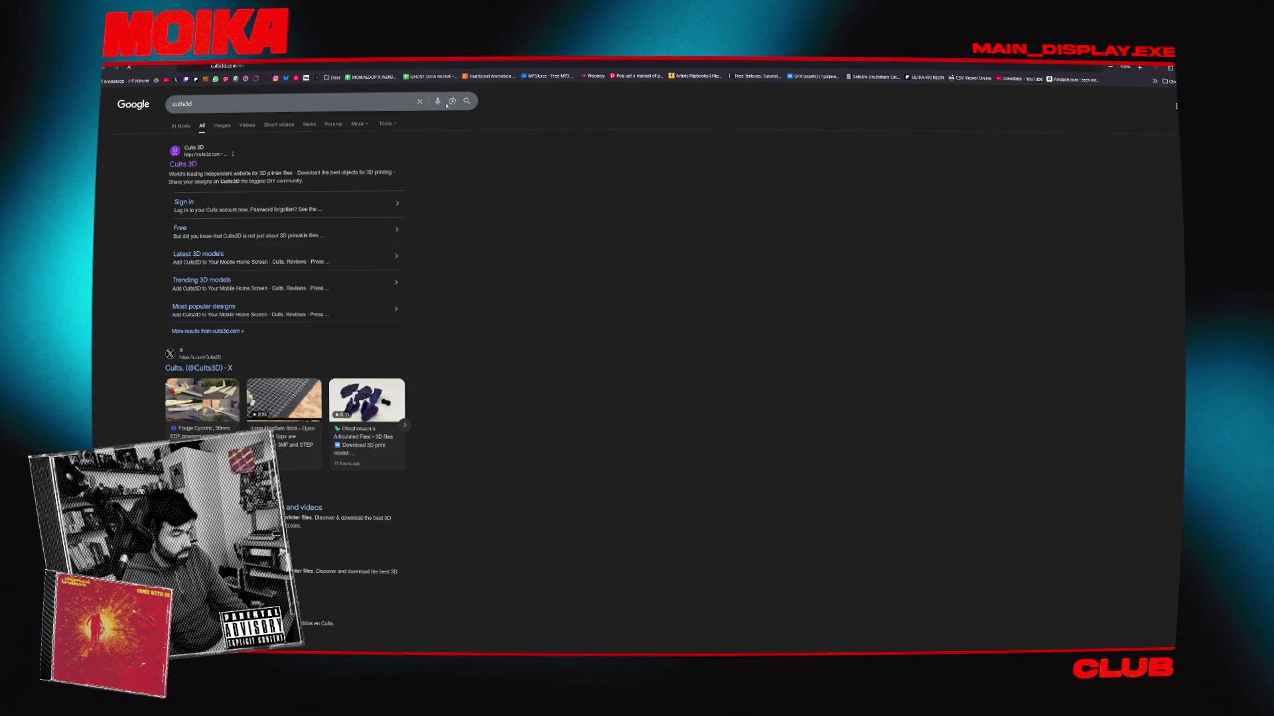
pyautogui.click(183, 164)
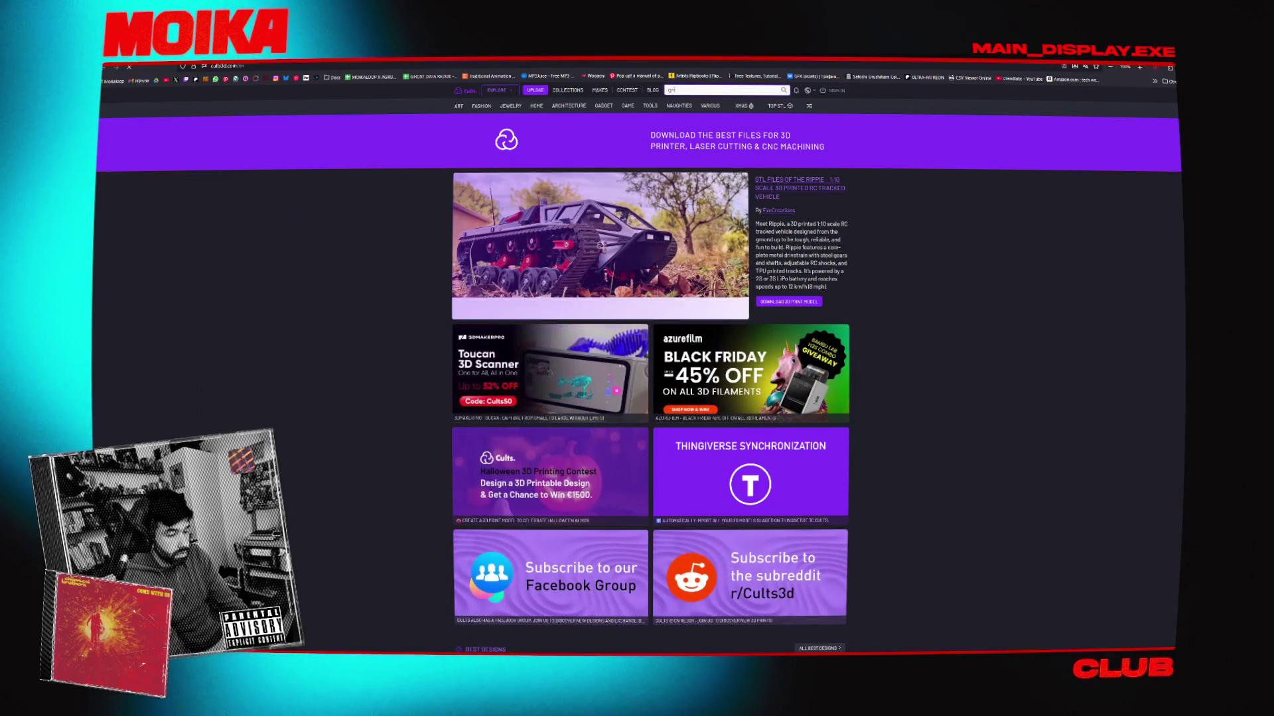
# Search Cults3D for 'grim' and browse The Grim Adventures of Billy and Mandy model page
pyautogui.write('grim')
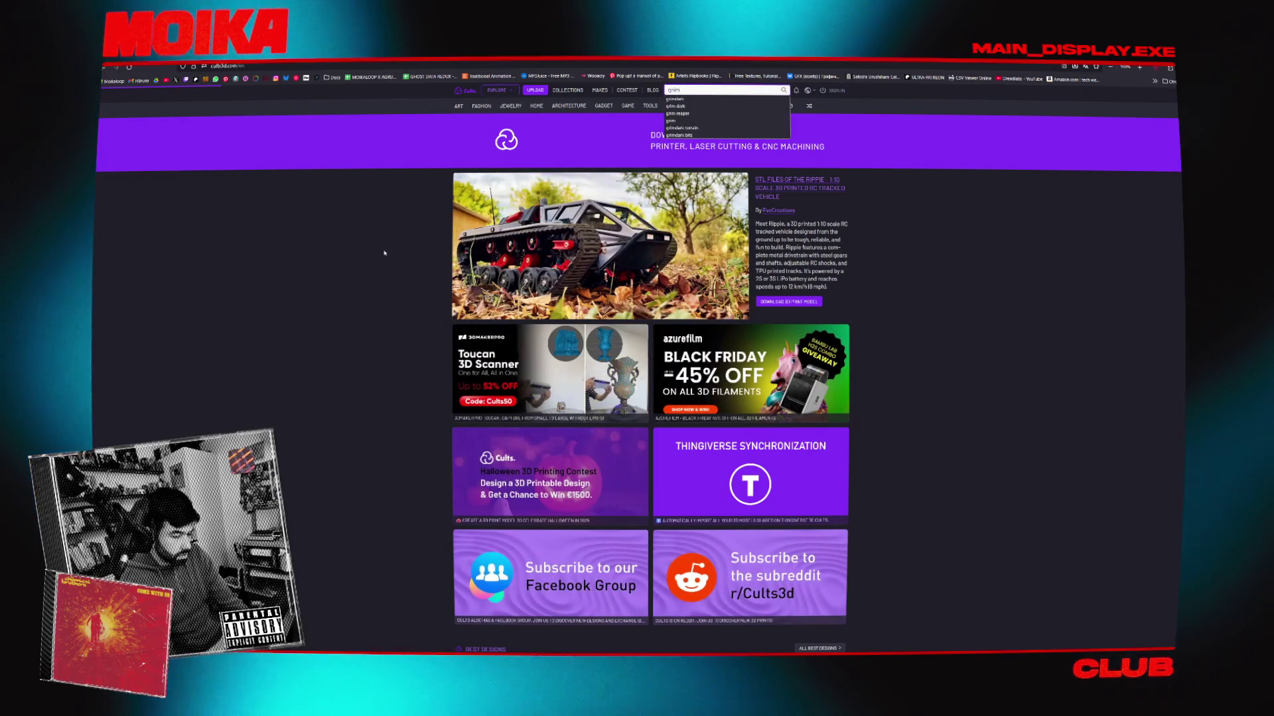
pyautogui.press('Return')
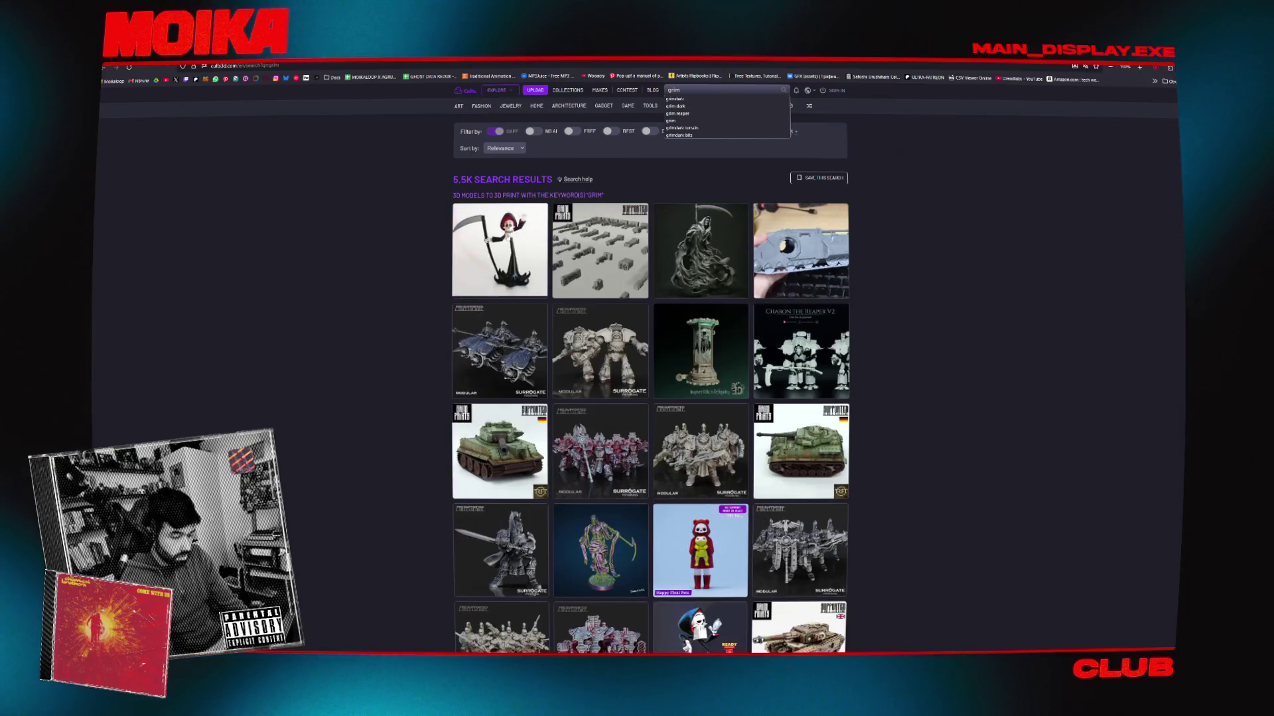
pyautogui.click(444, 242)
pyautogui.scroll(-3, 424, 236)
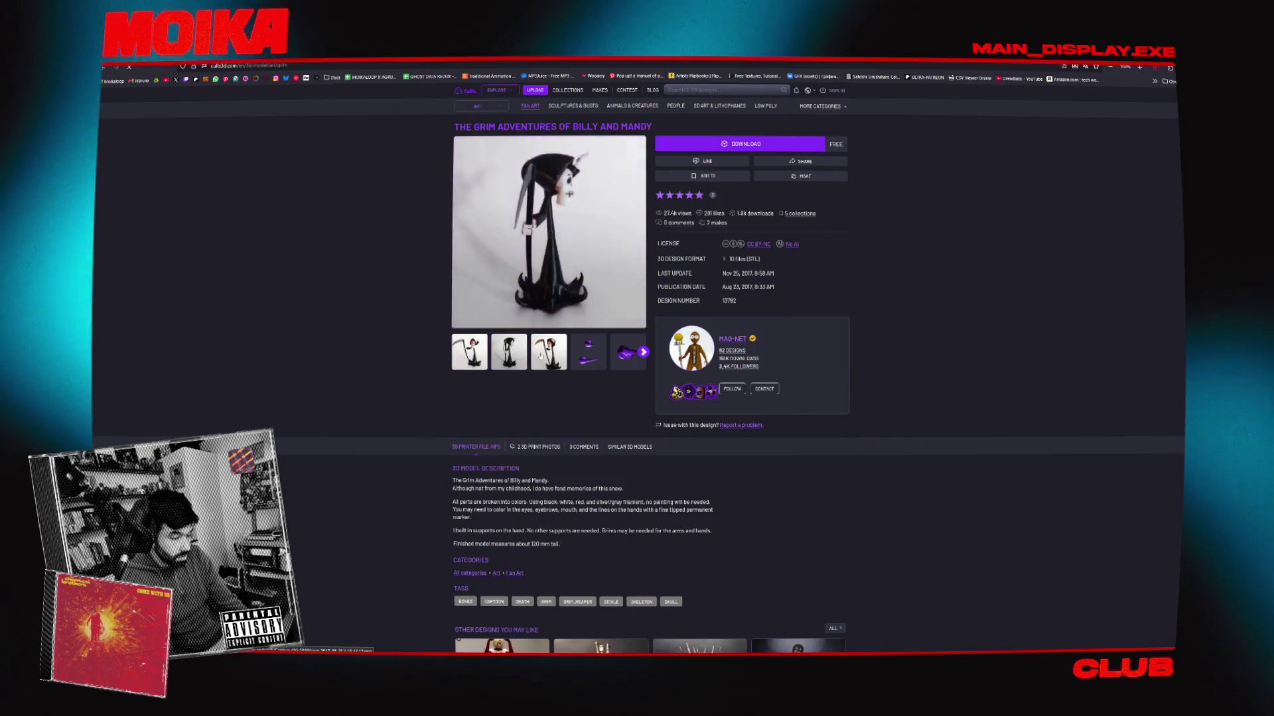
pyautogui.scroll(-3, 417, 343)
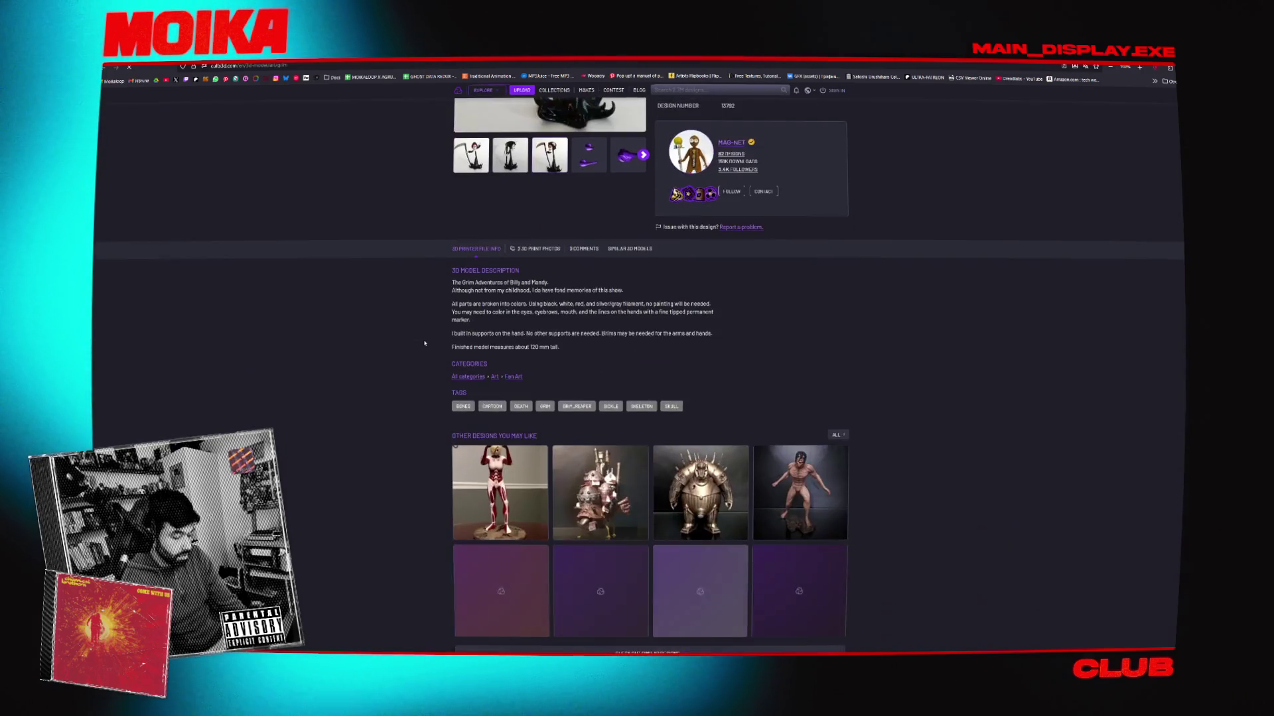
pyautogui.scroll(3, 416, 343)
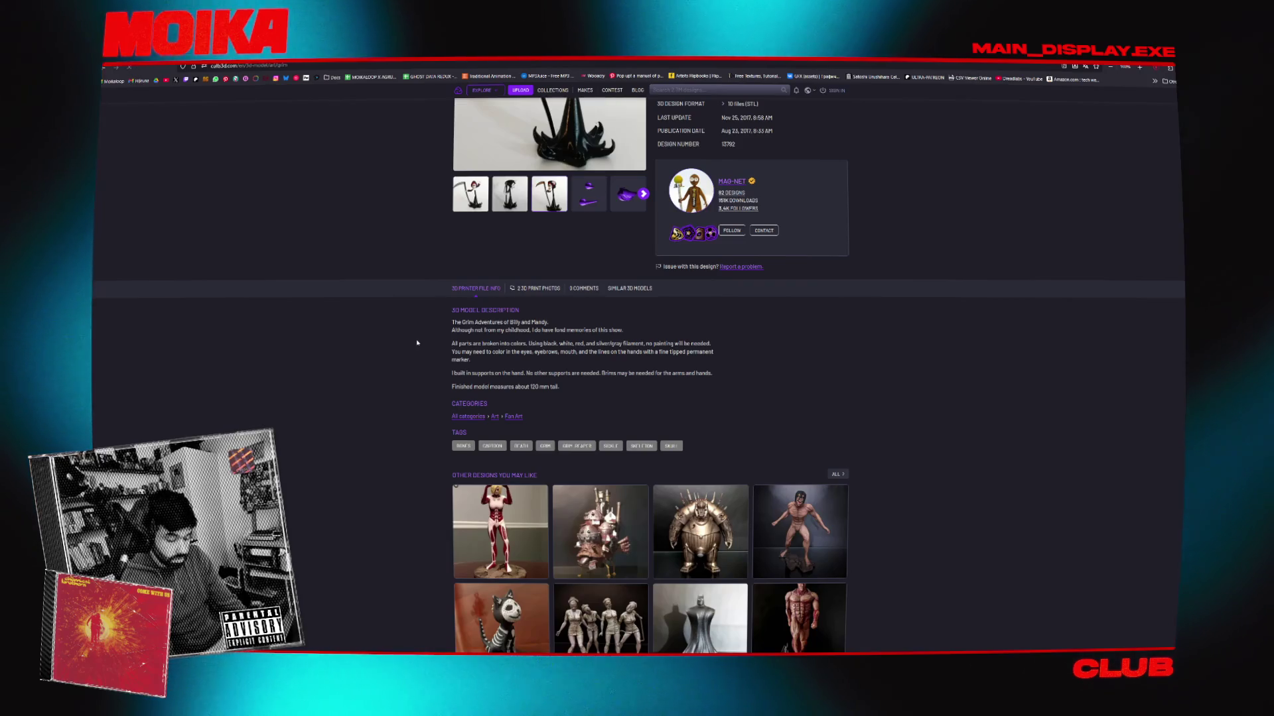
pyautogui.scroll(-1, 418, 345)
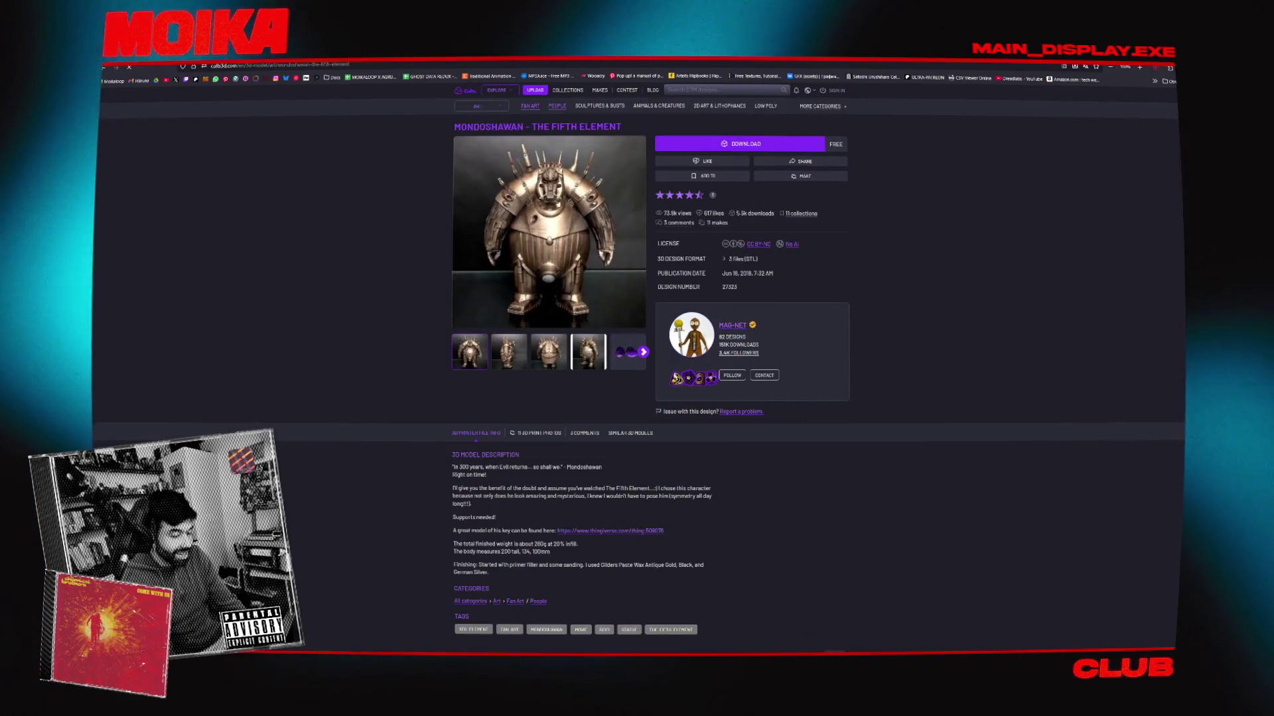
# Click through the second, third and fourth photos of the Mondoshawan – The Fifth Element model
pyautogui.click(508, 351)
pyautogui.click(547, 353)
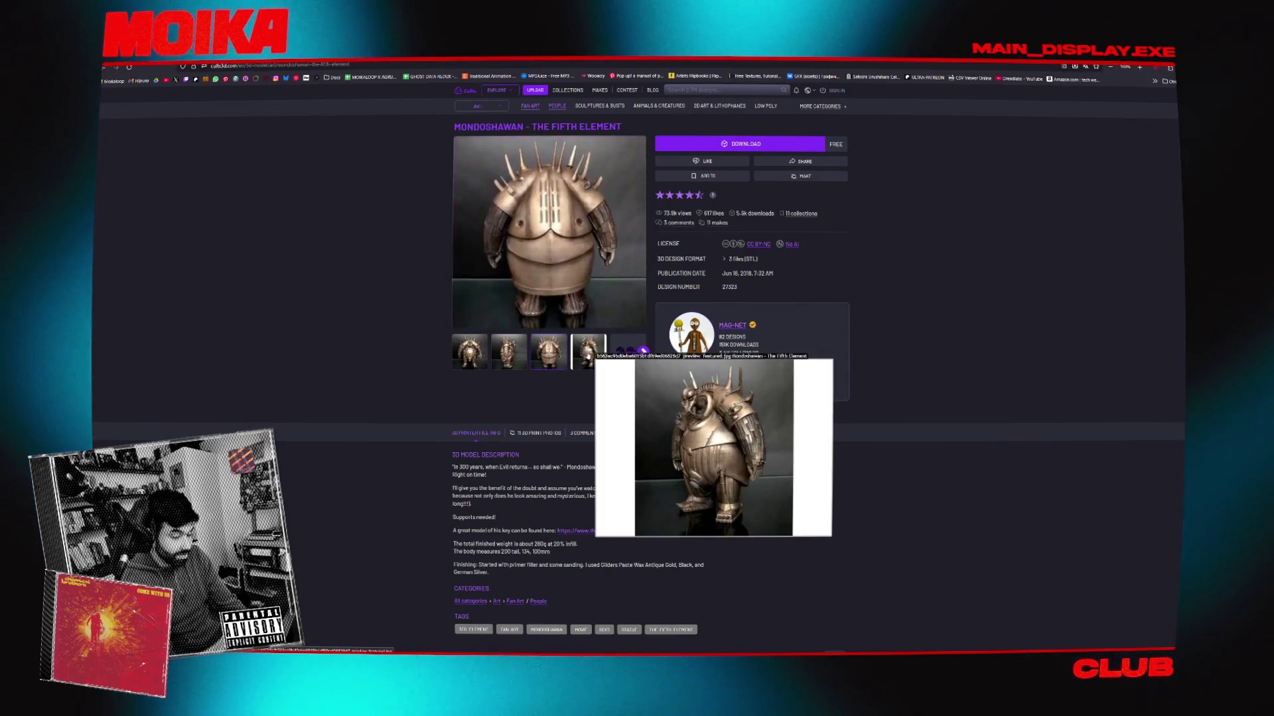
pyautogui.click(588, 353)
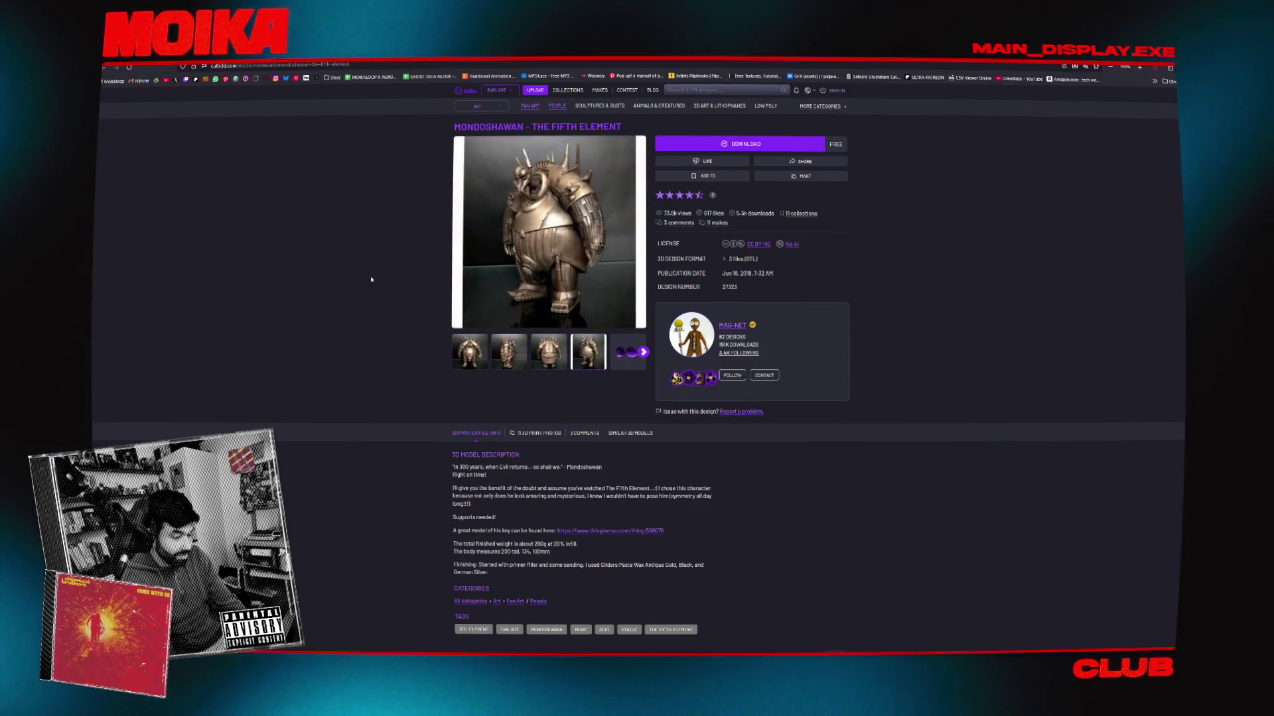
pyautogui.scroll(-6, 369, 278)
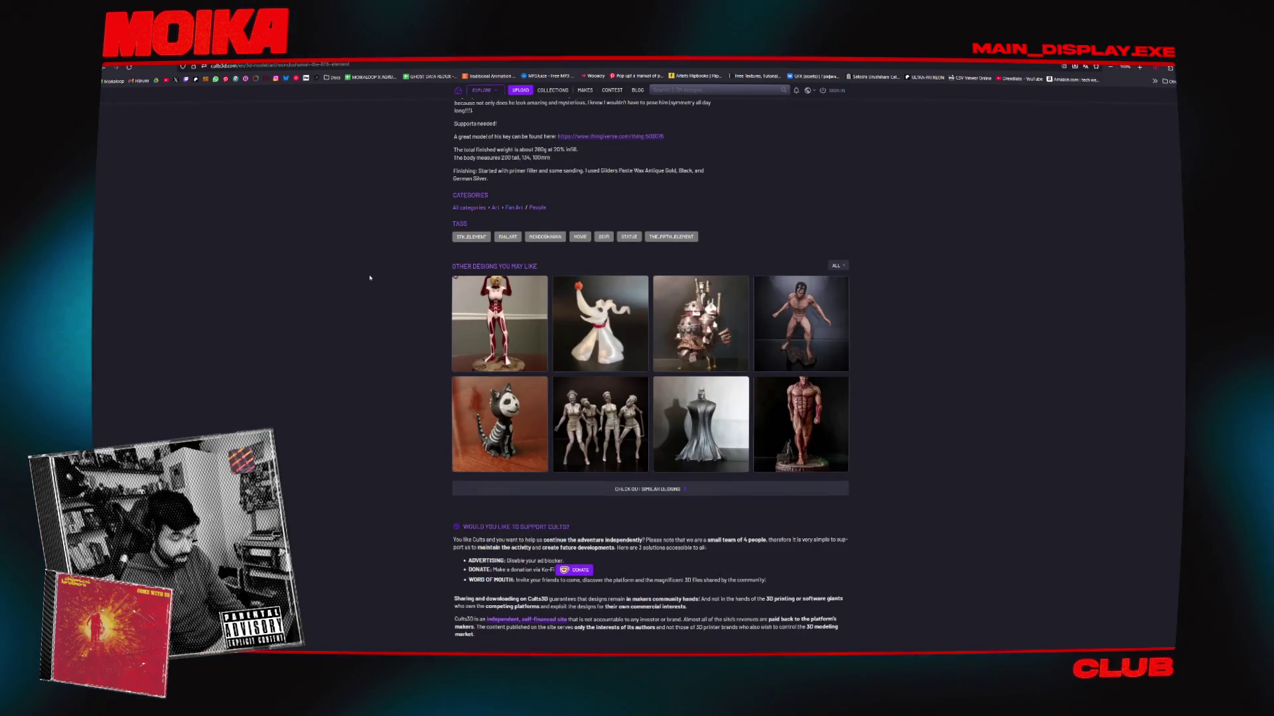
pyautogui.scroll(1, 370, 278)
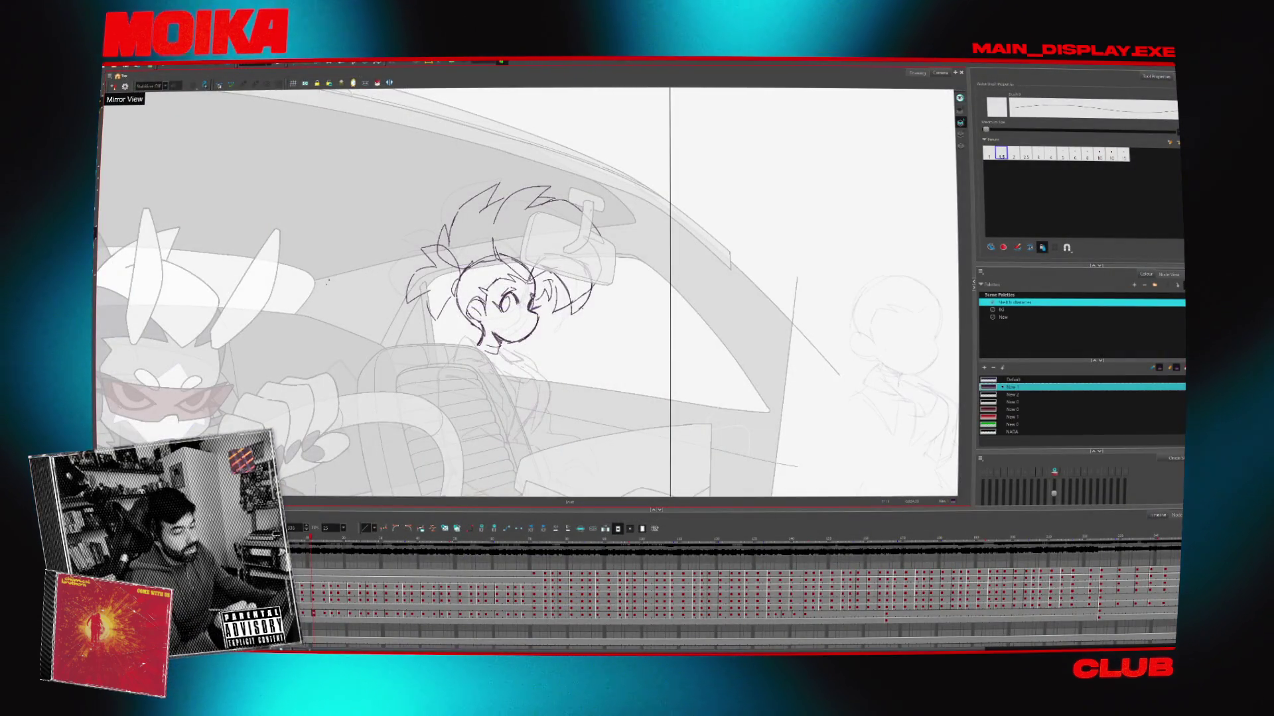
# Restore the unmirrored canvas and revert the passenger's wide smile to a small mouth
pyautogui.press('4')
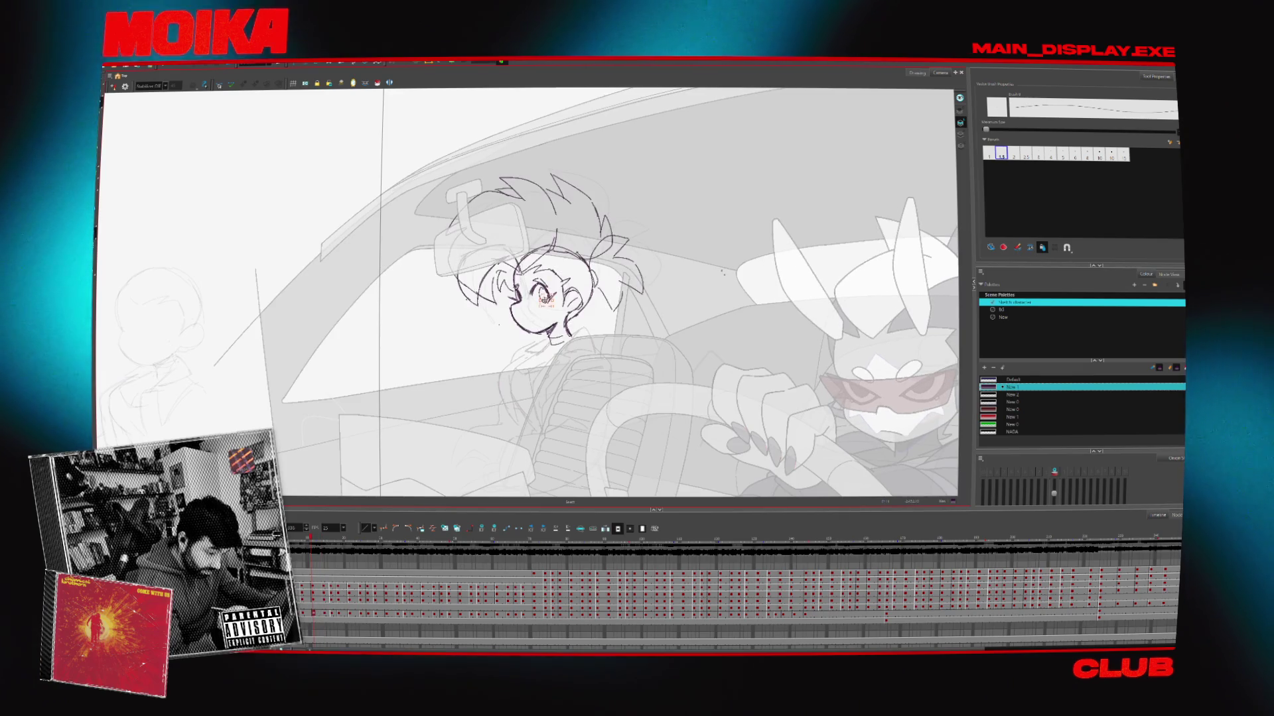
pyautogui.moveTo(637, 329)
pyautogui.mouseDown()
pyautogui.moveTo(637, 296)
pyautogui.moveTo(628, 321)
pyautogui.mouseUp()
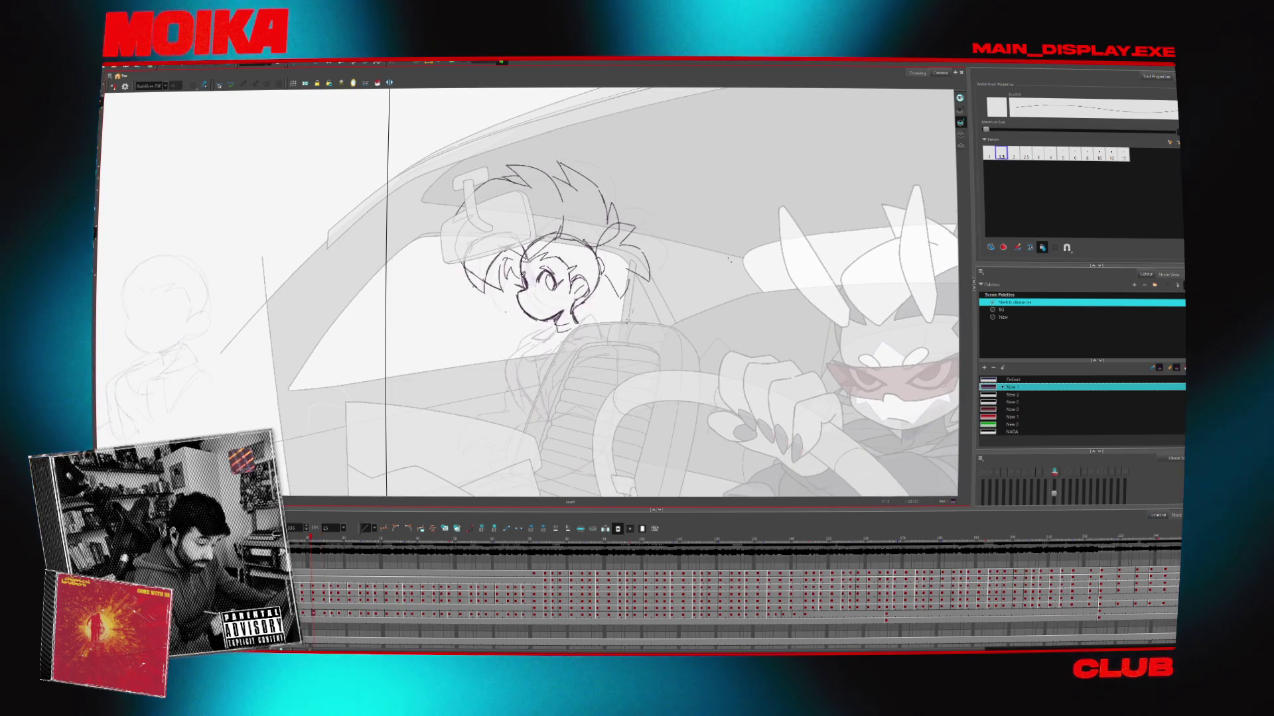
pyautogui.hotkey('ctrl', 'a')
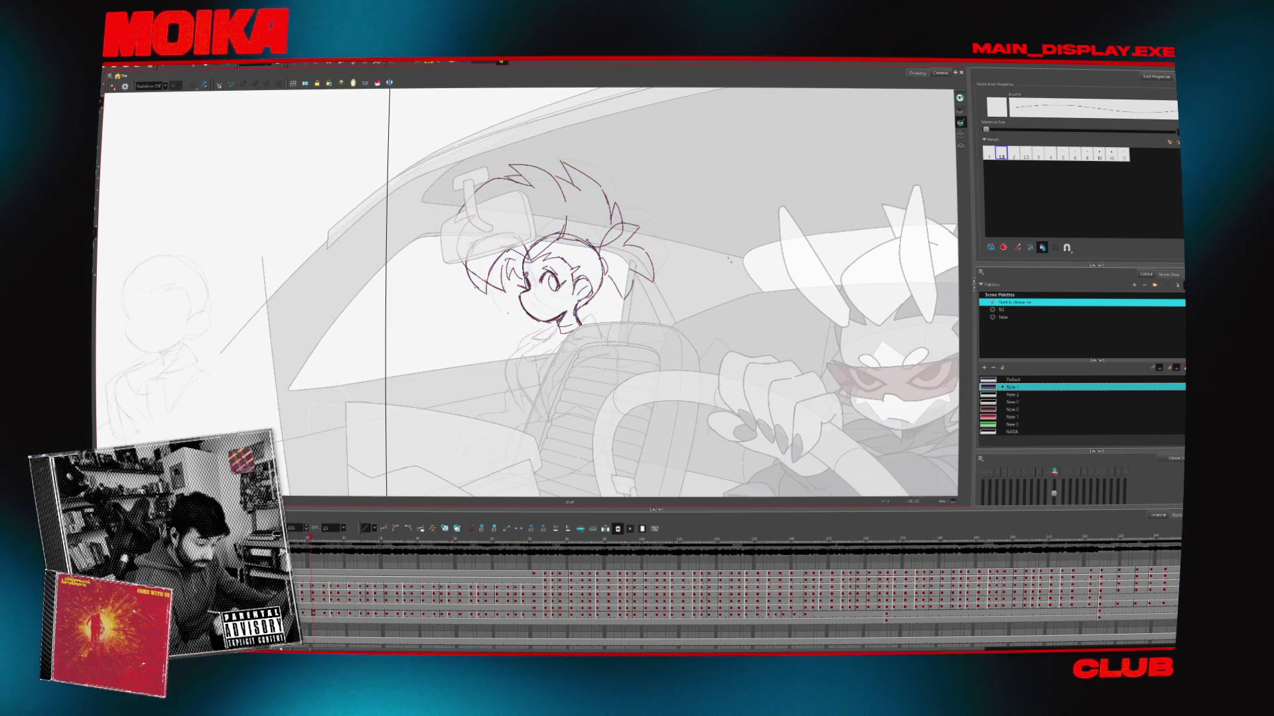
pyautogui.moveTo(671, 378); pyautogui.dragTo(628, 298)
pyautogui.hotkey('ctrl', 'z')
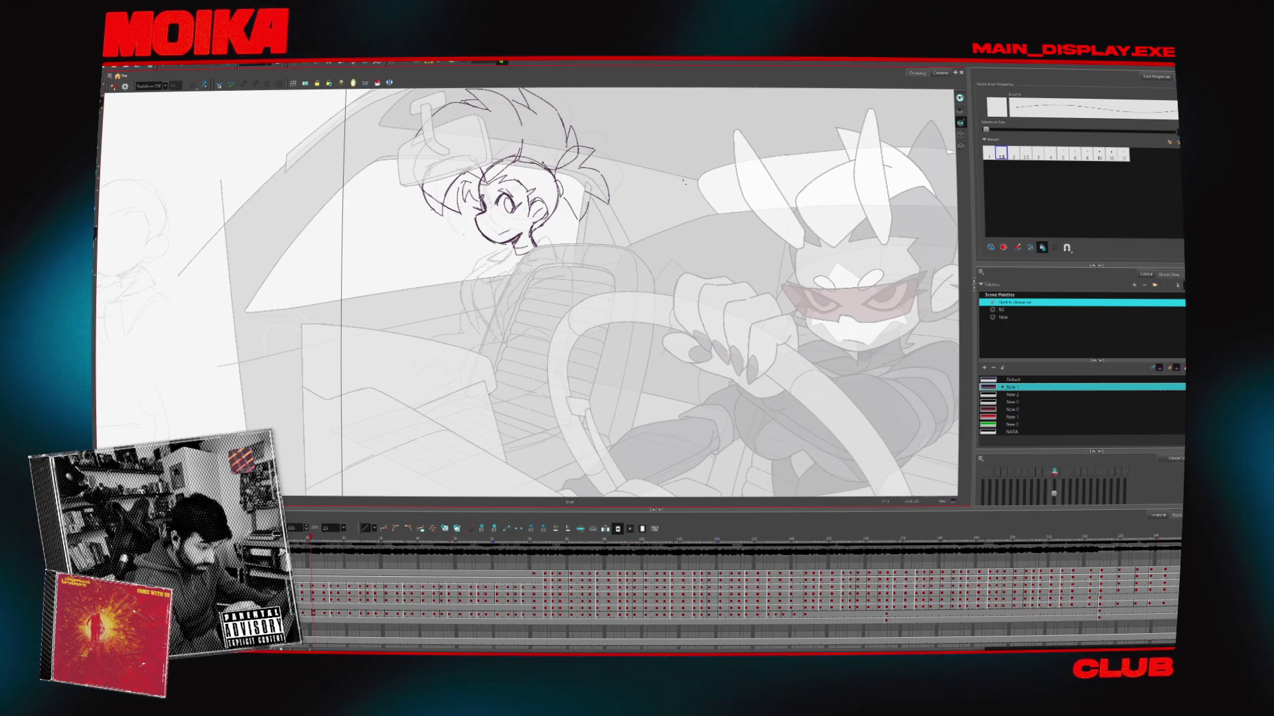
pyautogui.press('4')
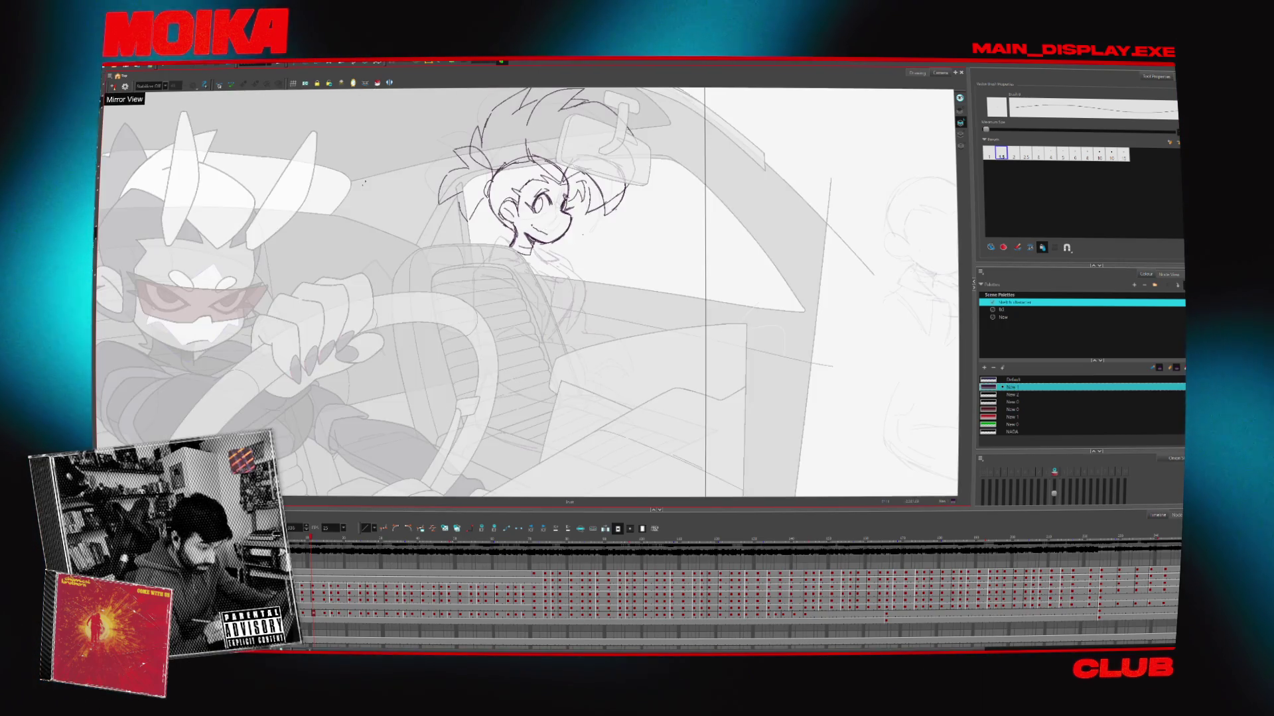
pyautogui.press('4')
# Zoom out to show both characters, play the car animation and jump to a later frame
pyautogui.moveTo(663, 299); pyautogui.dragTo(604, 338)
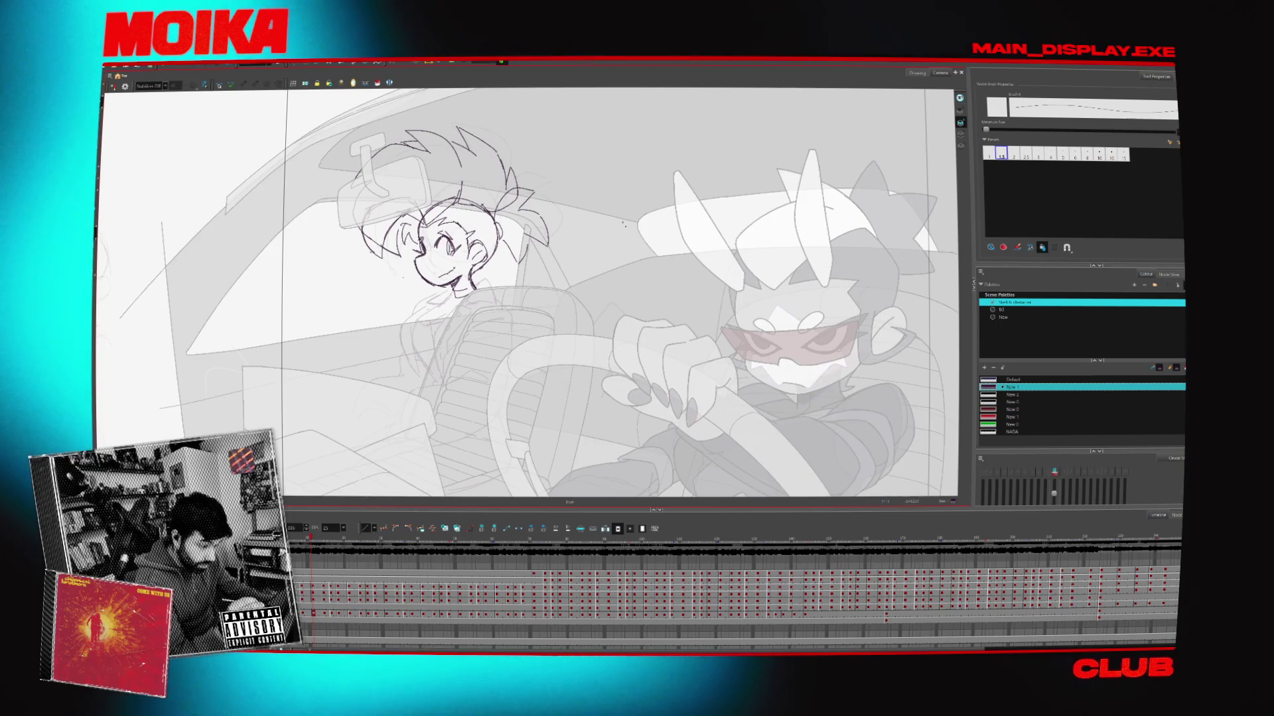
pyautogui.press('4')
pyautogui.press('4')
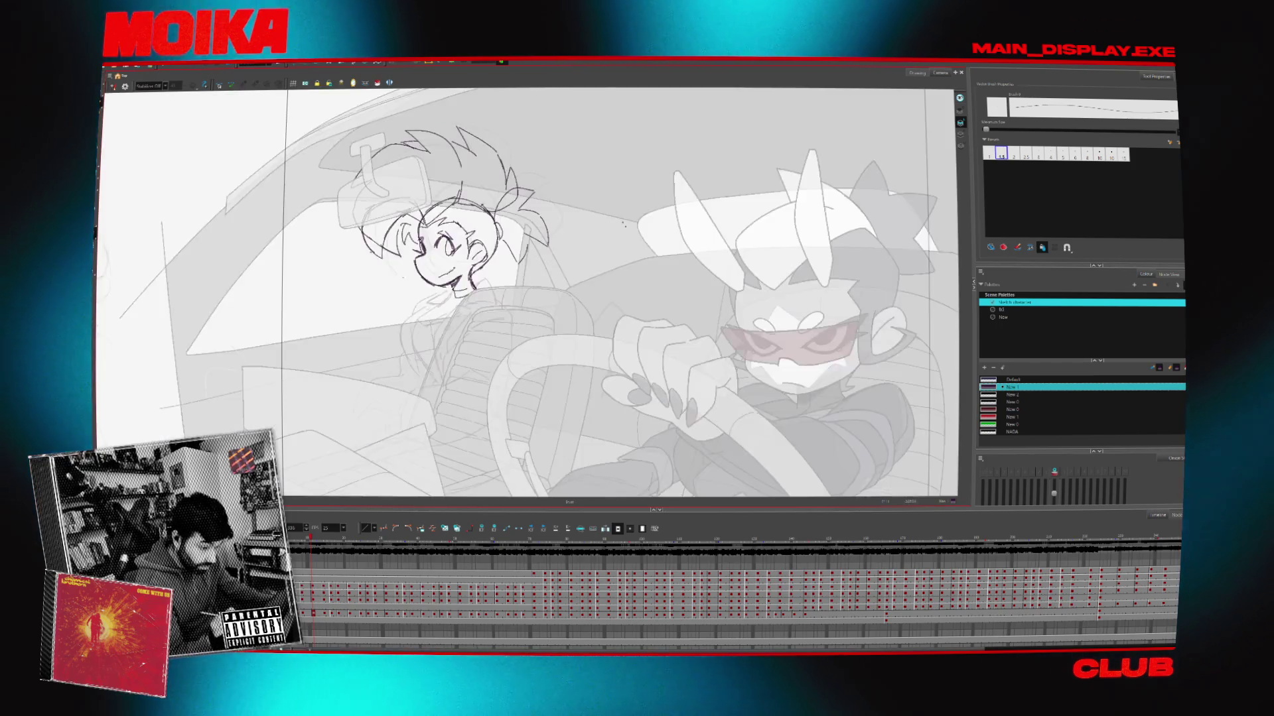
pyautogui.hotkey('alt', 'z')
pyautogui.keyDown('alt'); pyautogui.click(645, 363); pyautogui.keyUp('alt')
pyautogui.moveTo(681, 323)
pyautogui.mouseDown()
pyautogui.moveTo(647, 285)
pyautogui.moveTo(621, 327)
pyautogui.mouseUp()
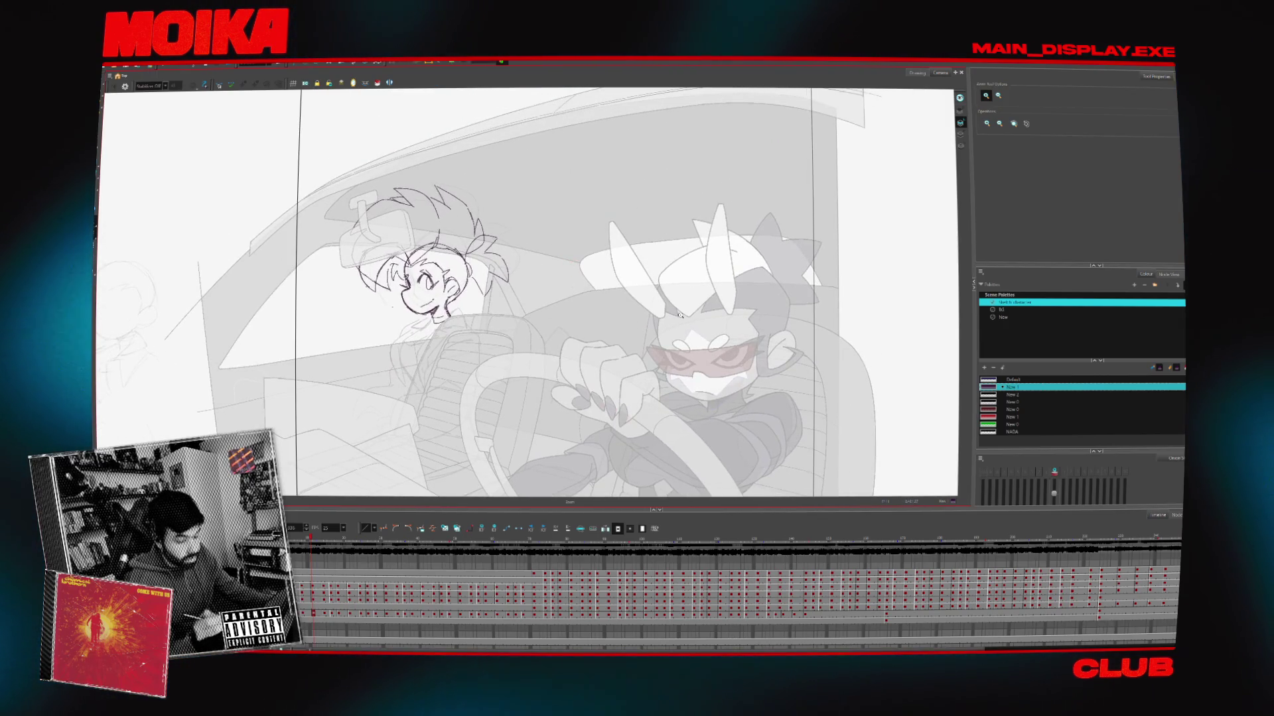
pyautogui.press('Return')
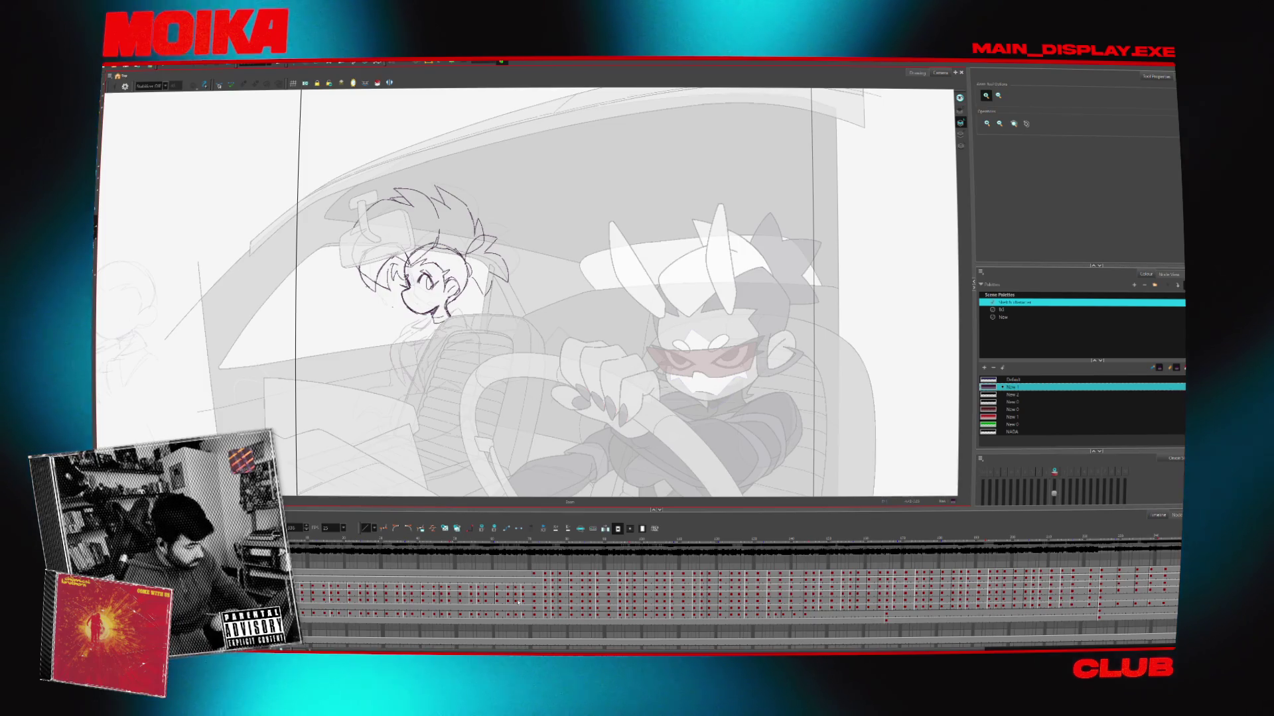
pyautogui.click(866, 619)
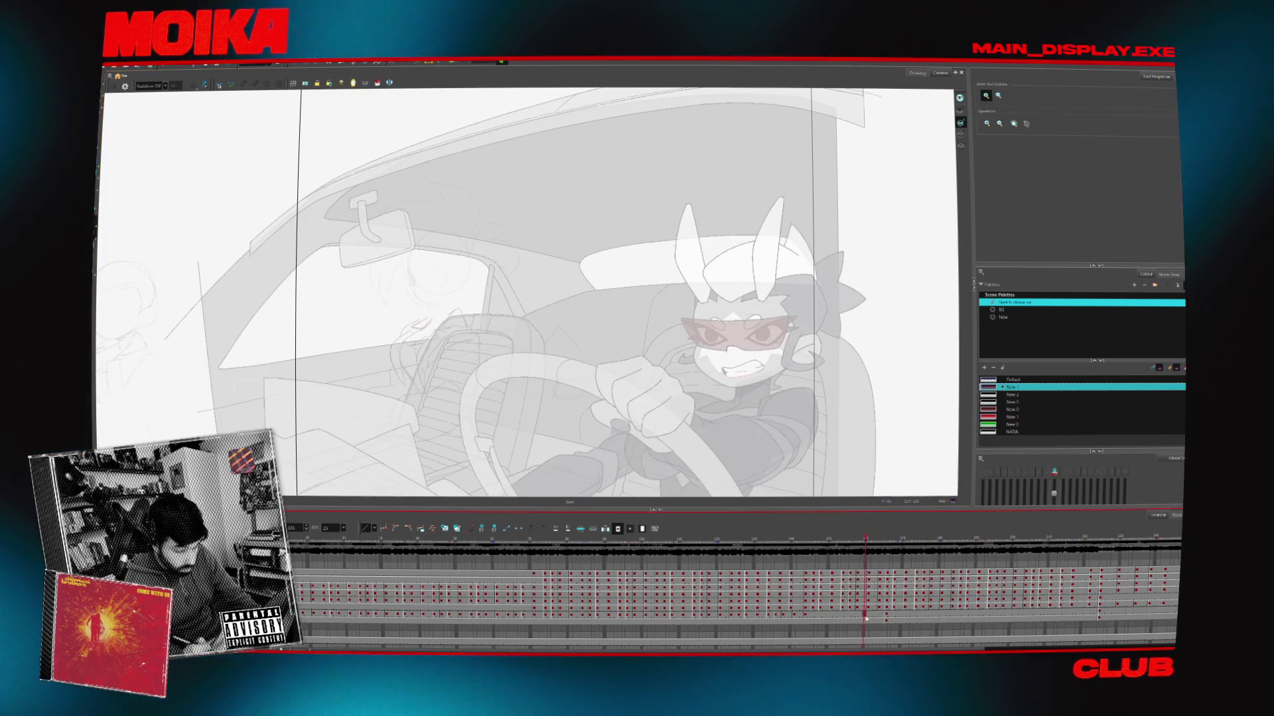
# Step back through the timeline frames to an earlier frame of the passenger
pyautogui.click(889, 616)
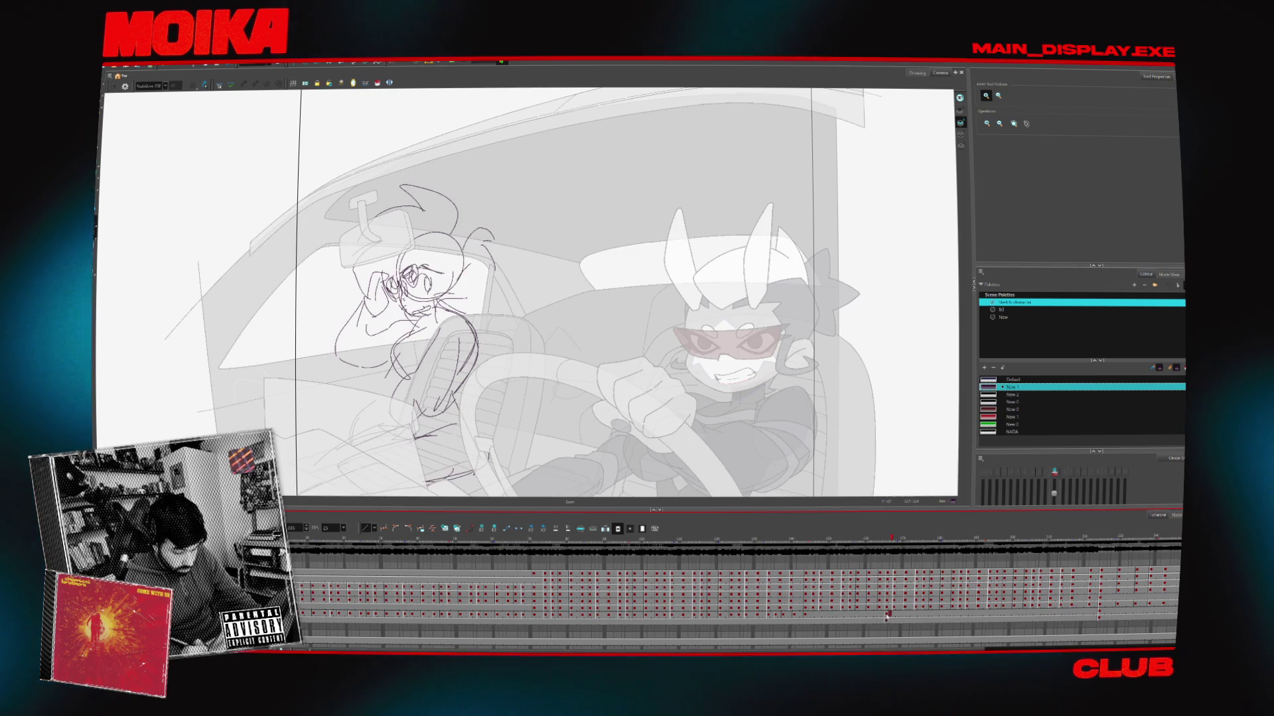
pyautogui.click(841, 617)
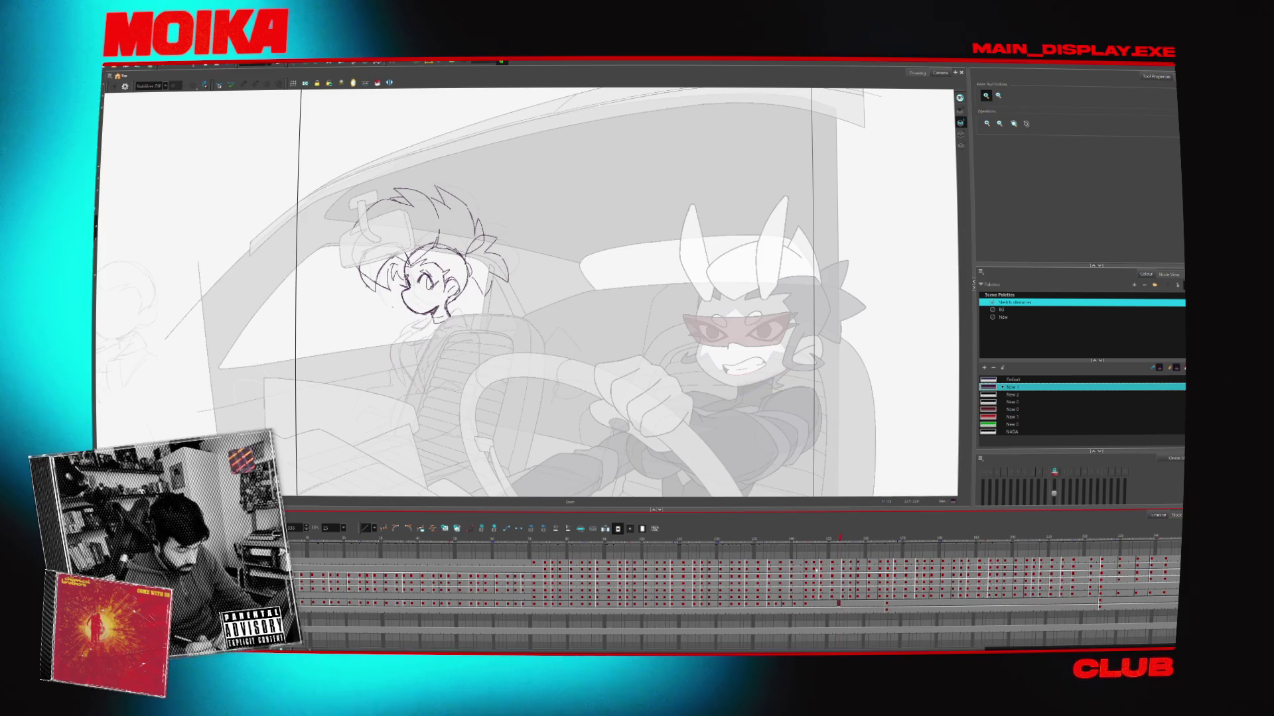
pyautogui.click(808, 605)
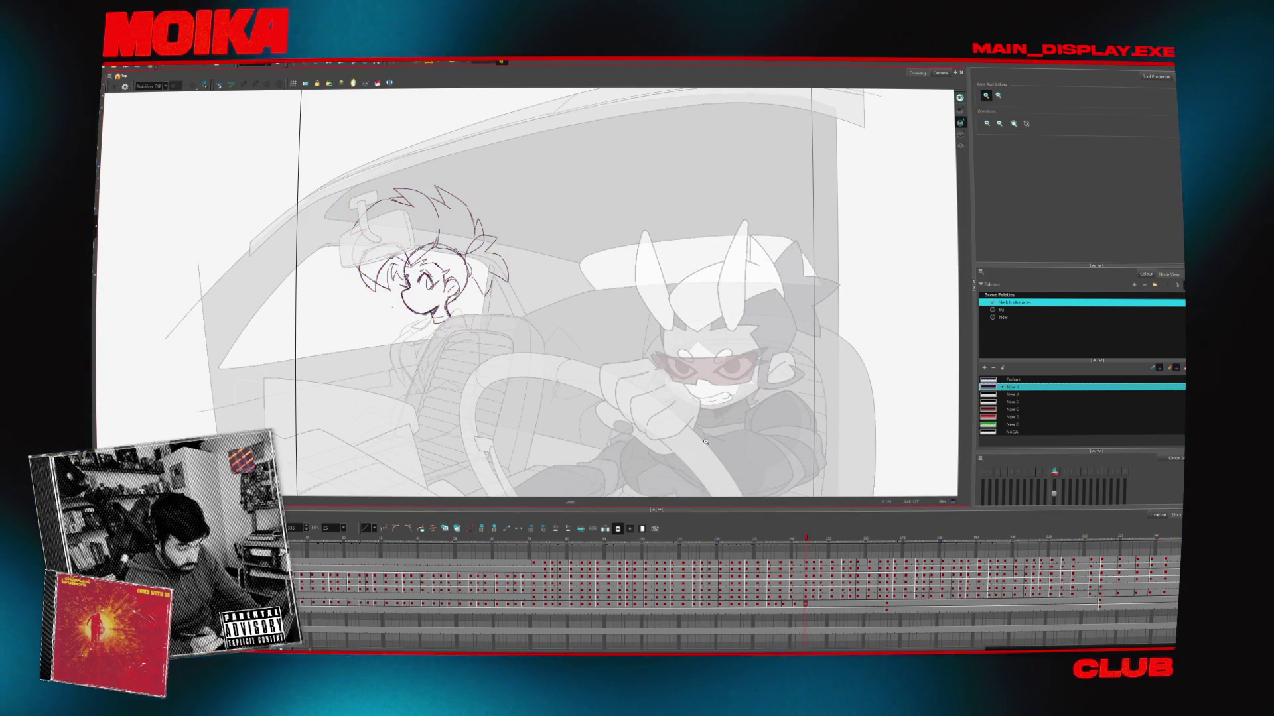
pyautogui.click(796, 538)
# Undo the accidental dark grey fill on the driver and zoom in on the passenger area
pyautogui.click(637, 451)
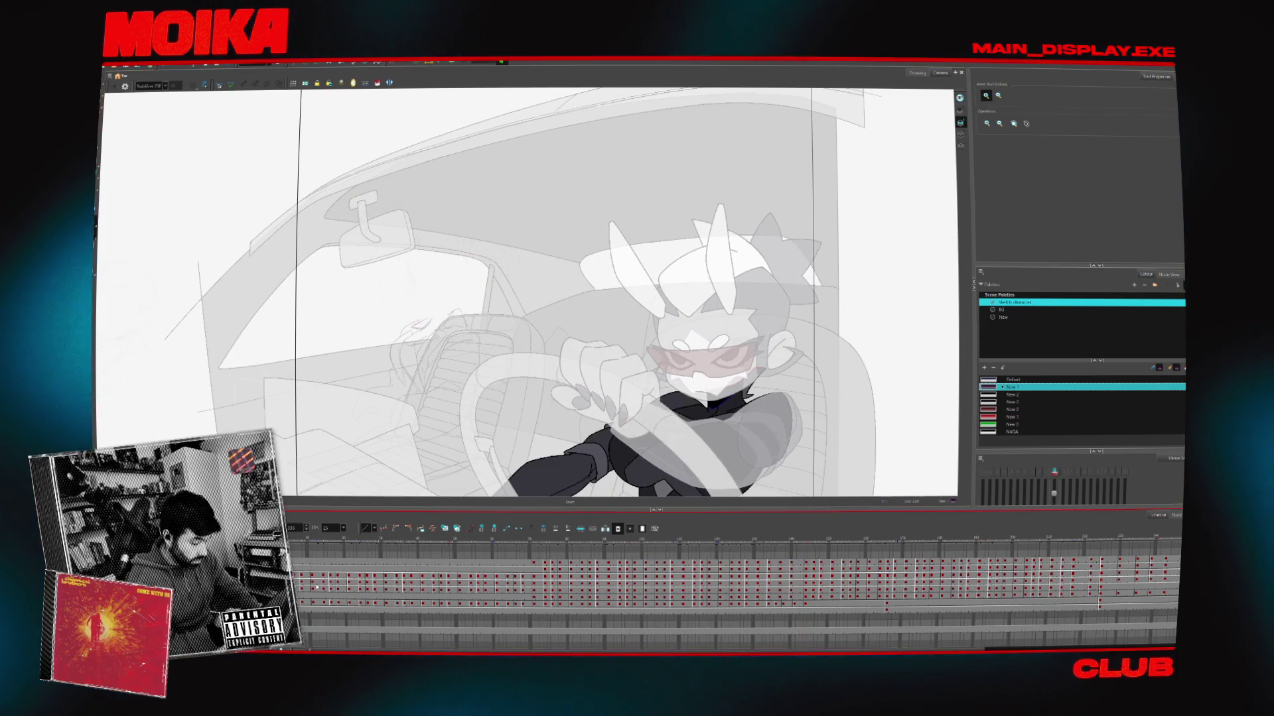
pyautogui.hotkey('ctrl', 'z')
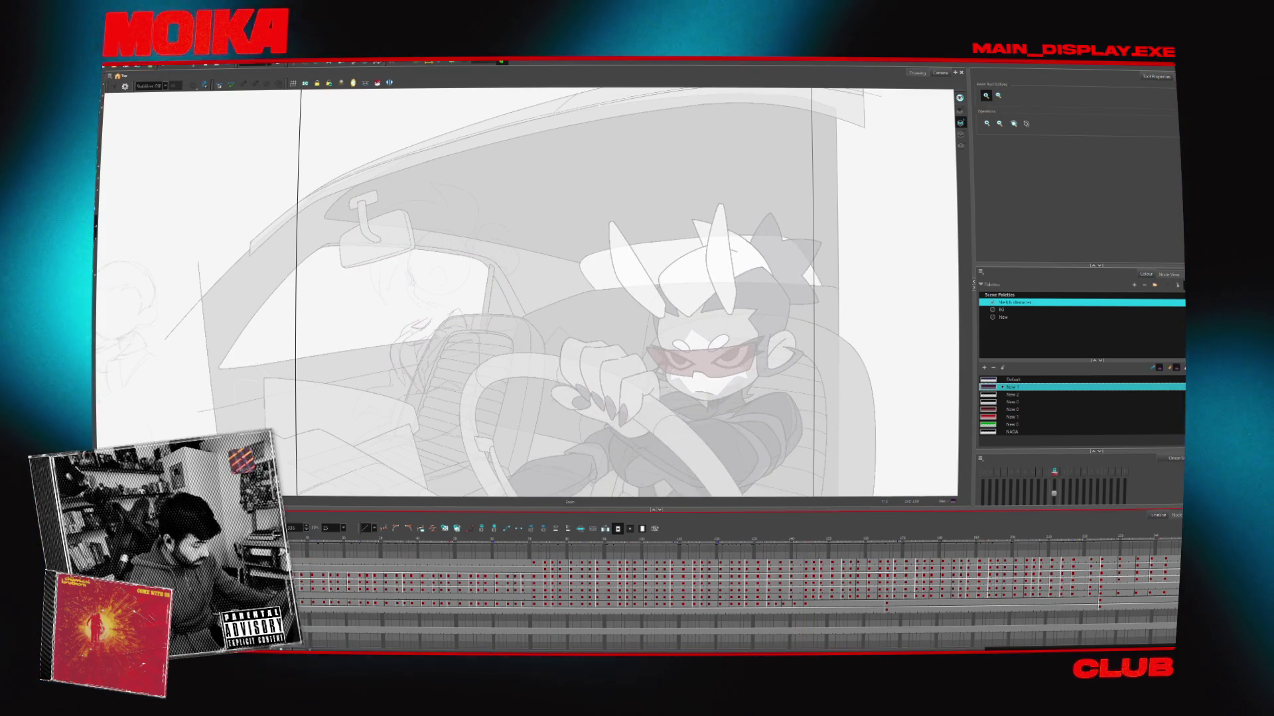
pyautogui.click(483, 280)
pyautogui.hotkey('alt', 'b')
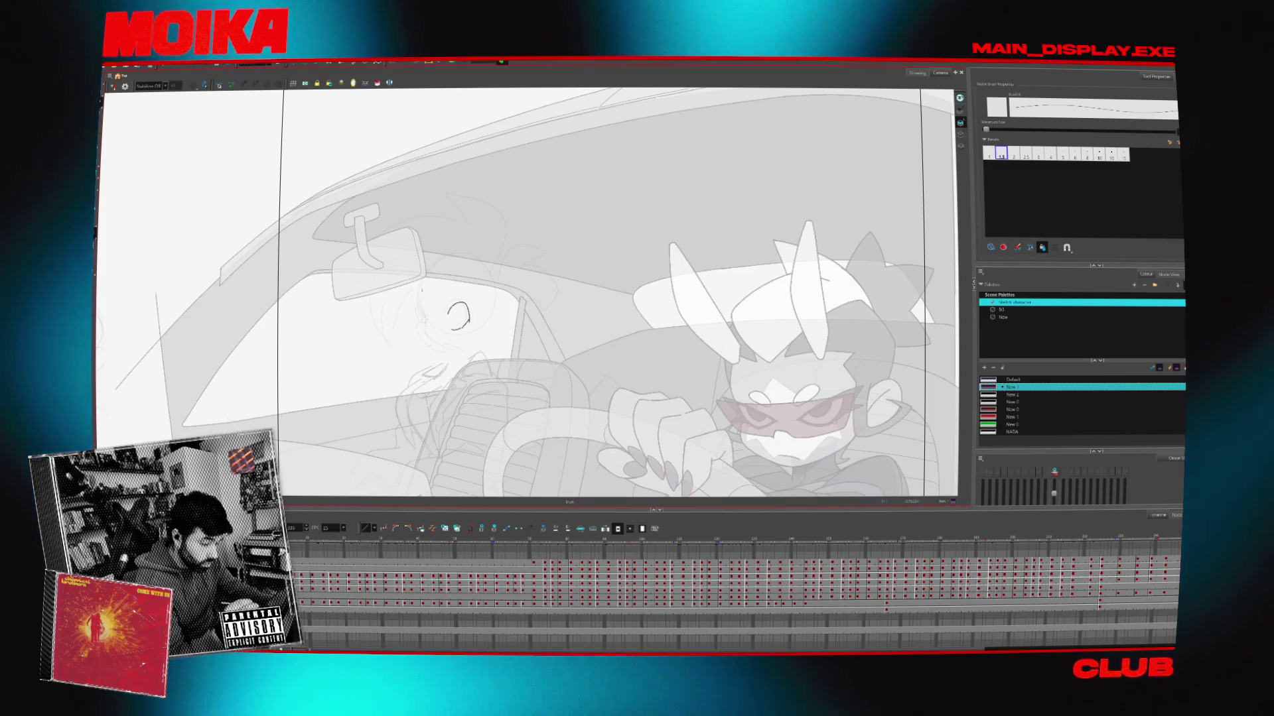
# Draw the headphone band, the head outline down to the chin, and an arched ear
pyautogui.moveTo(422, 291); pyautogui.dragTo(498, 290)
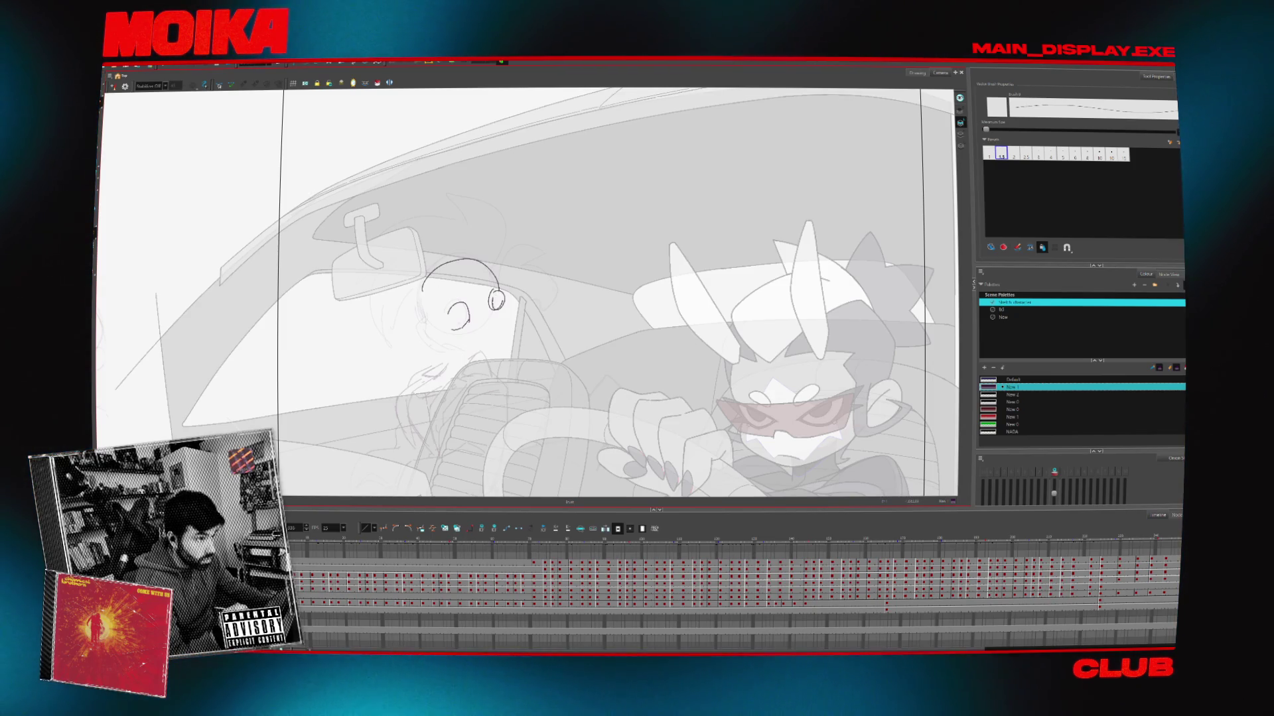
pyautogui.moveTo(418, 304); pyautogui.dragTo(423, 325)
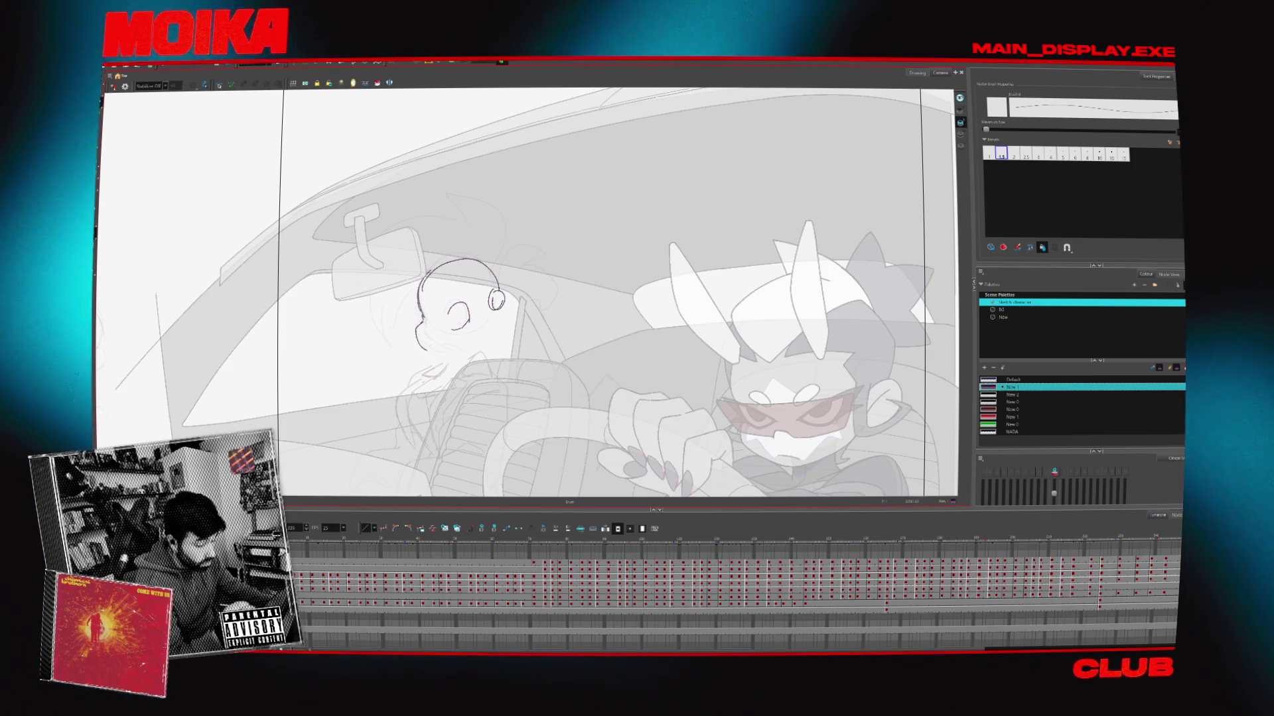
pyautogui.moveTo(421, 321); pyautogui.dragTo(438, 354)
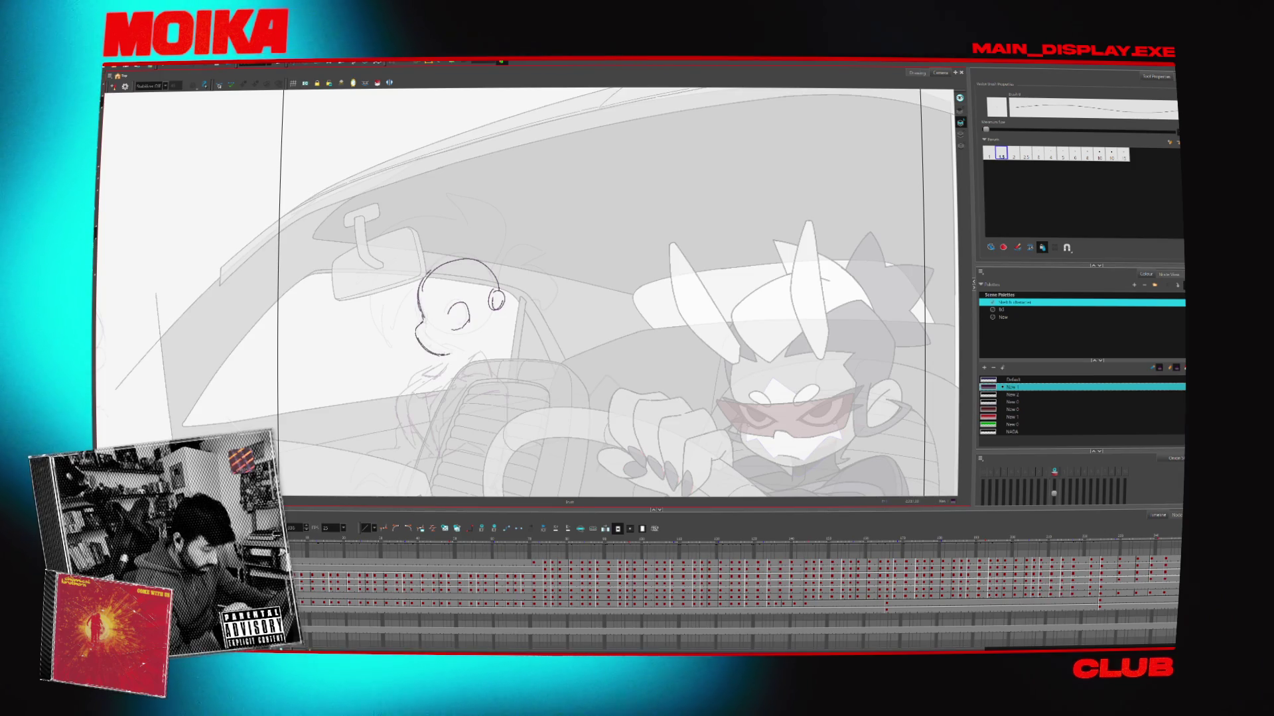
pyautogui.moveTo(449, 354); pyautogui.dragTo(455, 366)
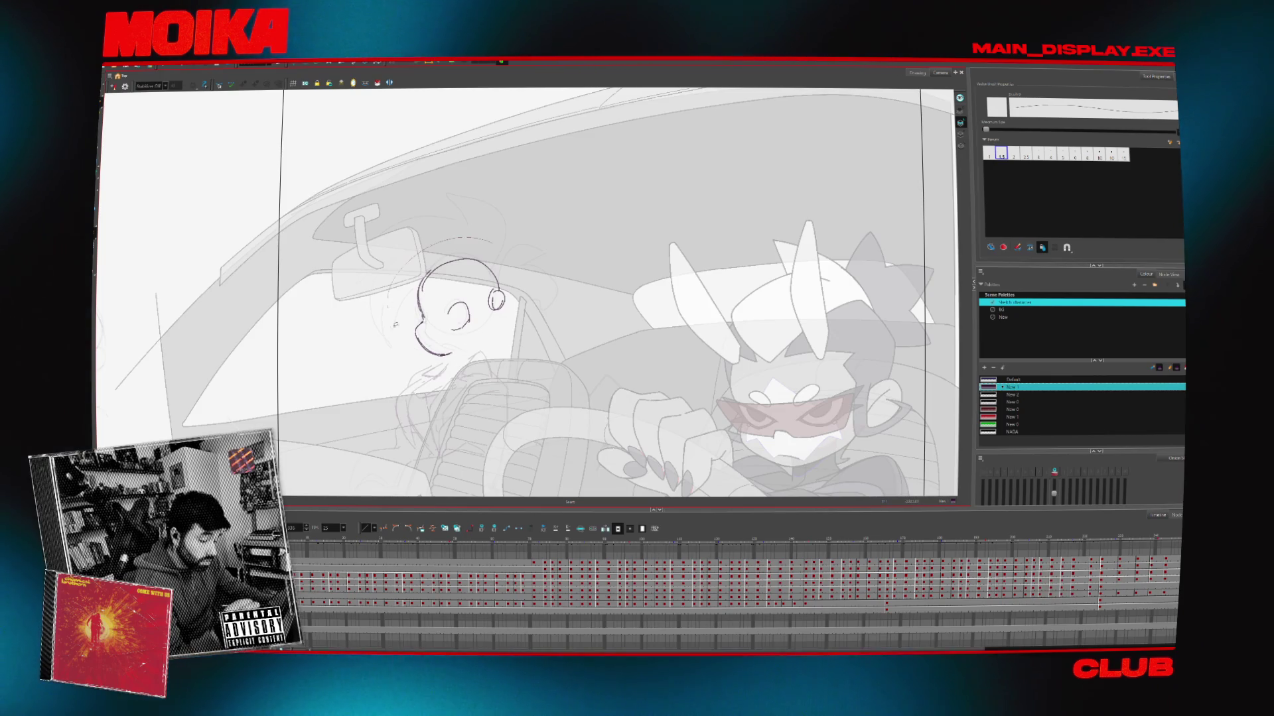
pyautogui.moveTo(507, 259); pyautogui.dragTo(499, 252)
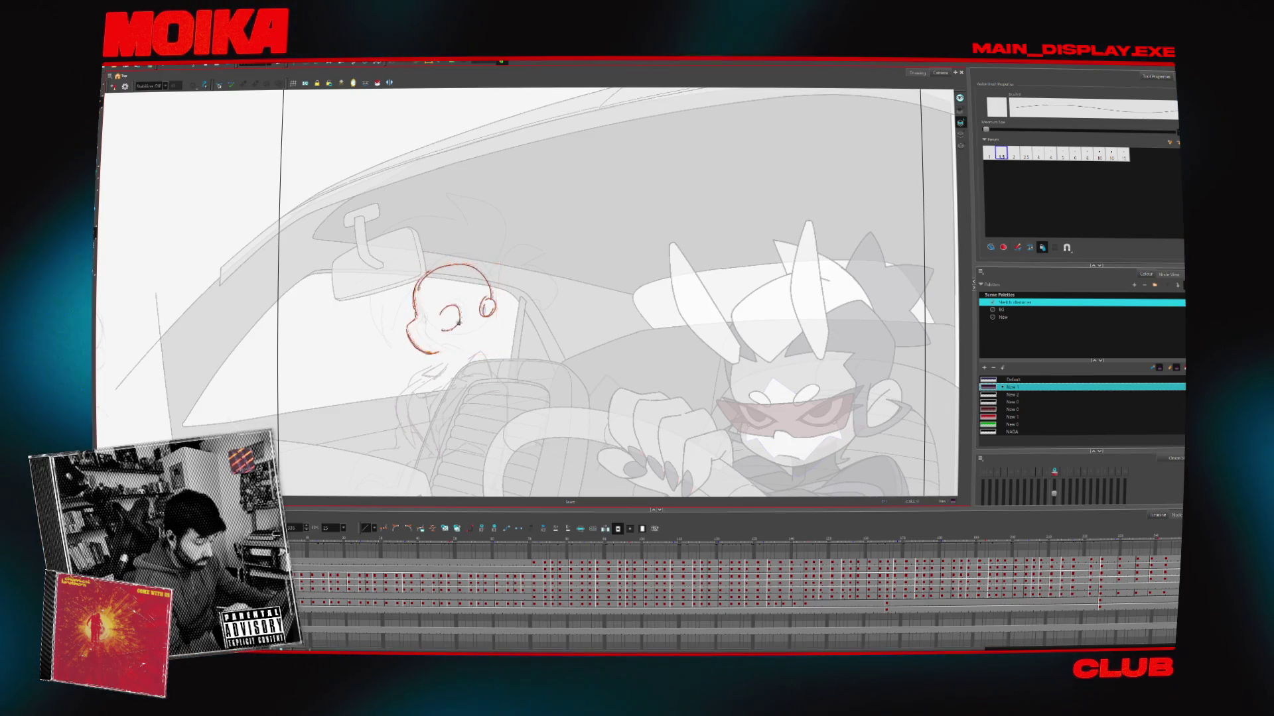
pyautogui.moveTo(441, 353)
pyautogui.mouseDown()
pyautogui.moveTo(445, 368)
pyautogui.moveTo(465, 361)
pyautogui.mouseUp()
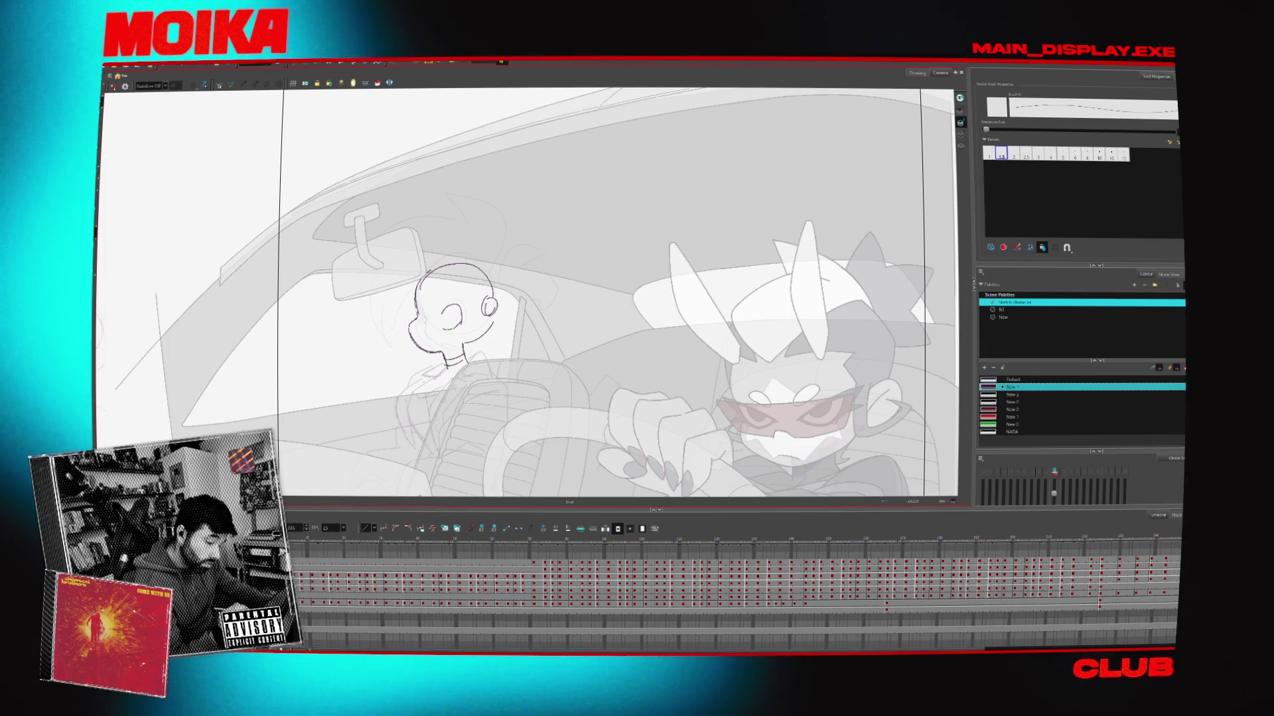
pyautogui.moveTo(444, 320); pyautogui.dragTo(463, 318)
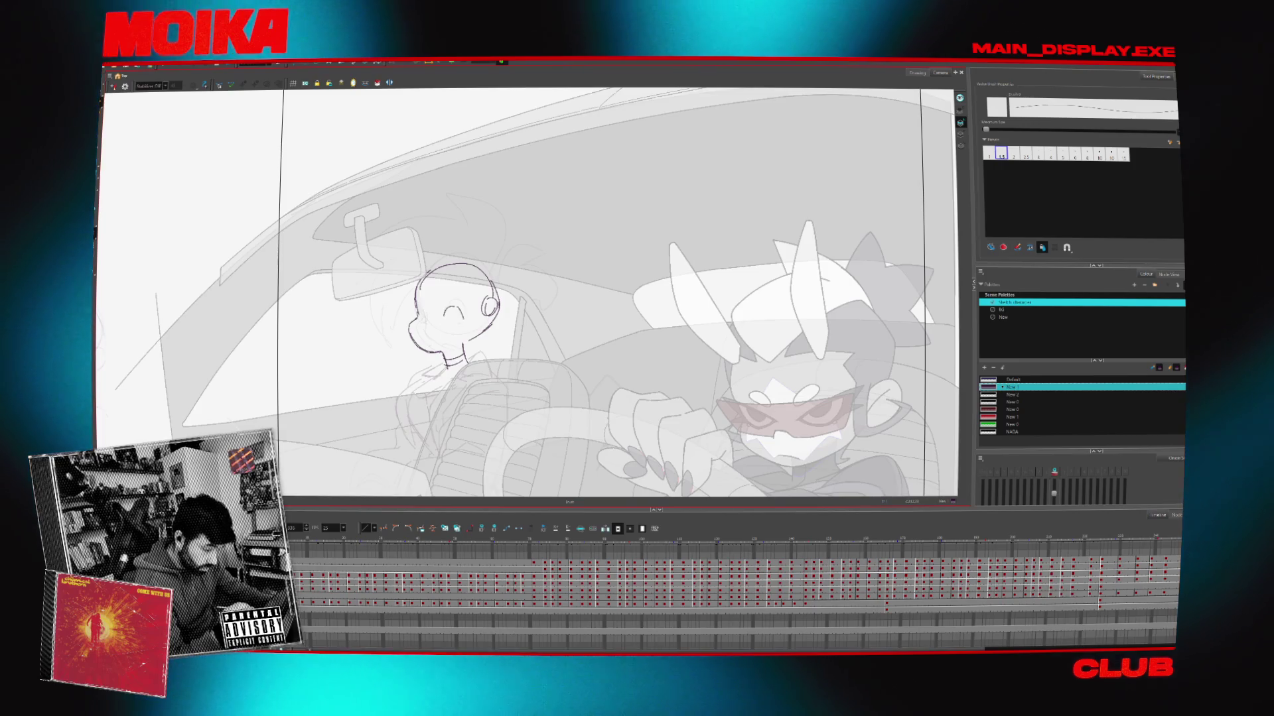
# Add a curve beside the passenger's cheek, checking proportions in mirrored view
pyautogui.press('4')
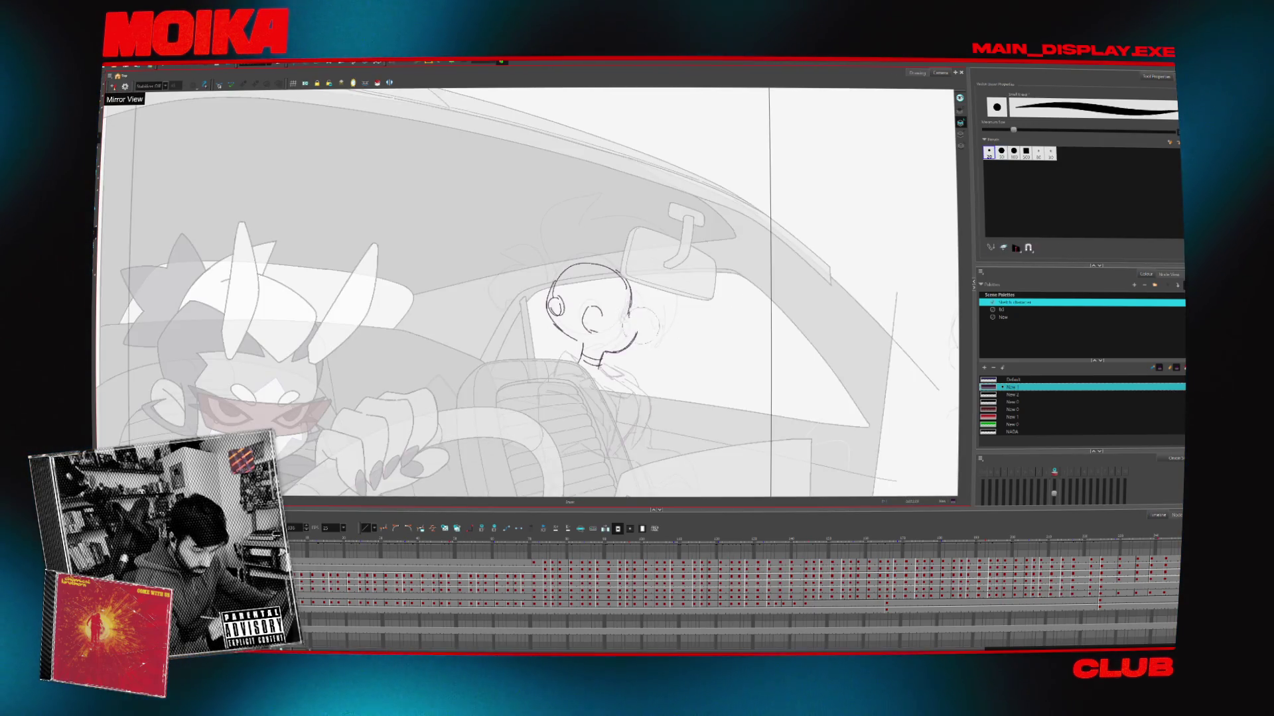
pyautogui.press('4')
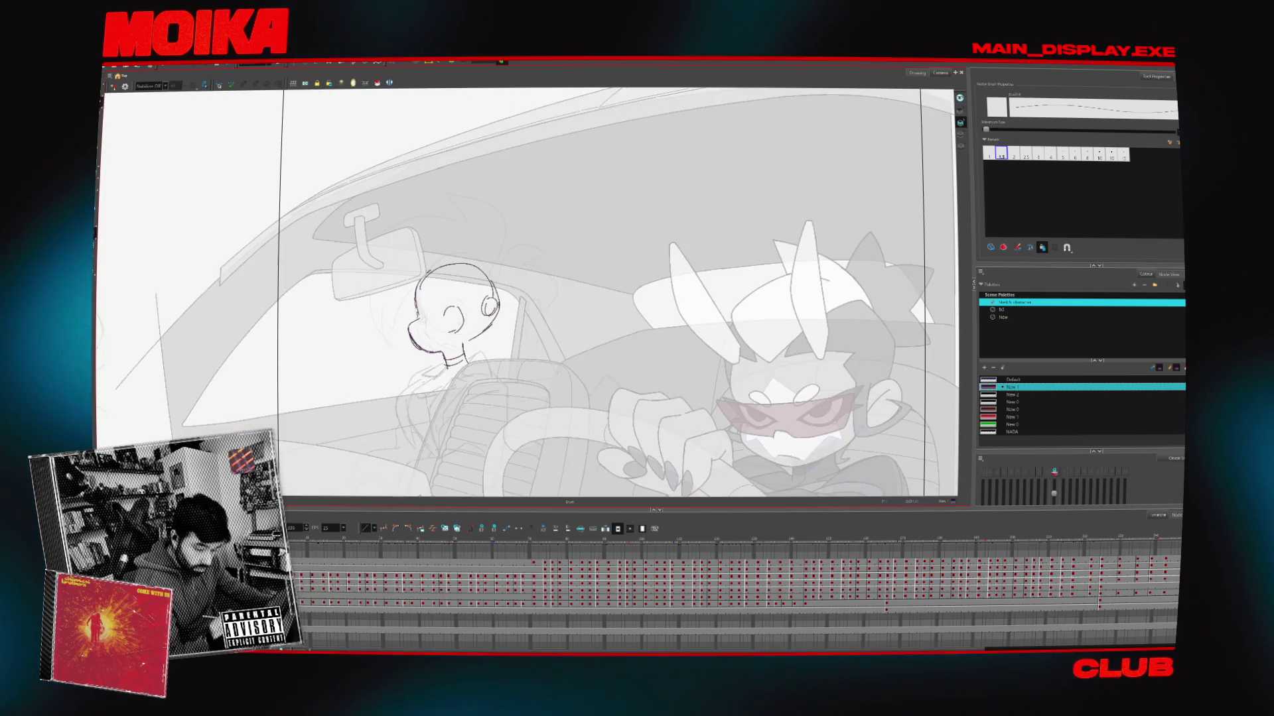
pyautogui.moveTo(459, 376); pyautogui.dragTo(479, 411)
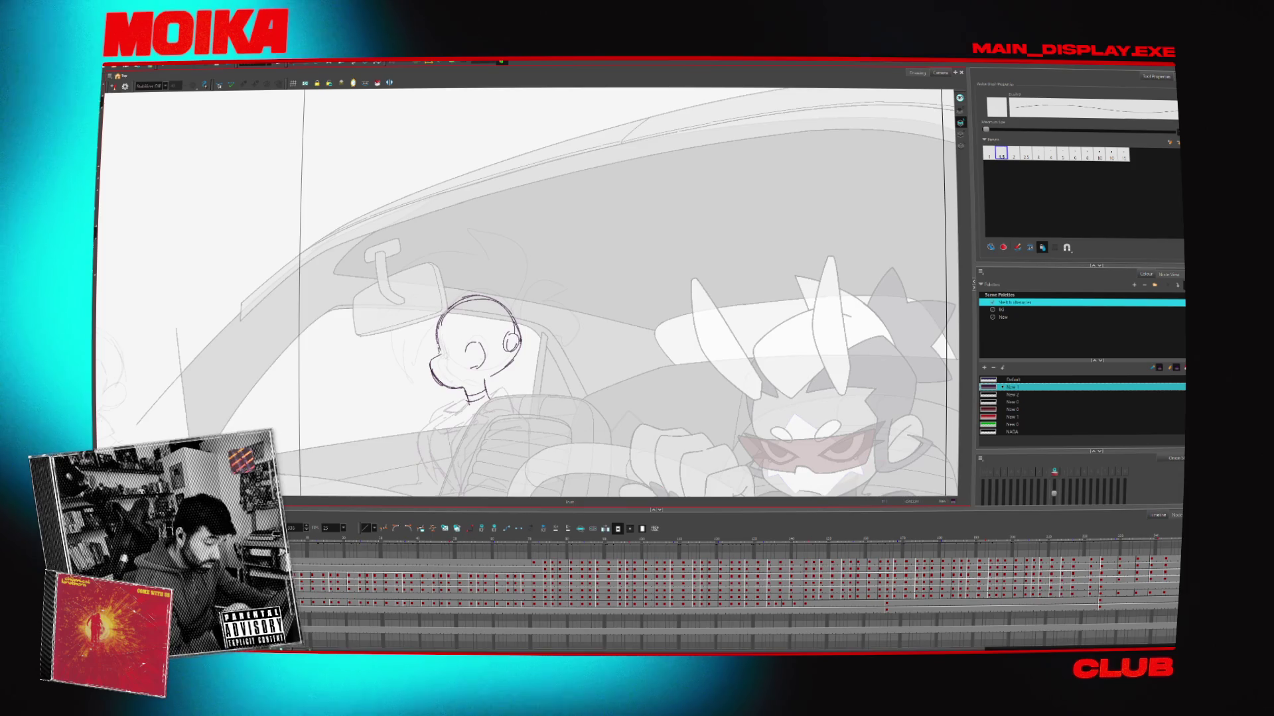
pyautogui.moveTo(482, 345); pyautogui.dragTo(479, 370)
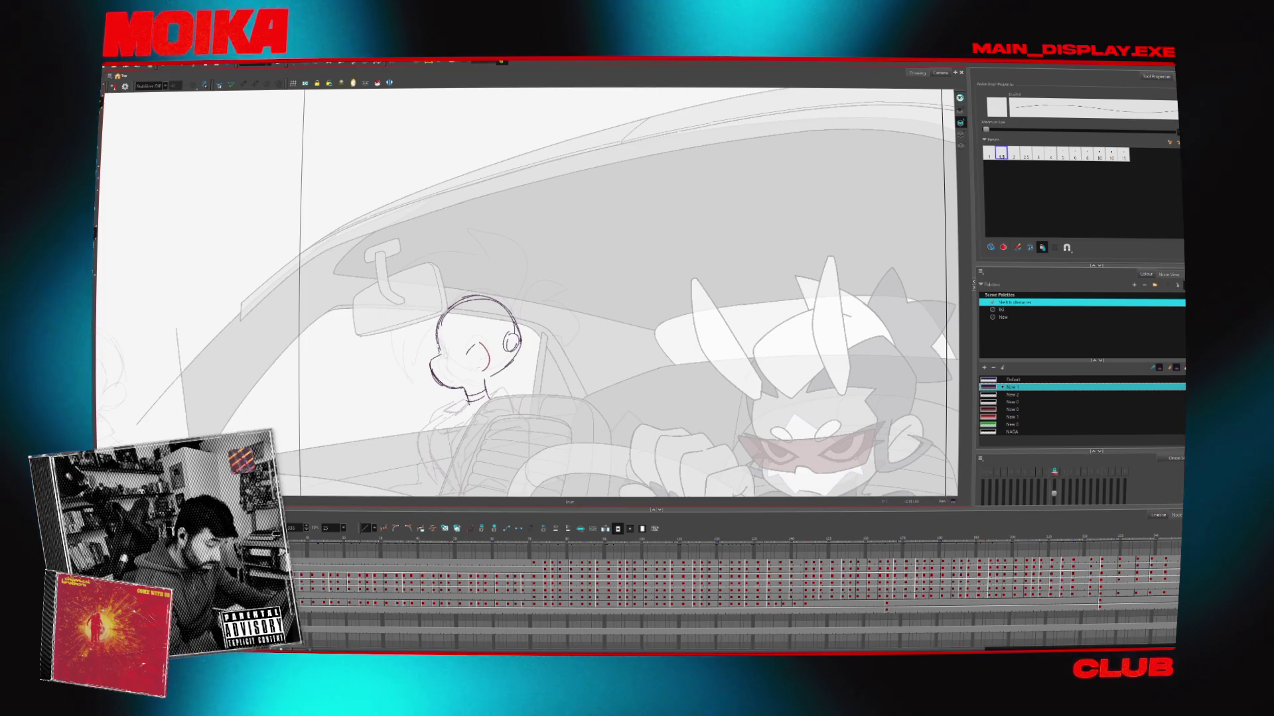
pyautogui.press('4')
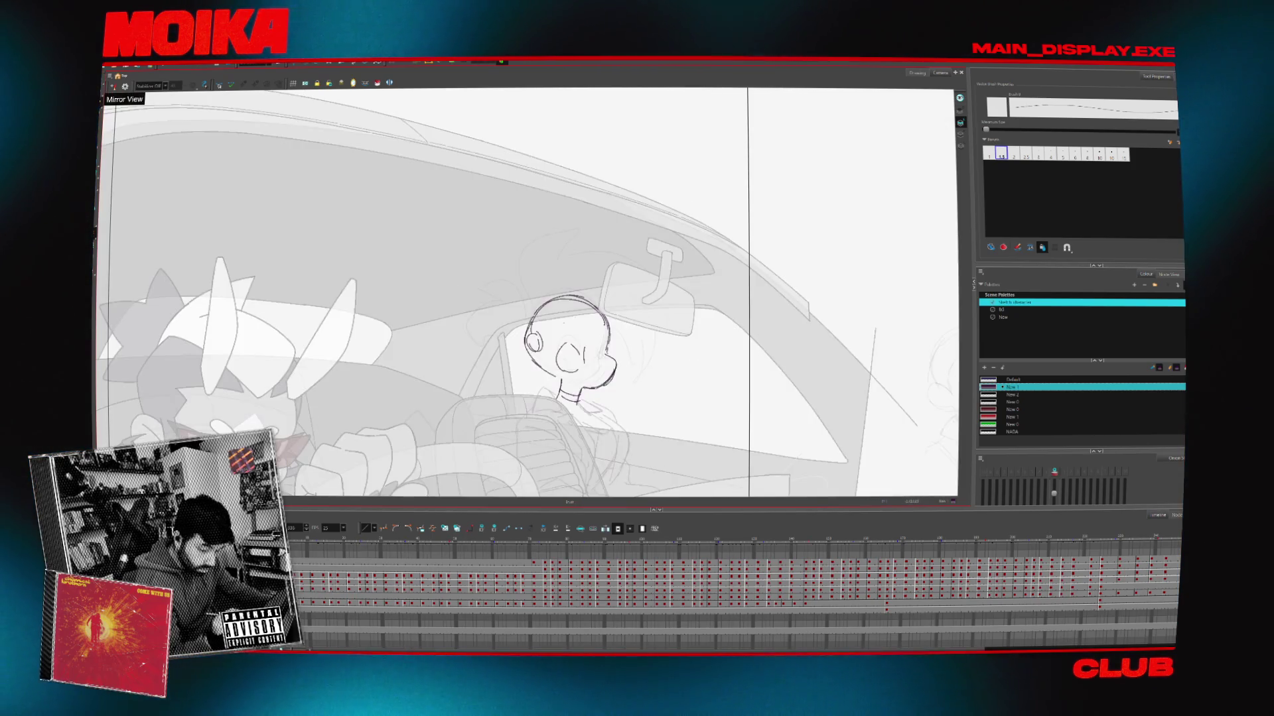
pyautogui.press('4')
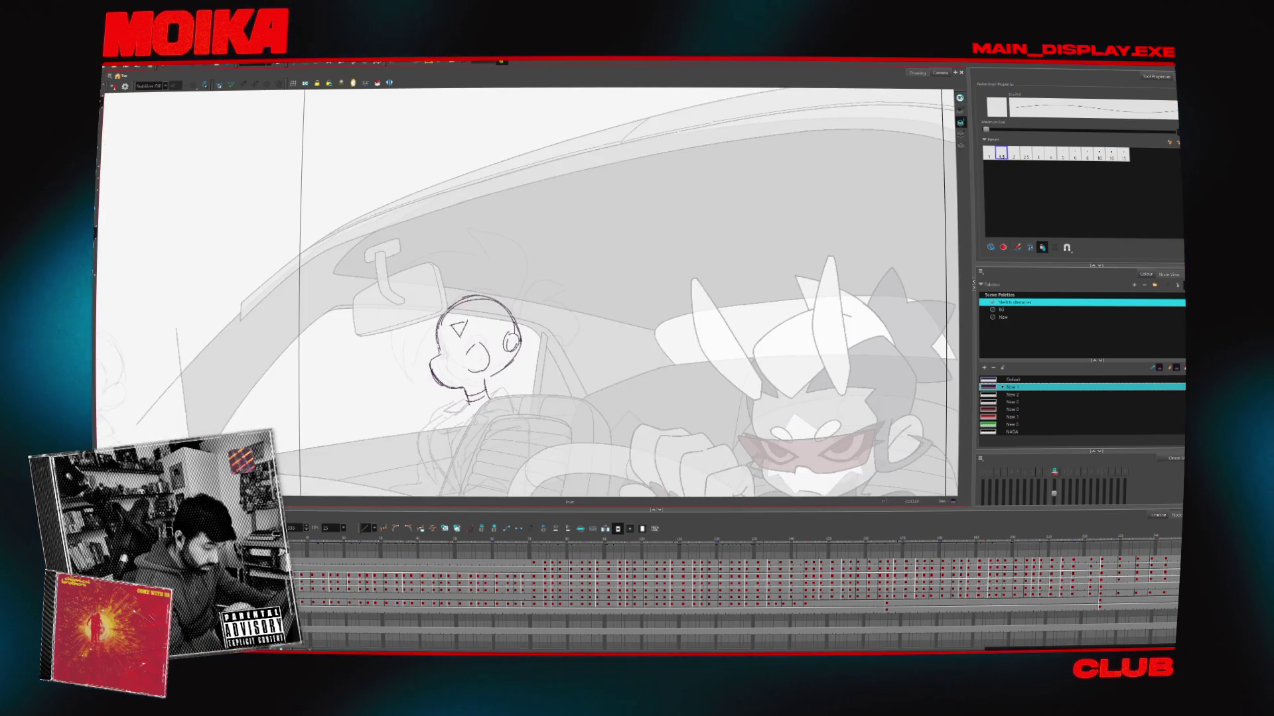
pyautogui.moveTo(483, 316)
pyautogui.mouseDown()
pyautogui.moveTo(478, 291)
pyautogui.moveTo(510, 252)
pyautogui.moveTo(507, 292)
pyautogui.mouseUp()
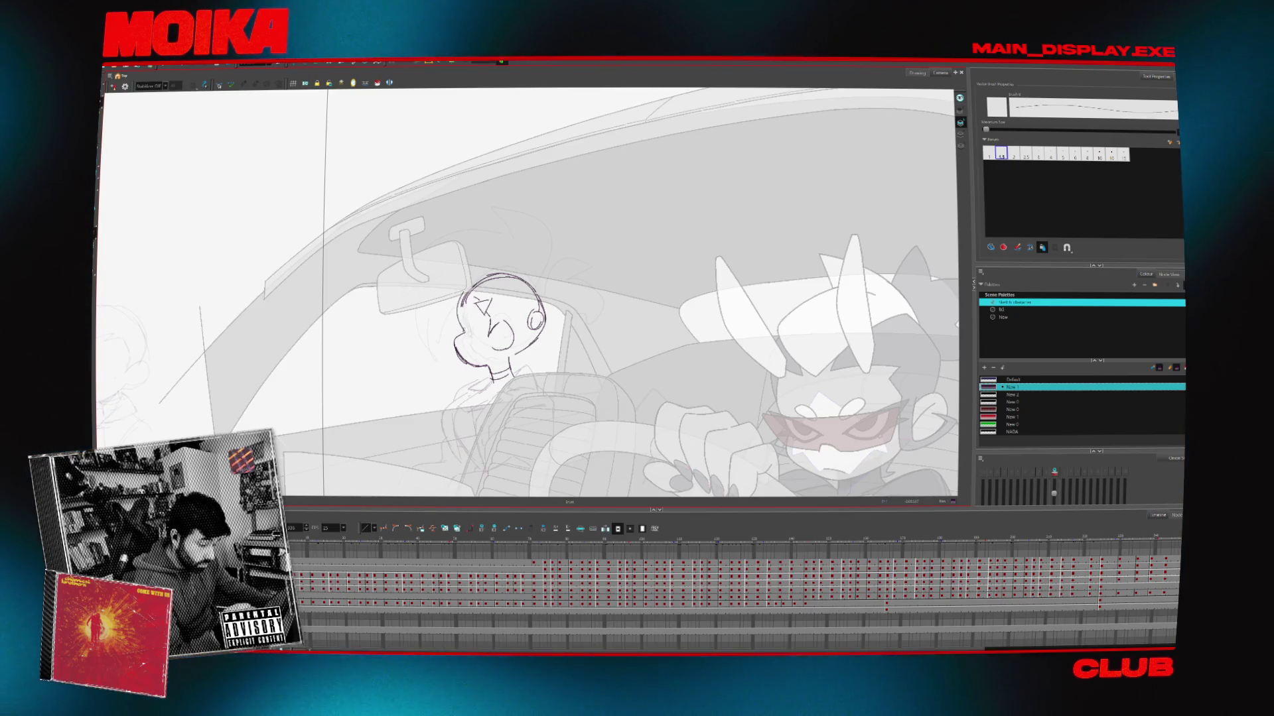
pyautogui.click(113, 86)
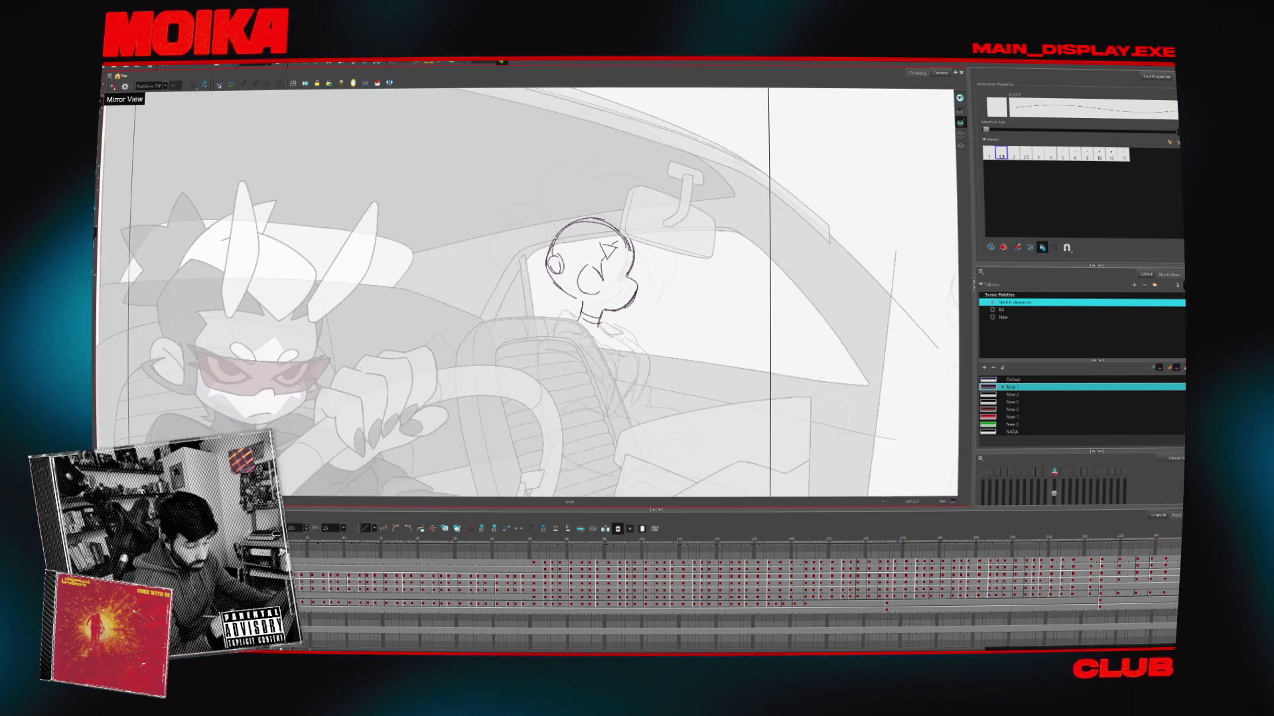
# Sketch sunglasses across her eyes, finish the chin line and start hair at the back of the head
pyautogui.hotkey('alt', 'x')
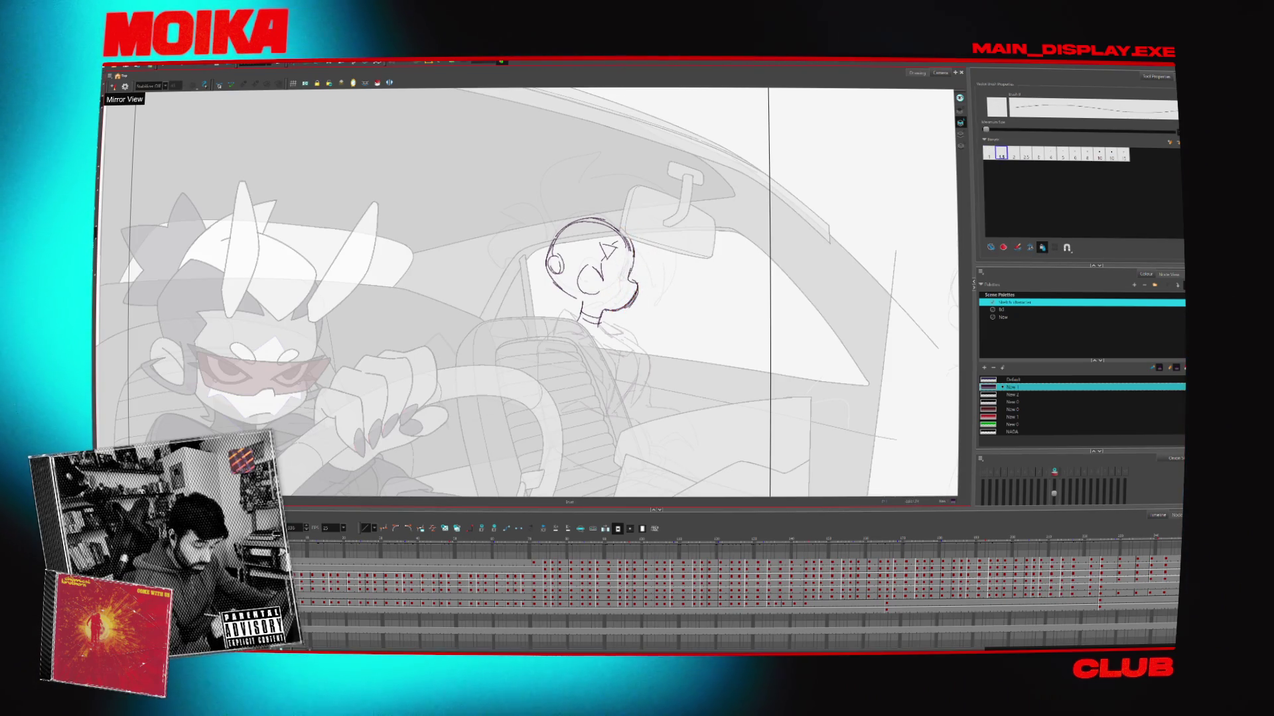
pyautogui.moveTo(628, 264)
pyautogui.mouseDown()
pyautogui.moveTo(628, 286)
pyautogui.moveTo(633, 274)
pyautogui.mouseUp()
pyautogui.click(112, 86)
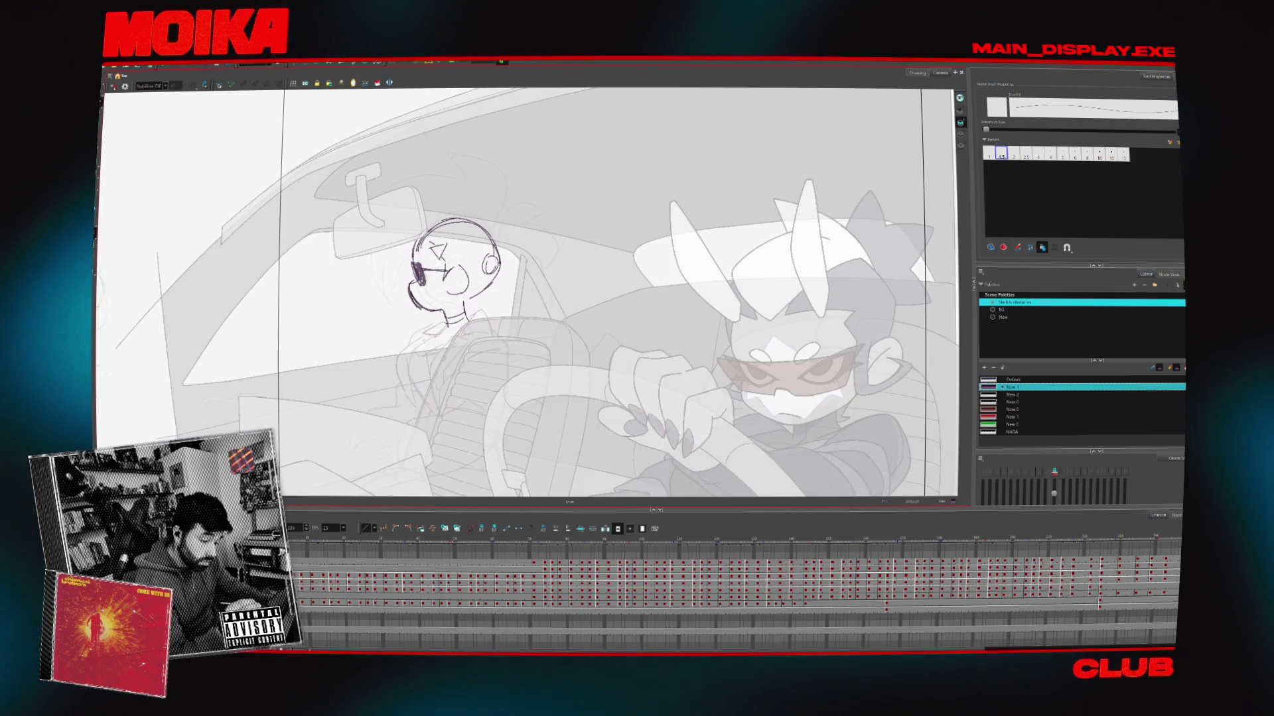
pyautogui.click(113, 86)
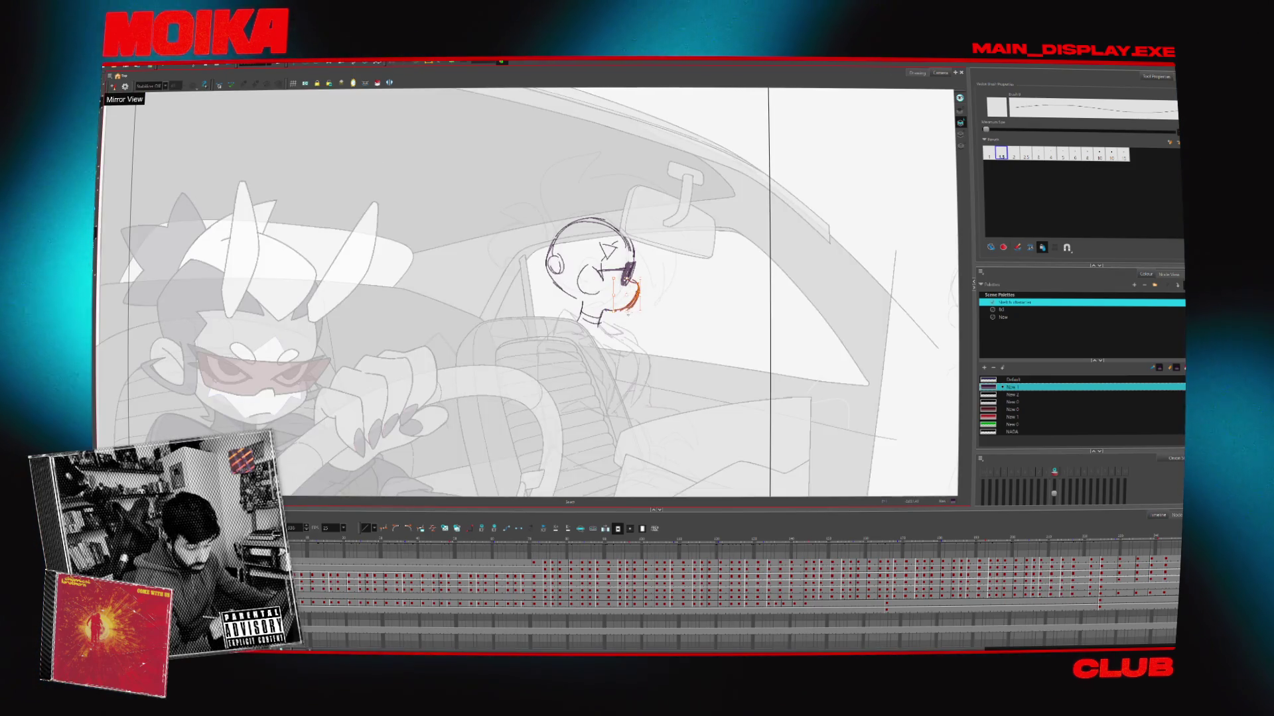
pyautogui.moveTo(654, 337)
pyautogui.mouseDown()
pyautogui.moveTo(616, 320)
pyautogui.moveTo(611, 363)
pyautogui.mouseUp()
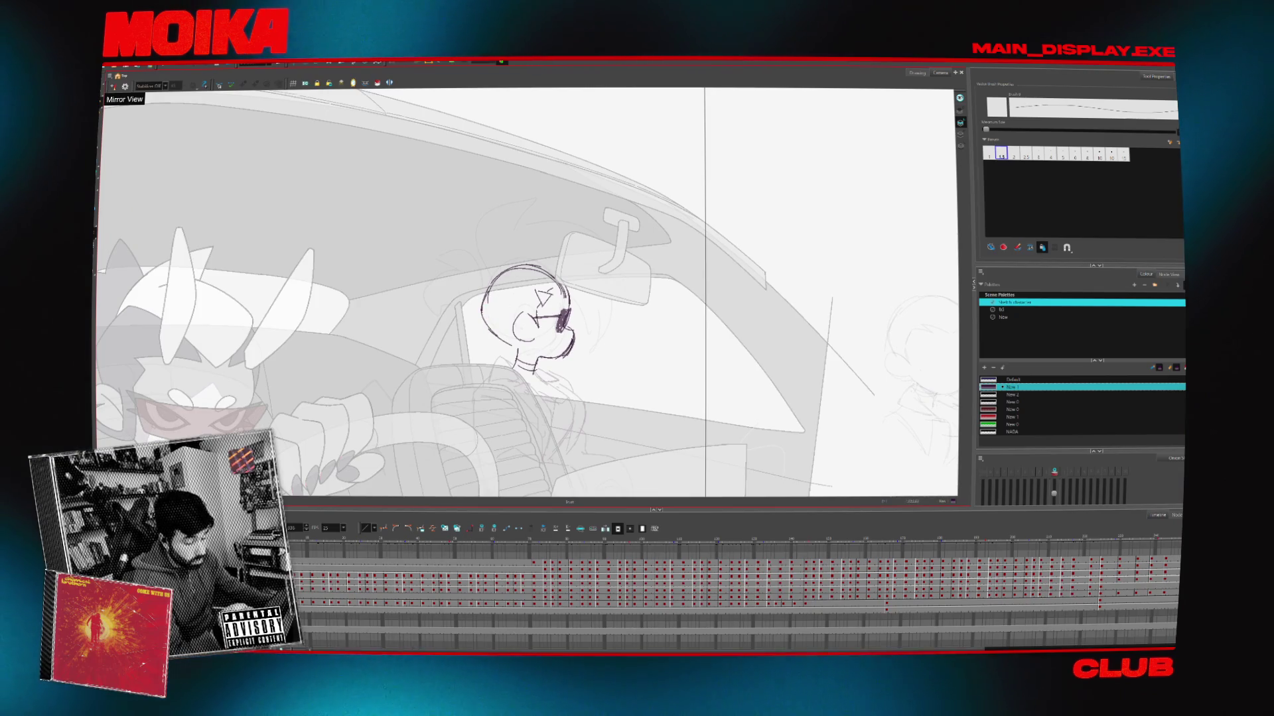
pyautogui.moveTo(475, 278); pyautogui.dragTo(483, 296)
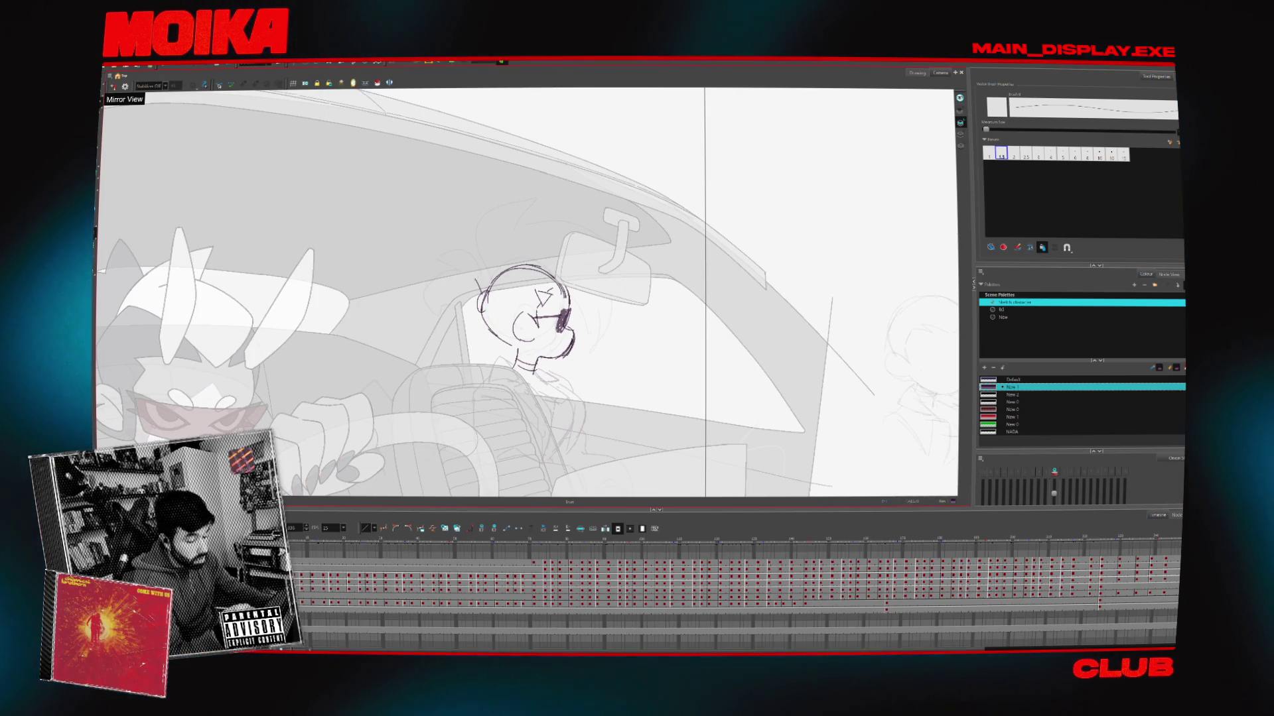
pyautogui.moveTo(472, 272)
pyautogui.mouseDown()
pyautogui.moveTo(434, 273)
pyautogui.moveTo(432, 294)
pyautogui.mouseUp()
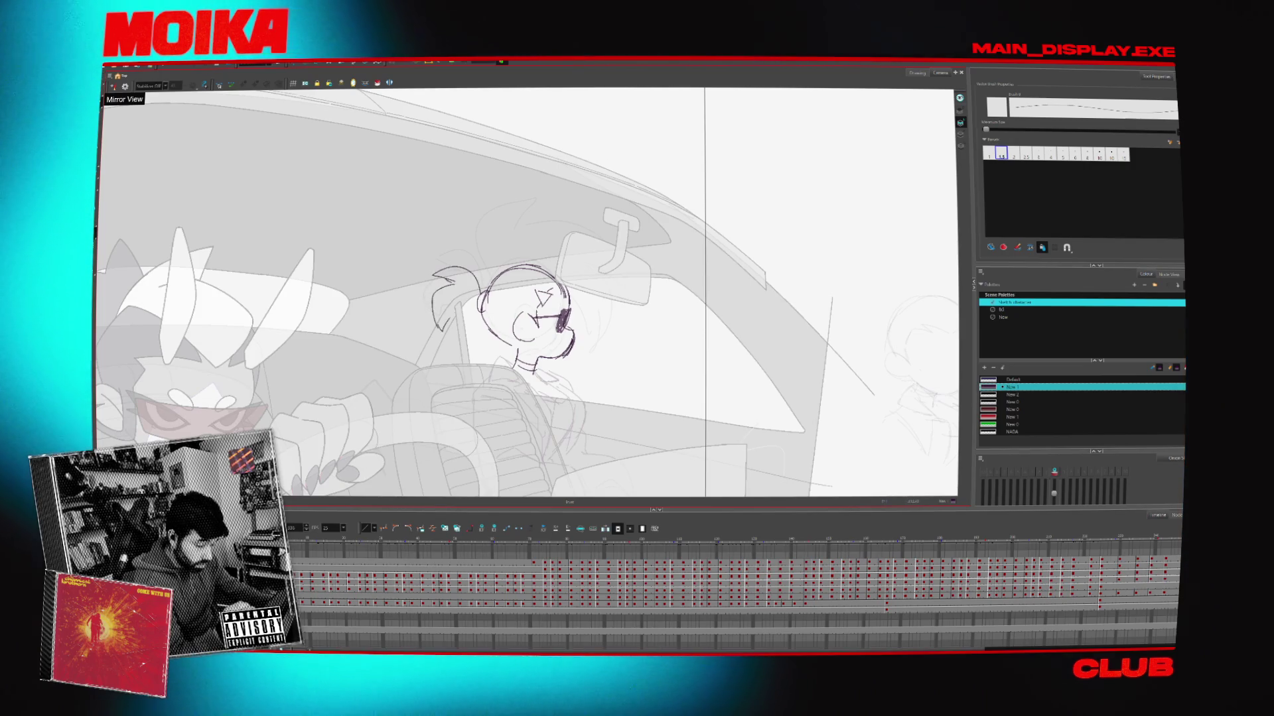
# Select the passenger's head strokes and shift the view to frame her head
pyautogui.press('.')
pyautogui.moveTo(427, 382); pyautogui.dragTo(580, 260)
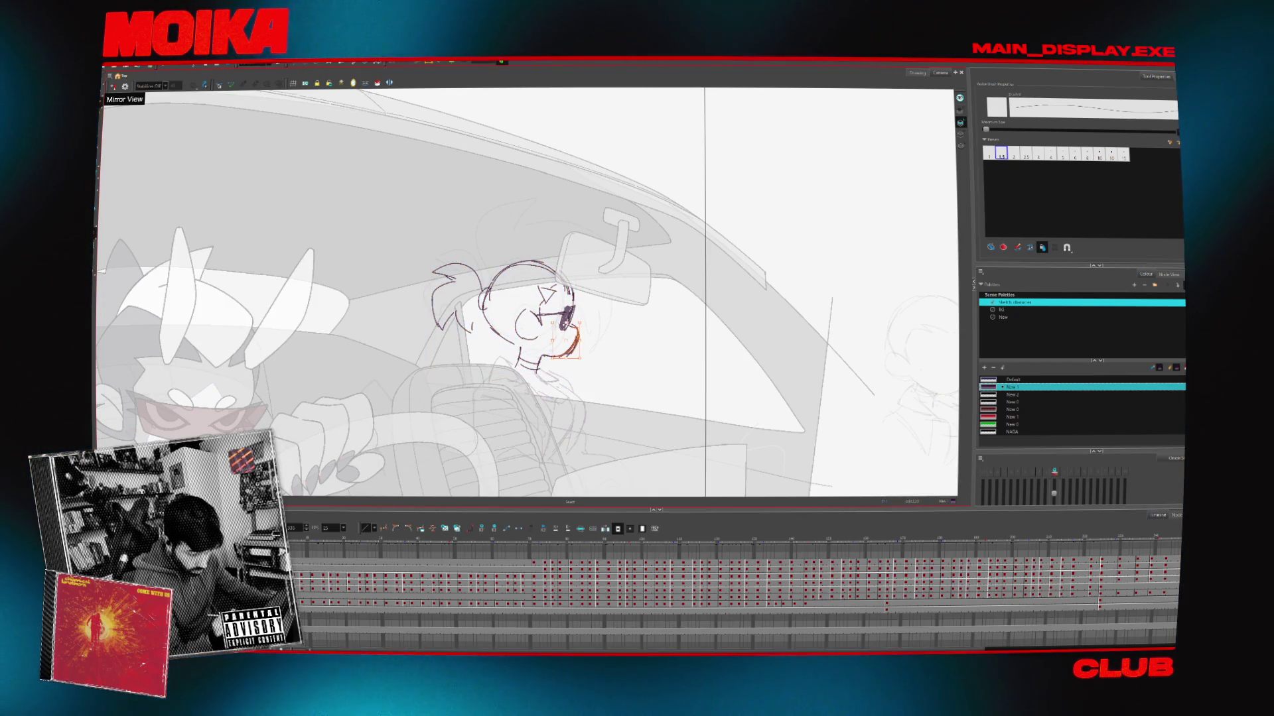
pyautogui.moveTo(634, 373); pyautogui.dragTo(622, 290)
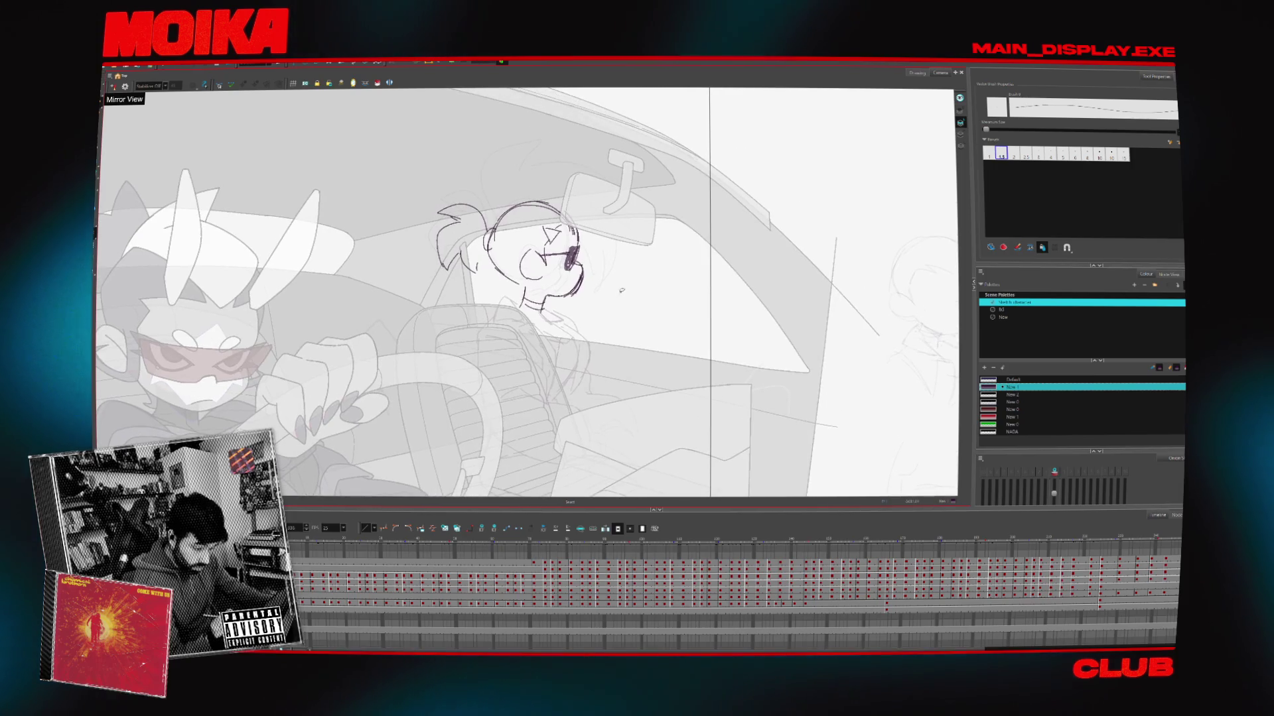
pyautogui.press('4')
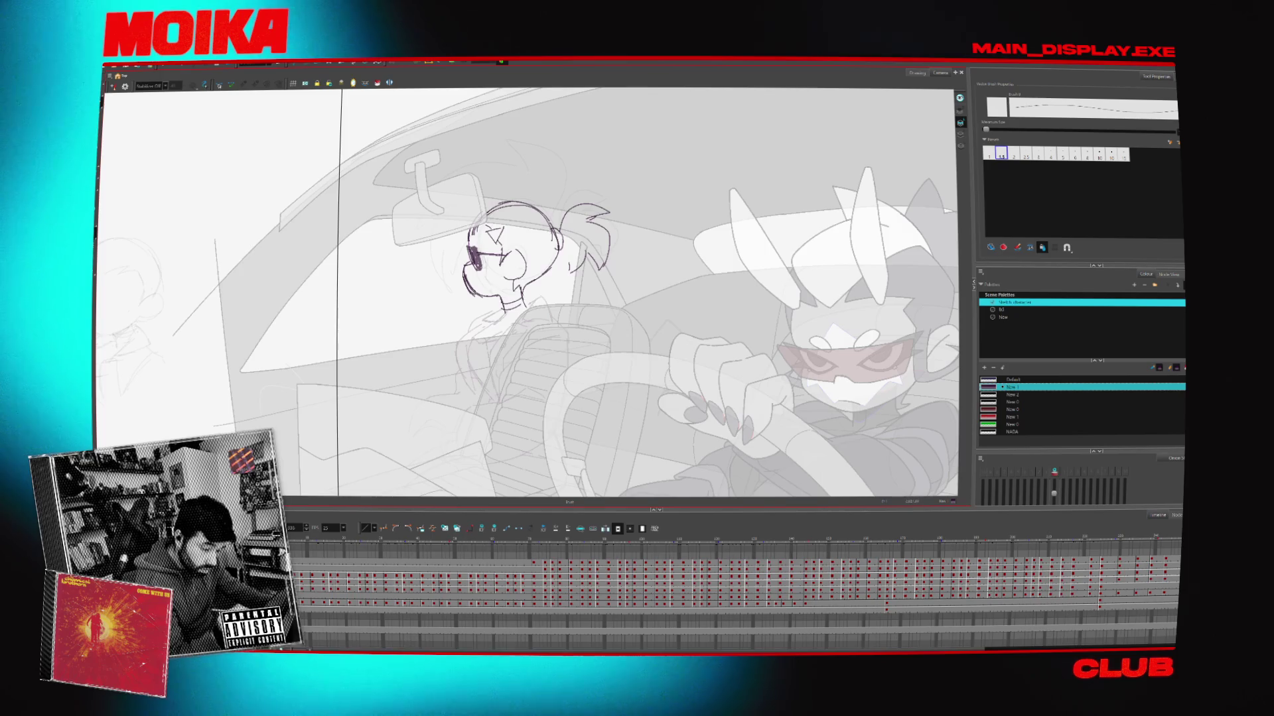
pyautogui.press('4')
# Refine the ponytail and mouth with brush and pencil, then zoom out to the whole scene
pyautogui.hotkey('alt', 'b')
pyautogui.press('4')
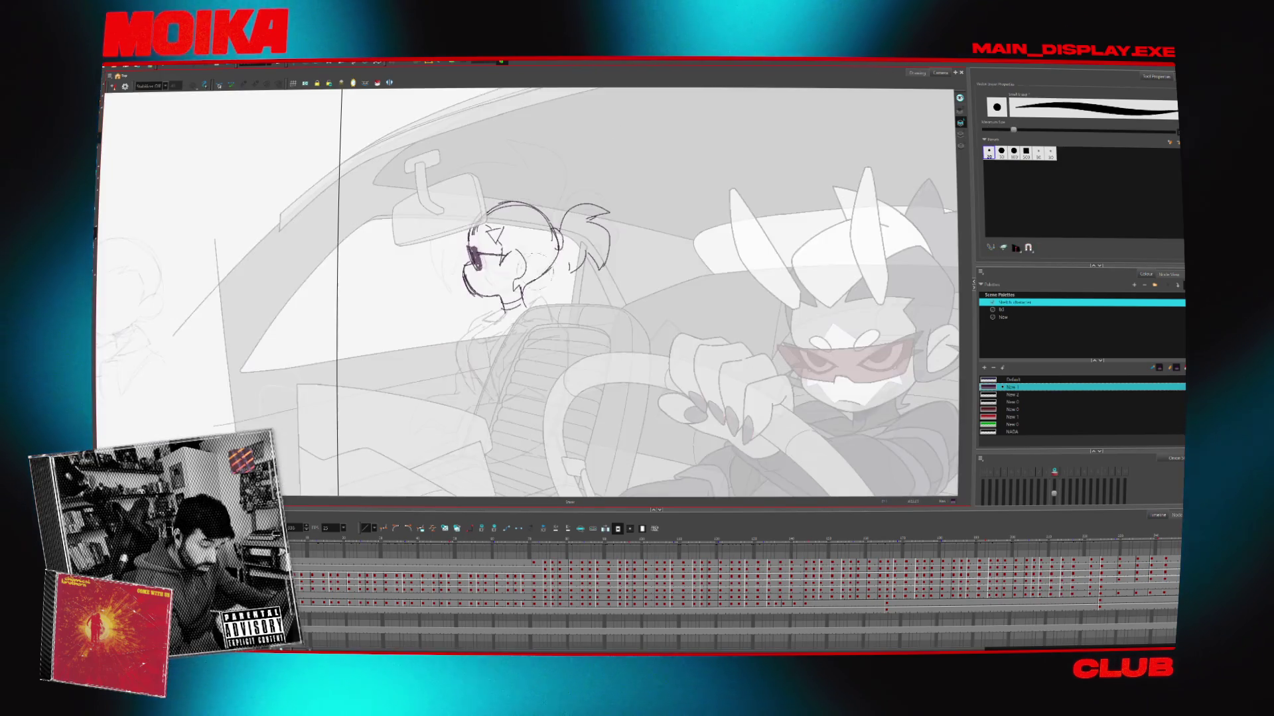
pyautogui.hotkey('alt', '/')
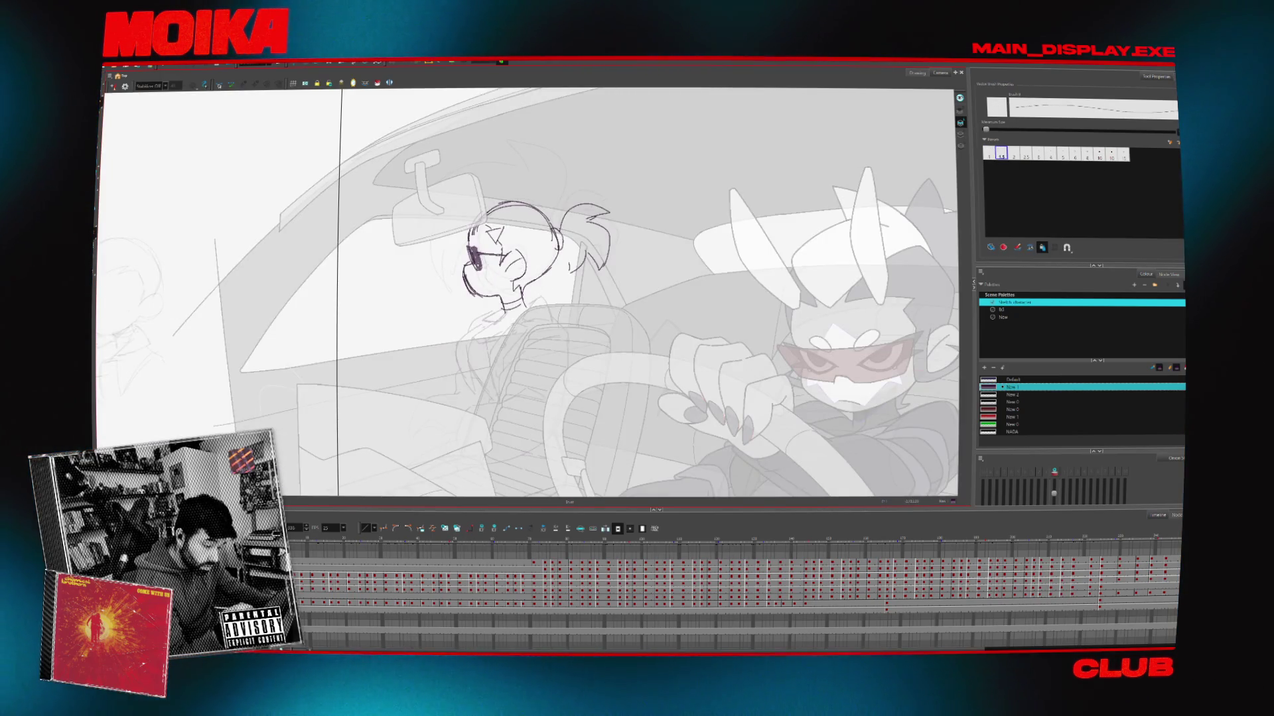
pyautogui.press('4')
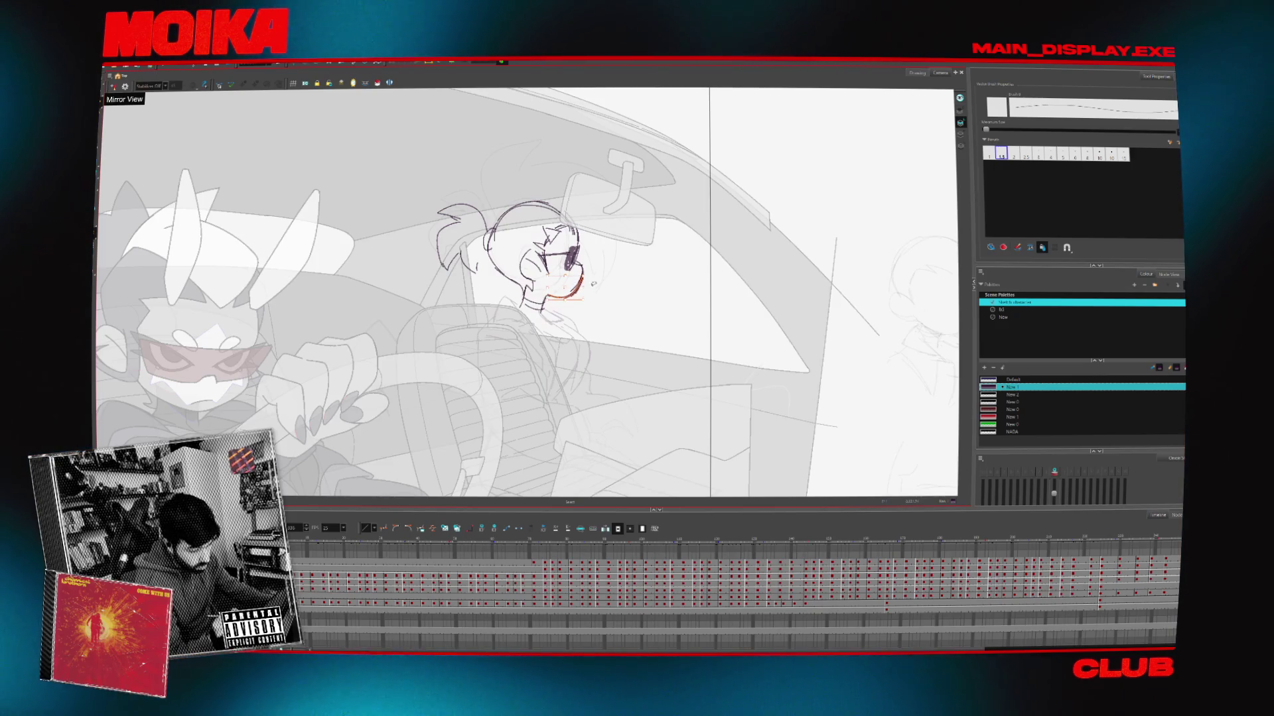
pyautogui.hotkey('alt', 'b')
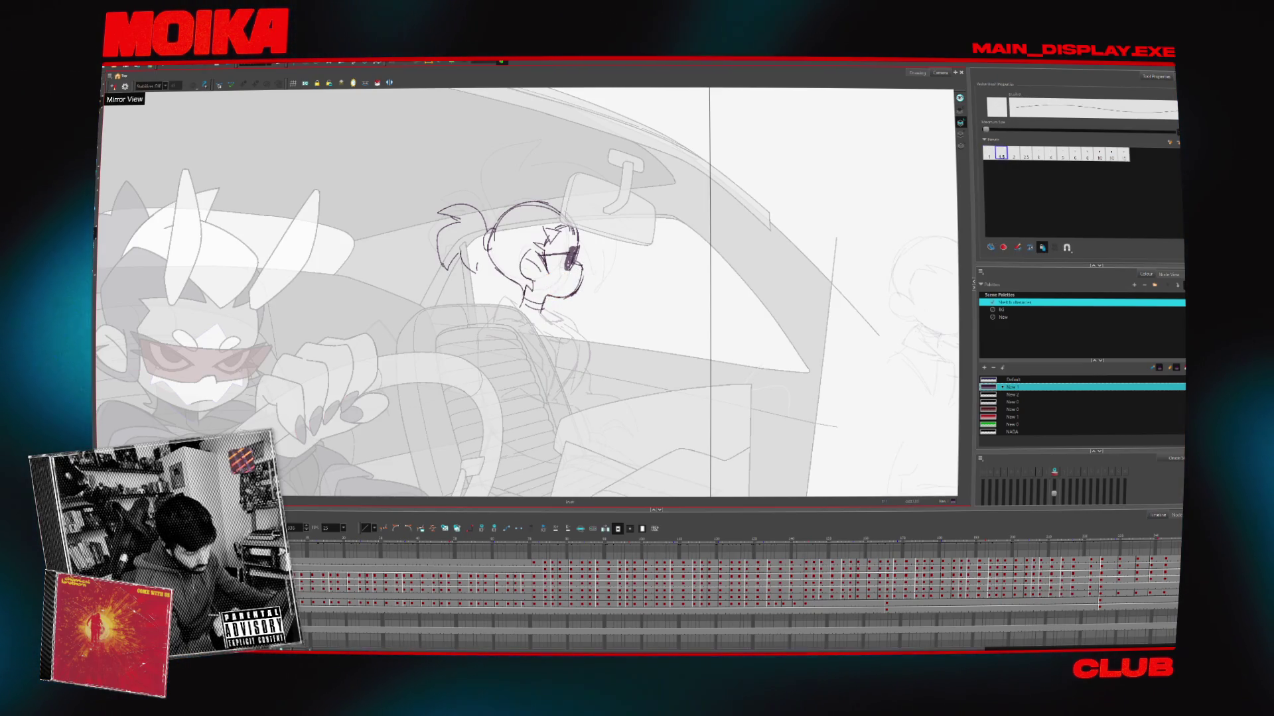
pyautogui.press('2')
pyautogui.press('2')
pyautogui.press('2')
pyautogui.hotkey('alt', 'z')
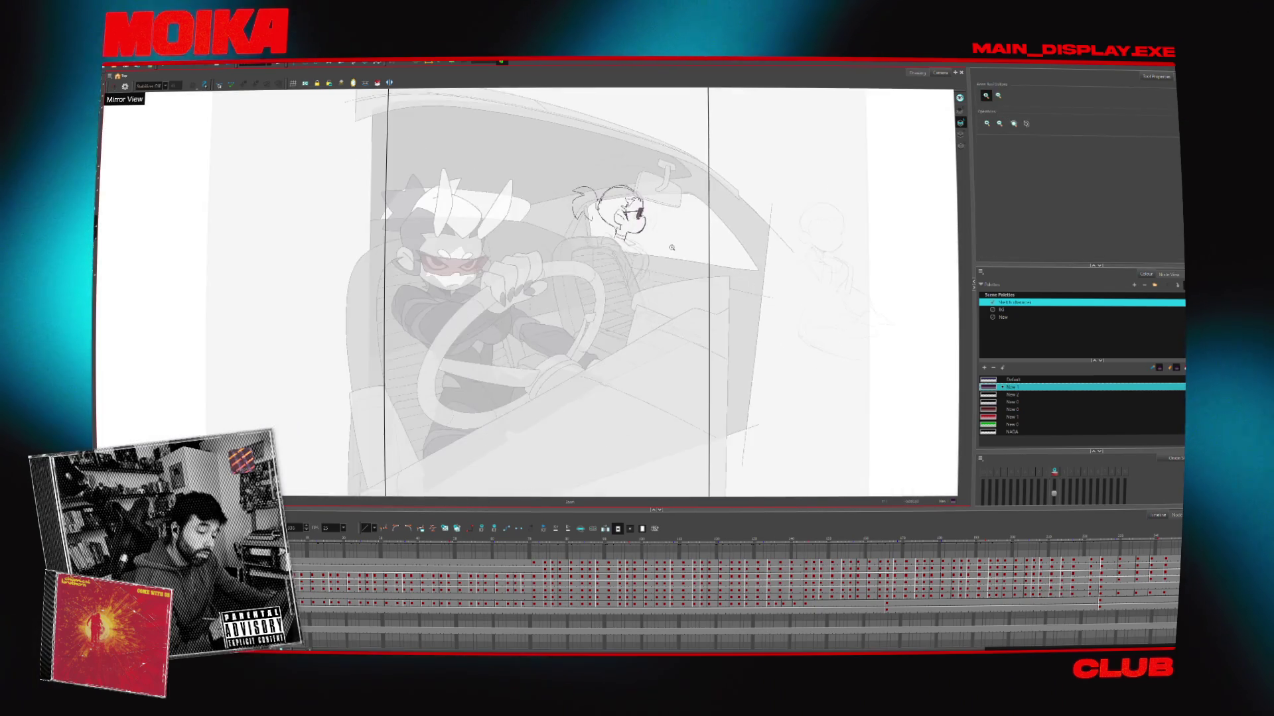
pyautogui.press('1')
pyautogui.press('1')
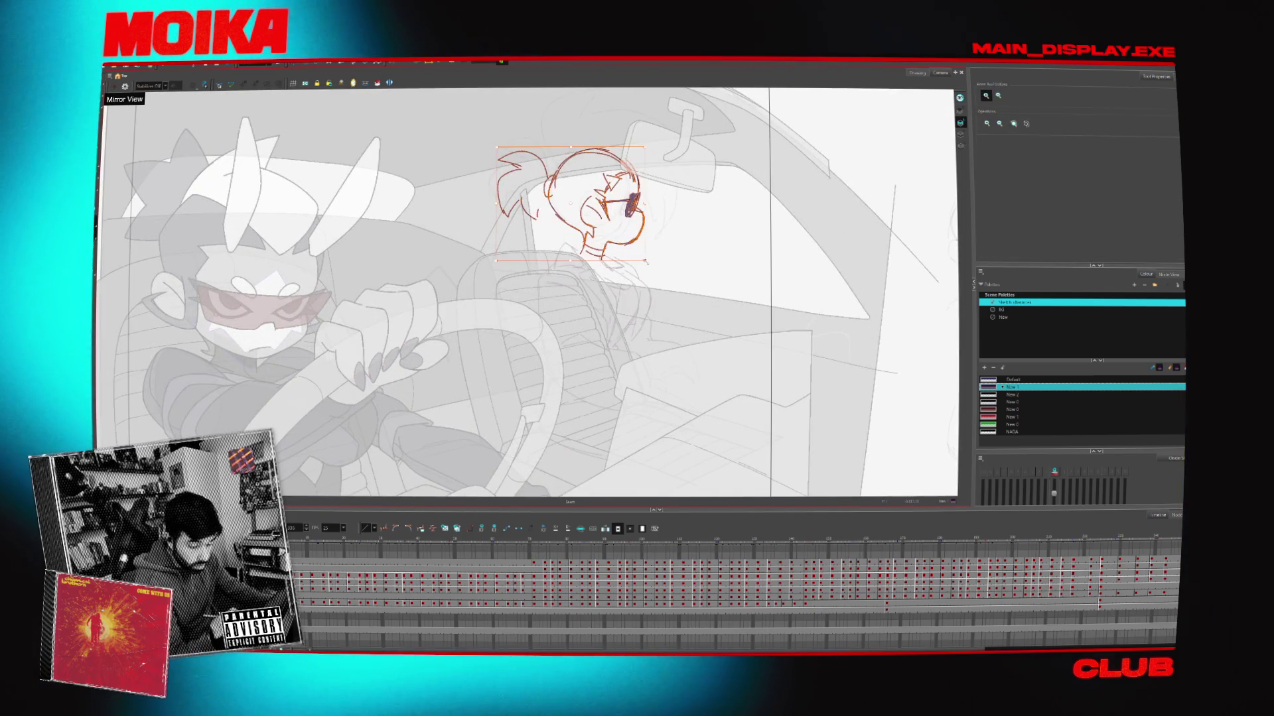
pyautogui.press('Escape')
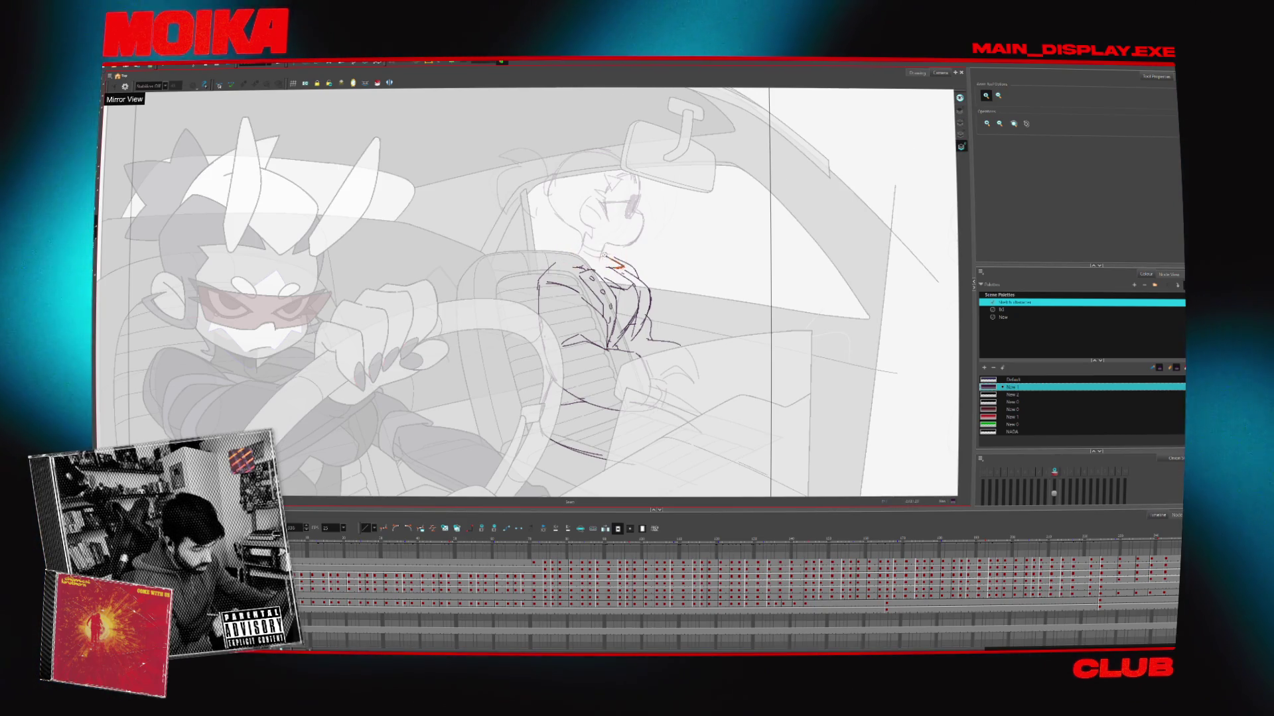
pyautogui.hotkey('alt', 'b')
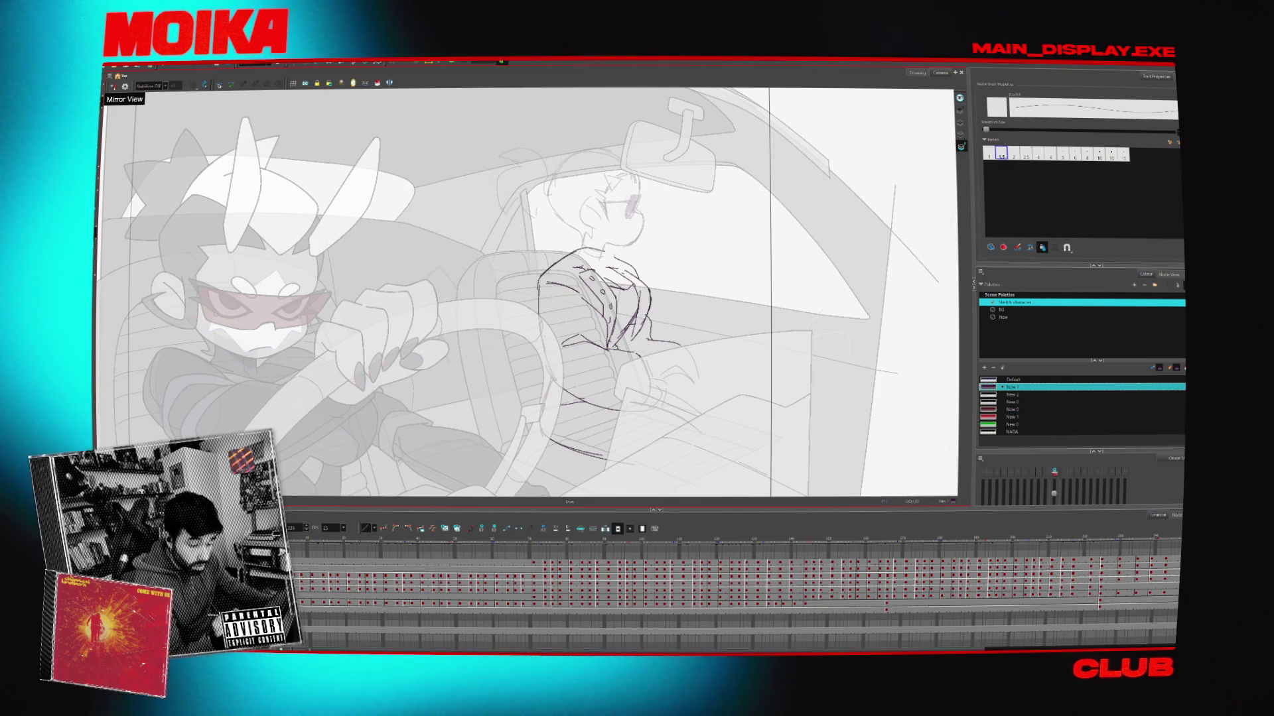
pyautogui.press('/')
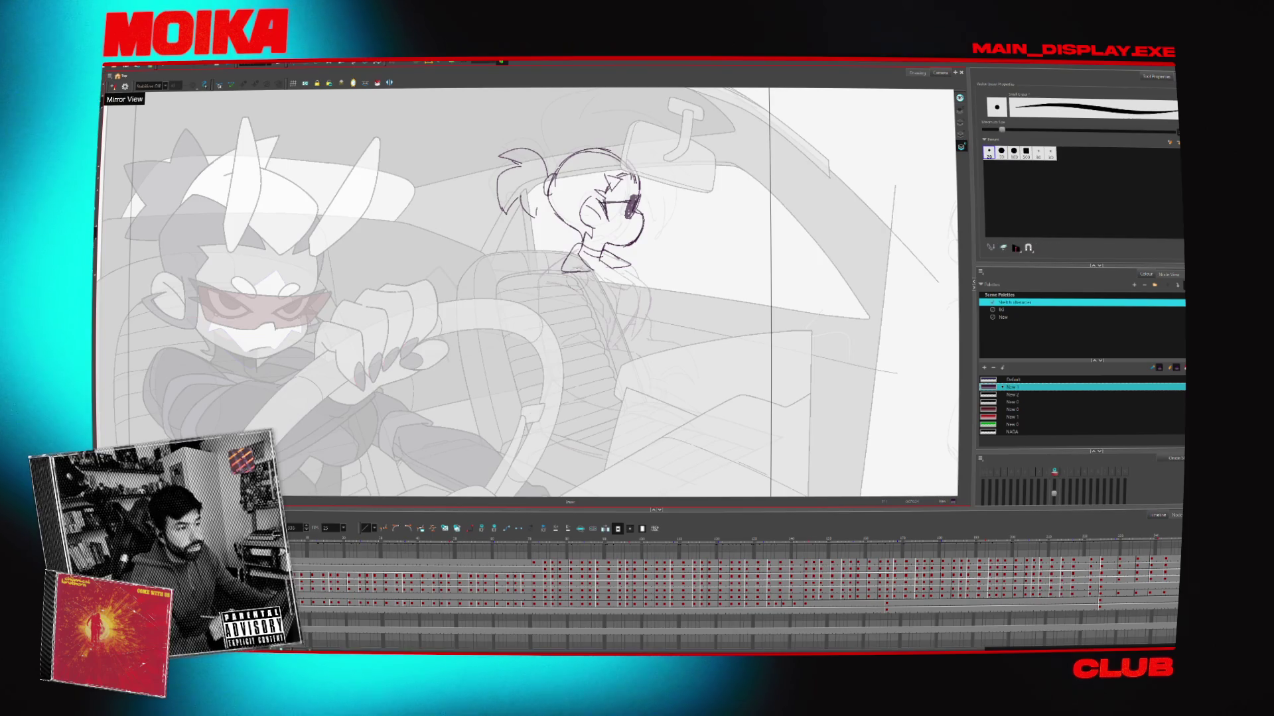
pyautogui.hotkey('alt', '/')
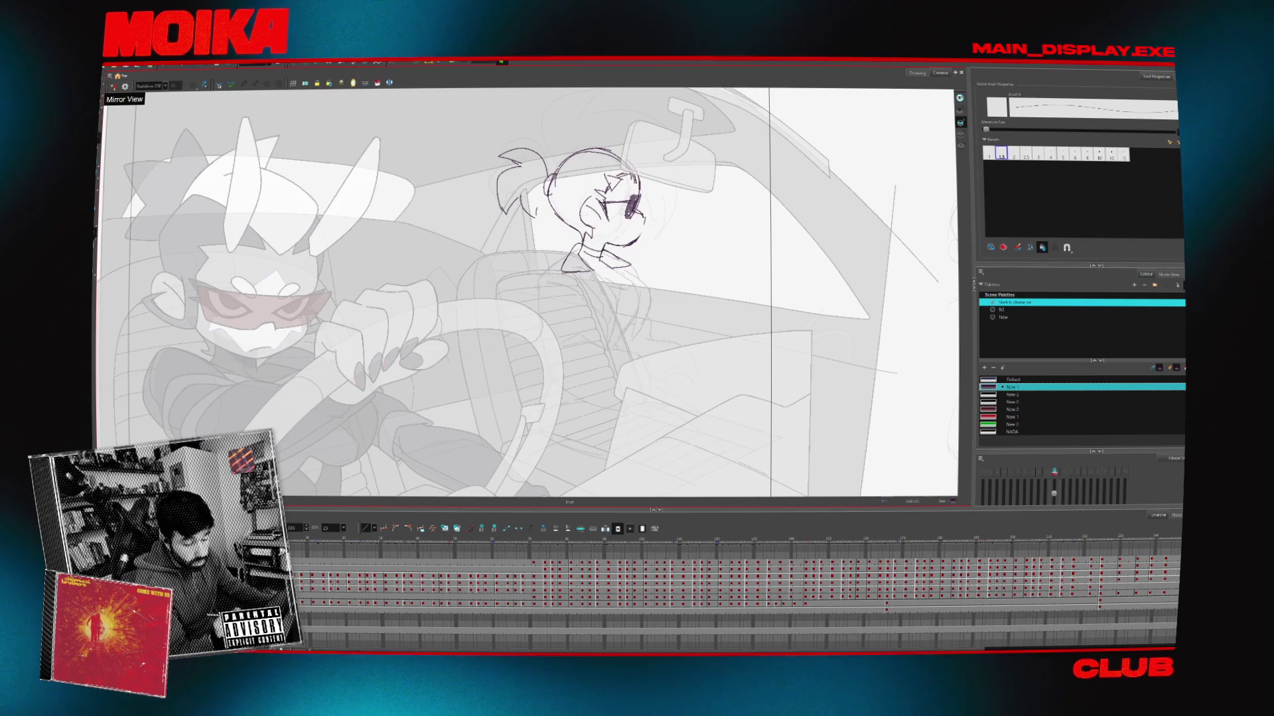
# Check the passenger's head in mirrored view and rotate the canvas to a new angle
pyautogui.click(113, 86)
pyautogui.click(113, 87)
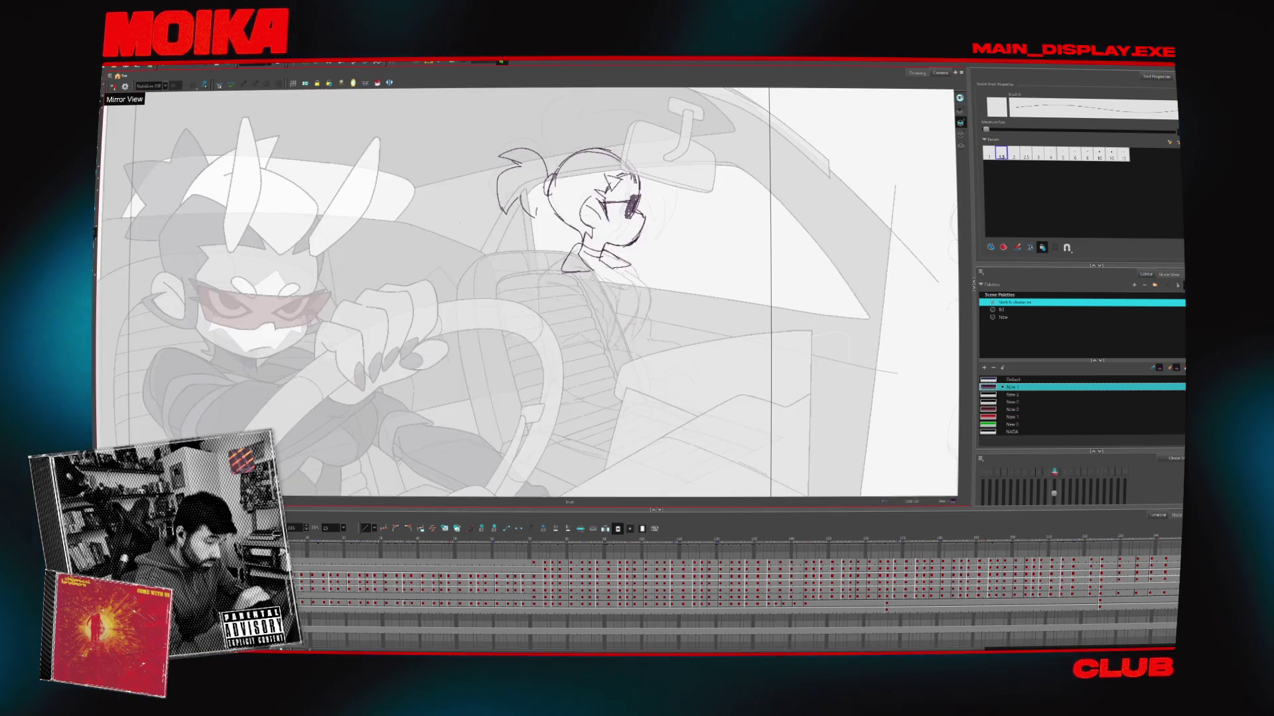
pyautogui.click(112, 87)
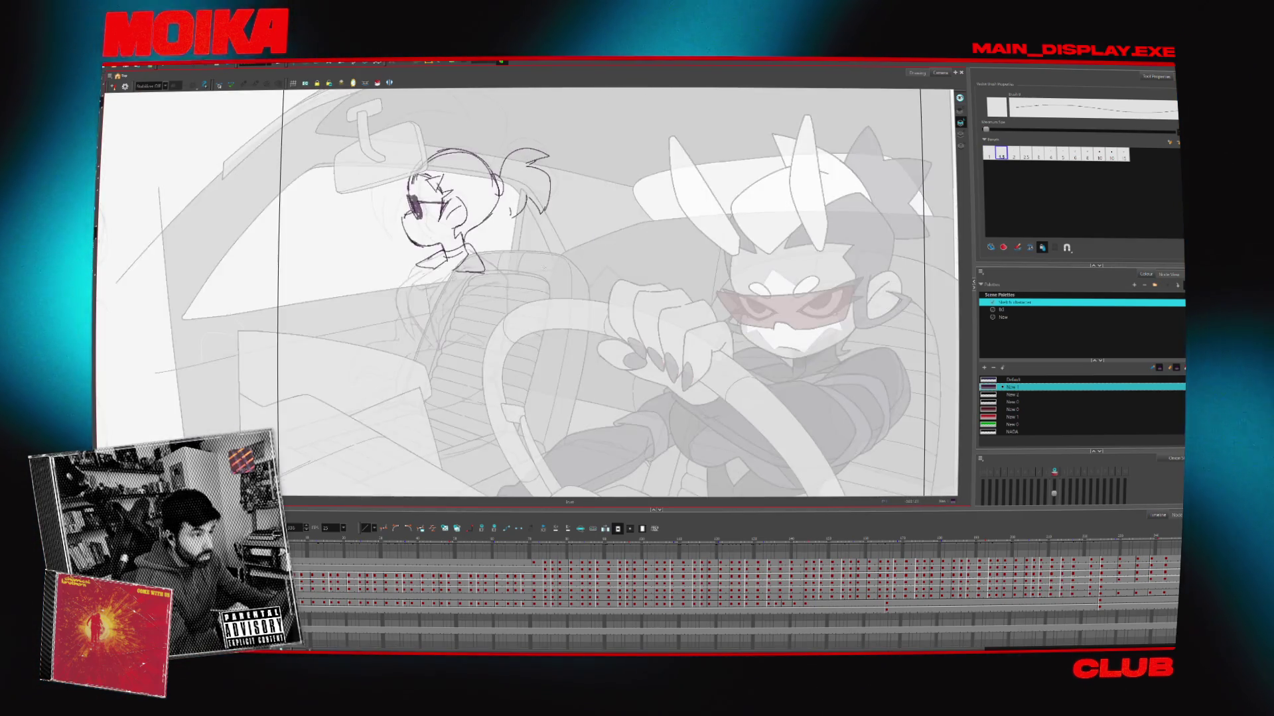
pyautogui.click(112, 87)
pyautogui.hotkey('alt', 'b')
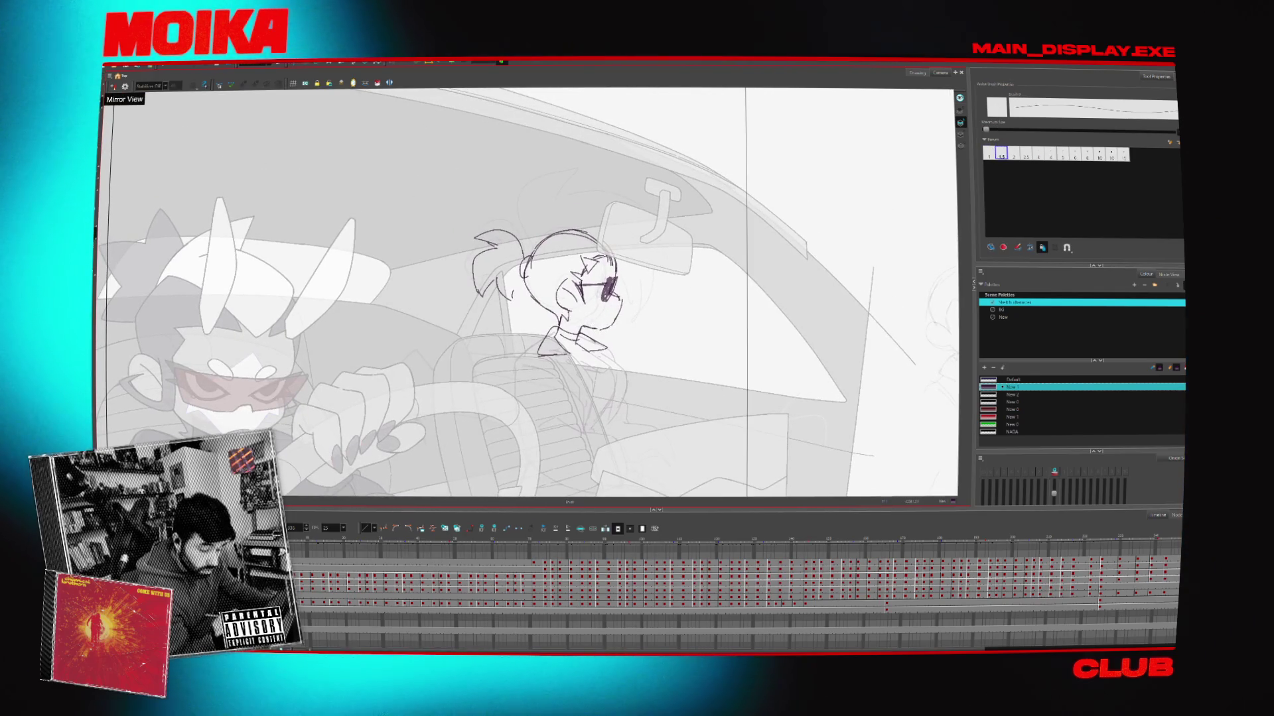
pyautogui.click(113, 87)
pyautogui.moveTo(564, 312); pyautogui.dragTo(511, 398)
# Undo the stroke across the top of the passenger's head
pyautogui.click(112, 87)
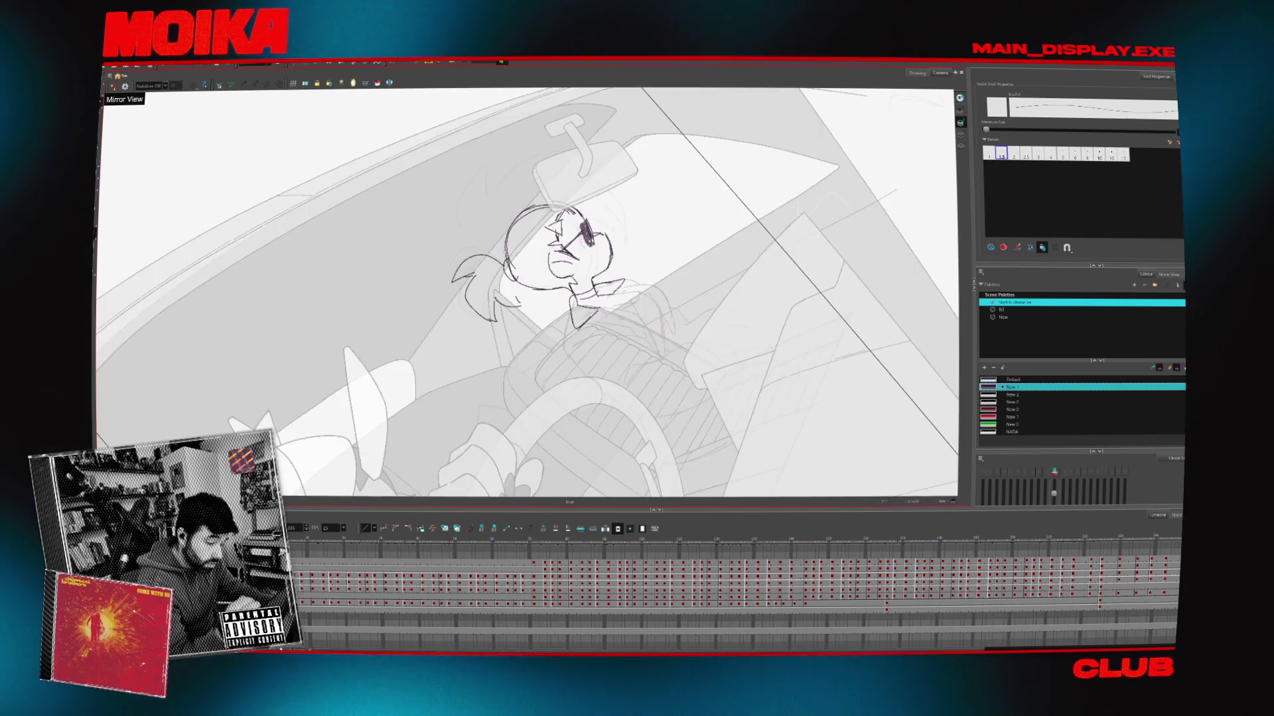
pyautogui.hotkey('alt', 'x')
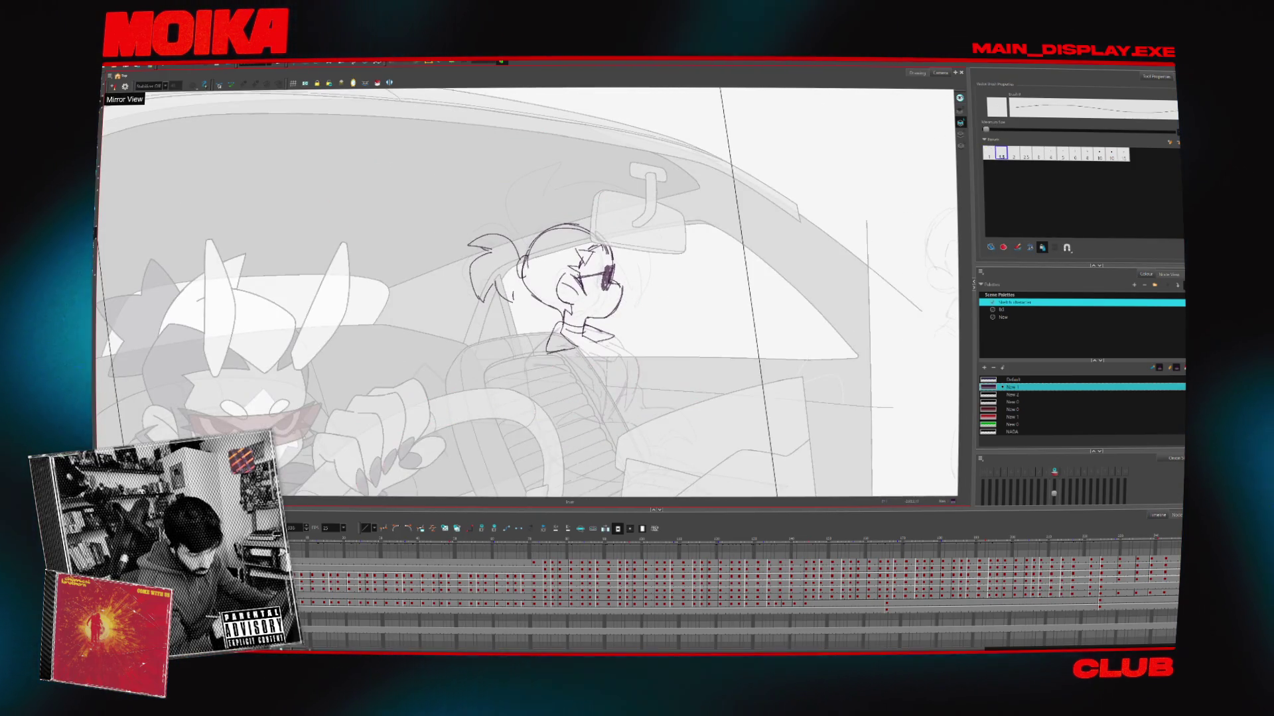
pyautogui.hotkey('ctrl', 'z')
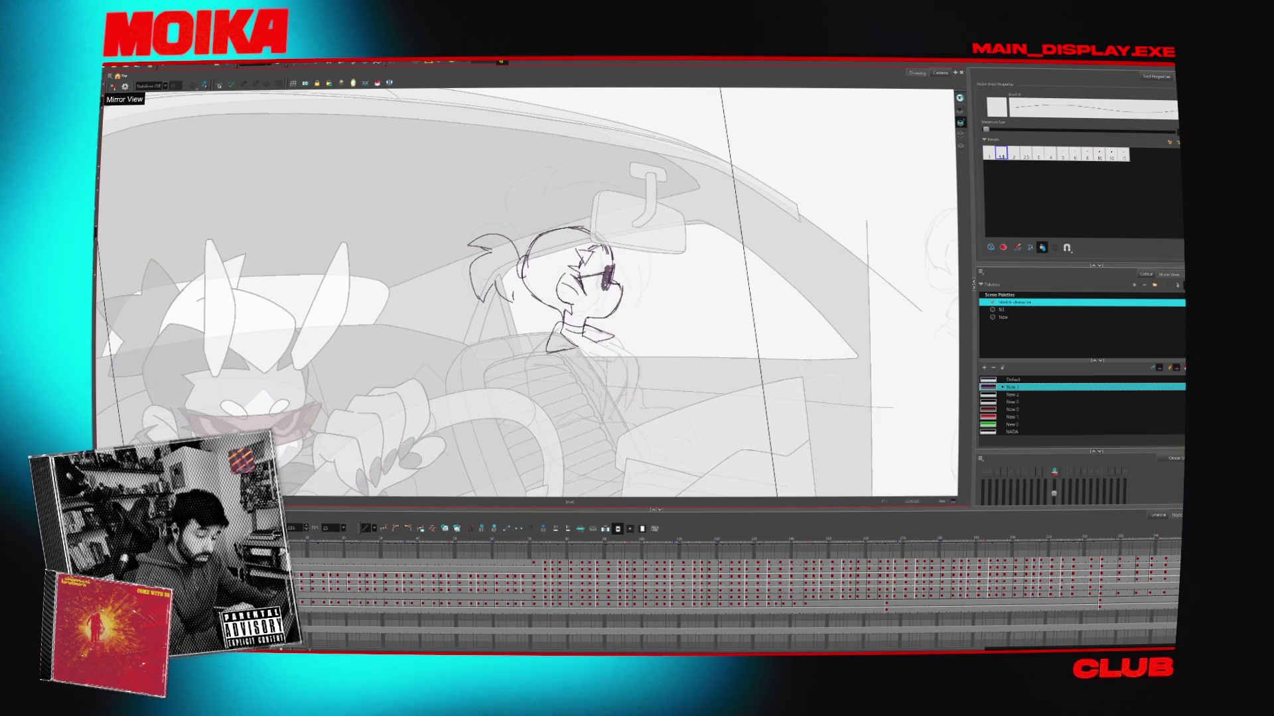
pyautogui.click(113, 86)
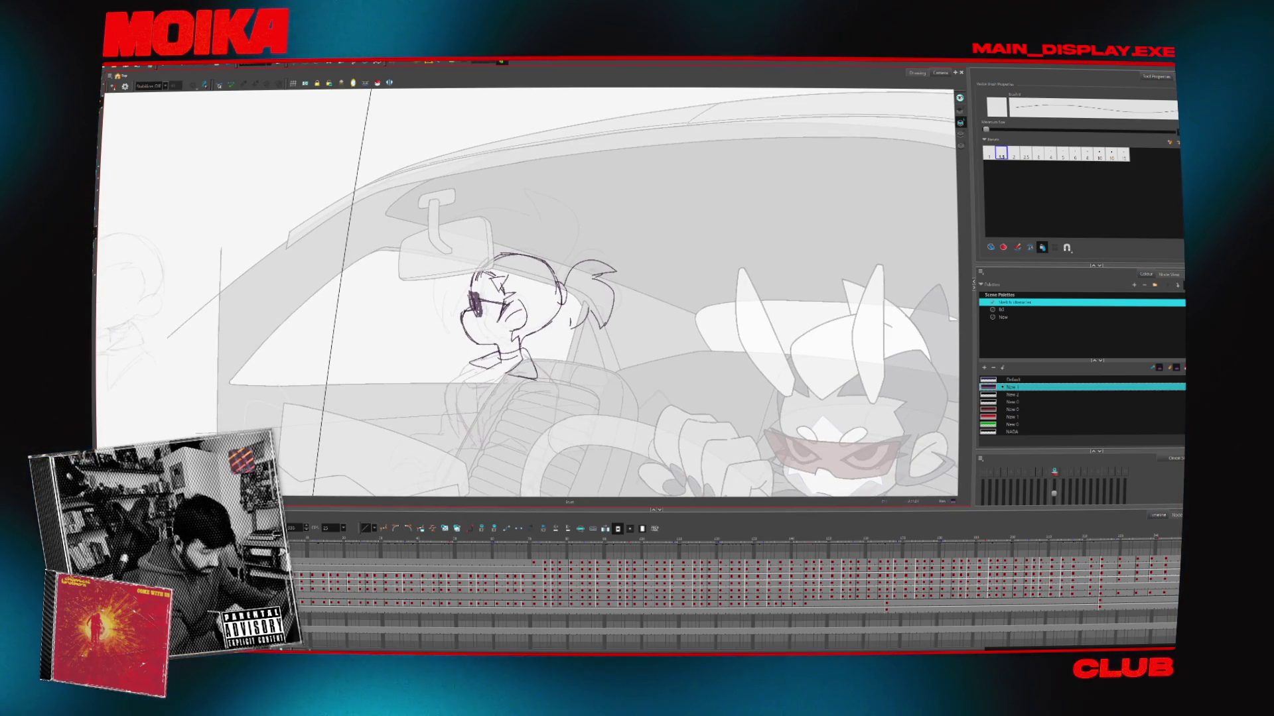
pyautogui.press('.')
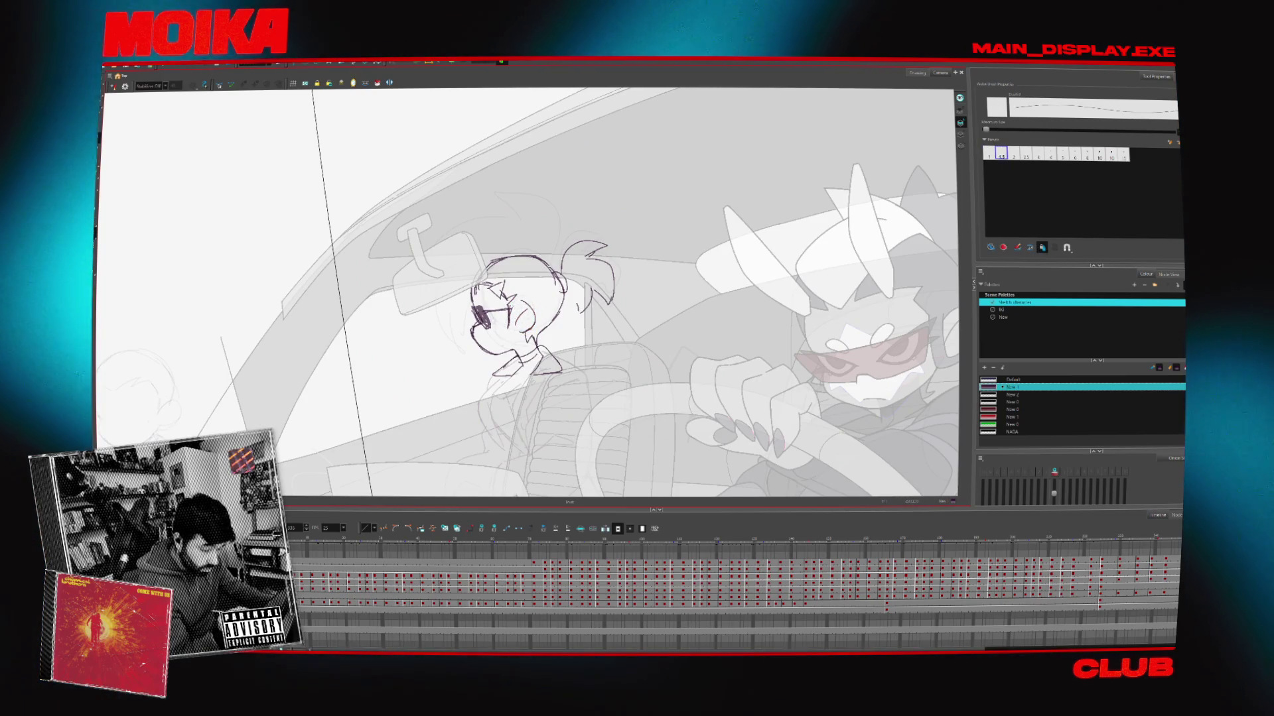
# Recheck the head sketch in mirrored view, moving from the eraser to the select tool
pyautogui.press('4')
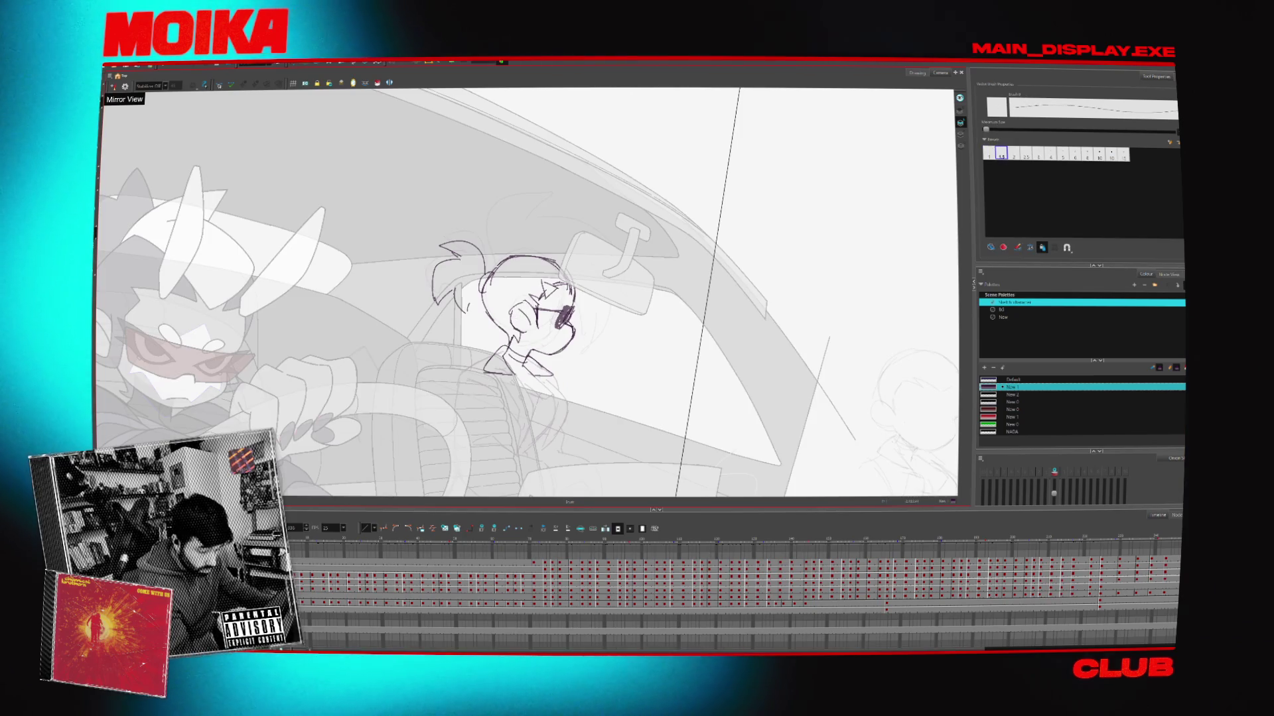
pyautogui.press('4')
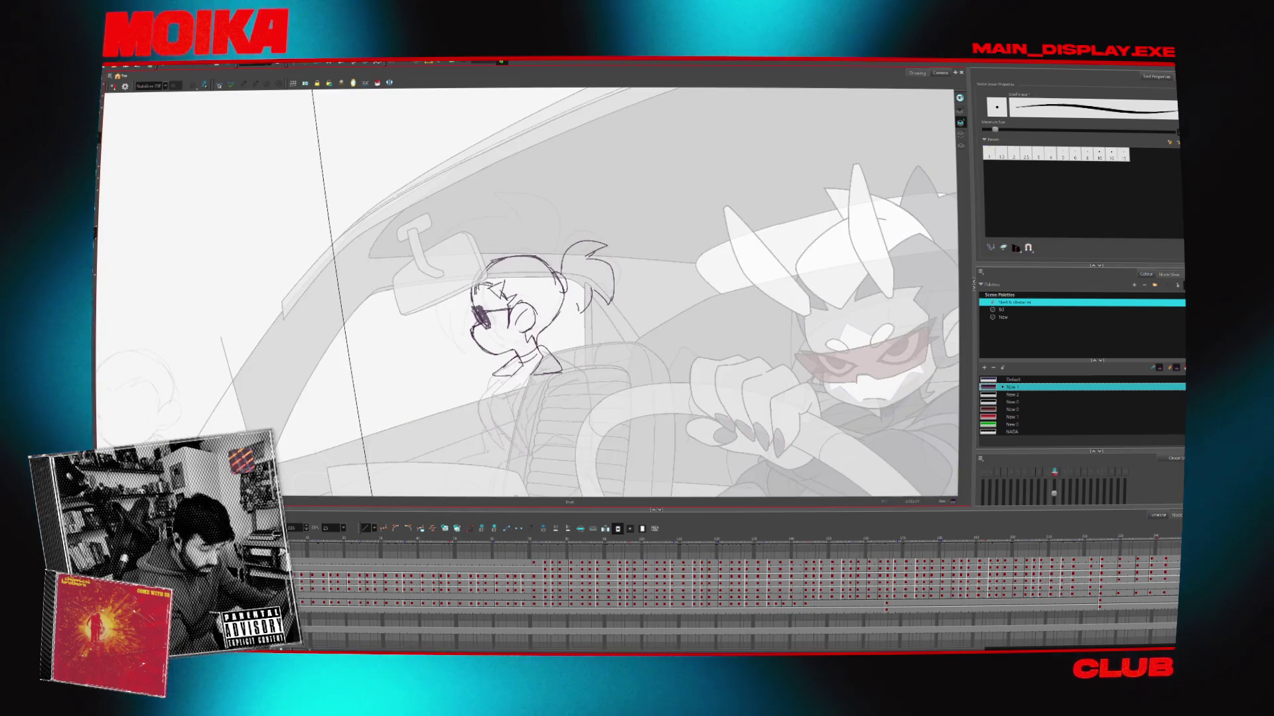
pyautogui.hotkey('alt', 'e')
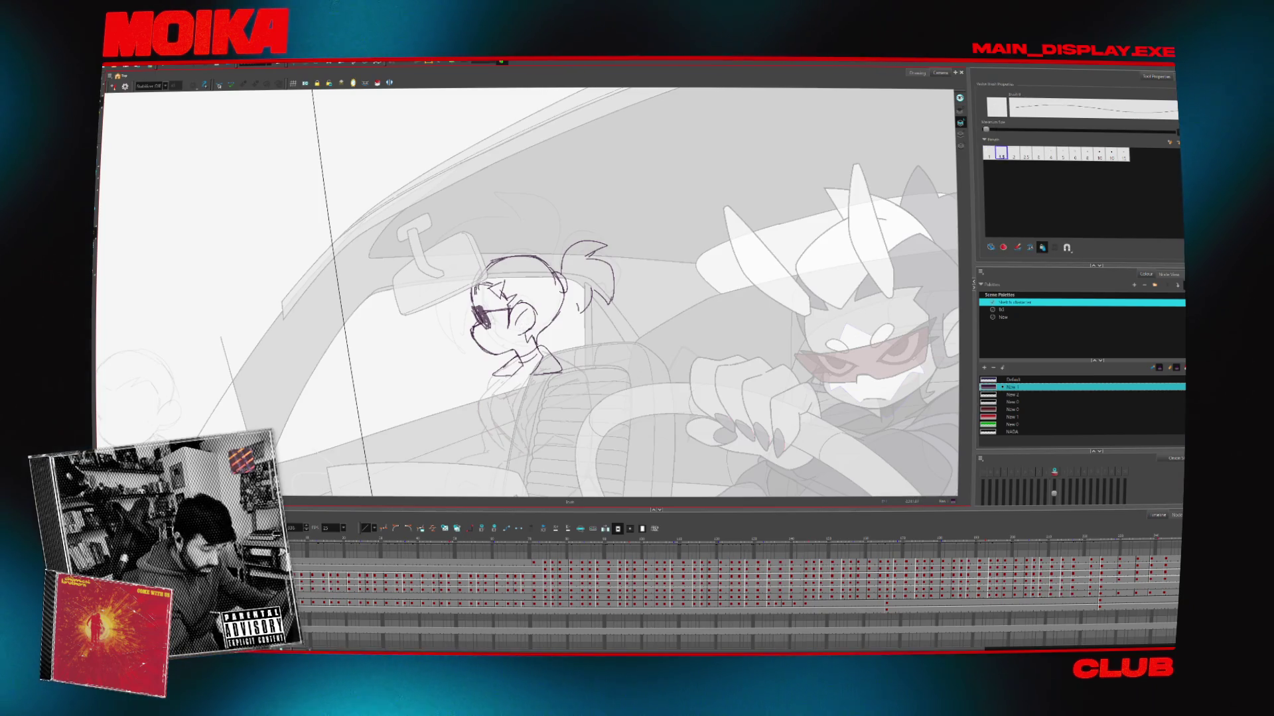
pyautogui.press('4')
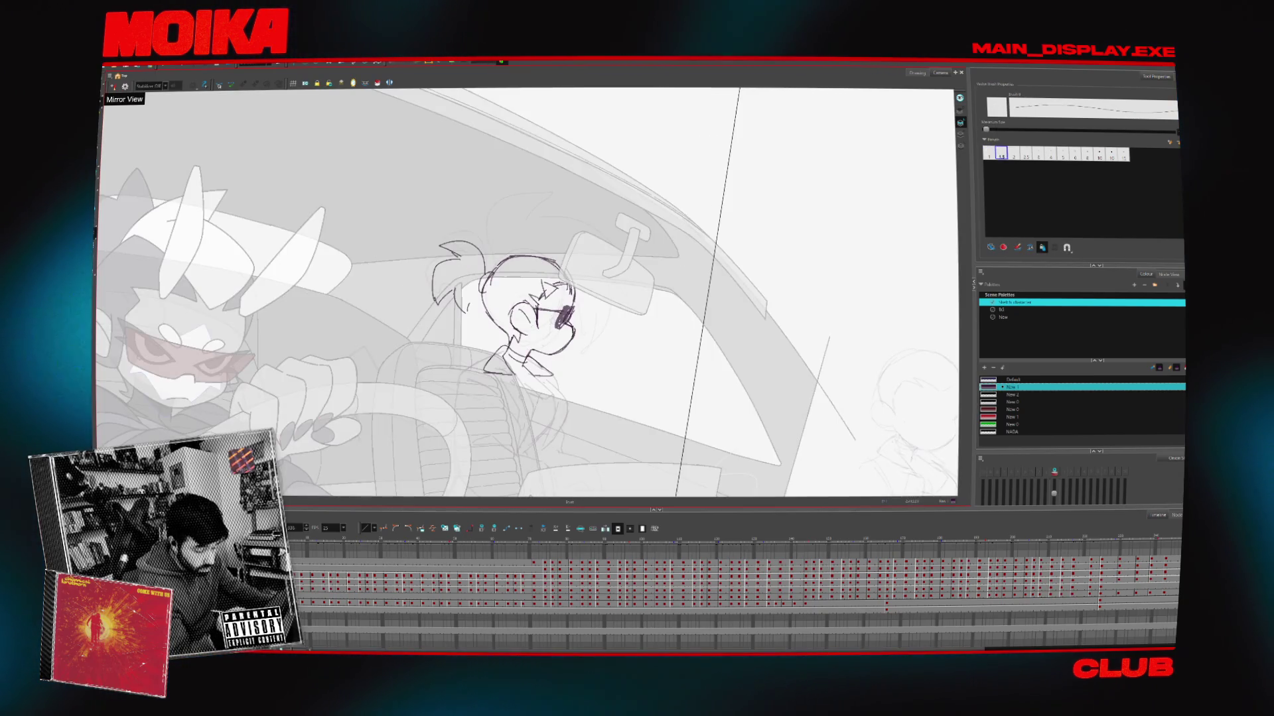
pyautogui.press('4')
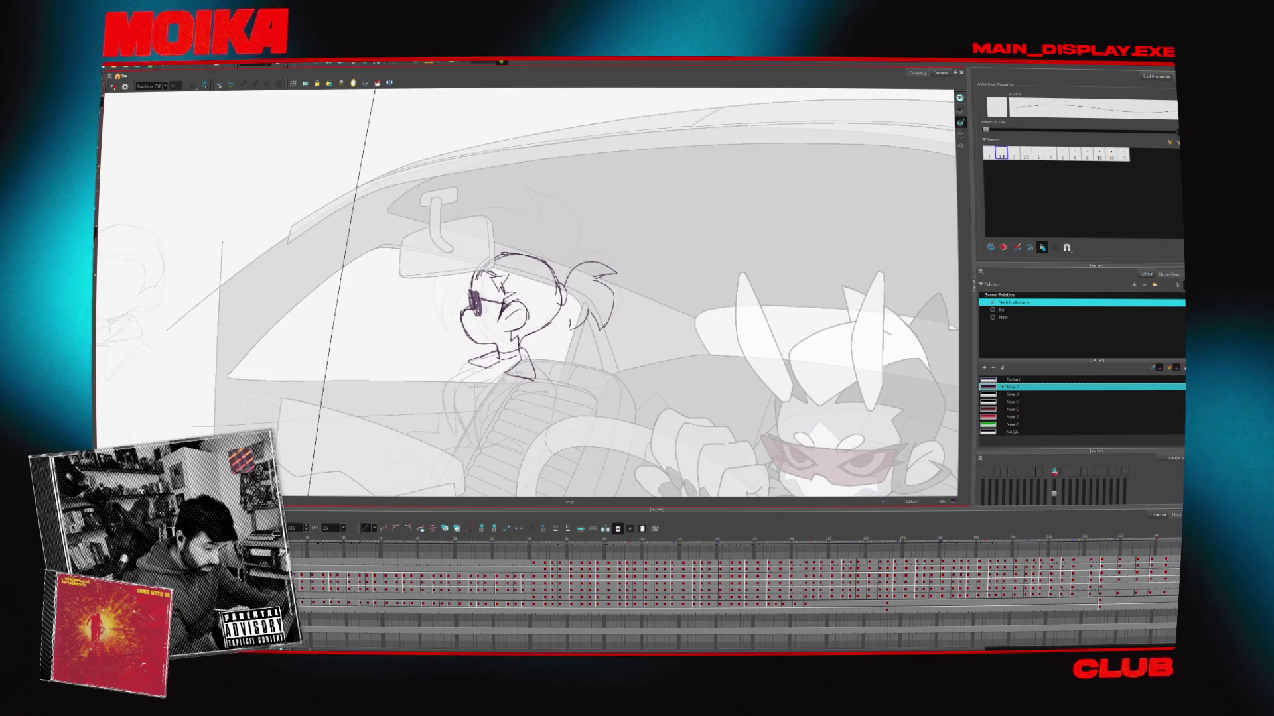
pyautogui.press('4')
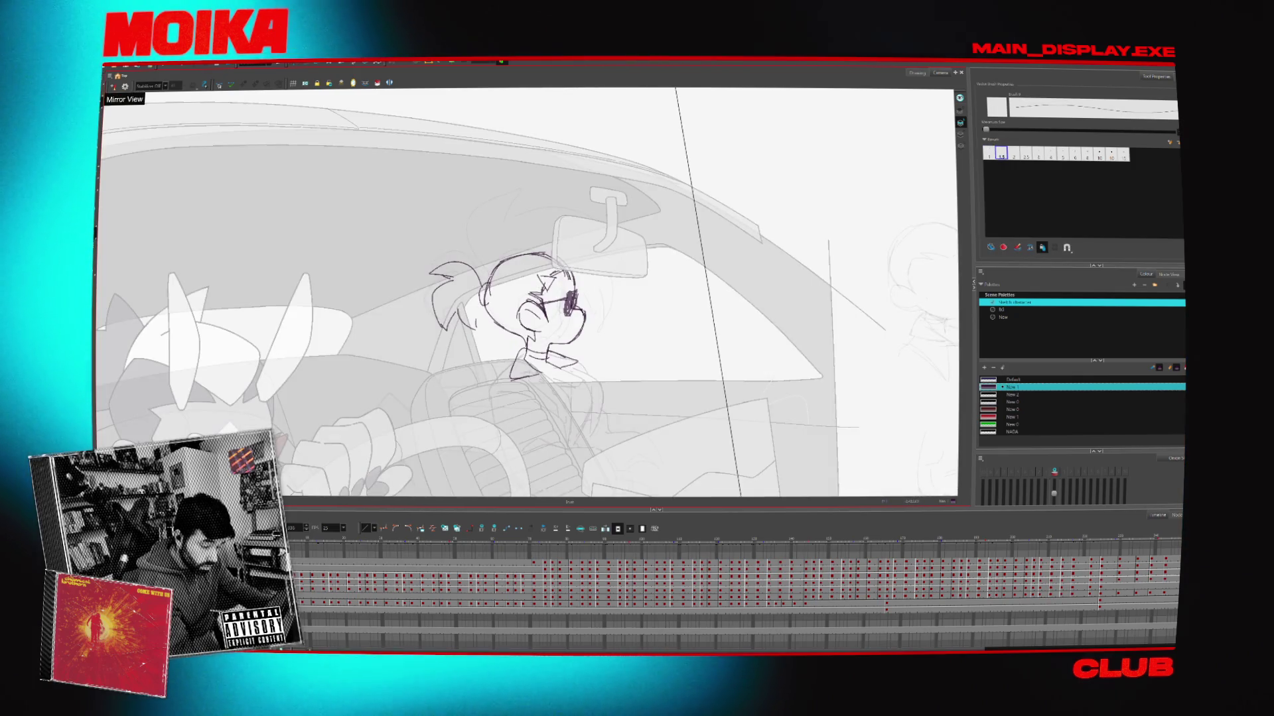
pyautogui.press('4')
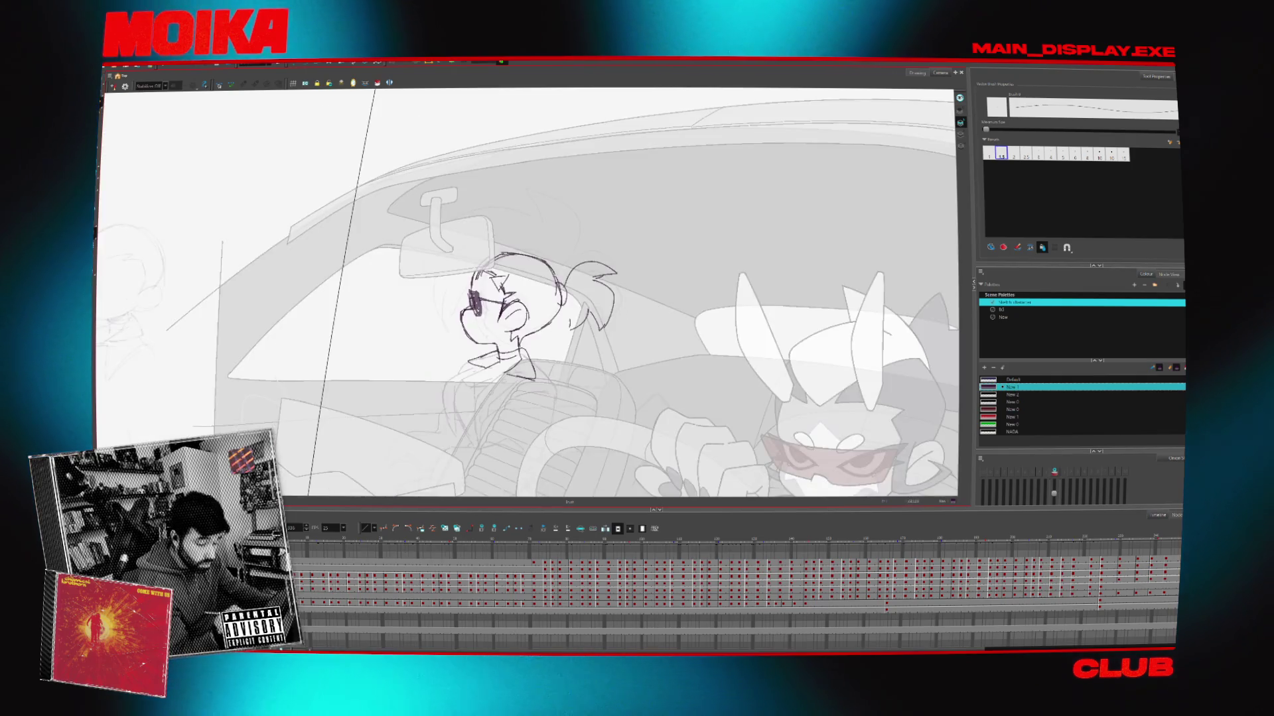
pyautogui.hotkey('alt', 's')
# Zoom into the passenger's face, lasso and delete her old rough head strokes, returning to a mirrored Brush view
pyautogui.hotkey('alt', 'z')
pyautogui.scroll(-5, 569, 304)
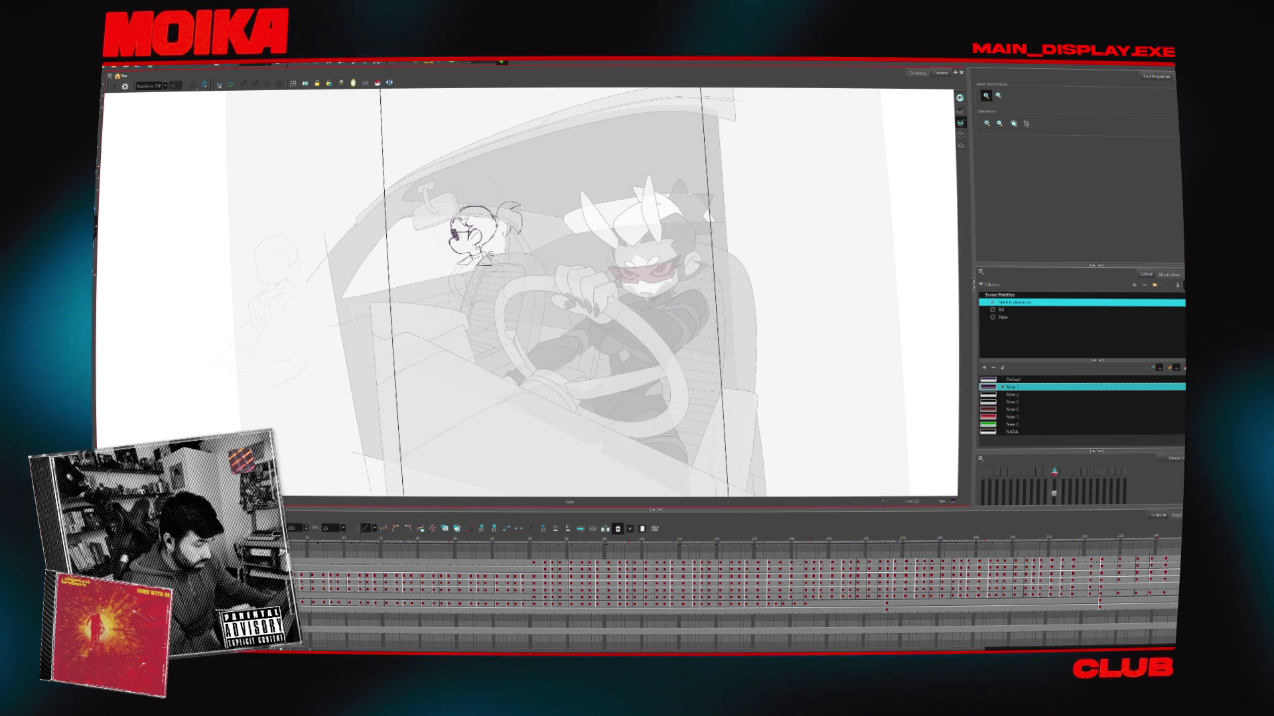
pyautogui.scroll(2, 436, 267)
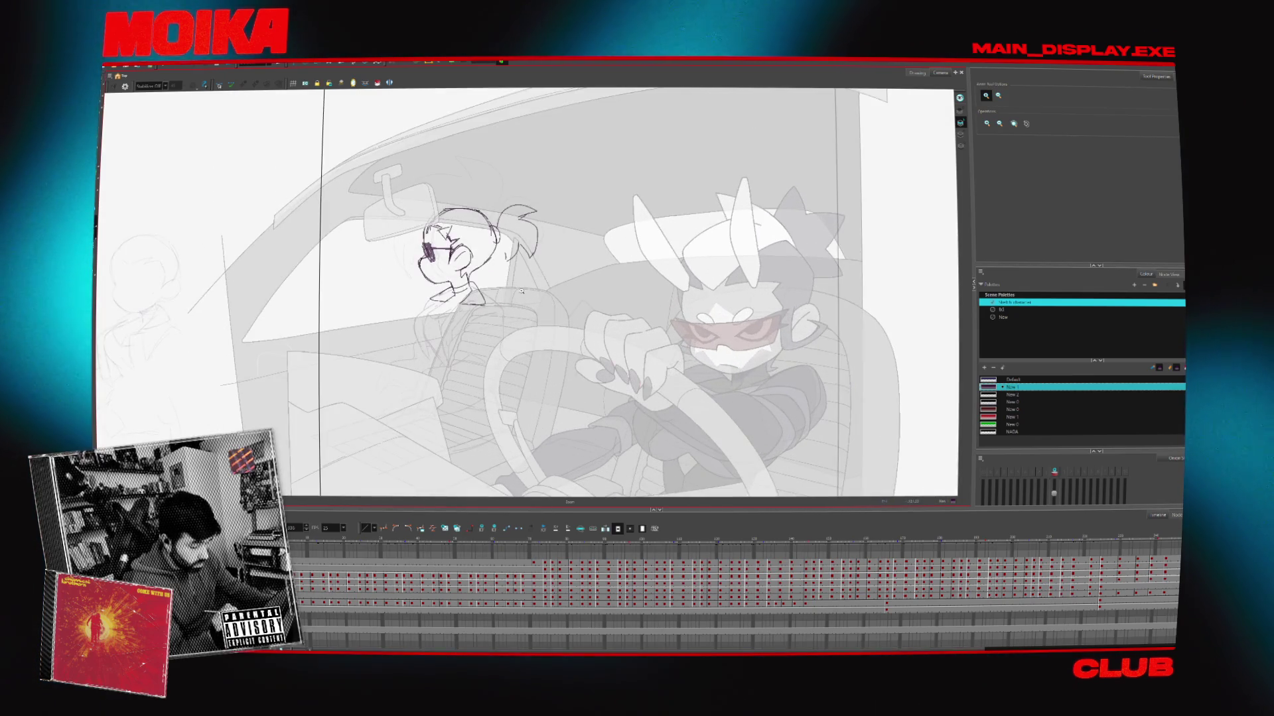
pyautogui.scroll(1, 435, 267)
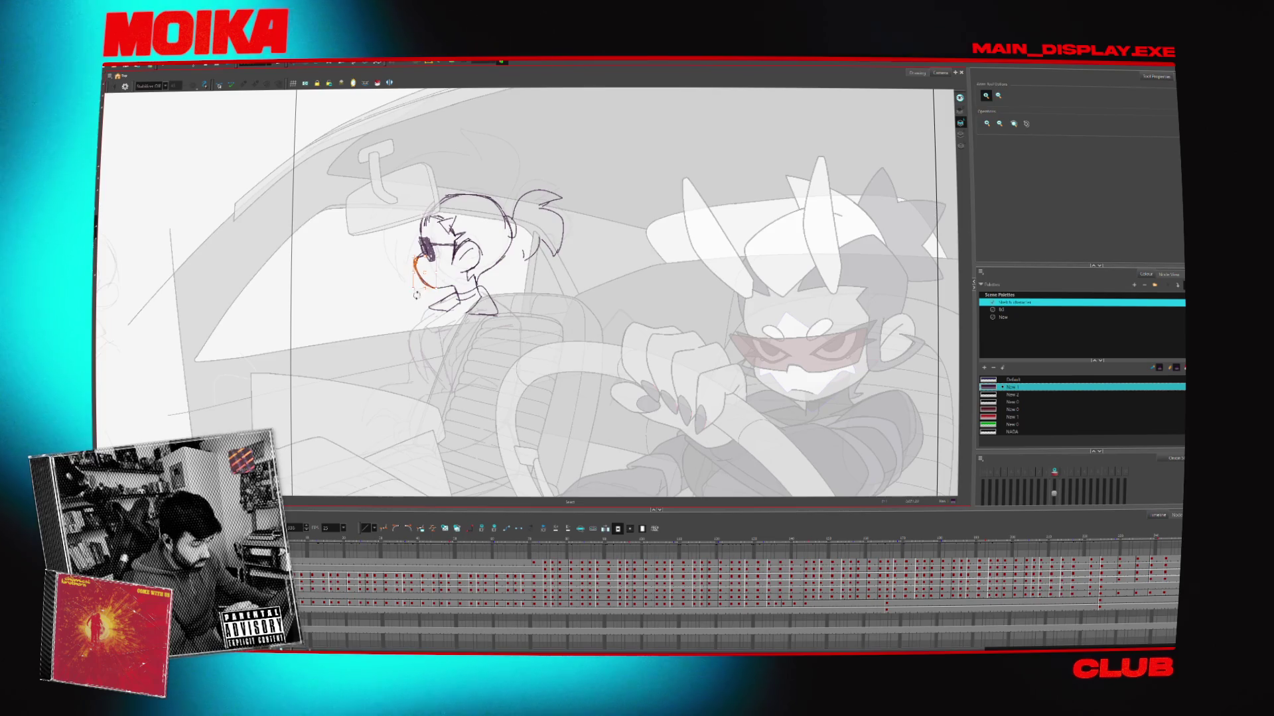
pyautogui.click(960, 146)
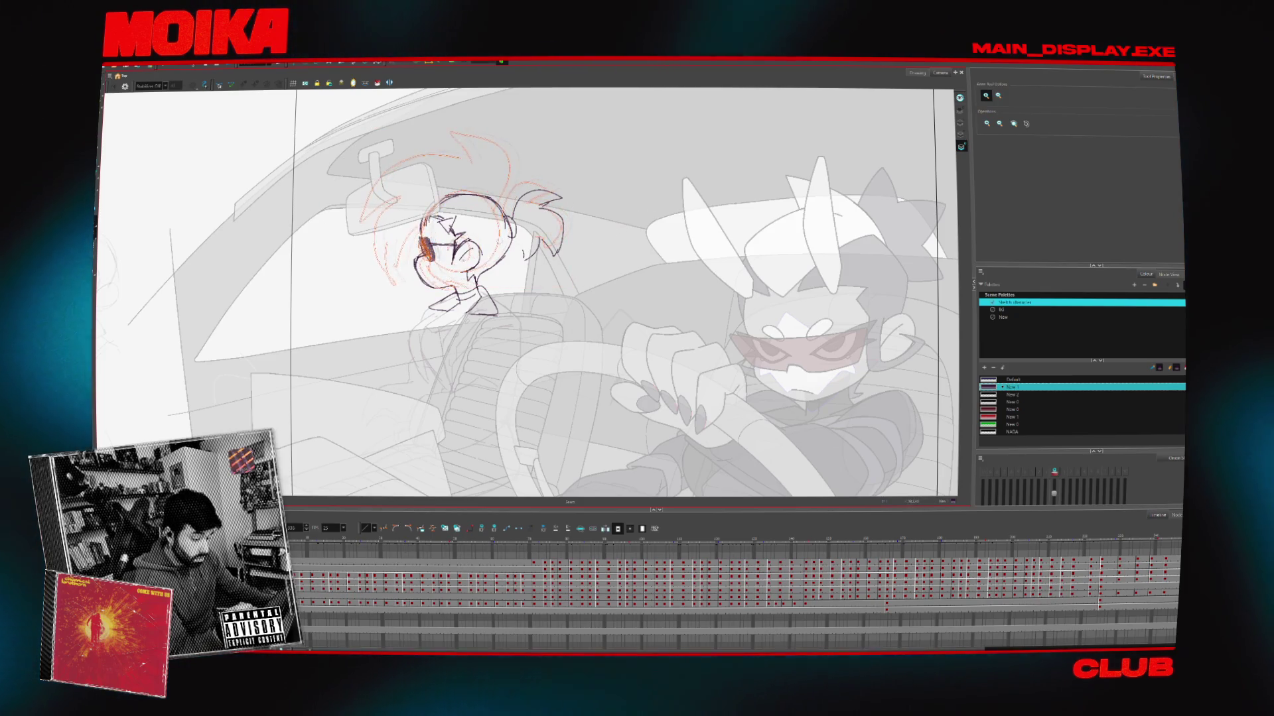
pyautogui.moveTo(501, 272); pyautogui.dragTo(570, 250)
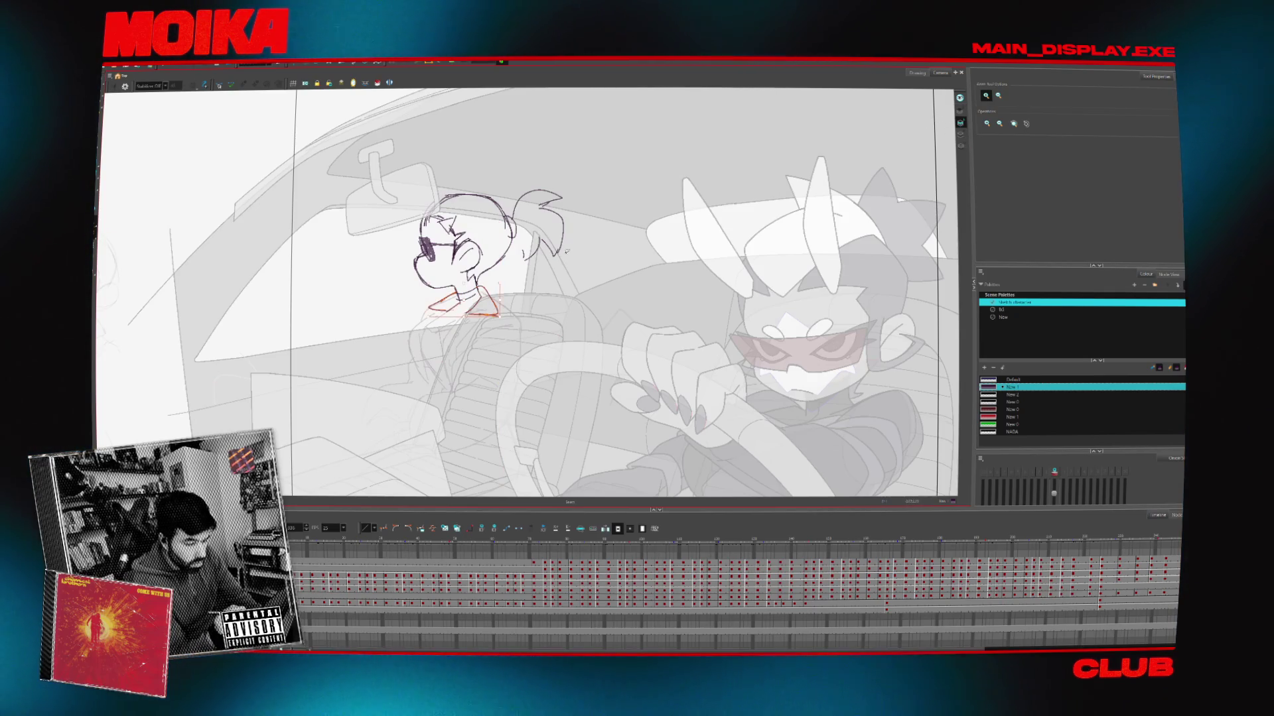
pyautogui.hotkey('alt', 'b')
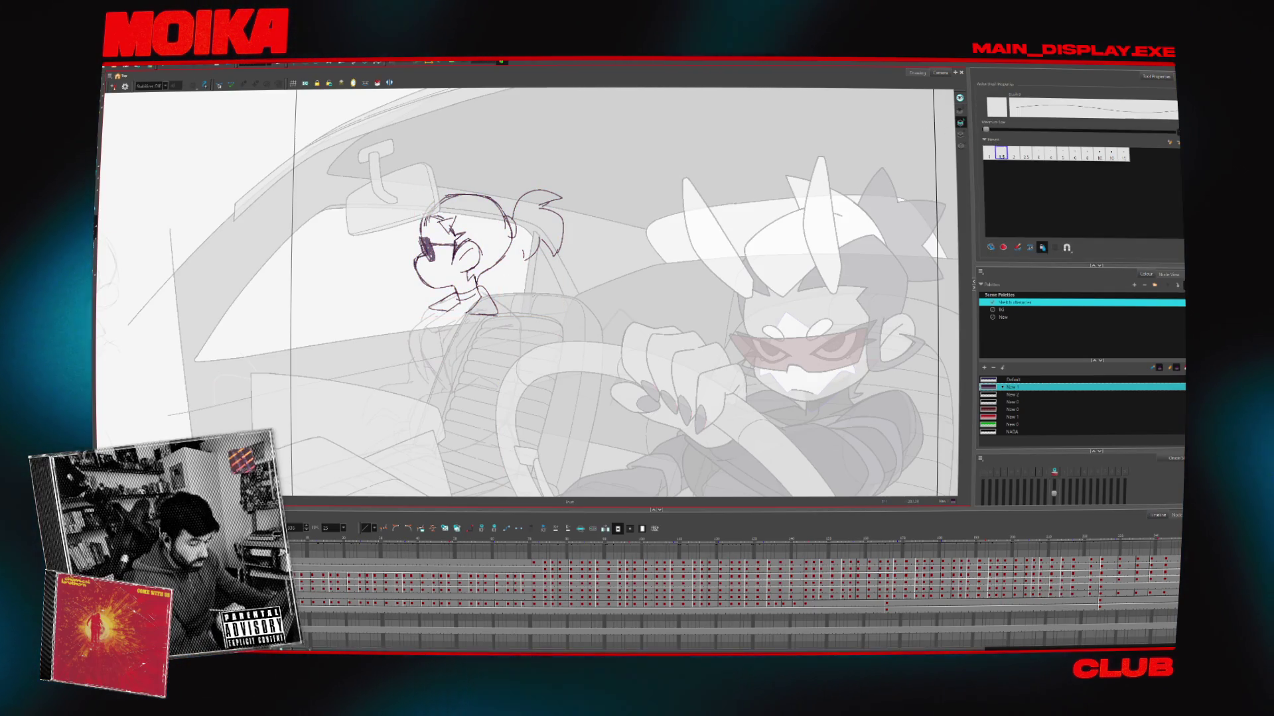
pyautogui.click(112, 87)
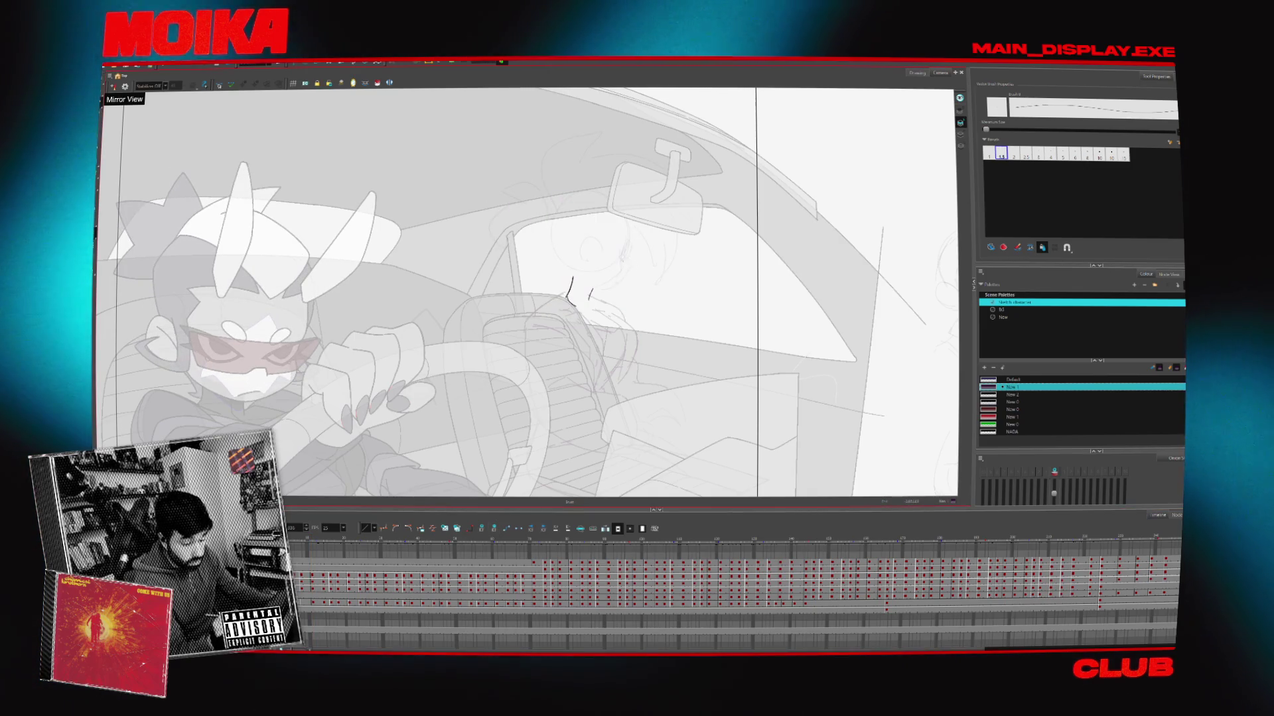
# Sketch the new head's face curve and closed round outline, checking it in mirrored view
pyautogui.moveTo(624, 263); pyautogui.dragTo(615, 292)
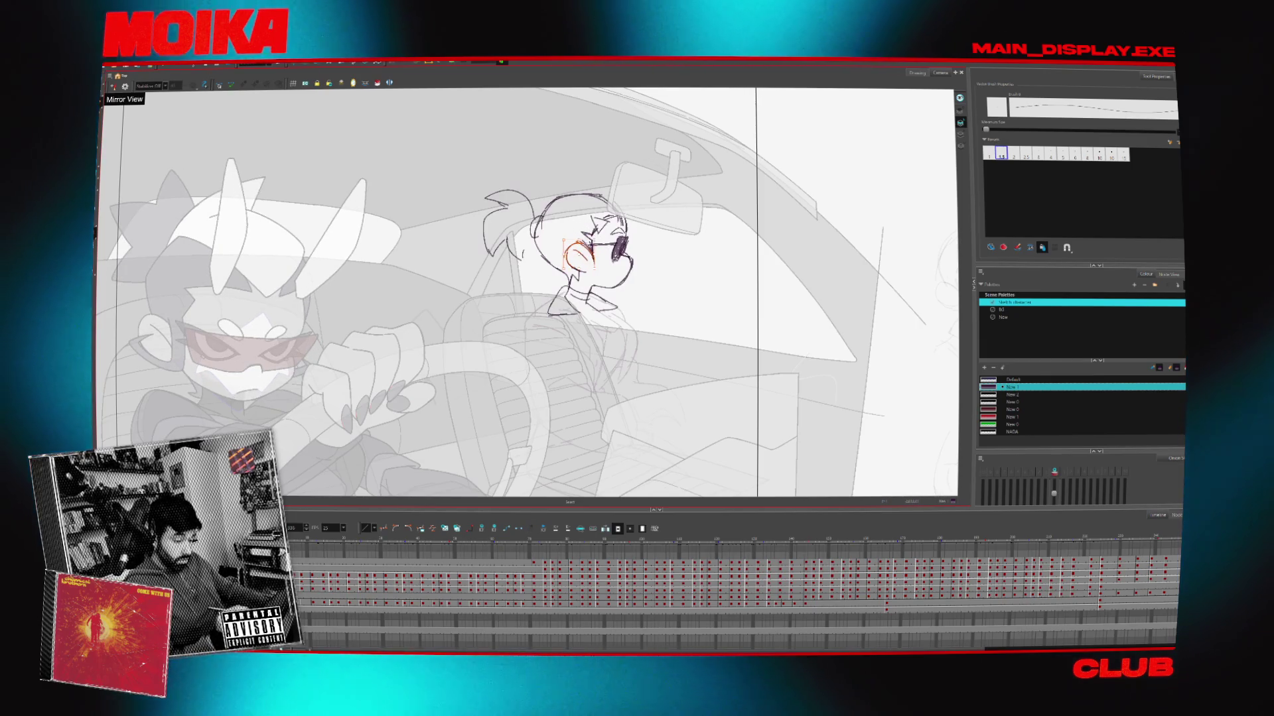
pyautogui.click(113, 87)
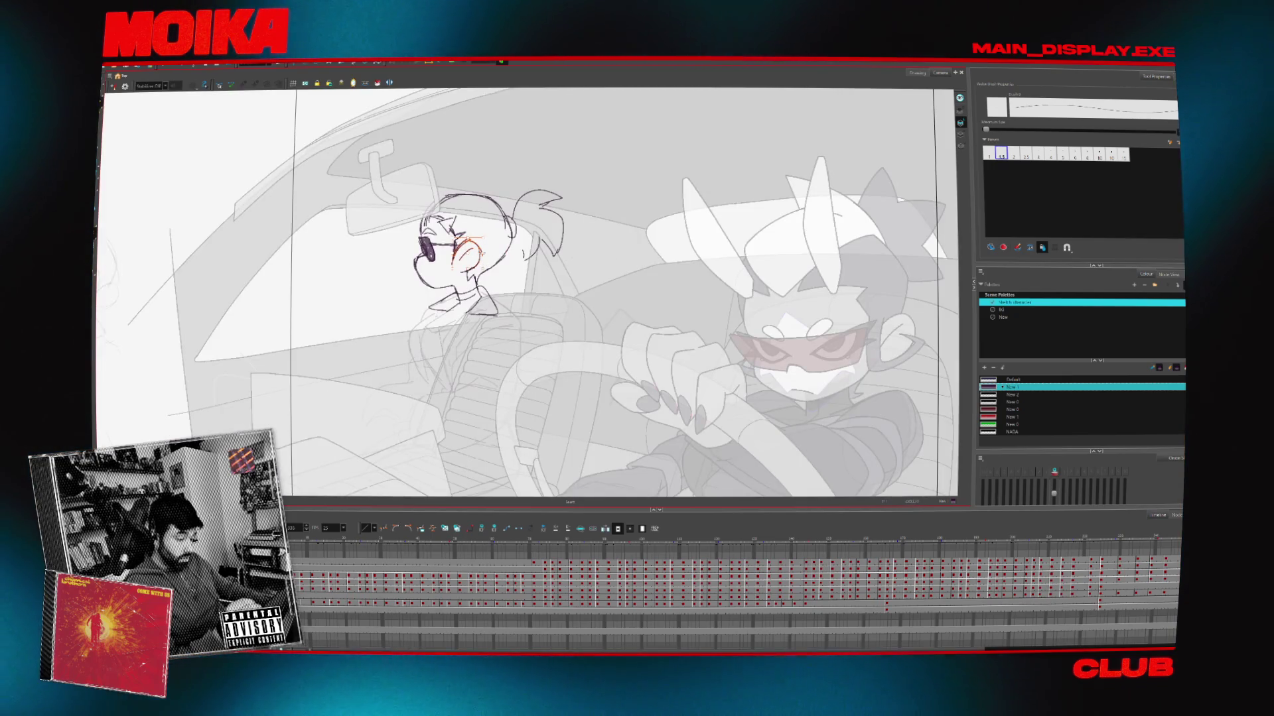
pyautogui.click(113, 86)
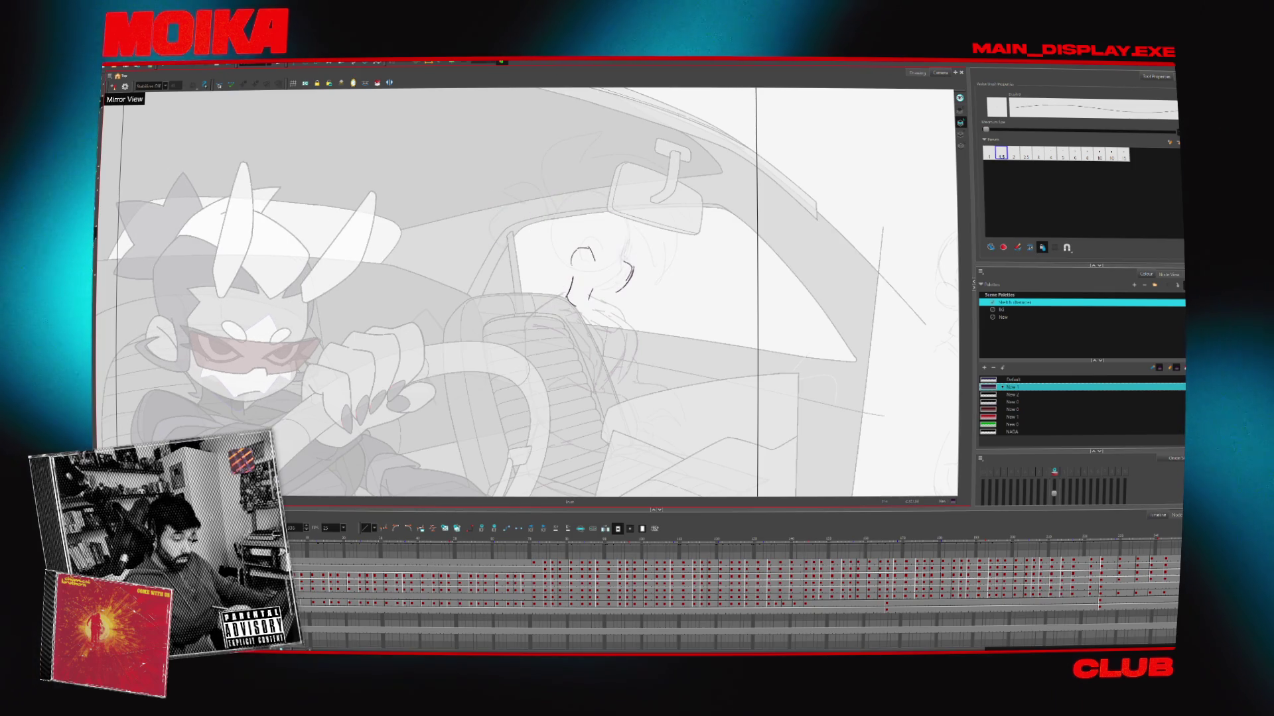
pyautogui.moveTo(586, 250); pyautogui.dragTo(588, 267)
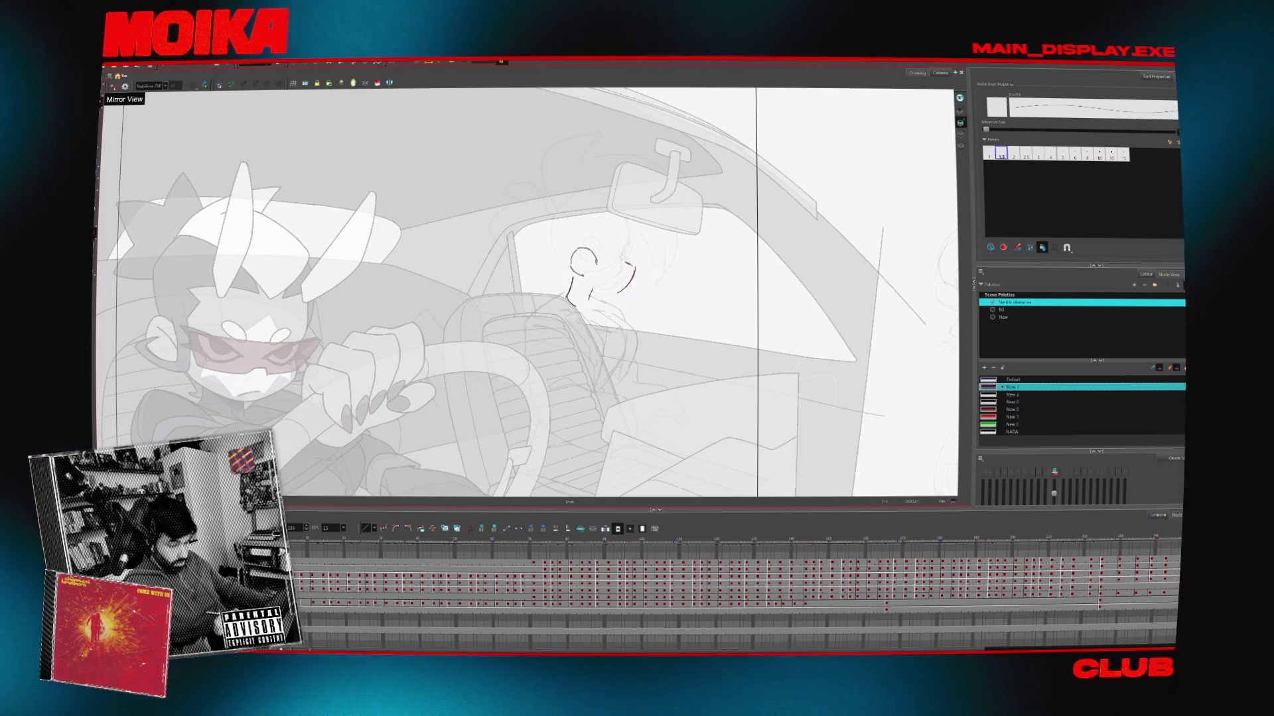
pyautogui.press('4')
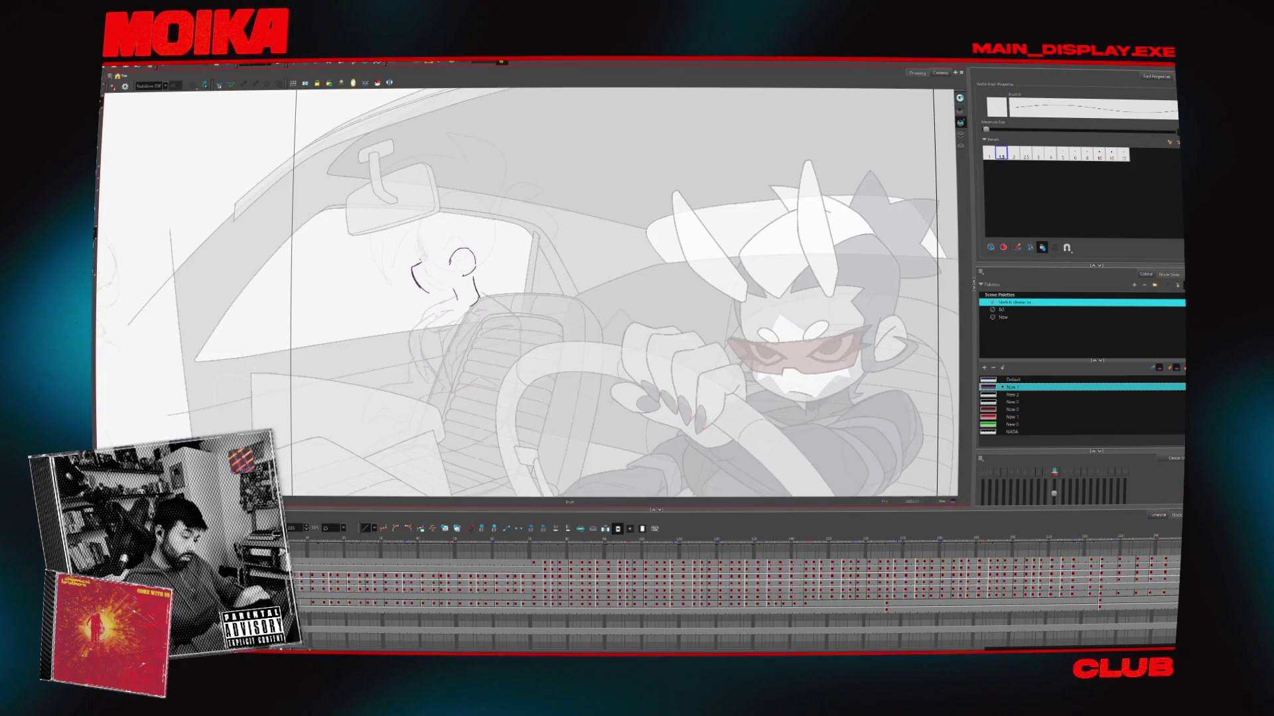
pyautogui.press('4')
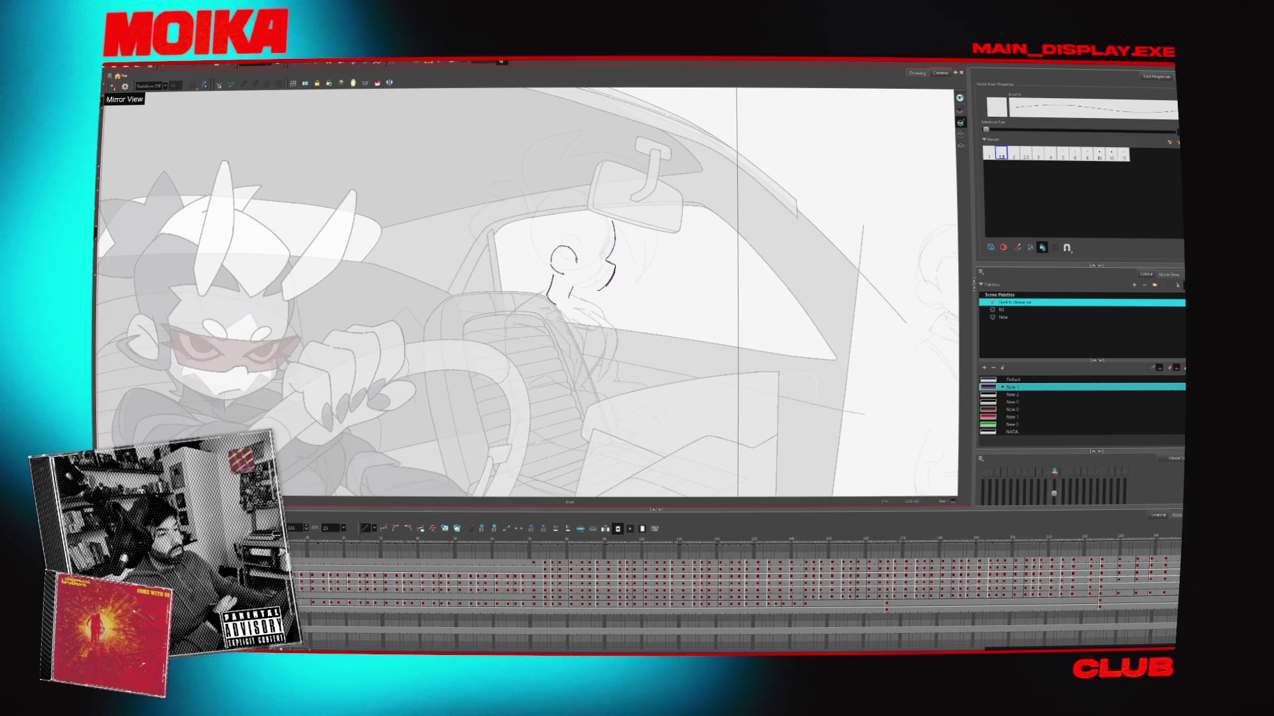
pyautogui.moveTo(616, 235); pyautogui.dragTo(612, 240)
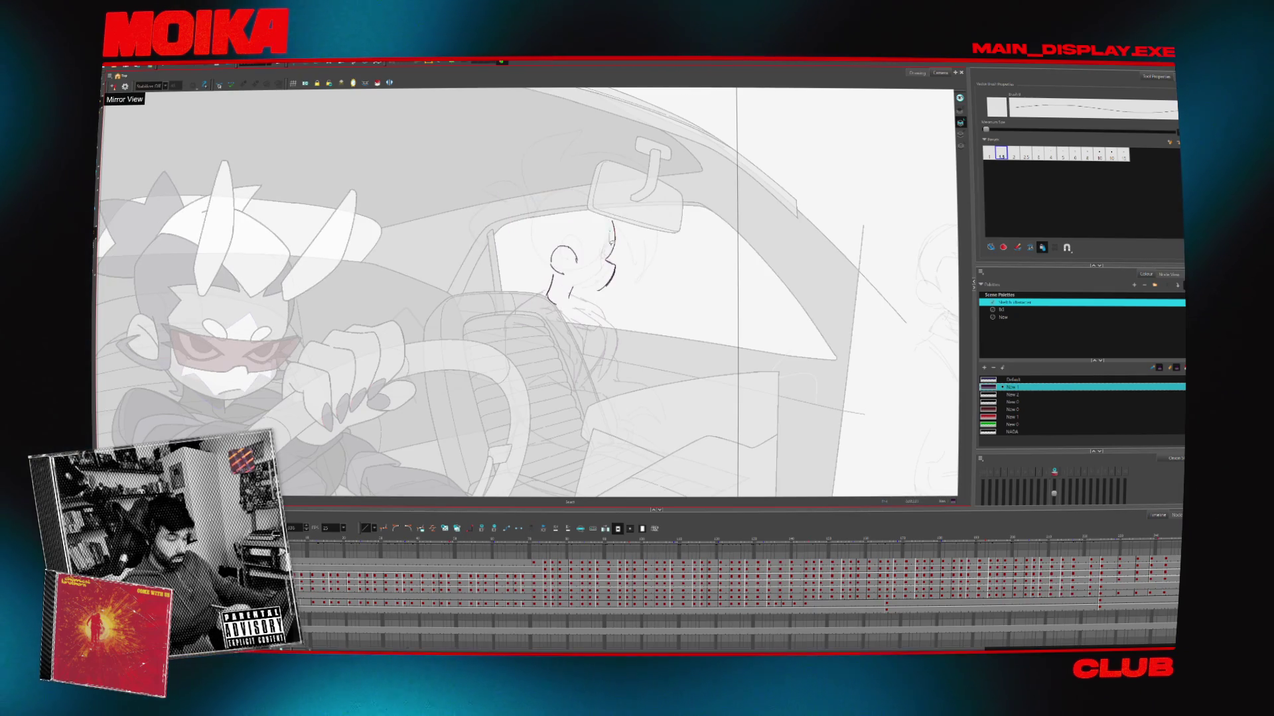
pyautogui.press('4')
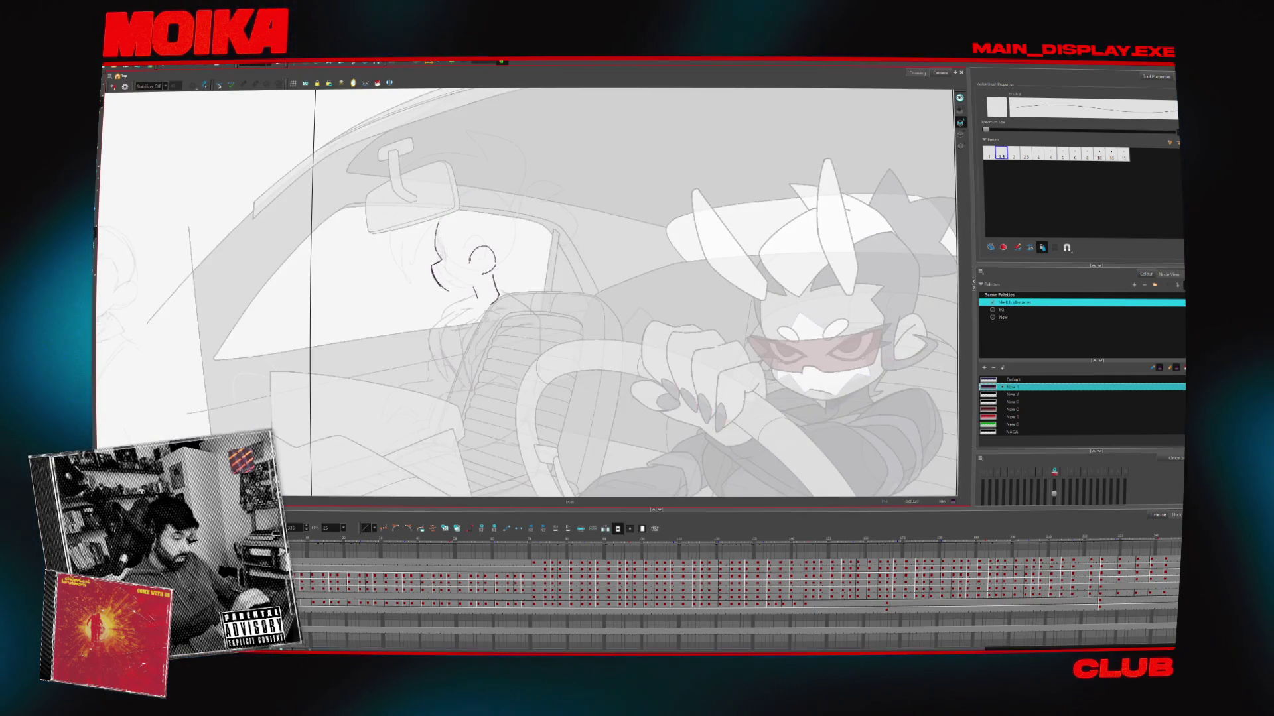
pyautogui.press('4')
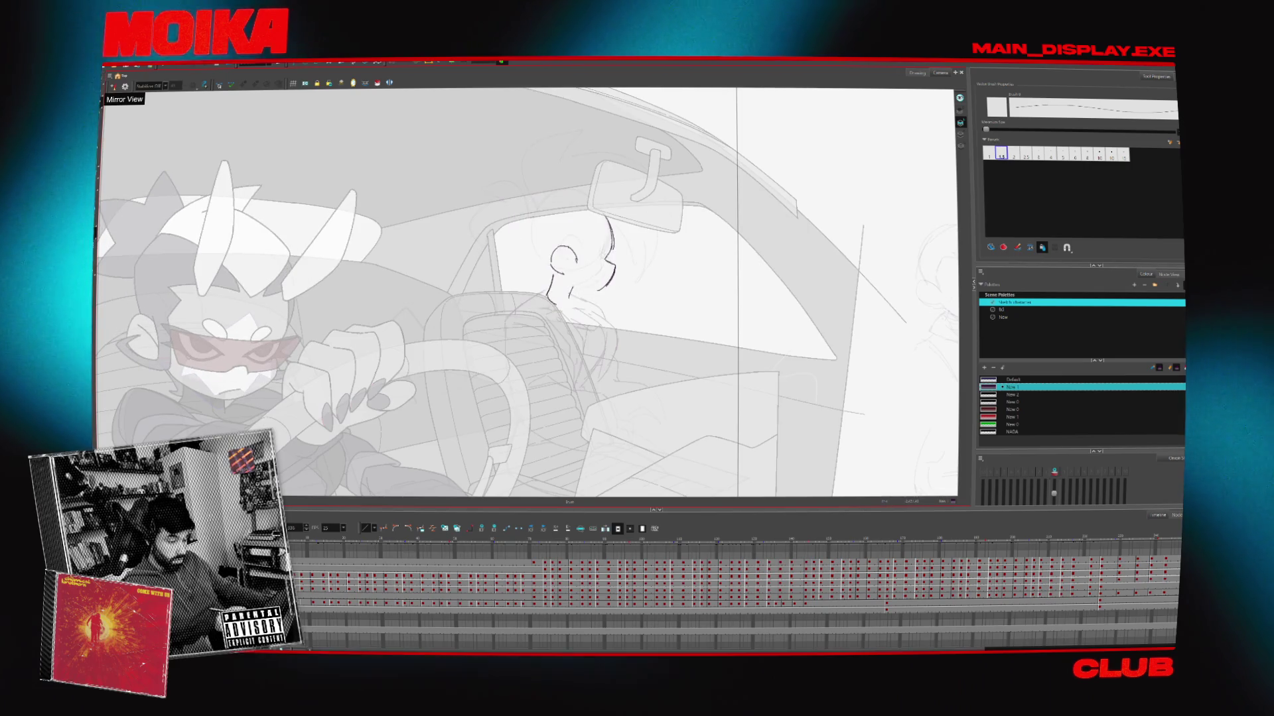
pyautogui.press('4')
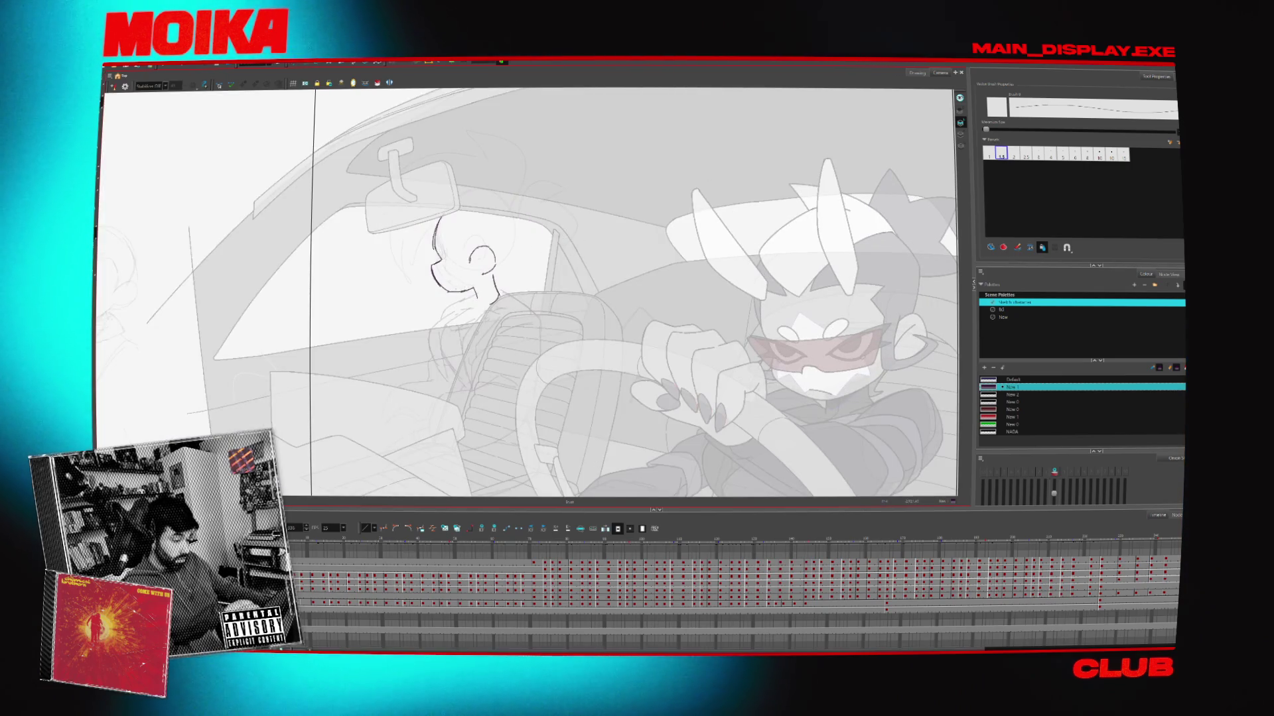
pyautogui.press('4')
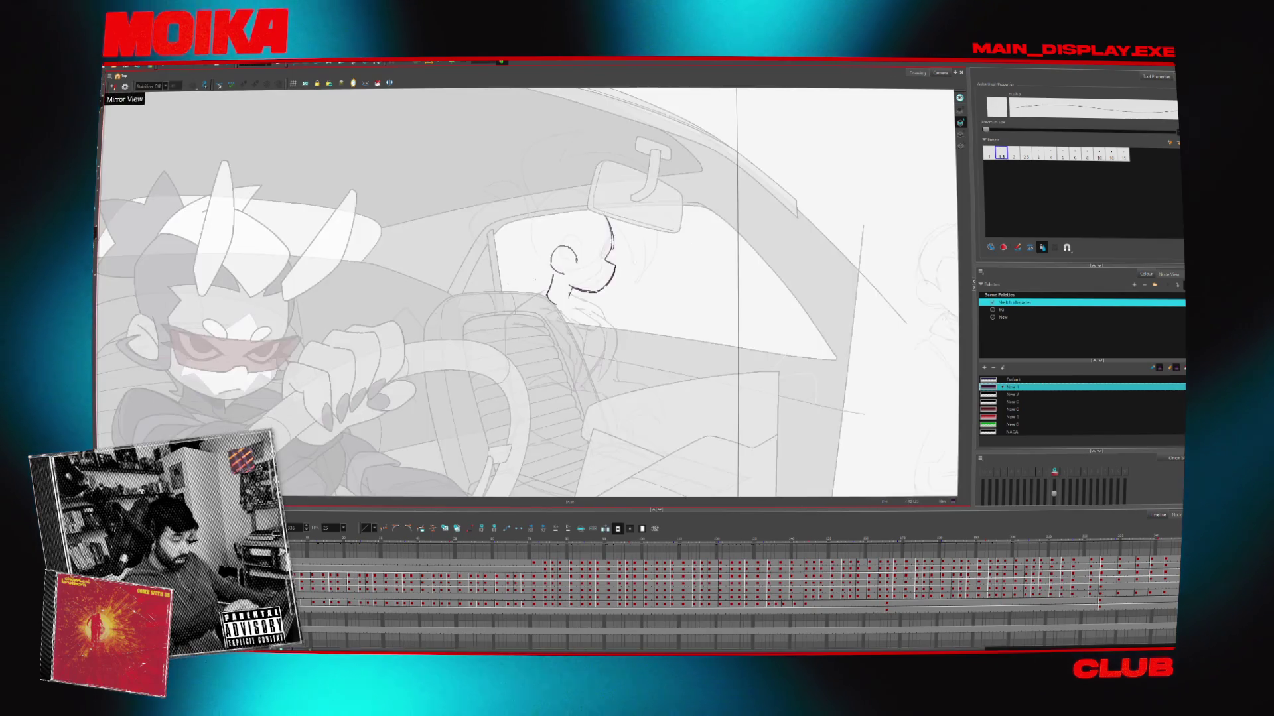
# Compare the partial head with the sunglassed head in the neighbouring drawing, selecting the cheek outline strokes
pyautogui.press('.')
pyautogui.press(',')
pyautogui.press('.')
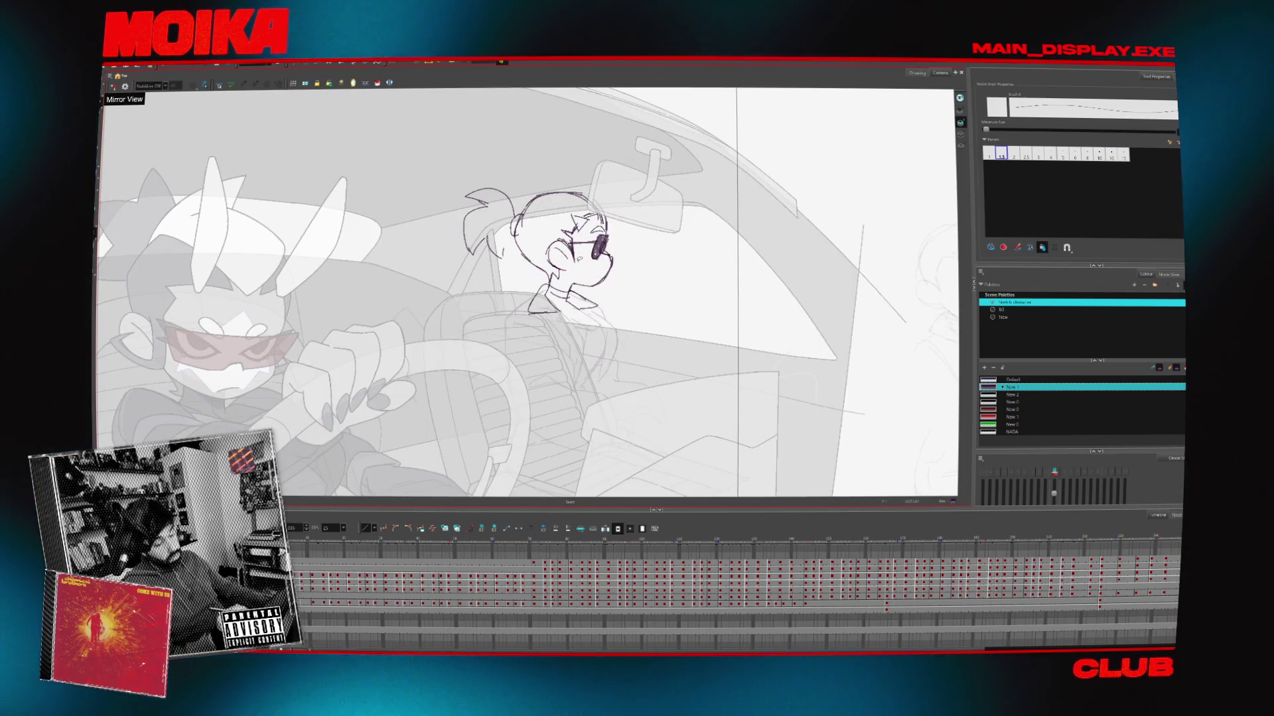
pyautogui.moveTo(549, 240); pyautogui.dragTo(565, 275)
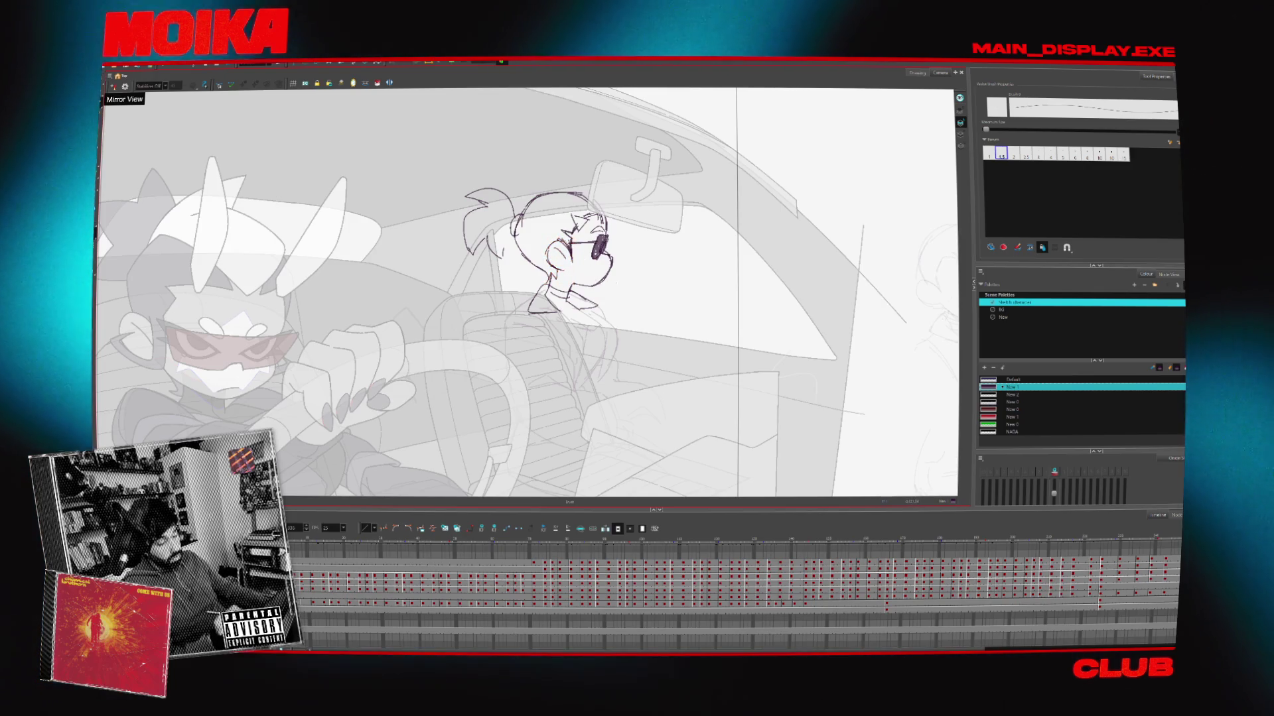
pyautogui.press('.')
pyautogui.press(',')
pyautogui.press('.')
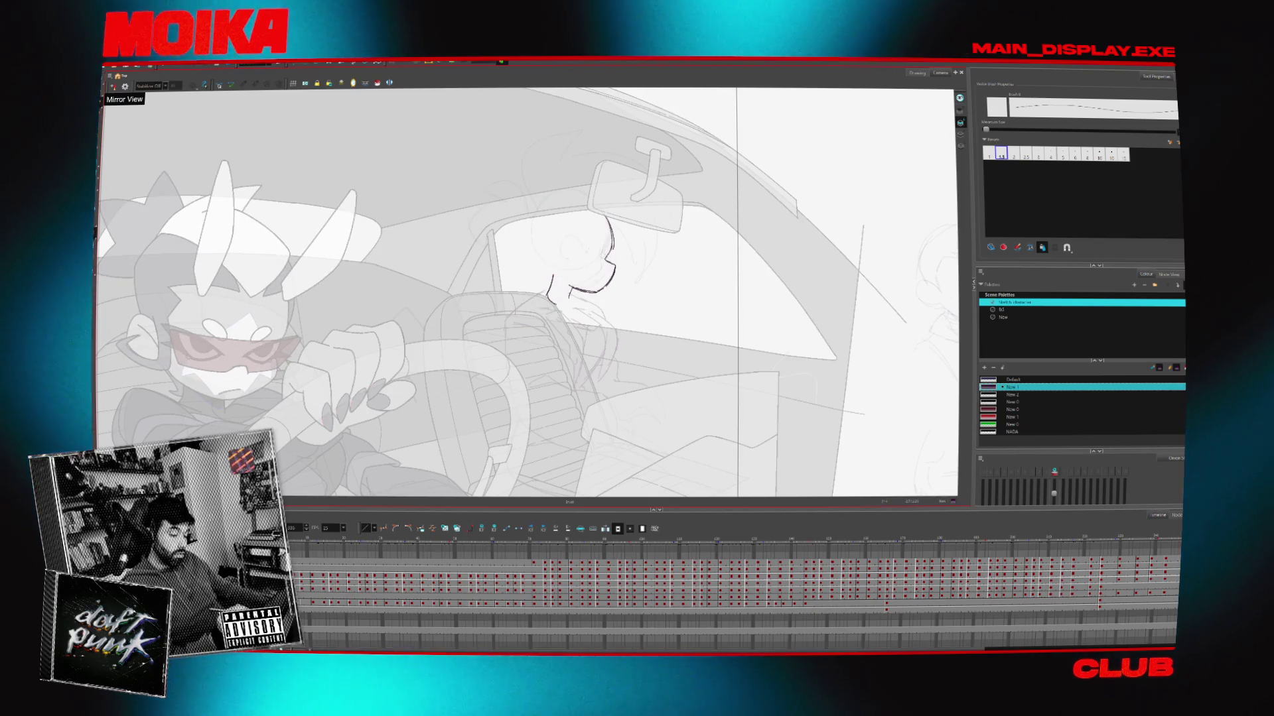
pyautogui.press('.')
pyautogui.press(',')
# Check the face's right profile line against the sunglassed drawing, flipping the mirrored view on and off
pyautogui.click(112, 86)
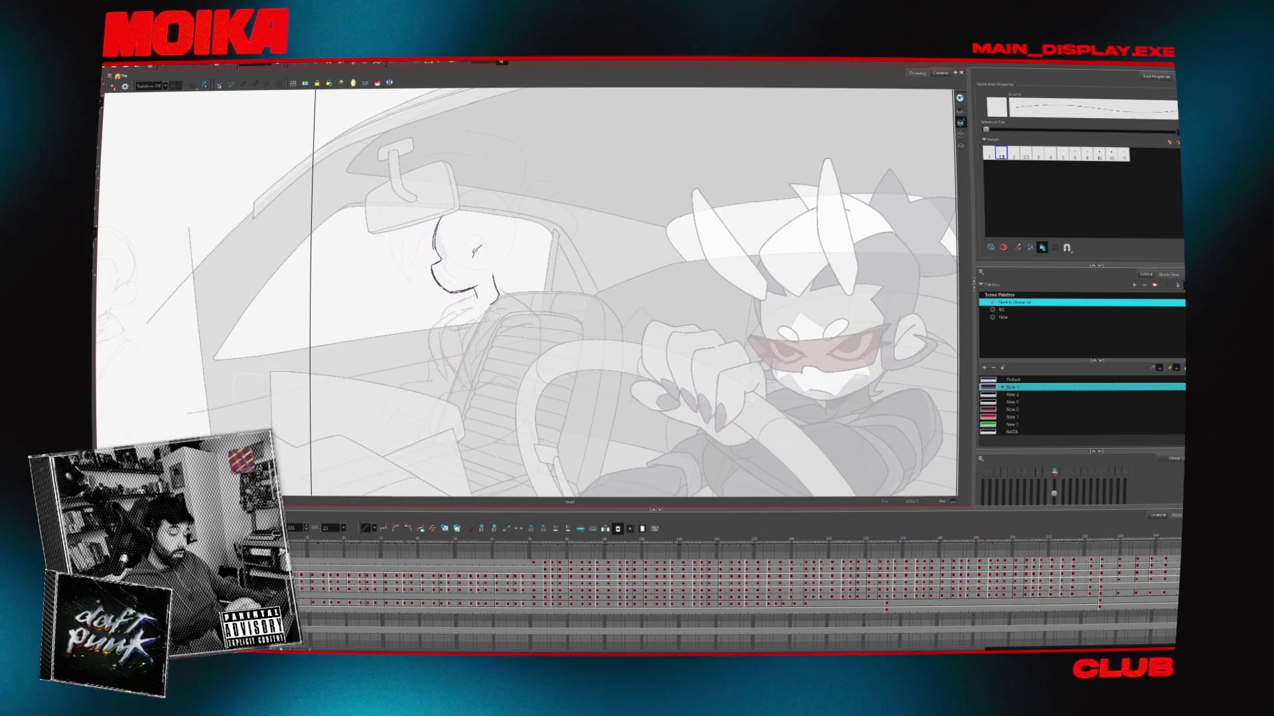
pyautogui.press(',')
pyautogui.click(113, 87)
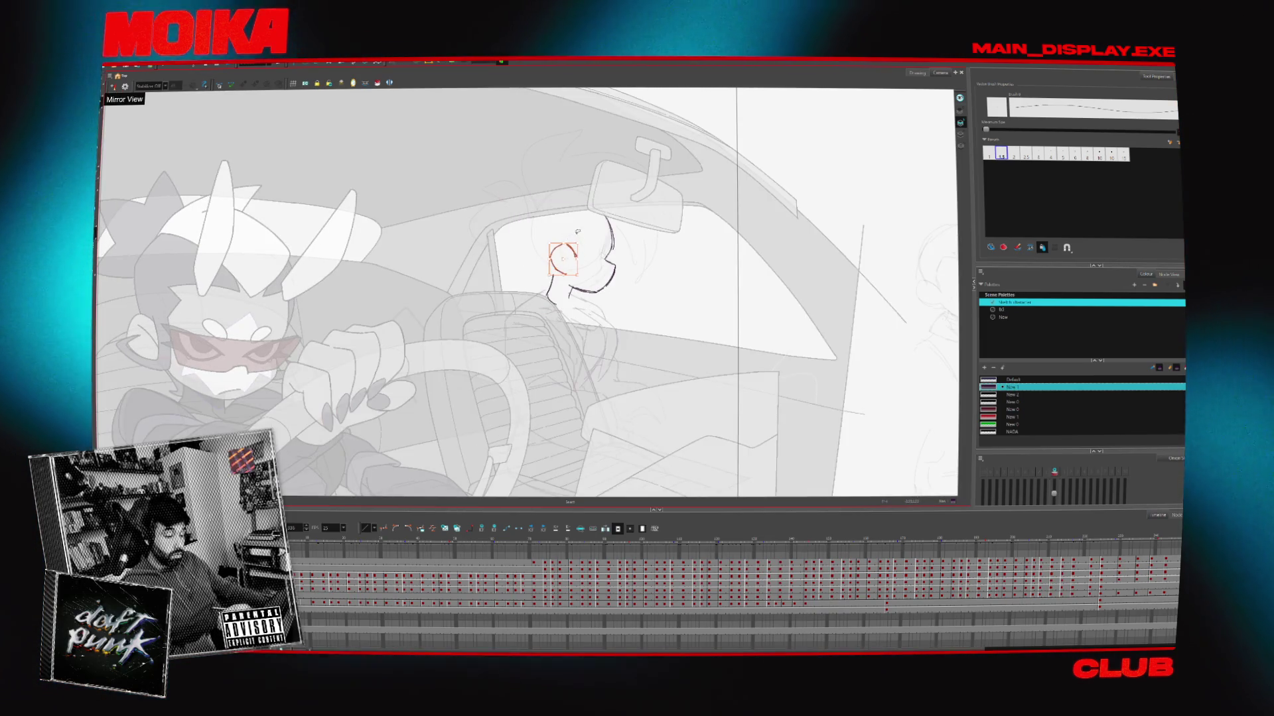
pyautogui.click(611, 259)
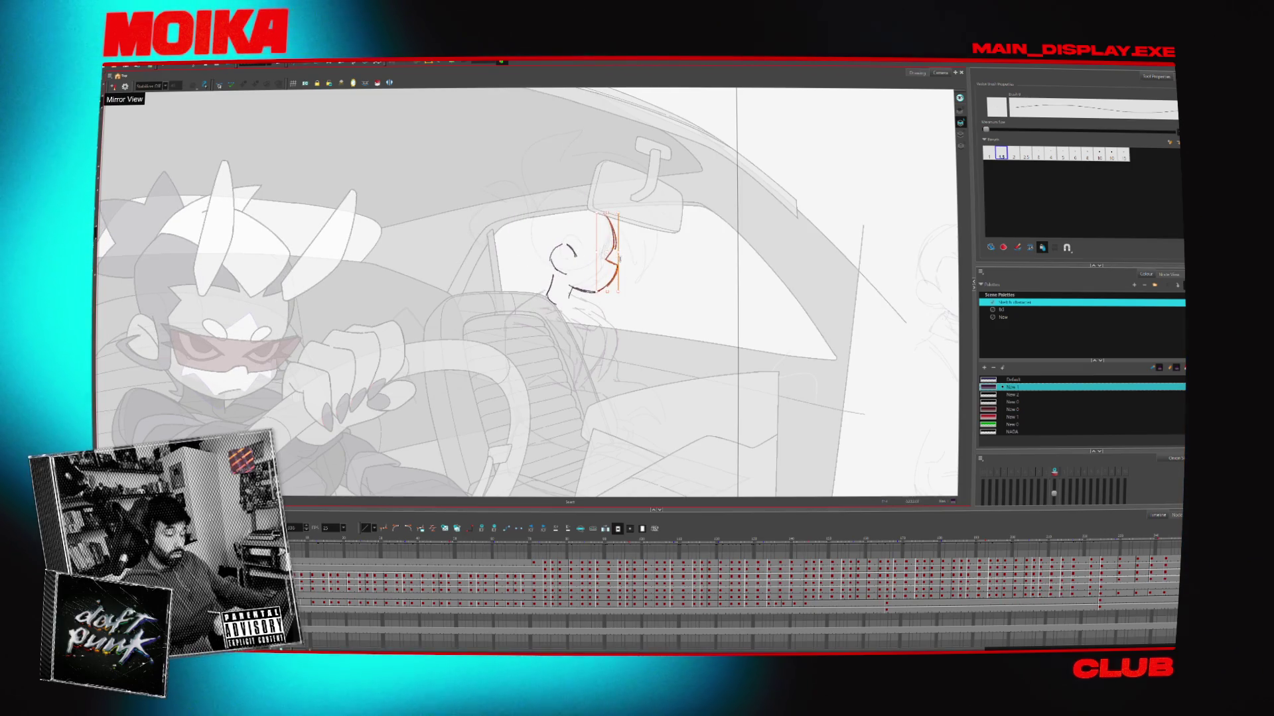
pyautogui.click(113, 87)
pyautogui.hotkey('alt', 'b')
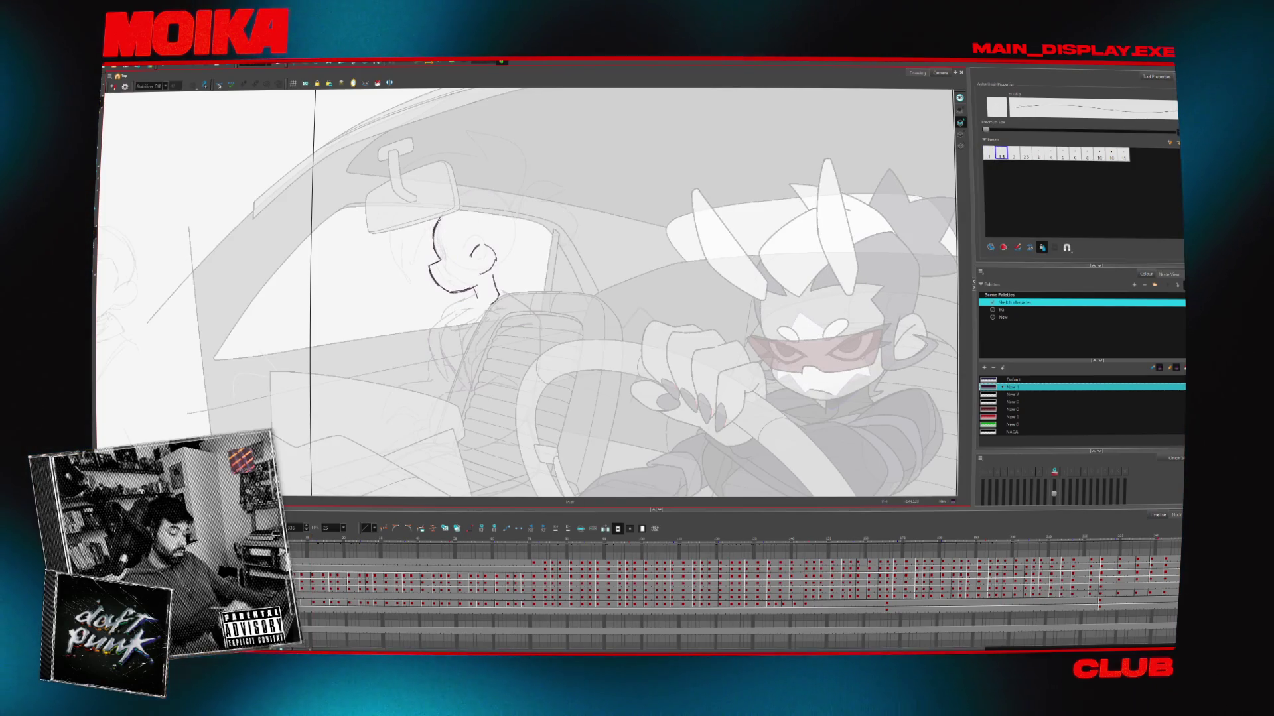
pyautogui.click(113, 87)
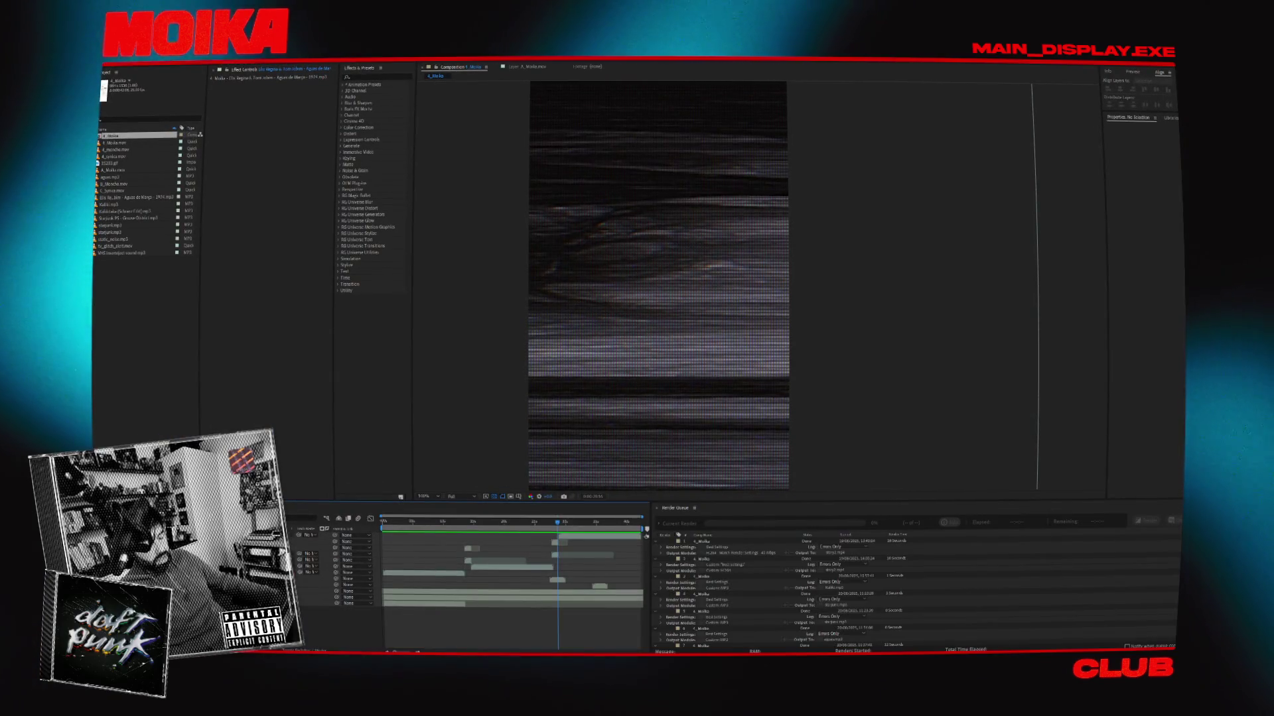
# Show the A_Moika.mov layer in the Layer panel and move to a later frame of the car animation
pyautogui.doubleClick(571, 540)
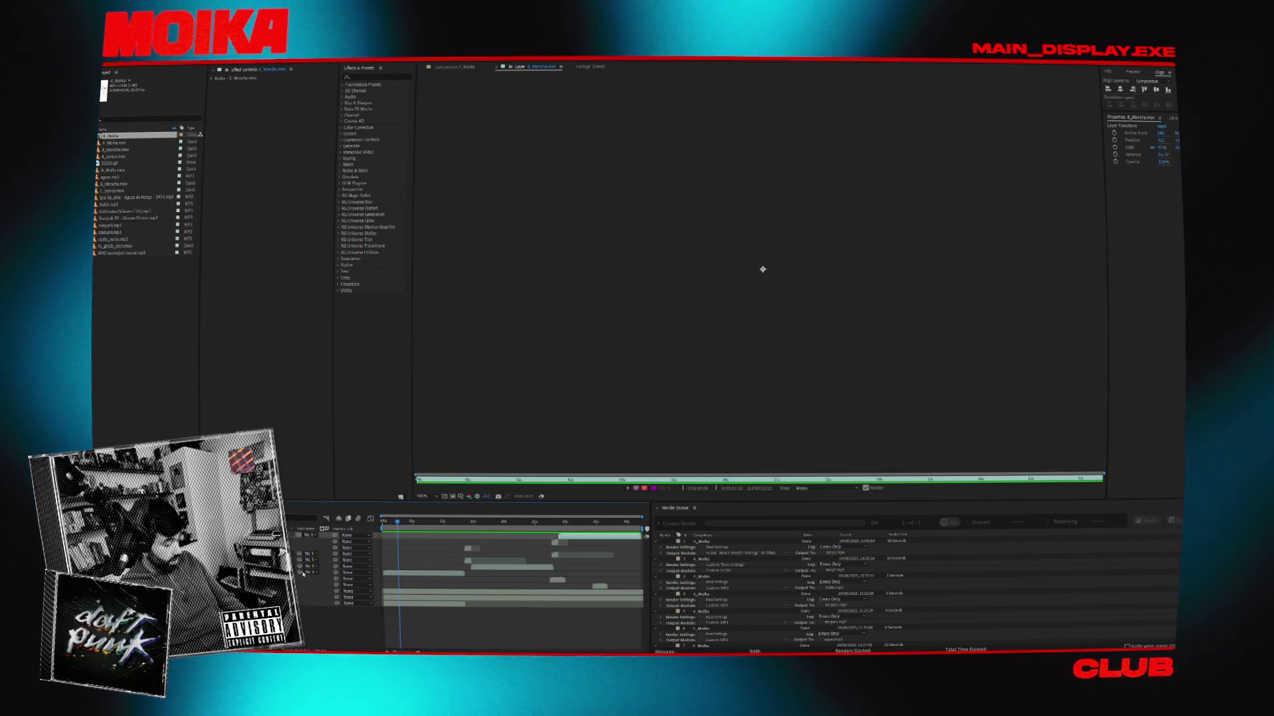
pyautogui.click(425, 573)
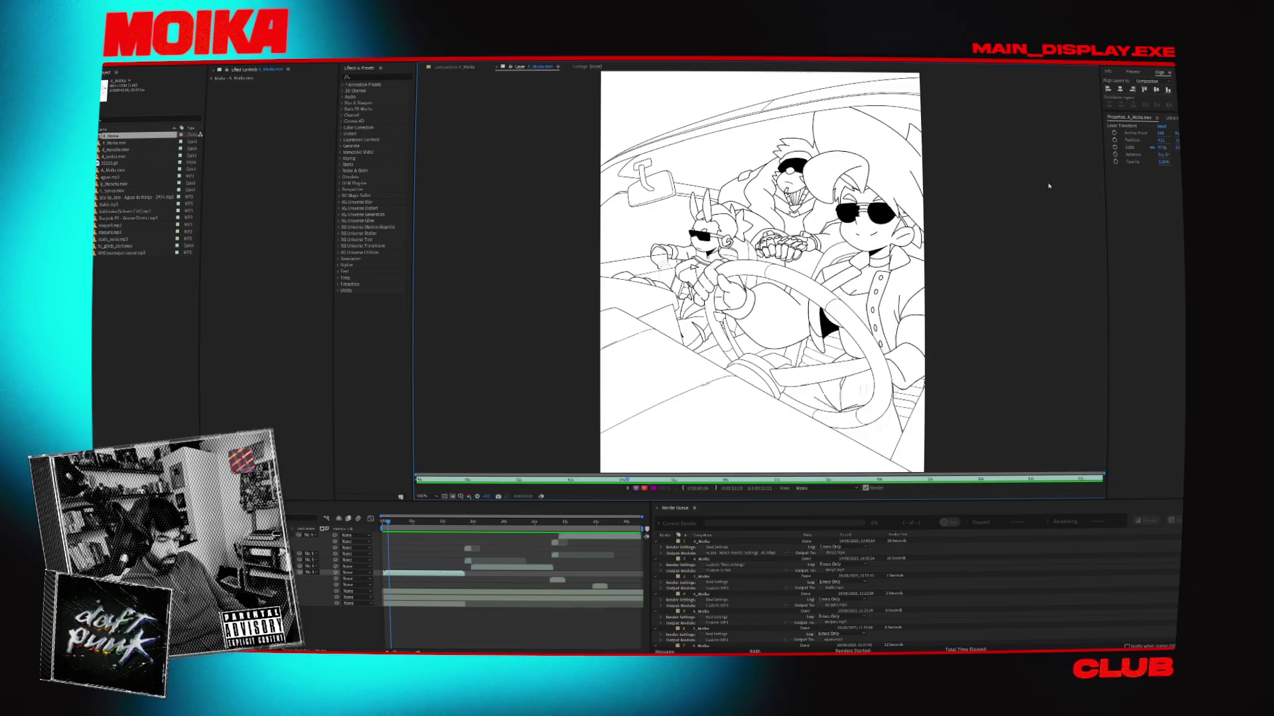
pyautogui.click(432, 527)
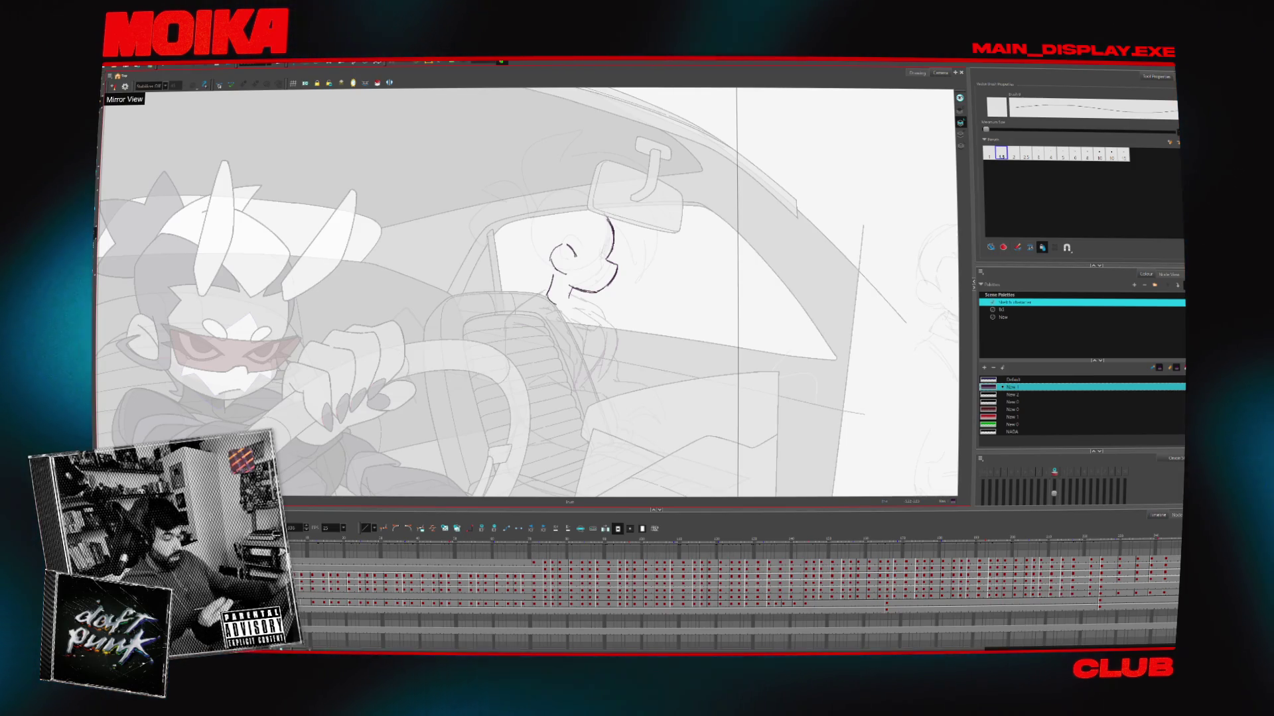
# Draw the passenger's jaw line with the pencil and compare it against the neighbouring head drawing
pyautogui.hotkey('alt', 'b')
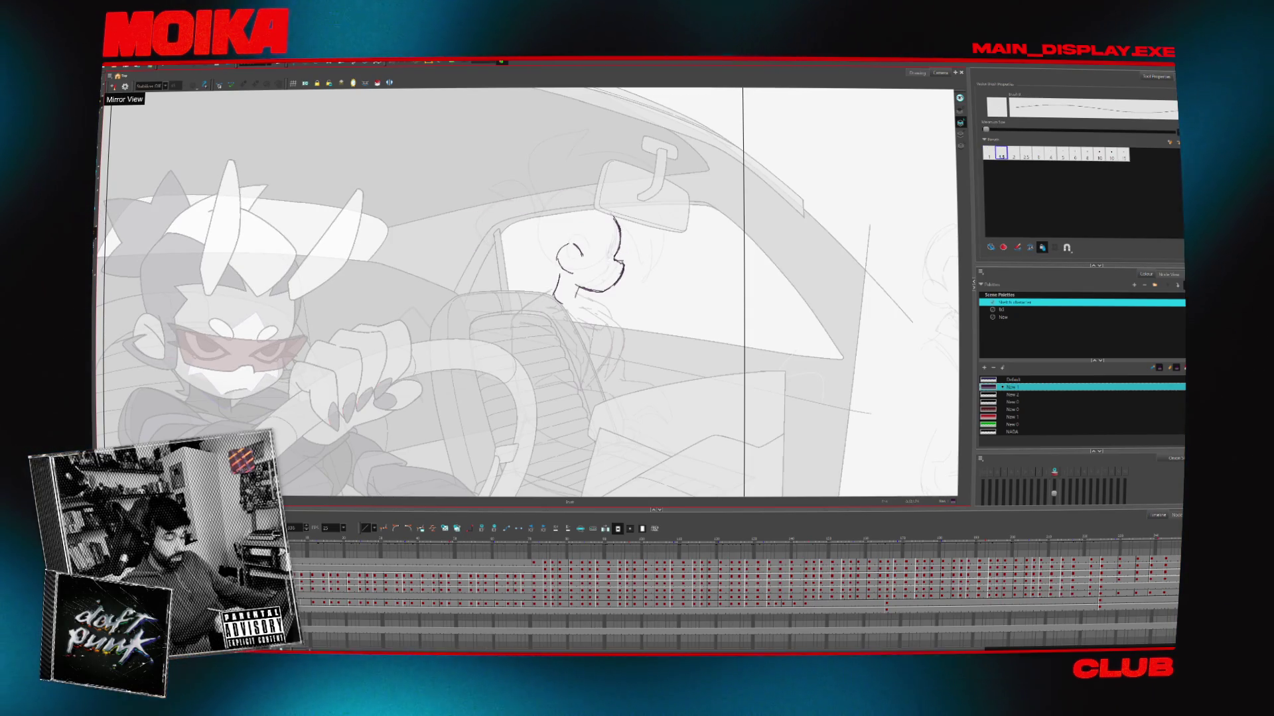
pyautogui.hotkey('alt', '/')
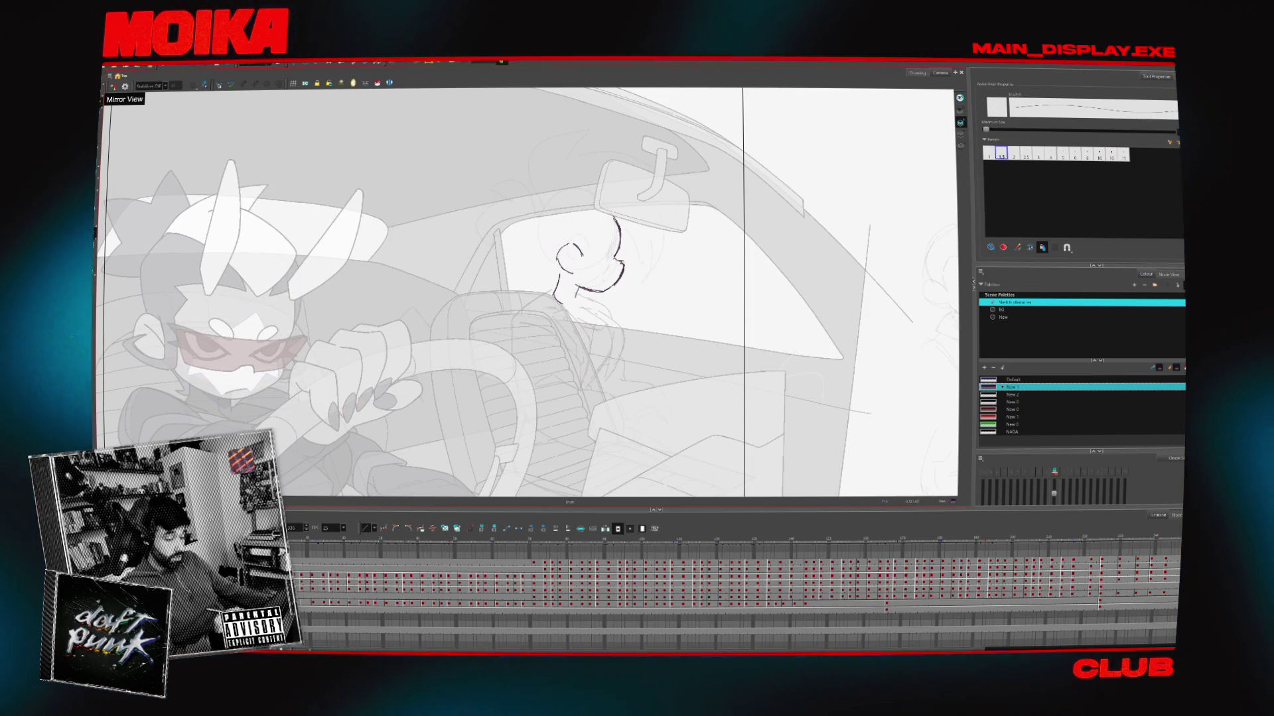
pyautogui.moveTo(621, 264); pyautogui.dragTo(612, 285)
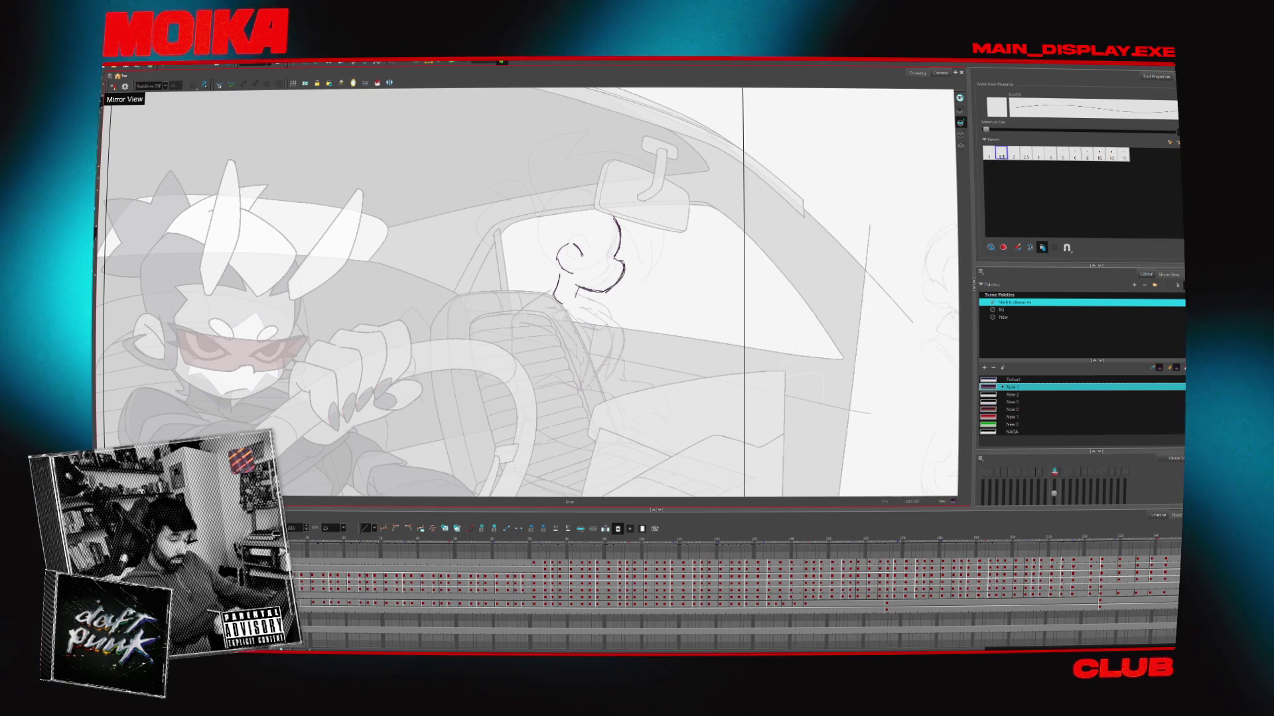
pyautogui.press(',')
pyautogui.press('.')
pyautogui.press(',')
pyautogui.click(113, 86)
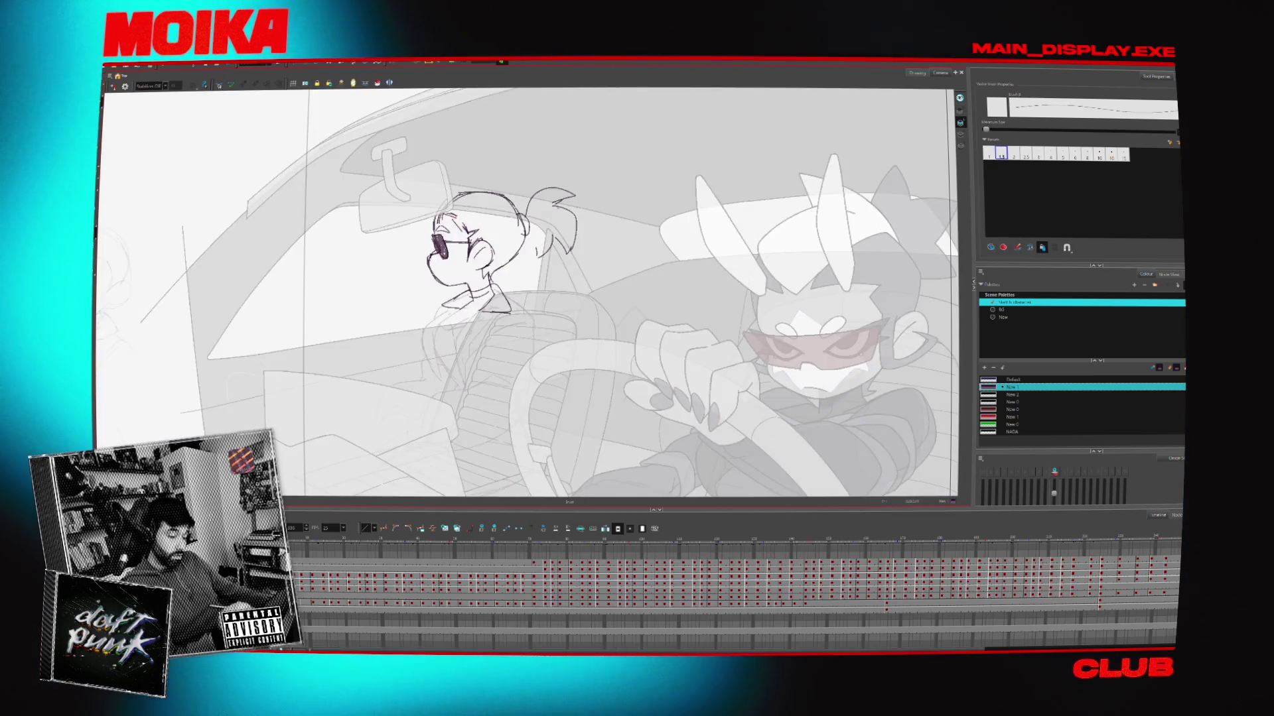
pyautogui.click(112, 86)
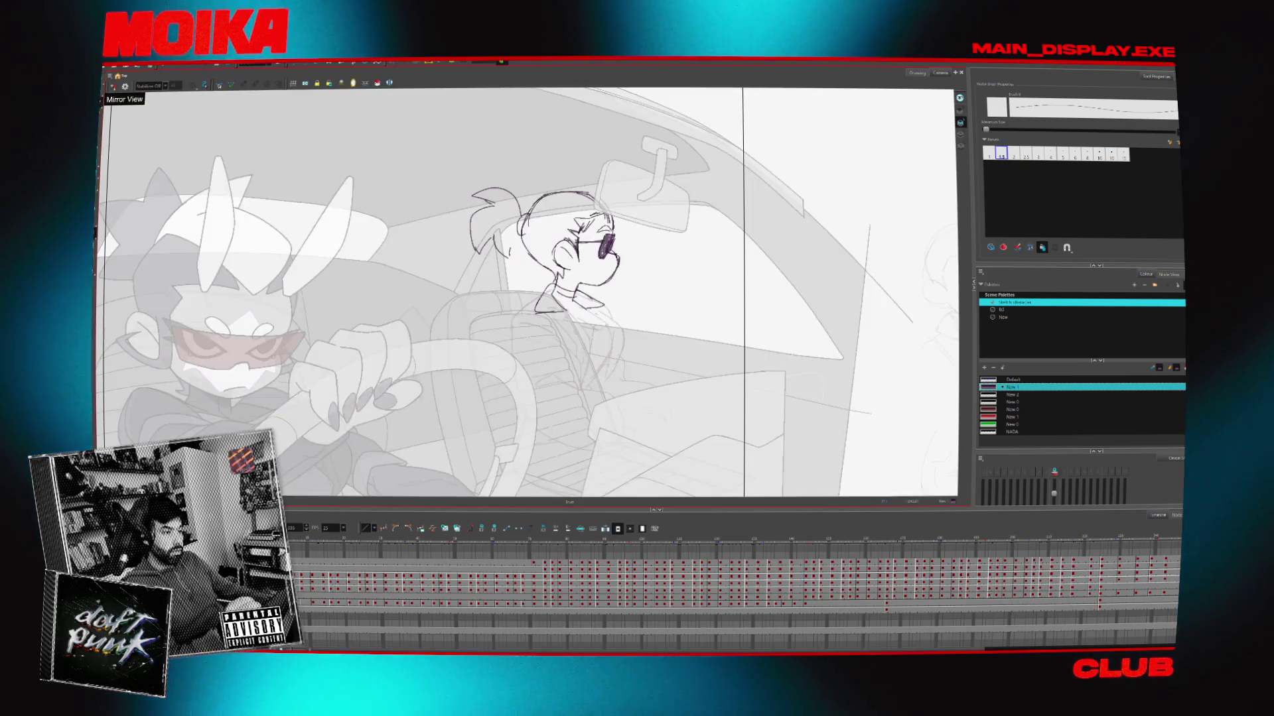
# With the view rotated, sketch the rounded skull from the back of the head over the top
pyautogui.press('v')
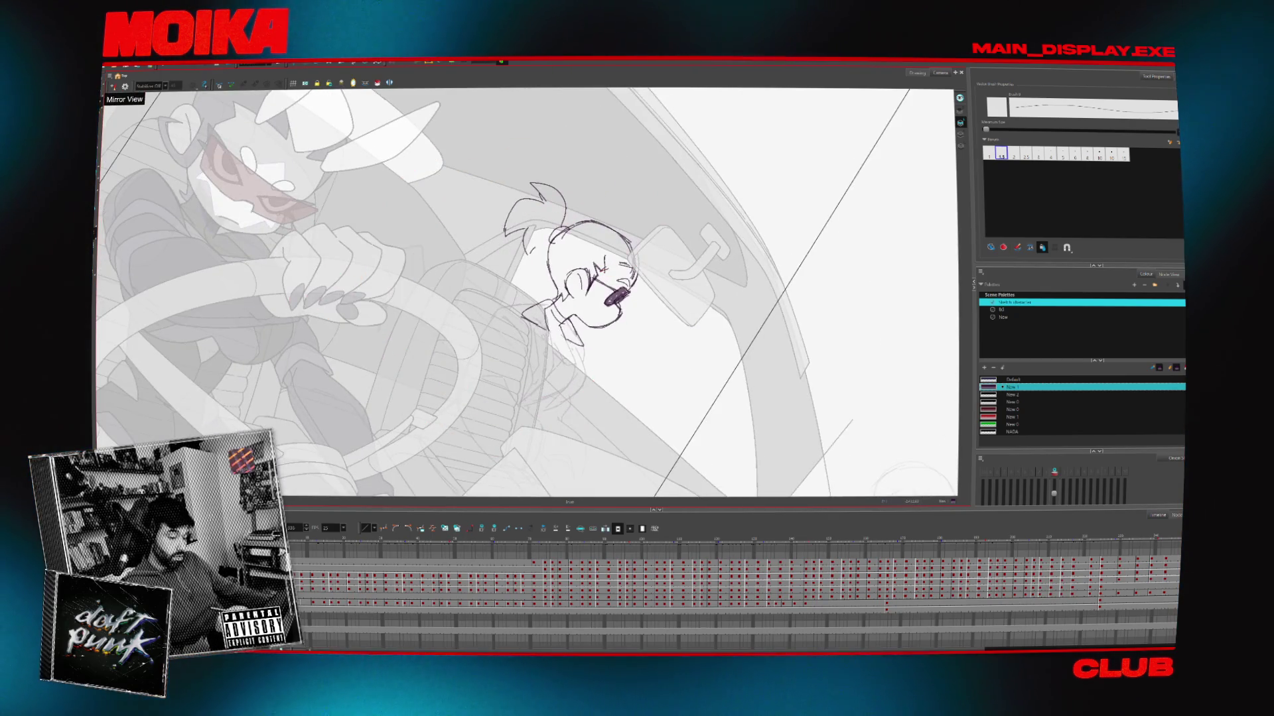
pyautogui.click(113, 86)
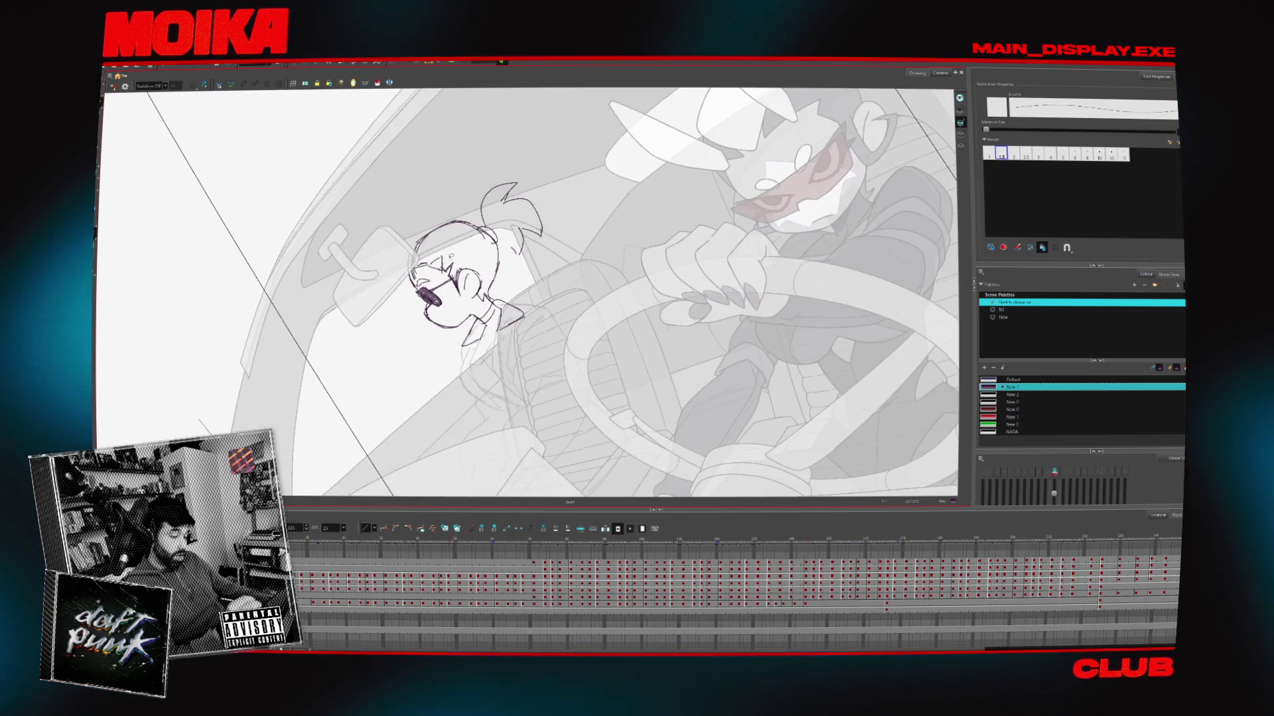
pyautogui.click(113, 87)
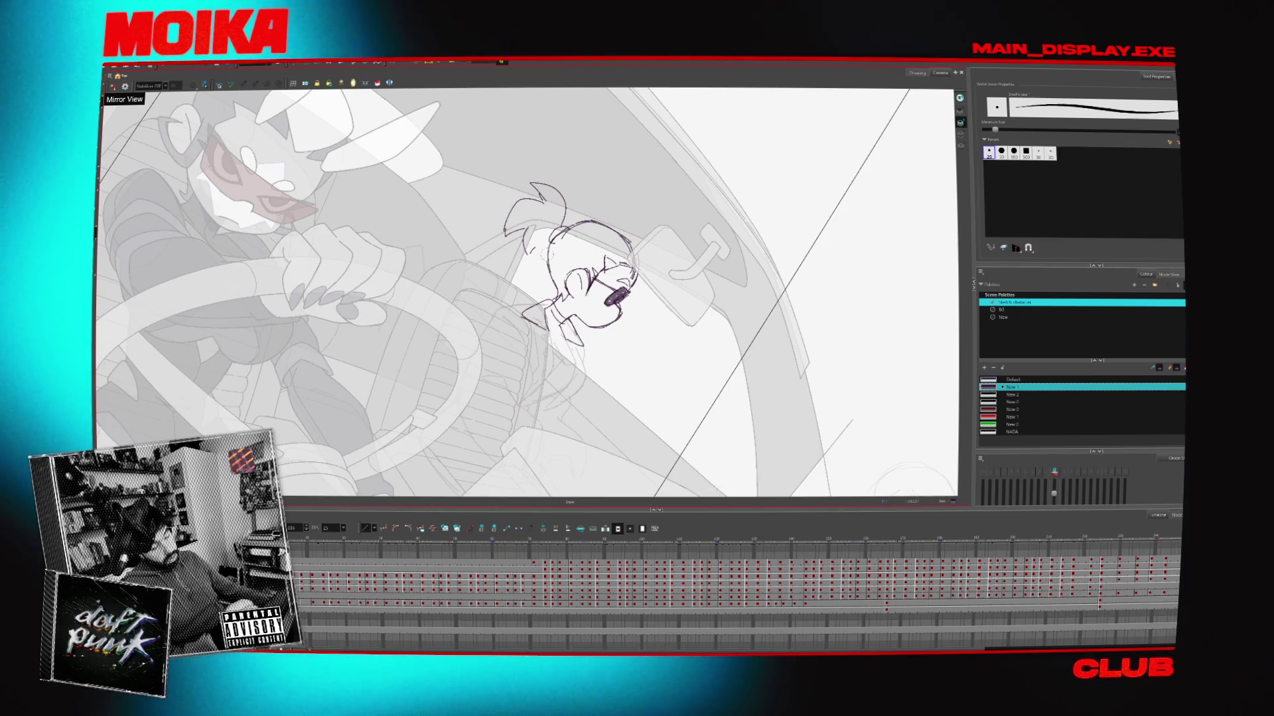
pyautogui.click(113, 86)
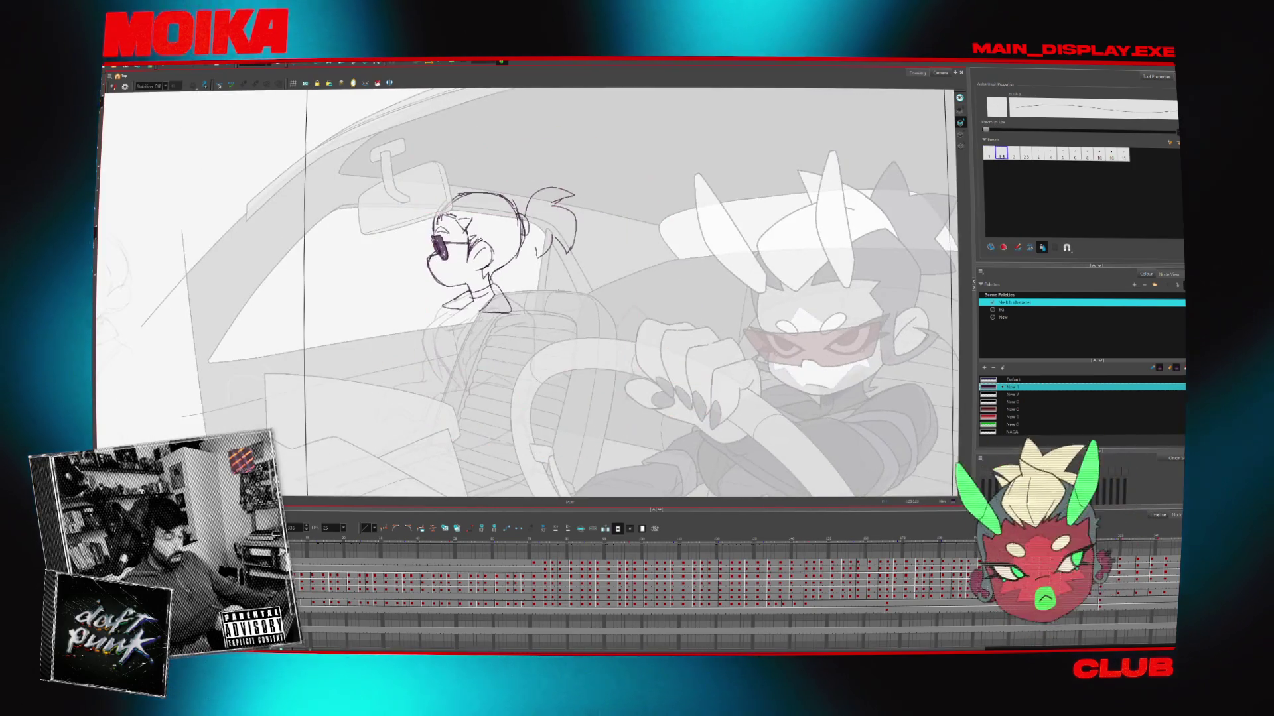
pyautogui.click(113, 86)
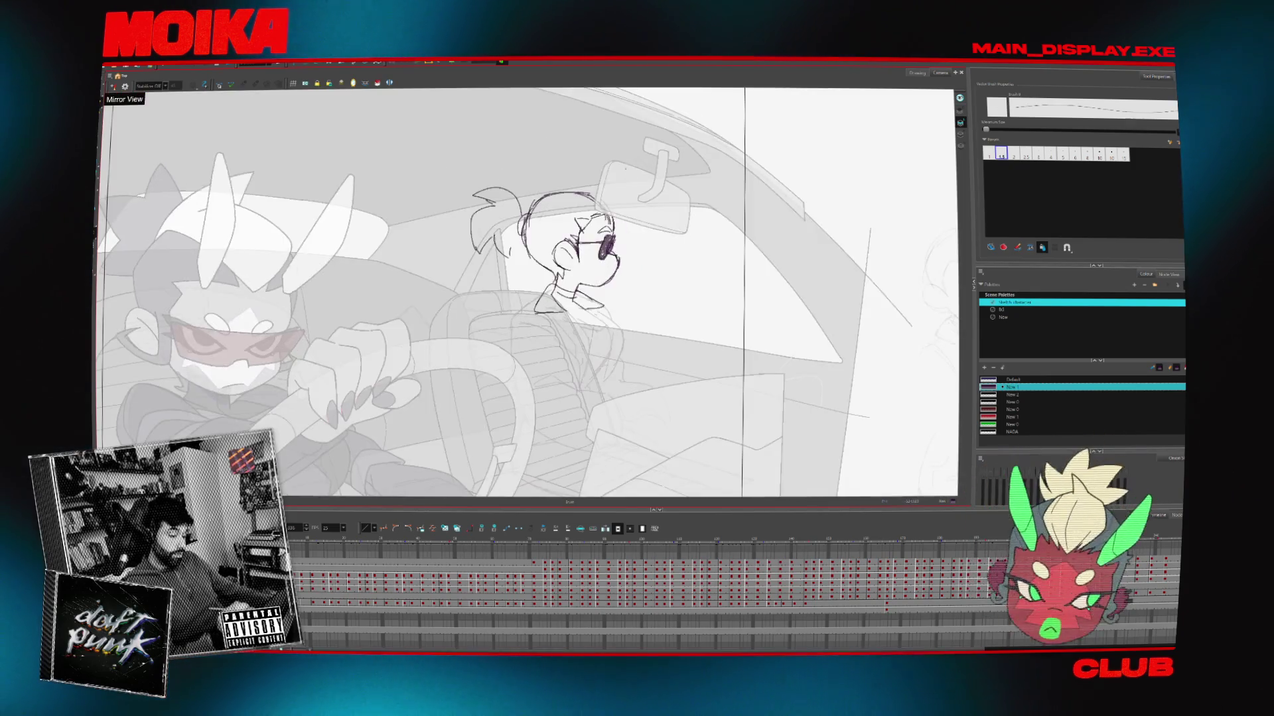
pyautogui.moveTo(539, 254); pyautogui.dragTo(543, 258)
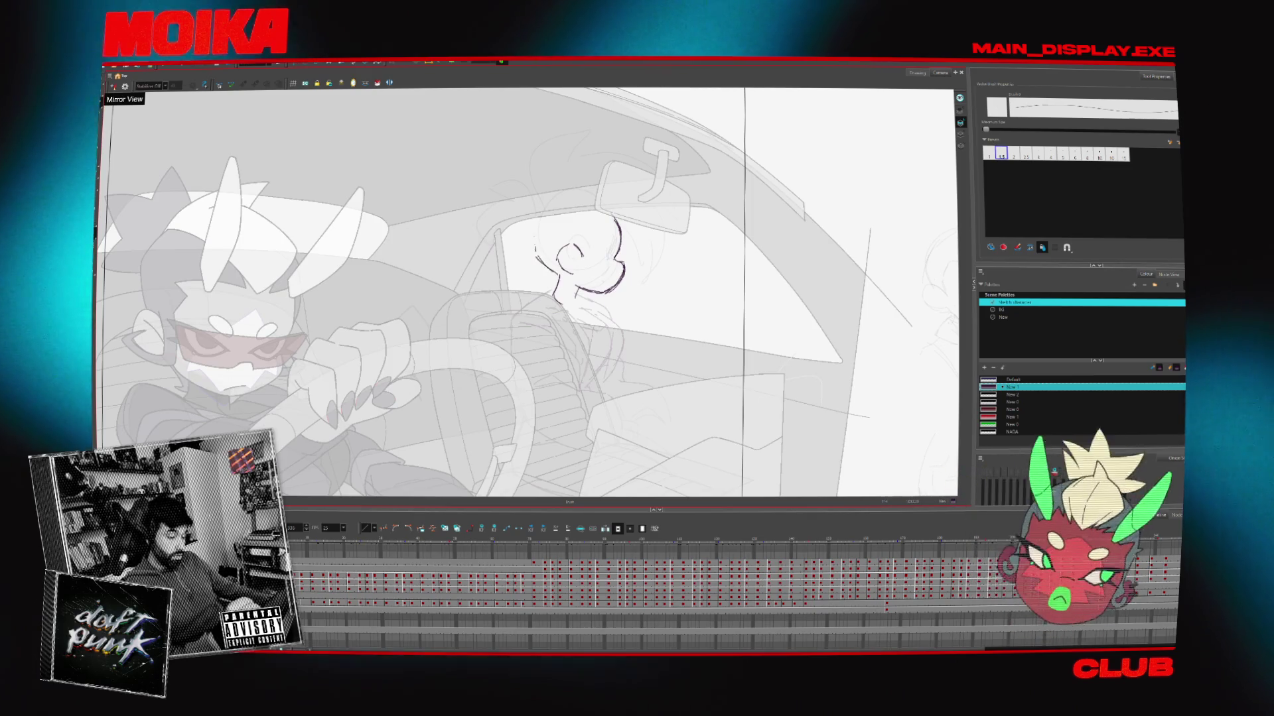
pyautogui.moveTo(574, 192); pyautogui.dragTo(534, 259)
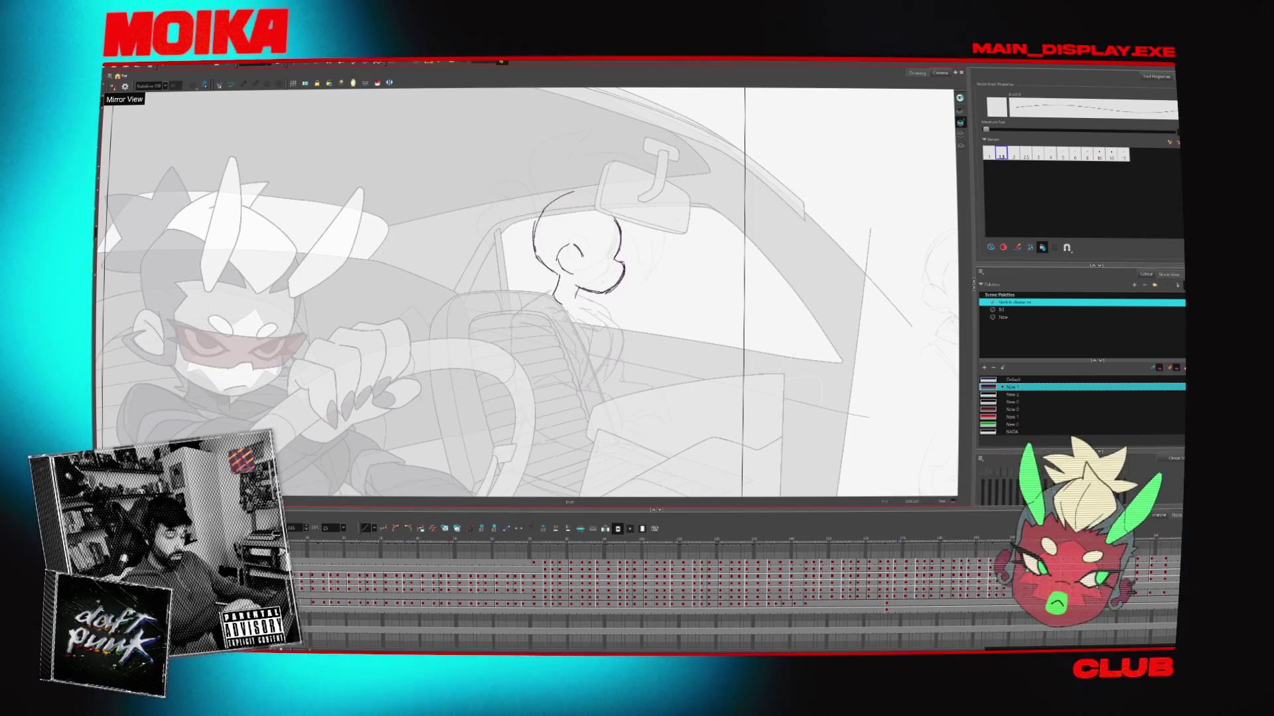
pyautogui.moveTo(573, 195); pyautogui.dragTo(617, 218)
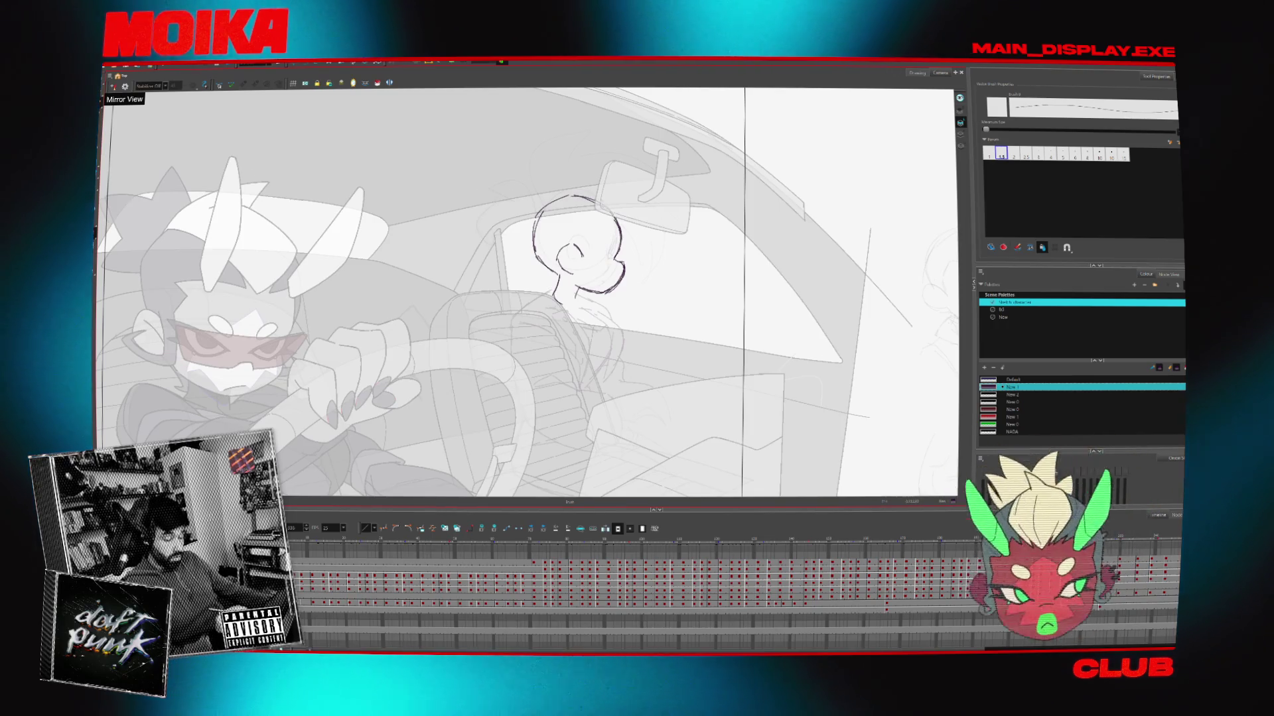
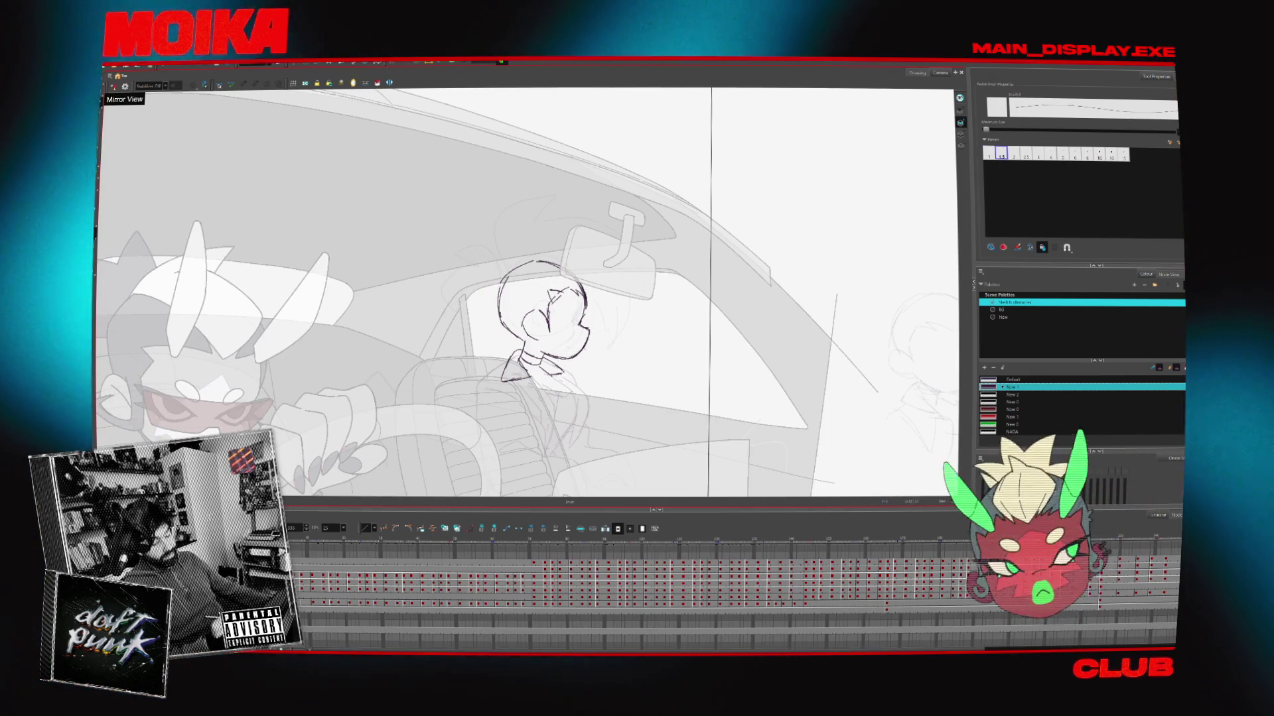
# Compare the head sketch mirrored and unmirrored while advancing to the next drawing
pyautogui.press('m')
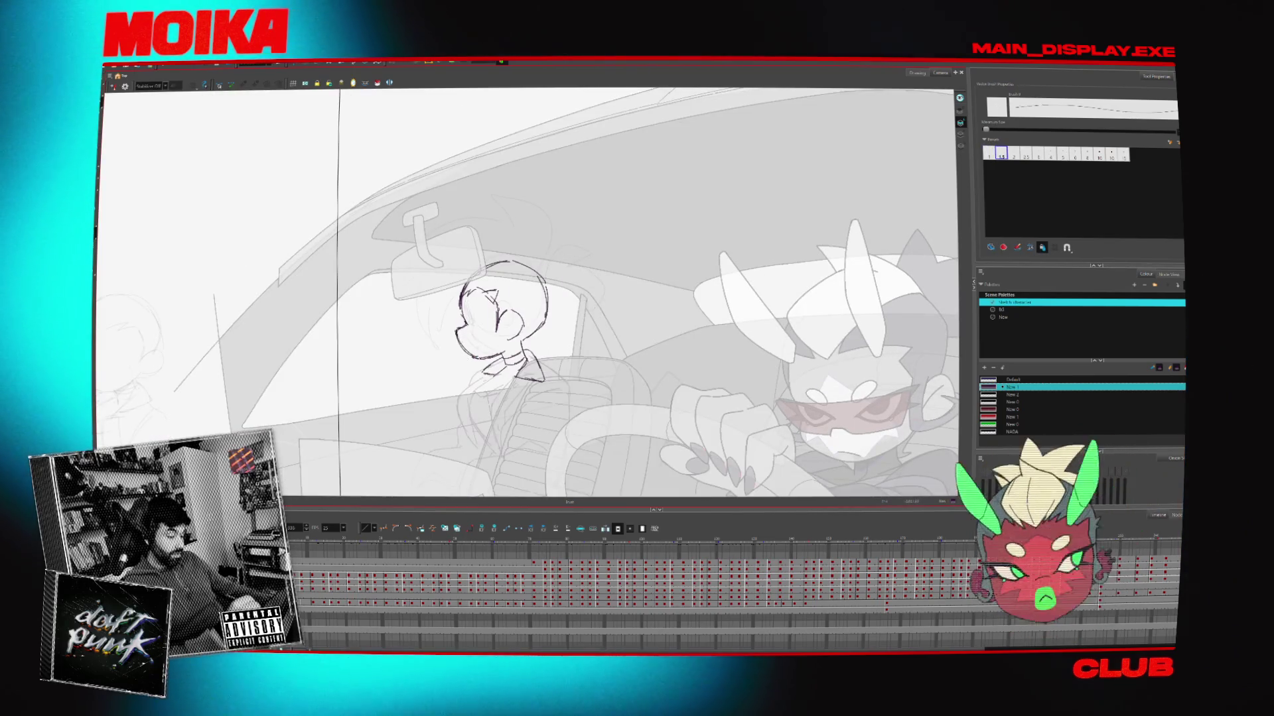
pyautogui.press('m')
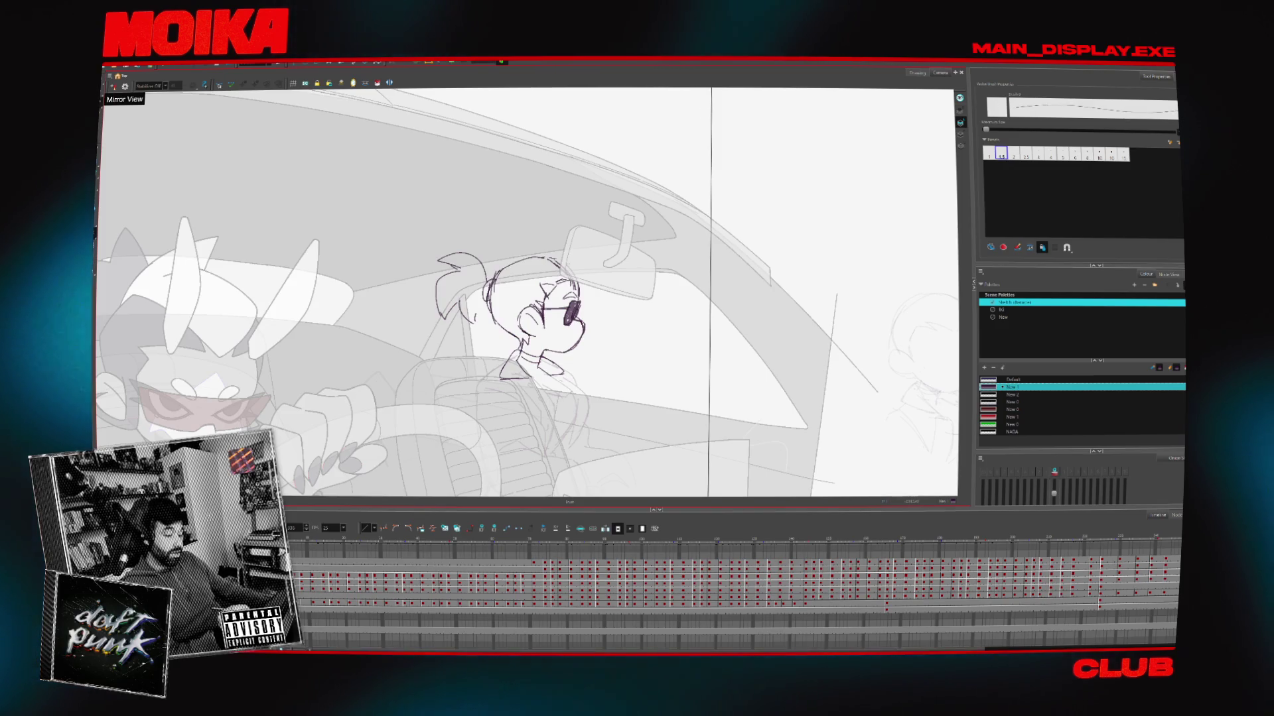
pyautogui.hotkey('alt', 'x')
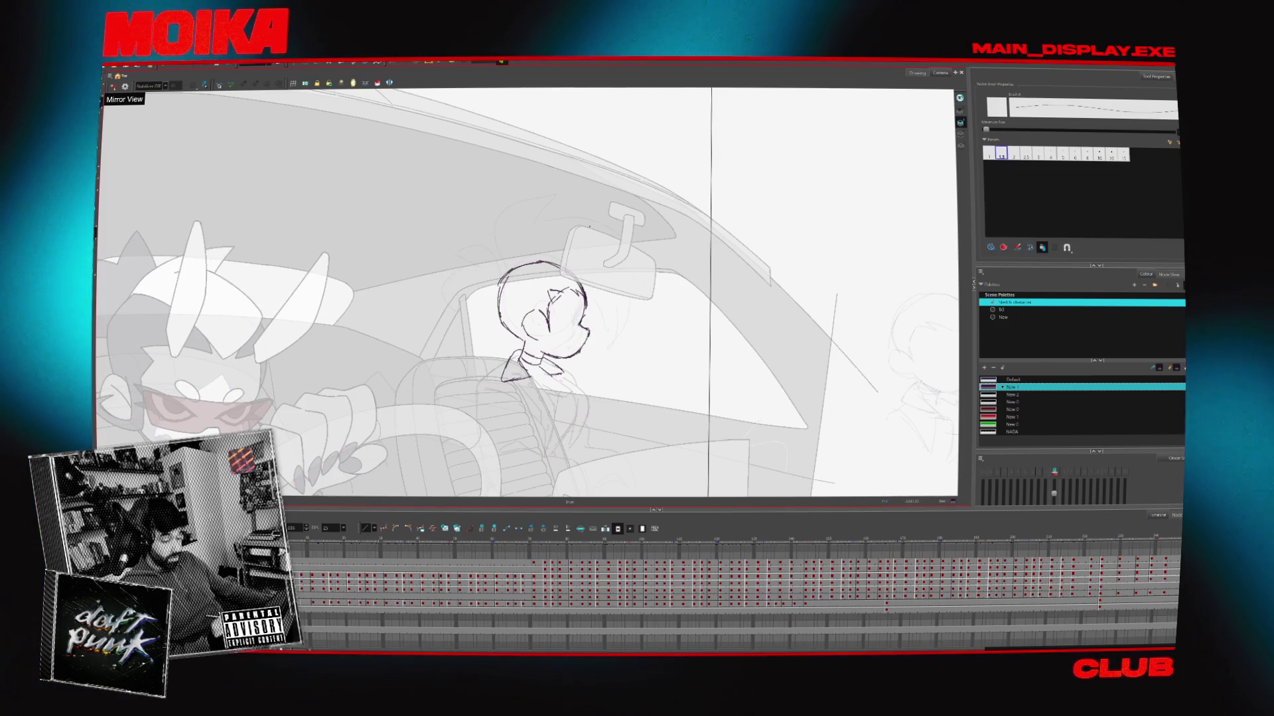
pyautogui.click(112, 86)
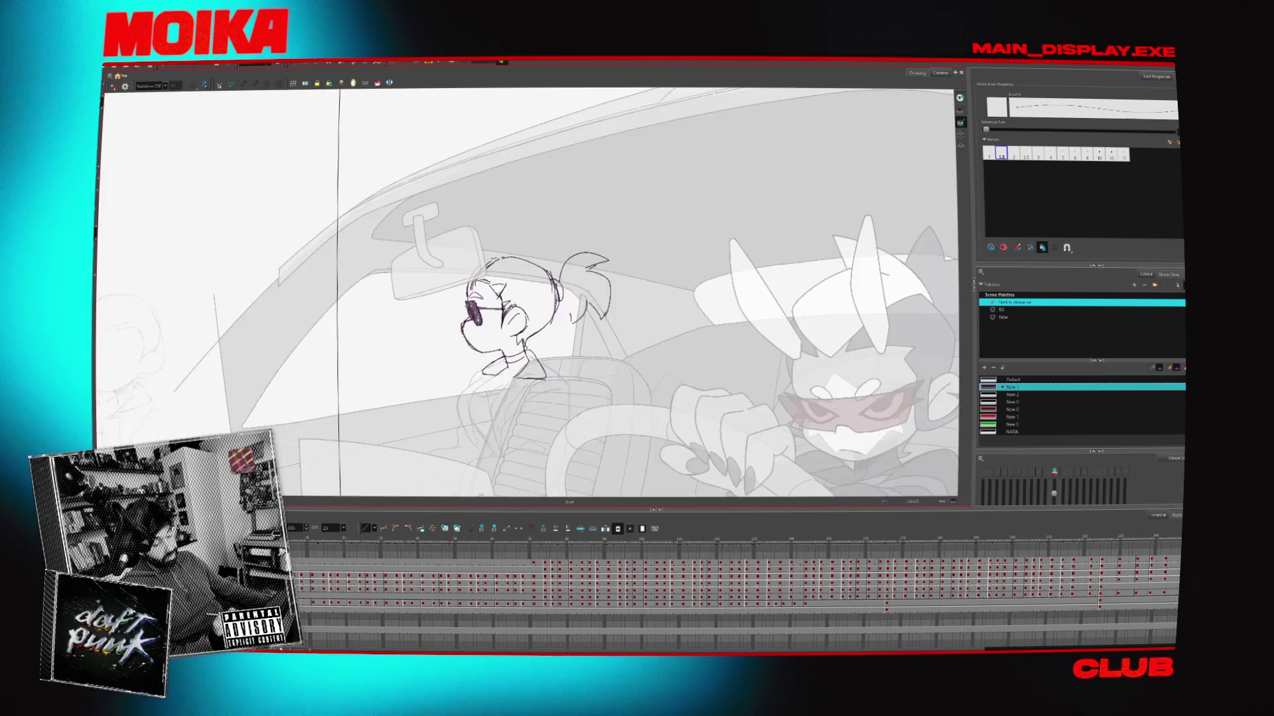
pyautogui.click(113, 86)
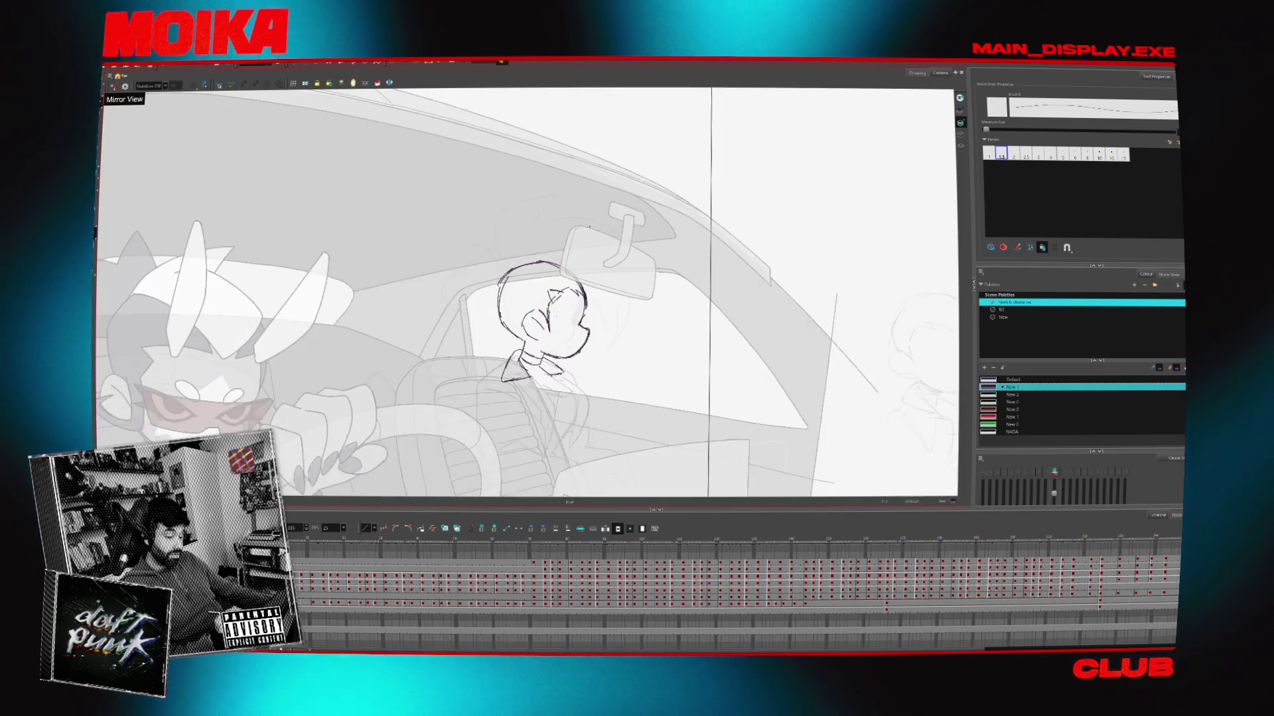
pyautogui.click(113, 86)
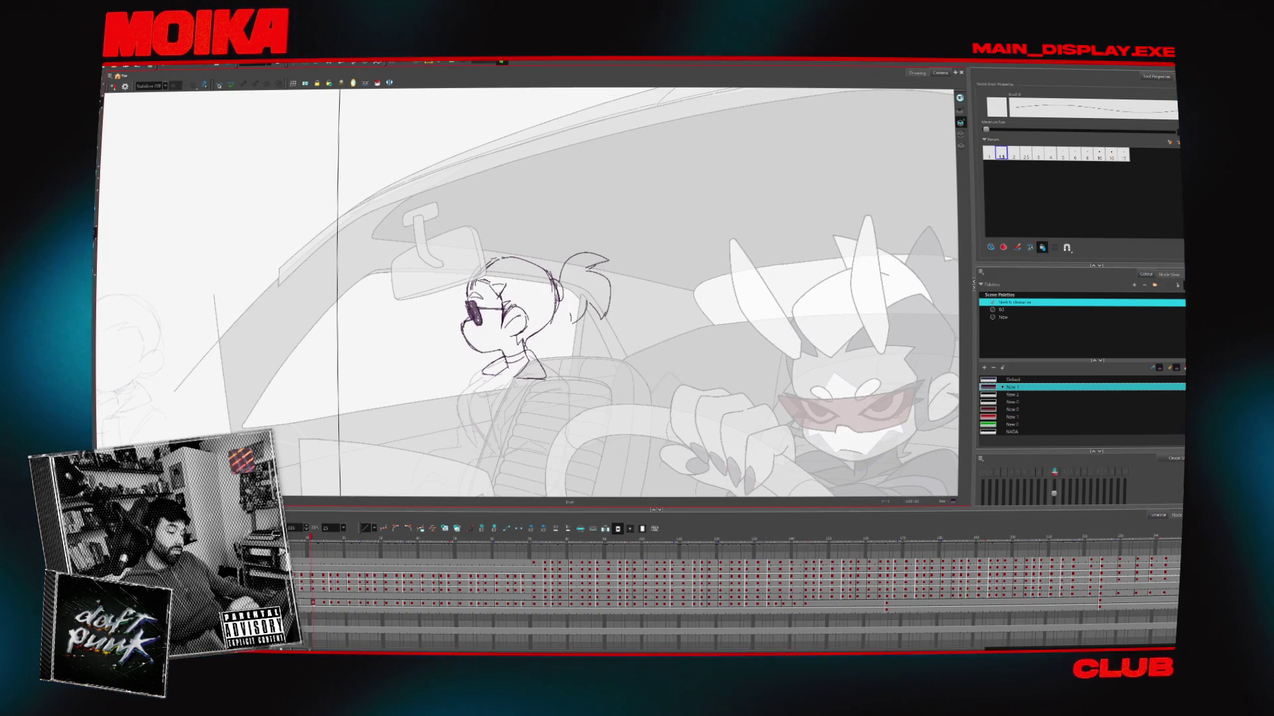
pyautogui.press('.')
pyautogui.press('.')
pyautogui.press('.')
pyautogui.hotkey('alt', '/')
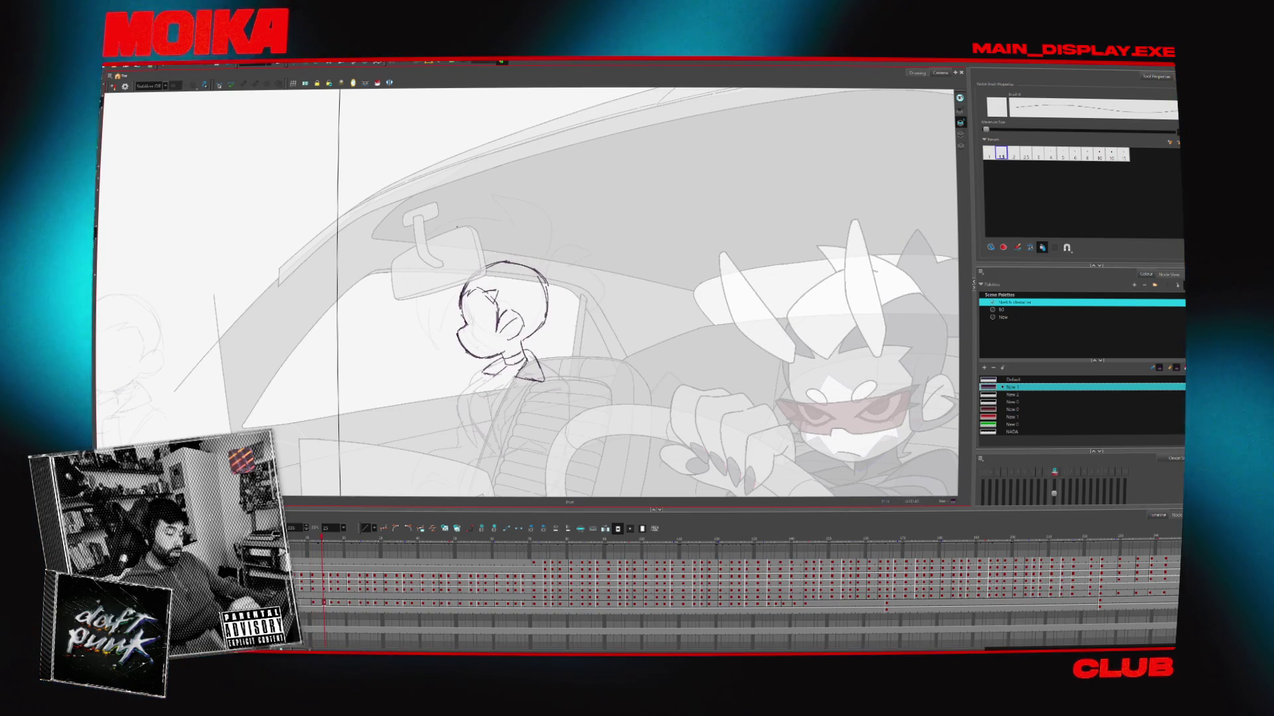
pyautogui.press('4')
pyautogui.hotkey('alt', 'b')
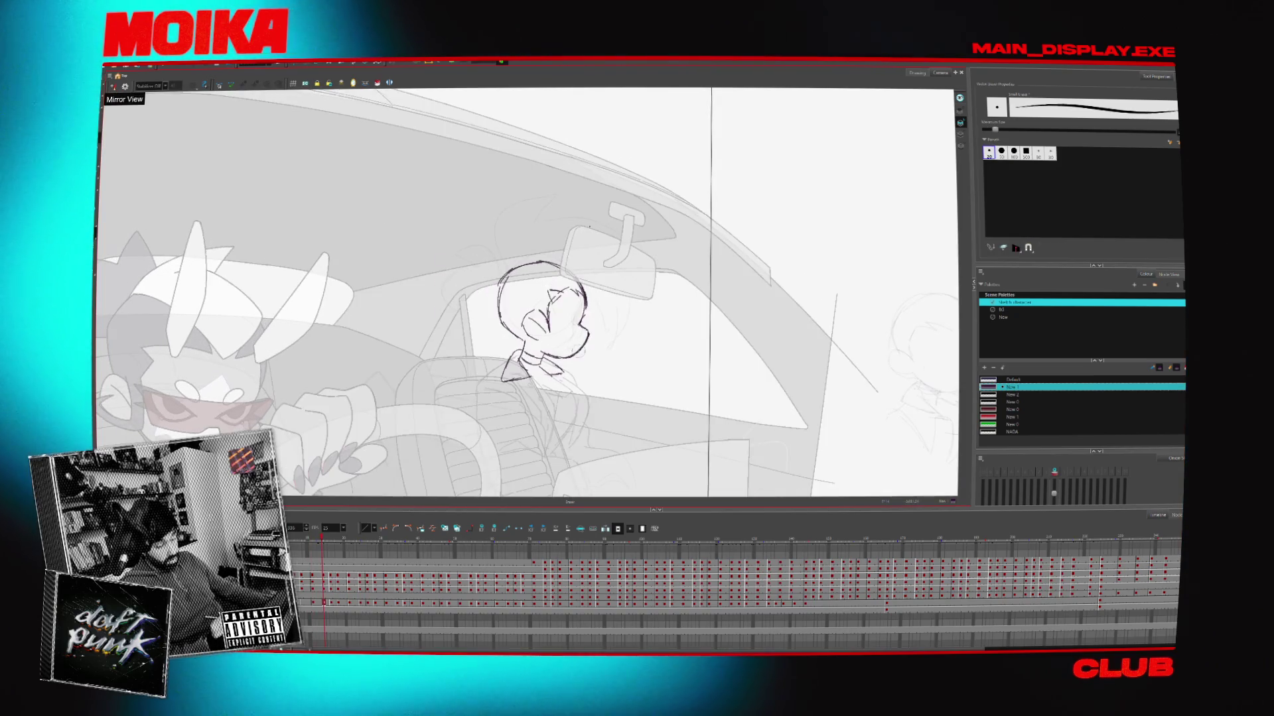
pyautogui.press('4')
pyautogui.hotkey('alt', '/')
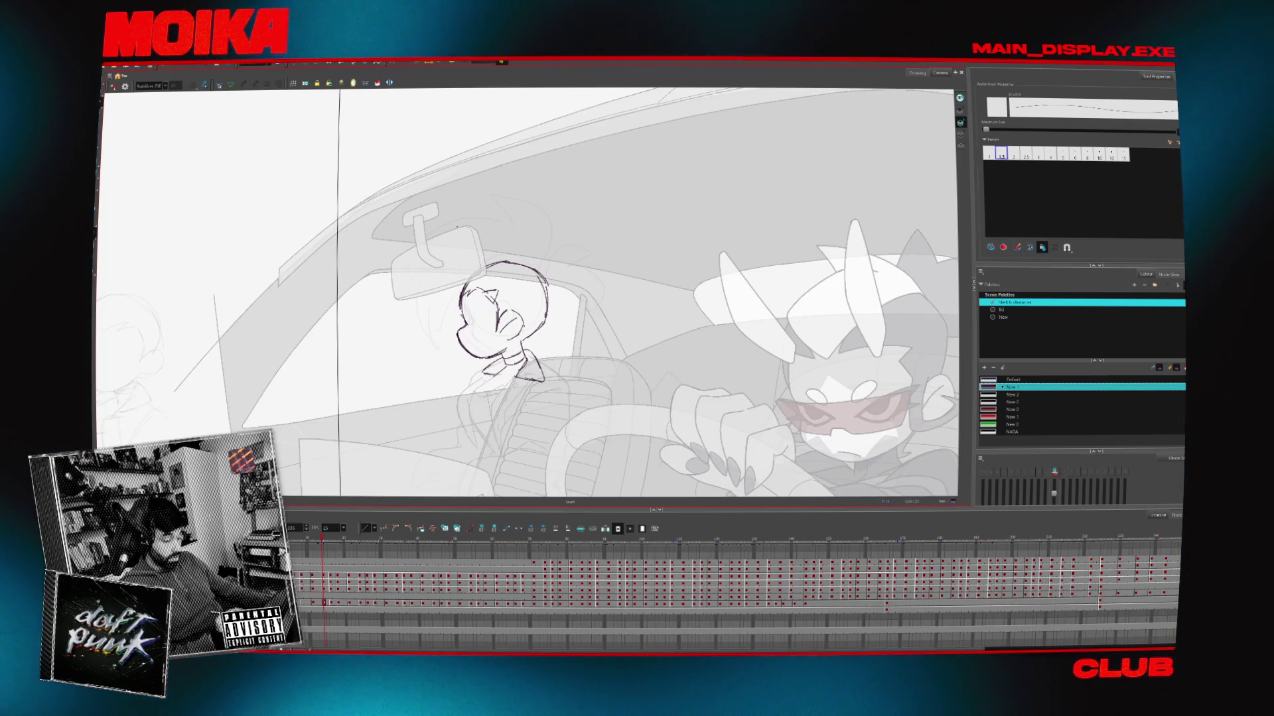
# Flip between the ponytail drawing and its neighbours, checking proportions in Mirror View
pyautogui.press(',')
pyautogui.press(',')
pyautogui.press(',')
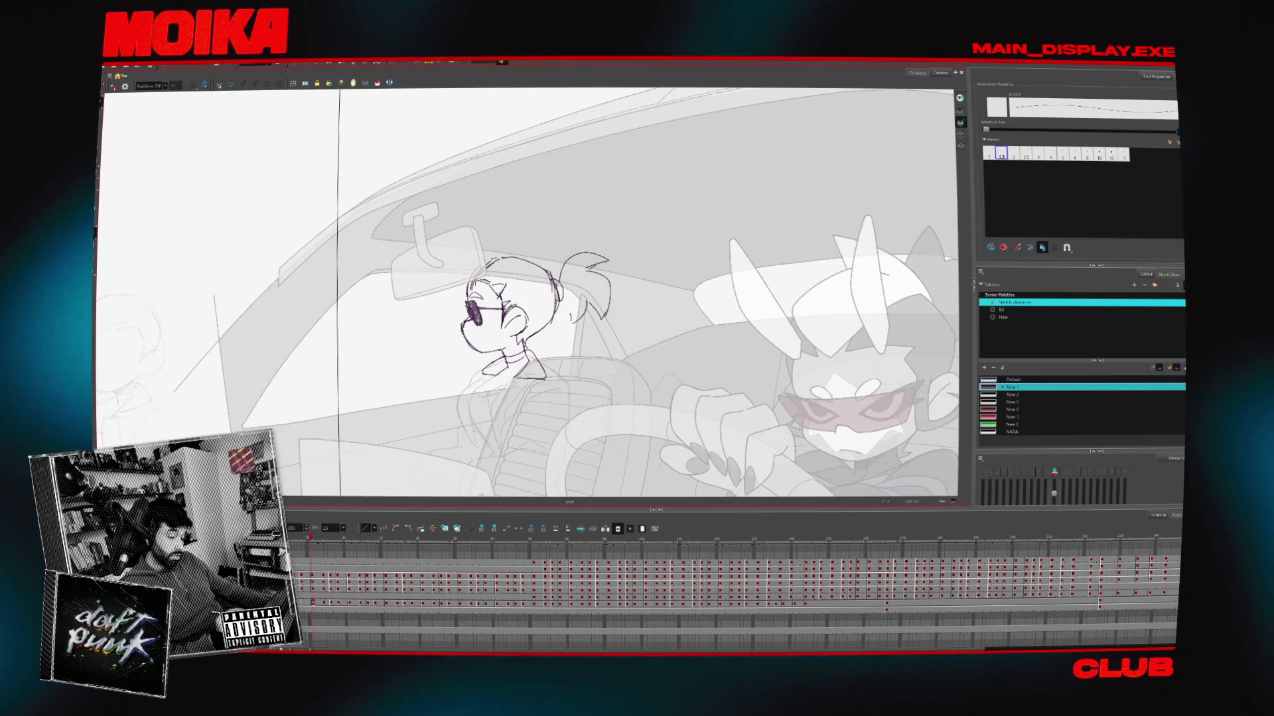
pyautogui.press('.')
pyautogui.press('.')
pyautogui.press(',')
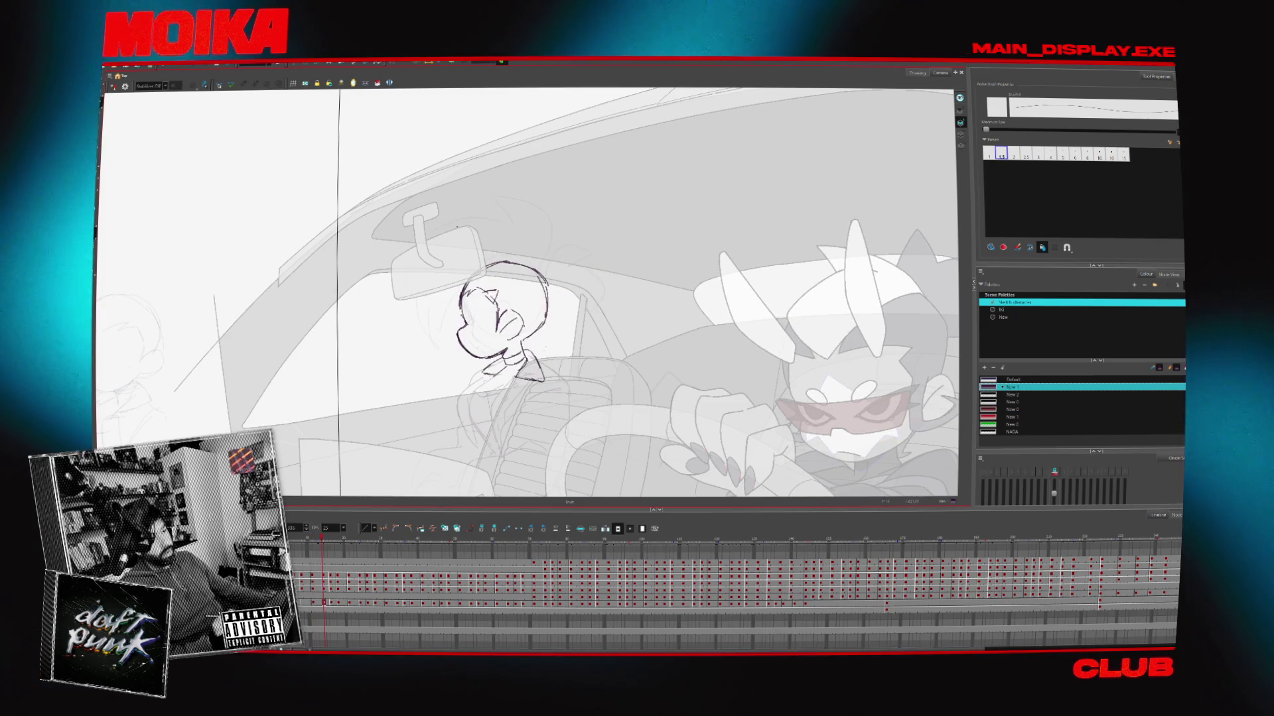
pyautogui.press(',')
pyautogui.press('.')
pyautogui.press('.')
pyautogui.press('.')
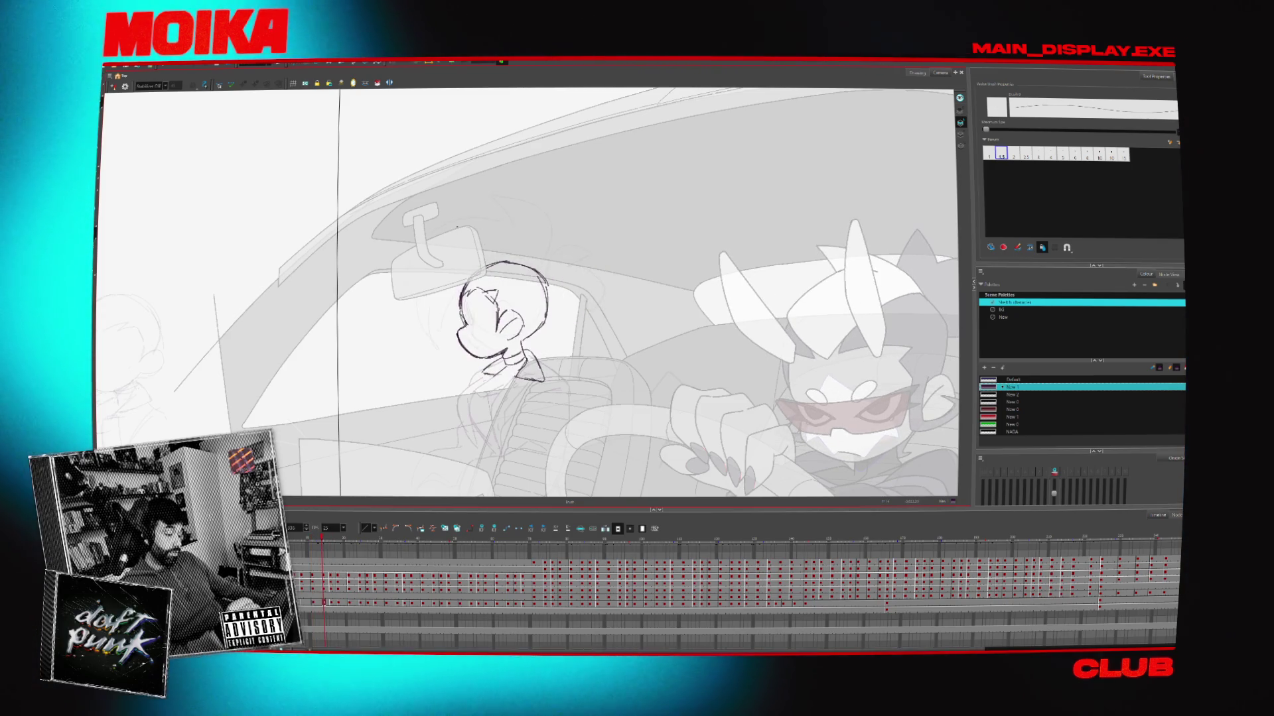
pyautogui.click(113, 86)
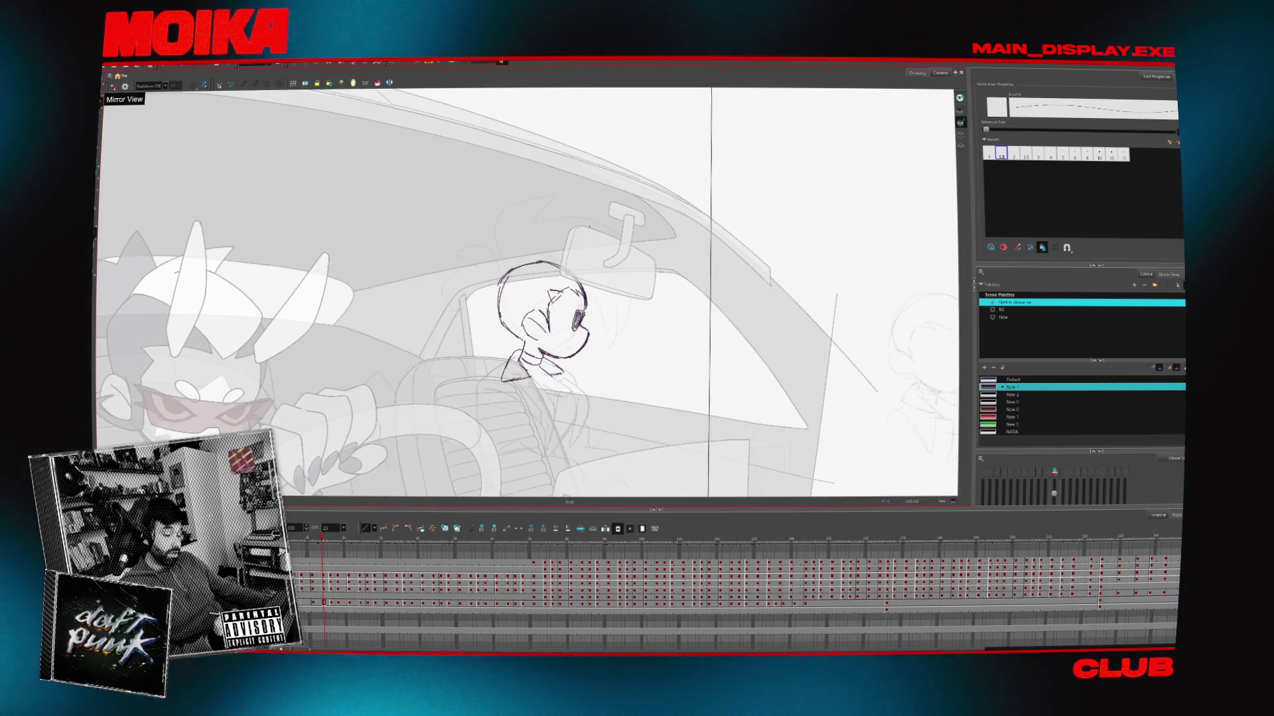
pyautogui.click(113, 86)
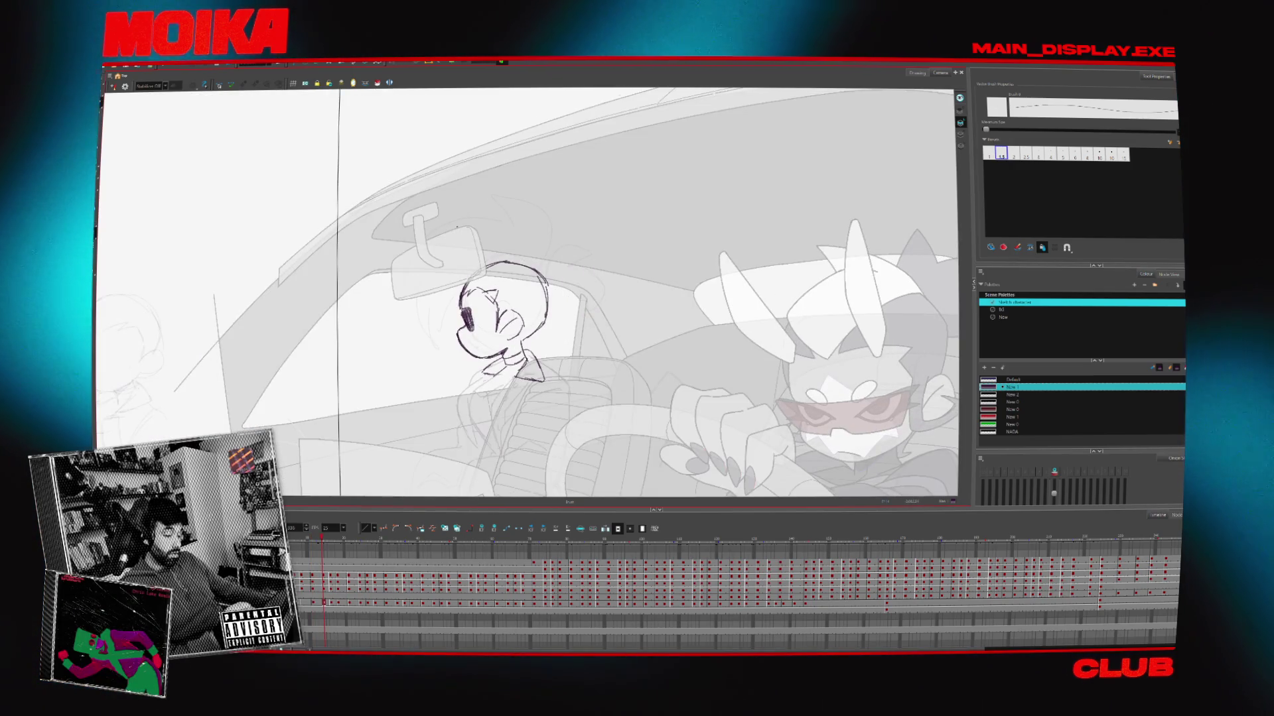
pyautogui.click(112, 86)
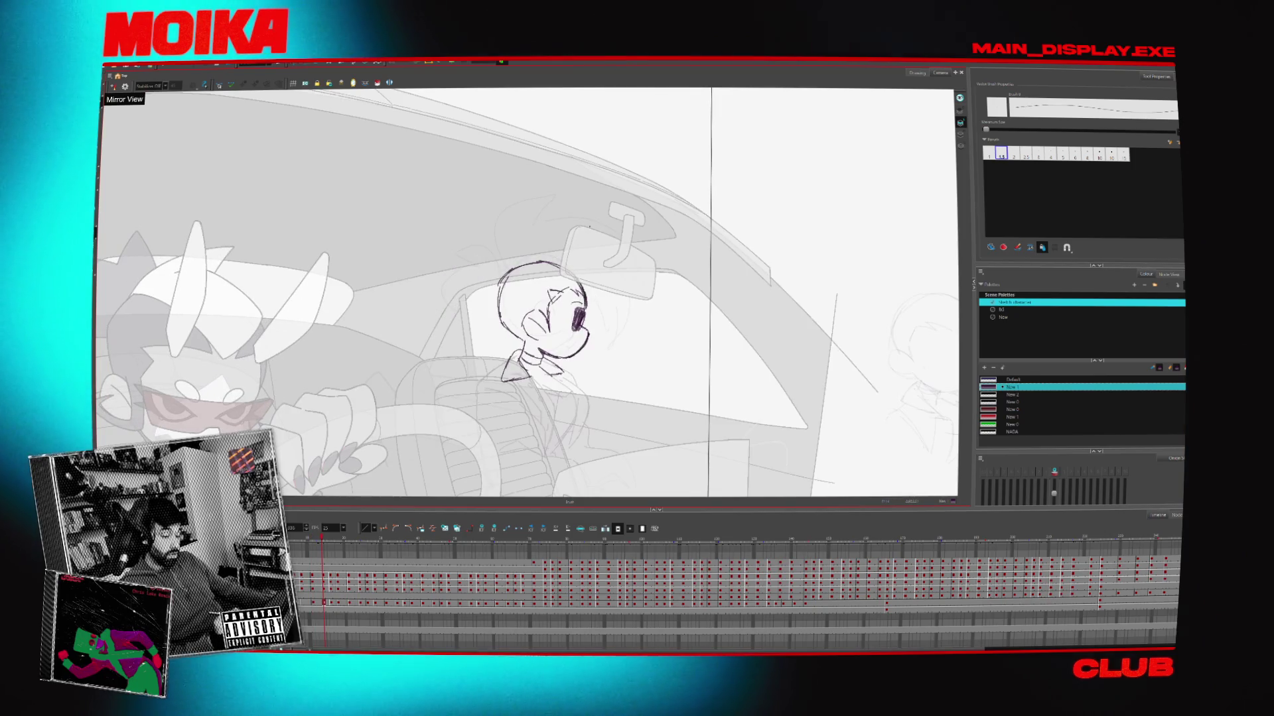
pyautogui.click(113, 86)
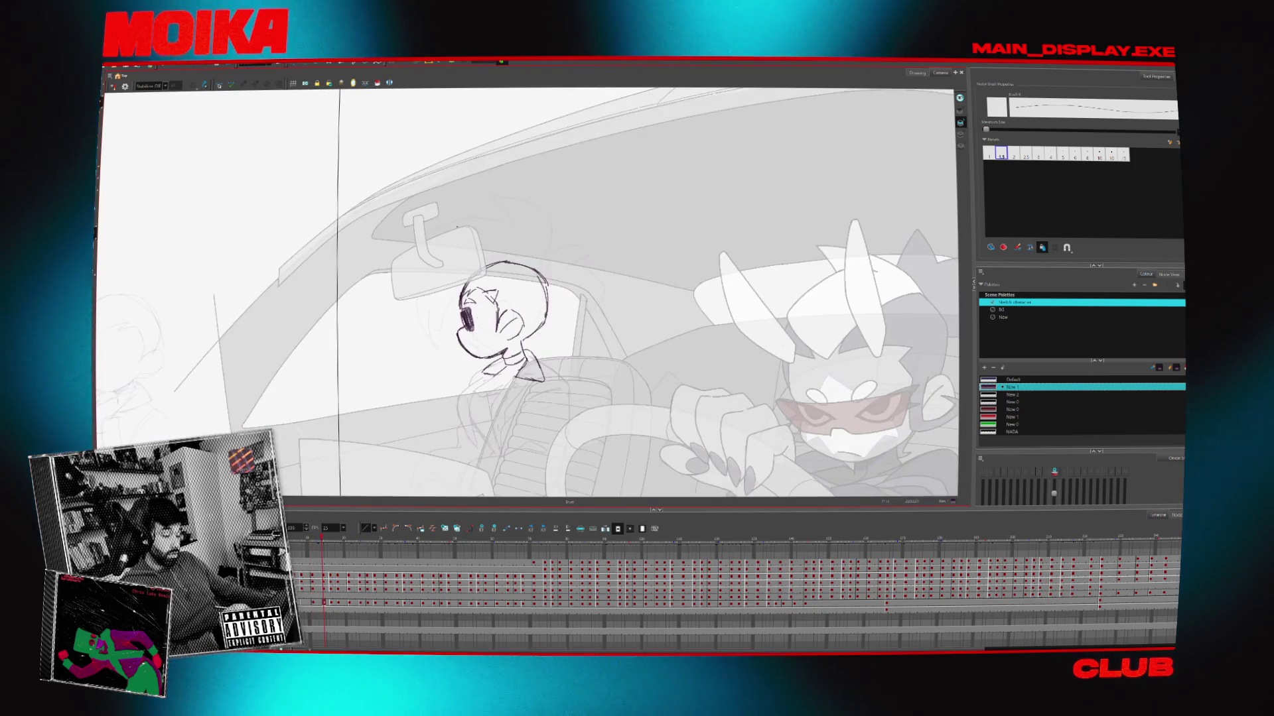
pyautogui.click(113, 86)
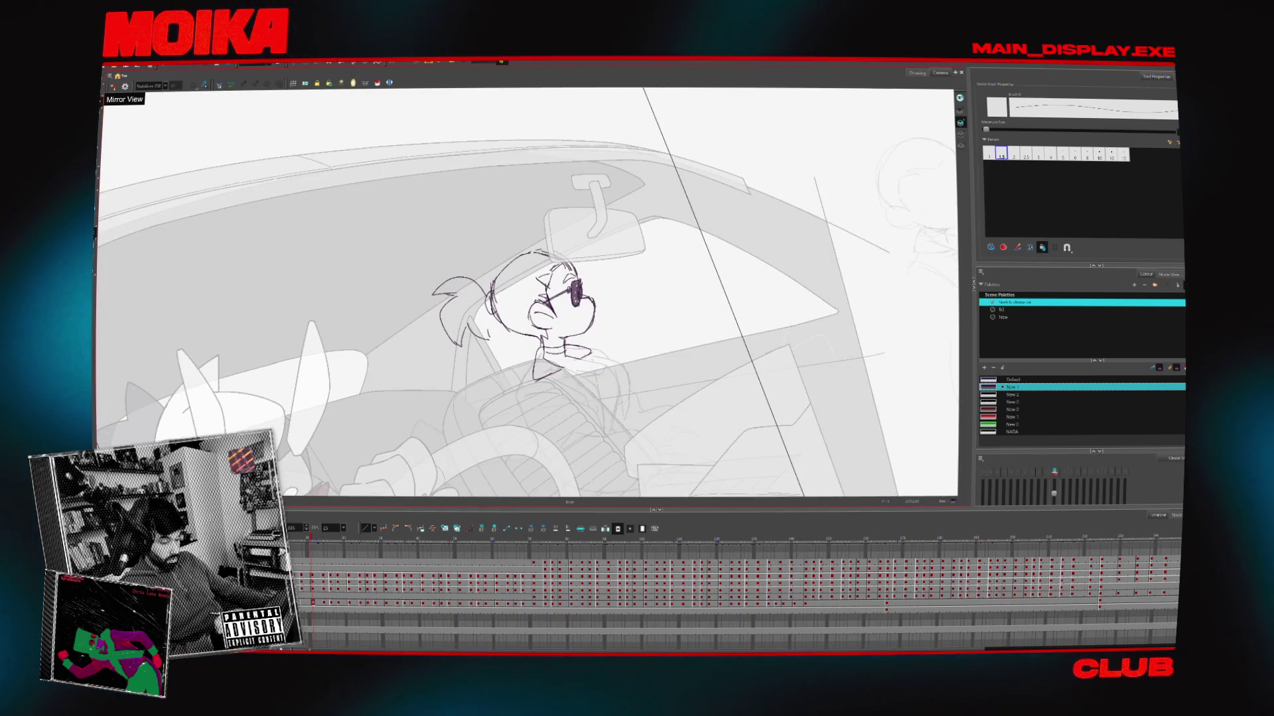
pyautogui.press('.')
pyautogui.press('.')
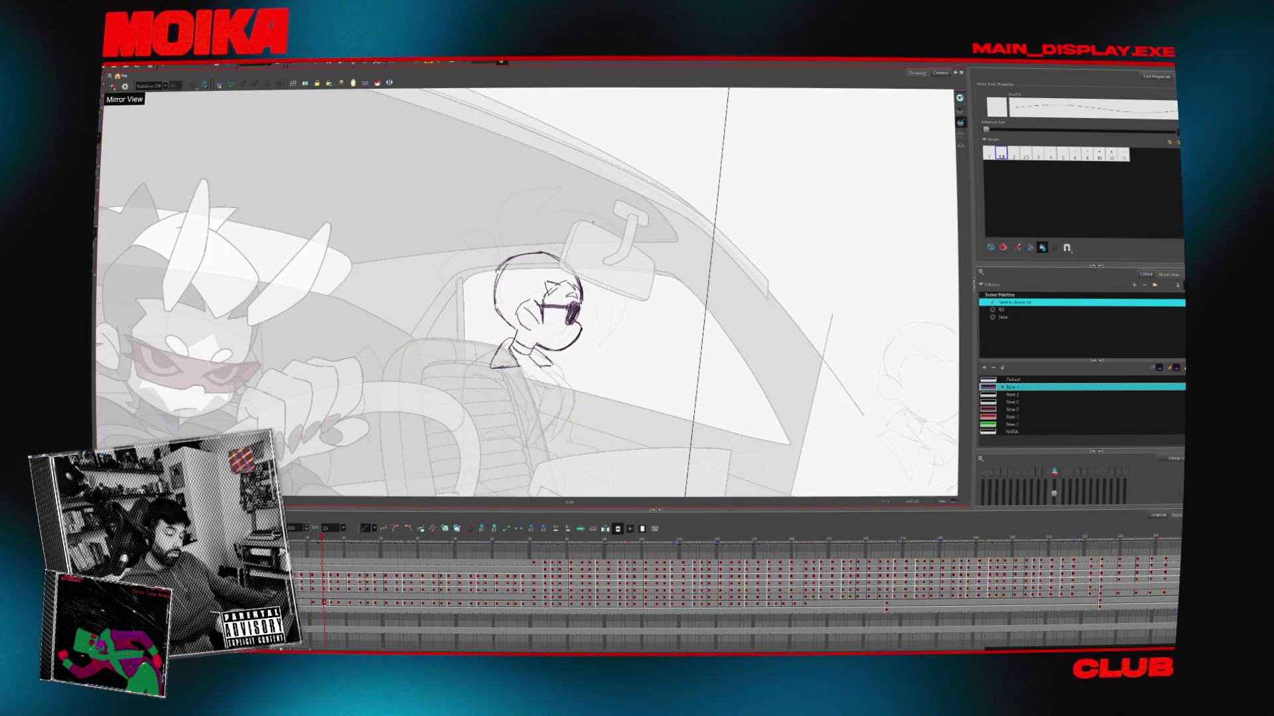
# Compare the ponytail and later head poses mirrored, then zoom out to the full camera frame
pyautogui.click(113, 86)
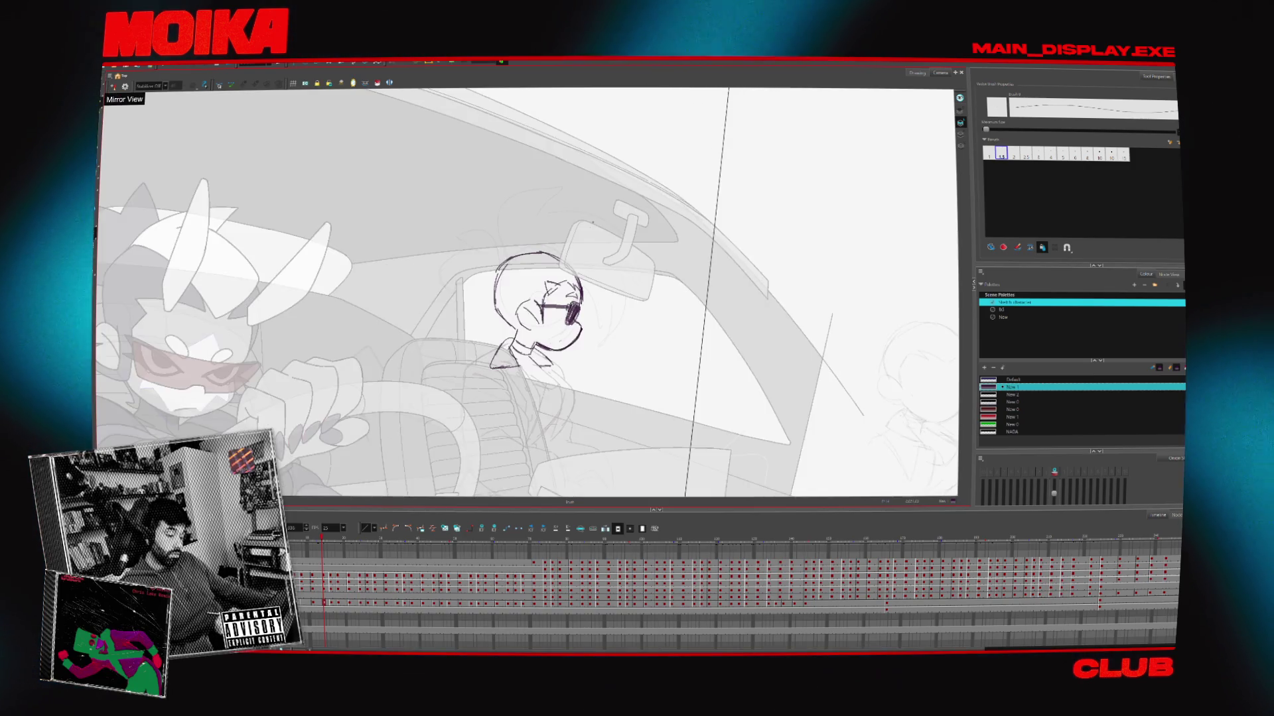
pyautogui.click(113, 87)
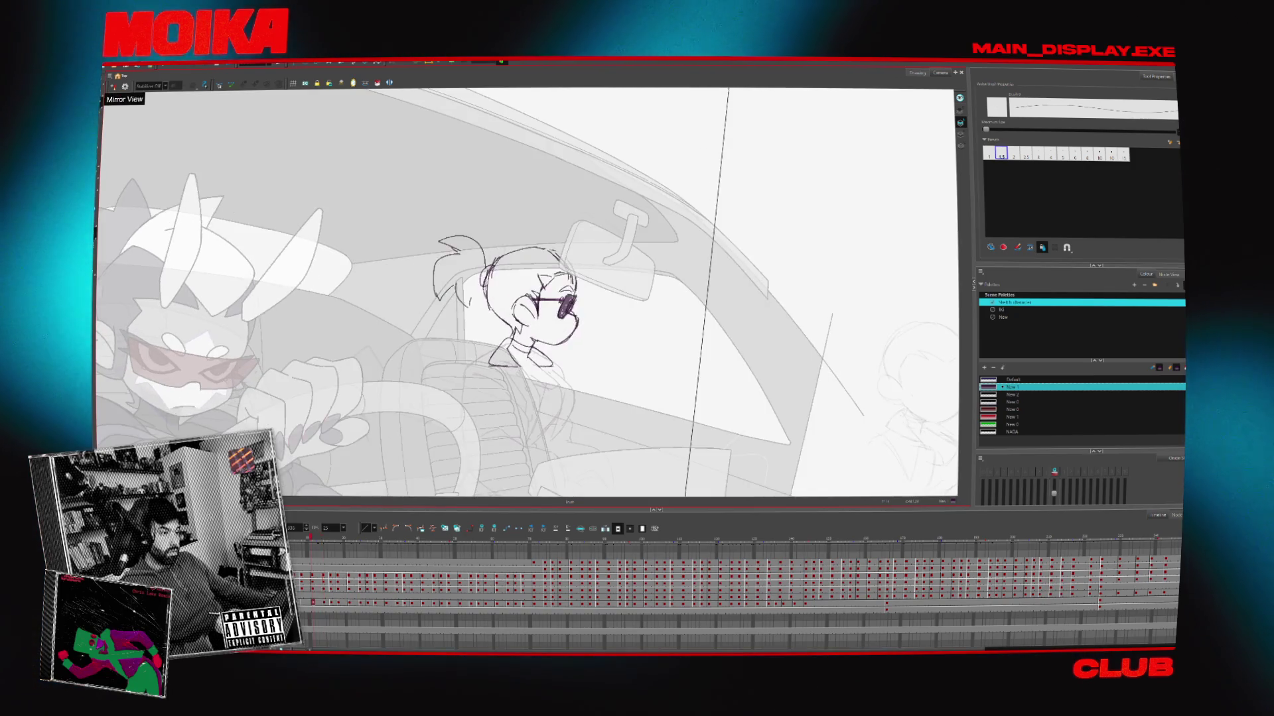
pyautogui.press(',')
pyautogui.press(',')
pyautogui.press(',')
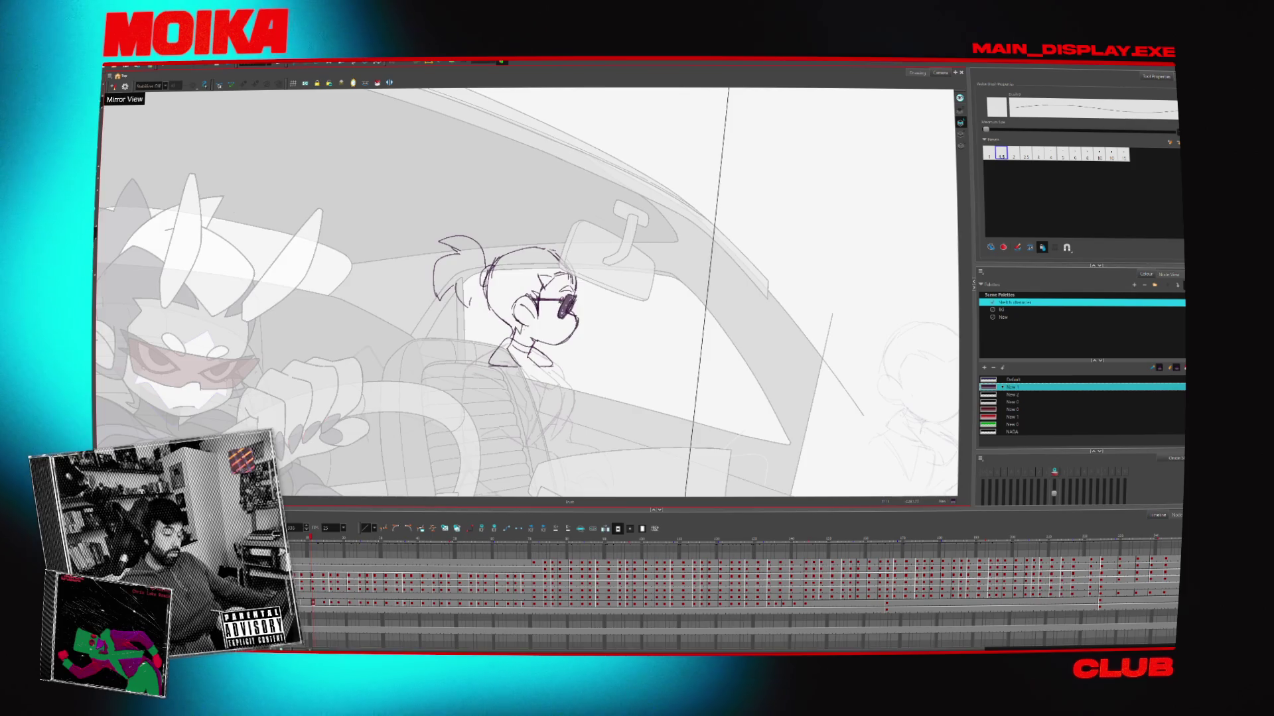
pyautogui.click(113, 87)
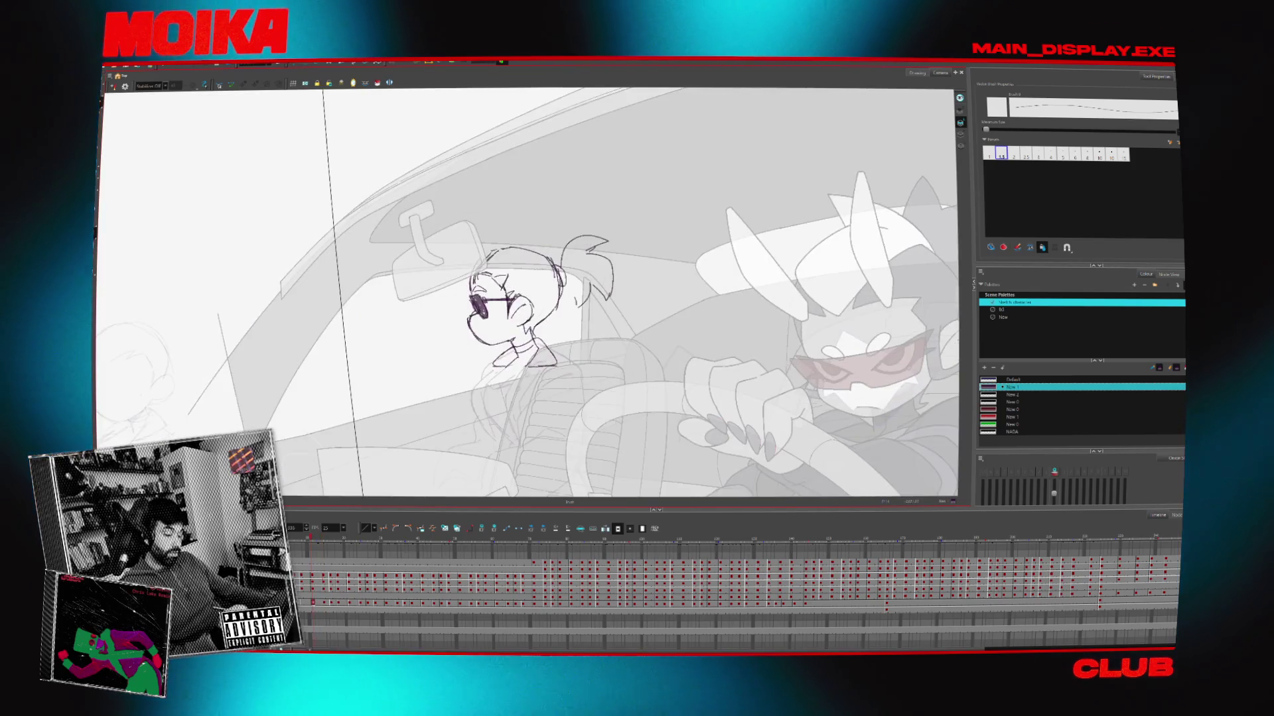
pyautogui.press('.')
pyautogui.press('.')
pyautogui.press('.')
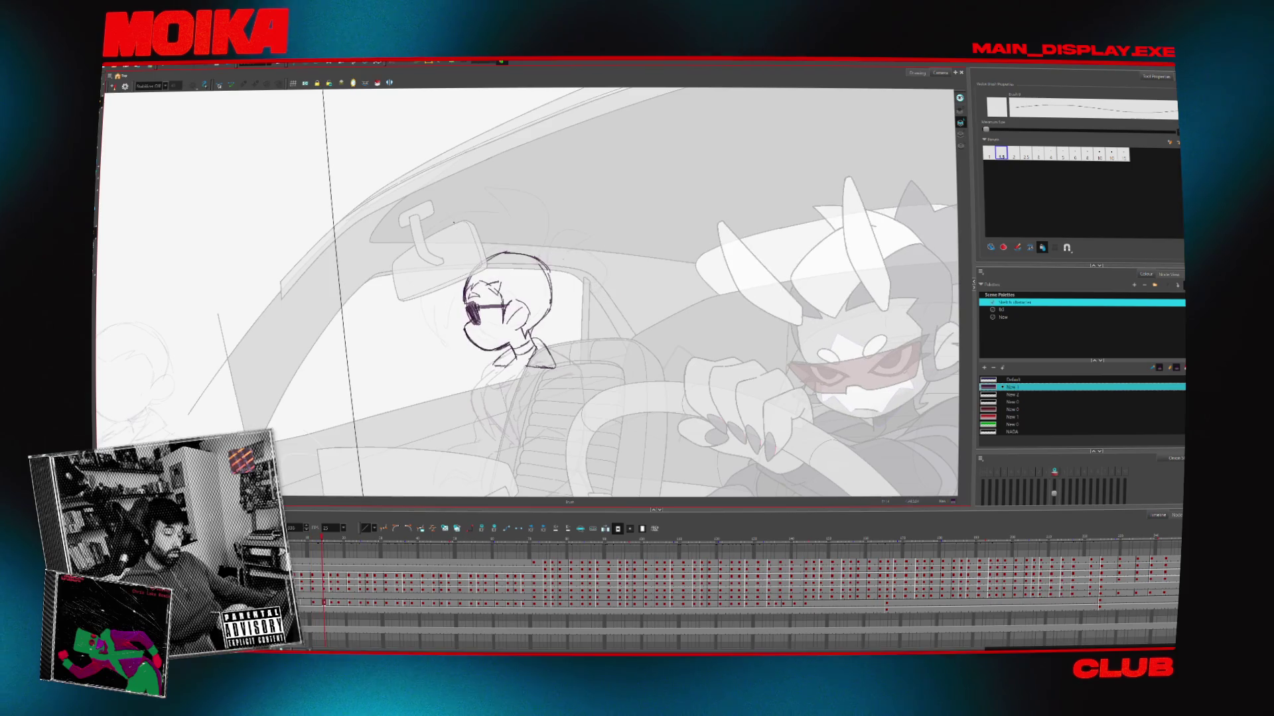
pyautogui.press(',')
pyautogui.press(',')
pyautogui.press(',')
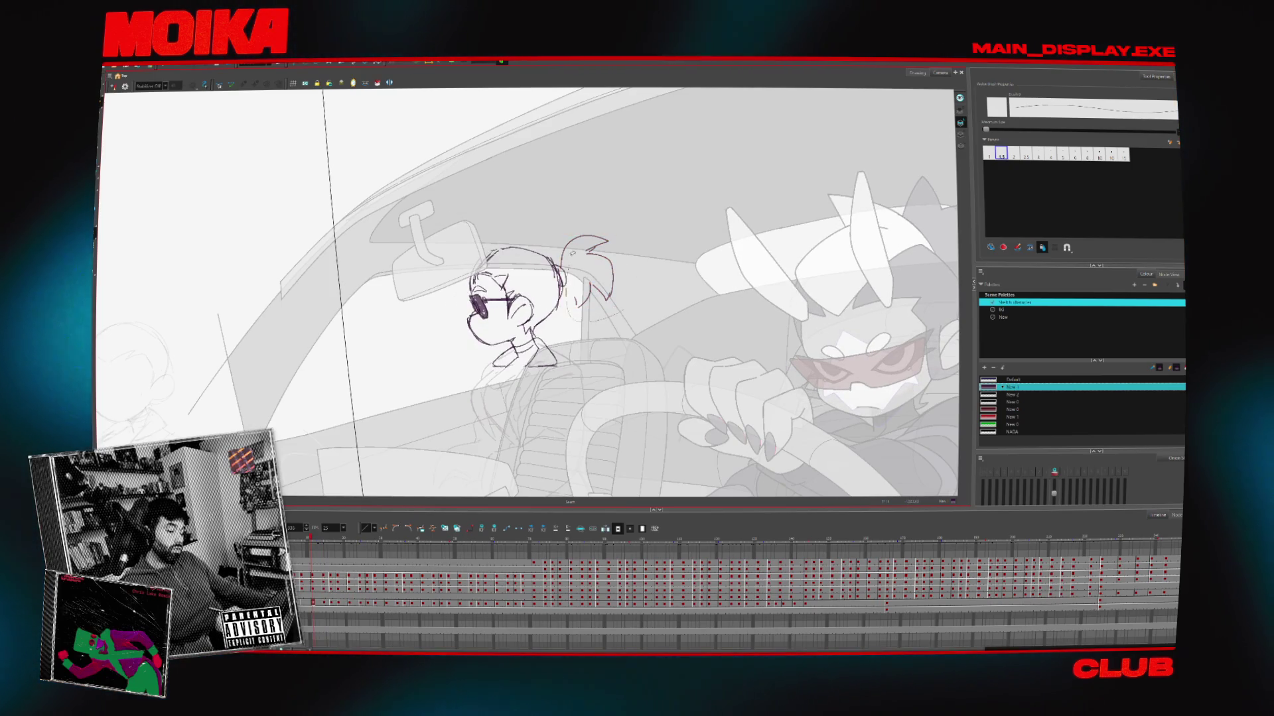
pyautogui.press('.')
pyautogui.press('.')
pyautogui.press(',')
pyautogui.press(',')
pyautogui.press(',')
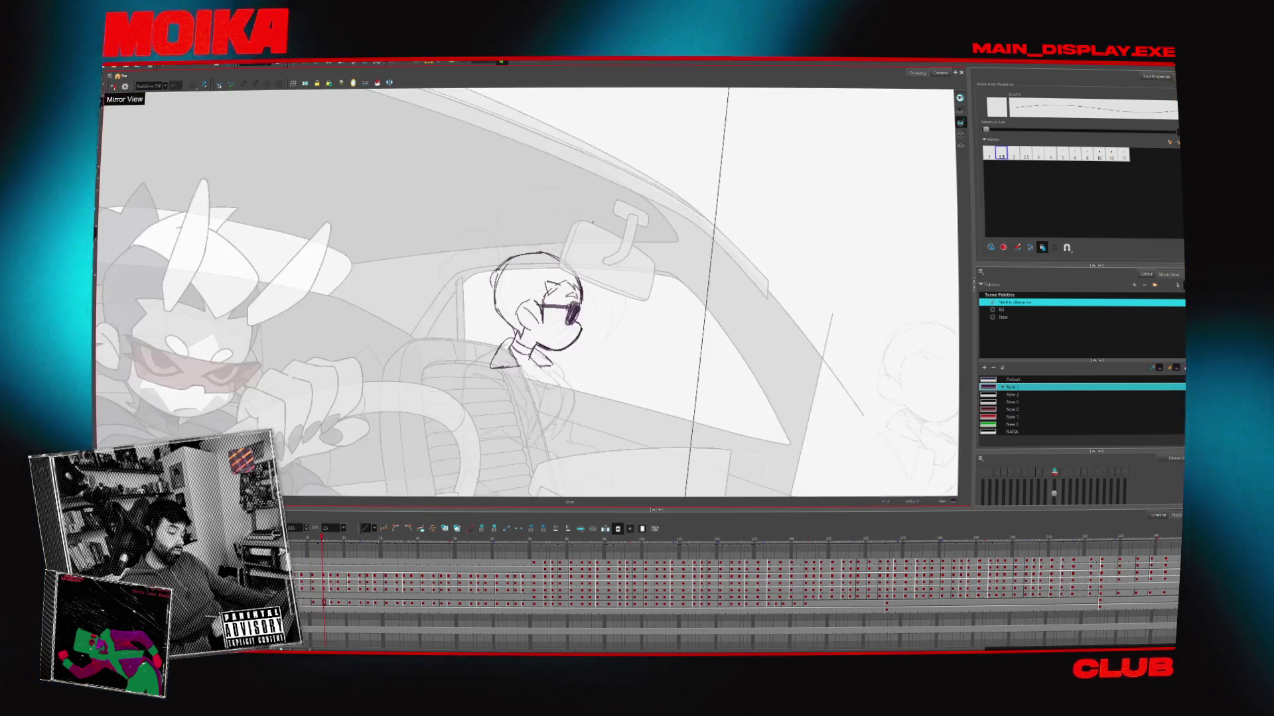
pyautogui.click(114, 87)
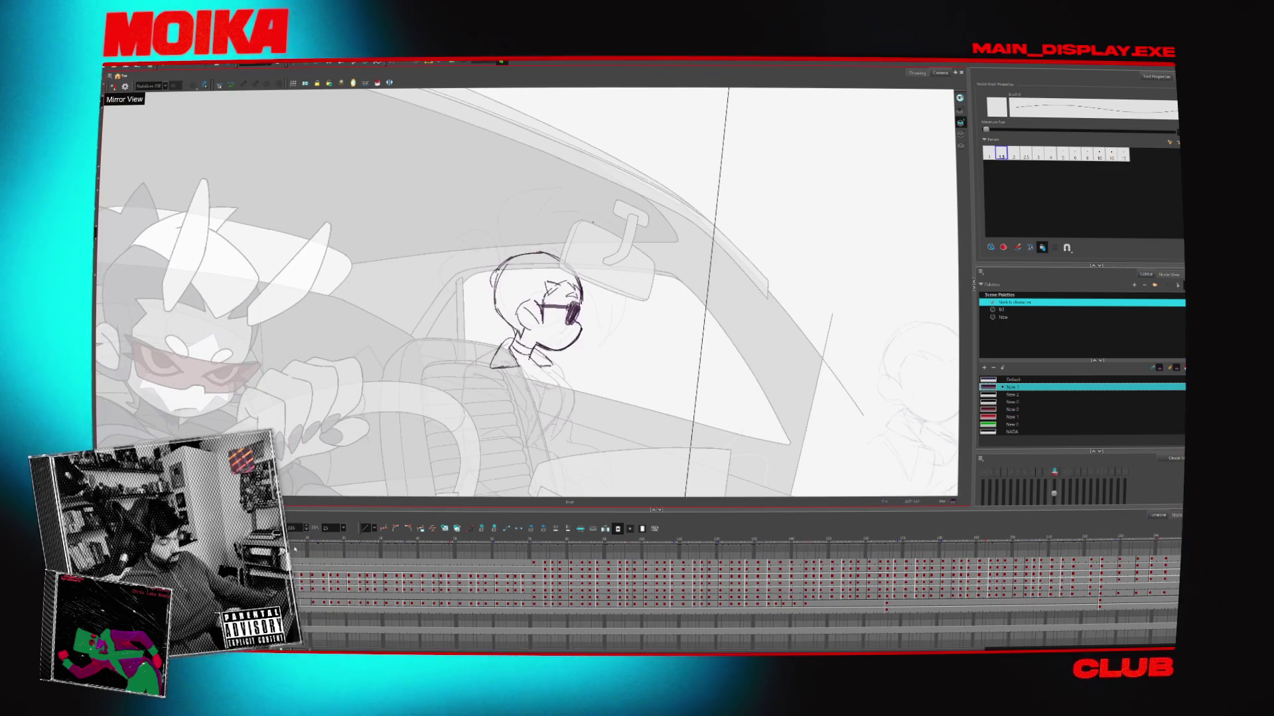
pyautogui.hotkey('alt', 'z')
pyautogui.press('1')
pyautogui.press('1')
pyautogui.press('1')
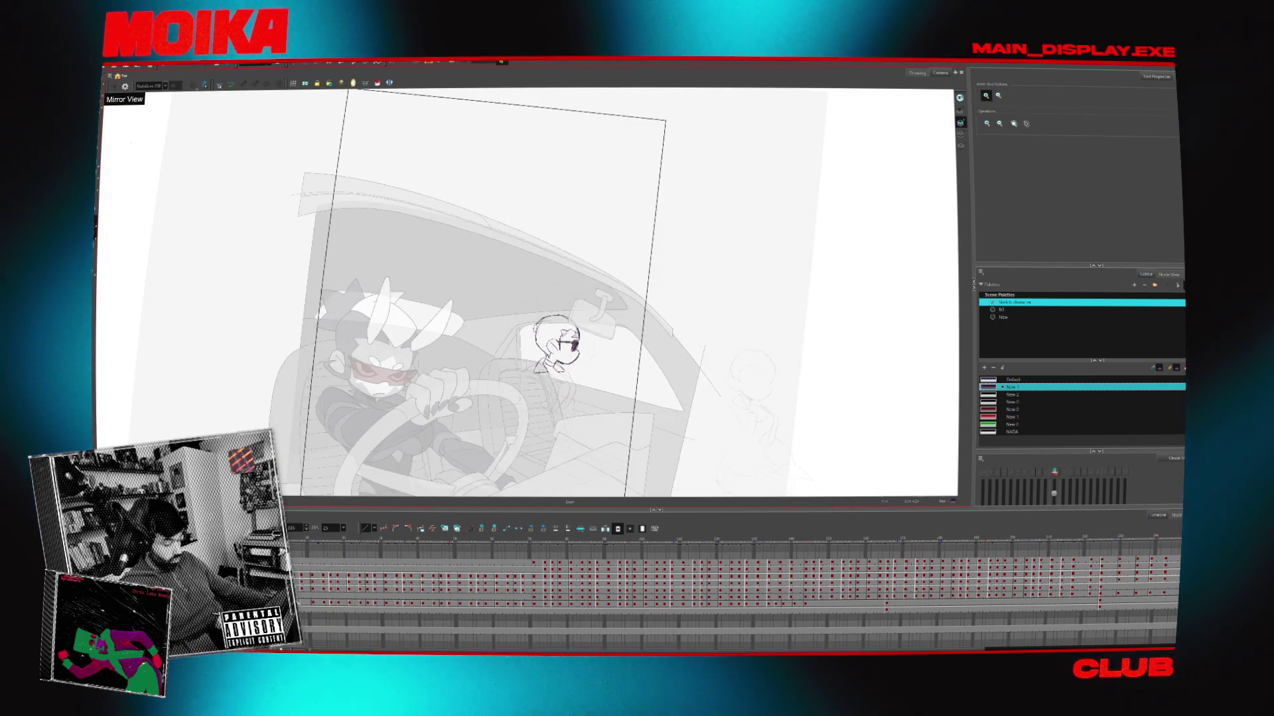
# Review the sketch frames and duplicate the selected passenger layer in the timeline
pyautogui.click(317, 602)
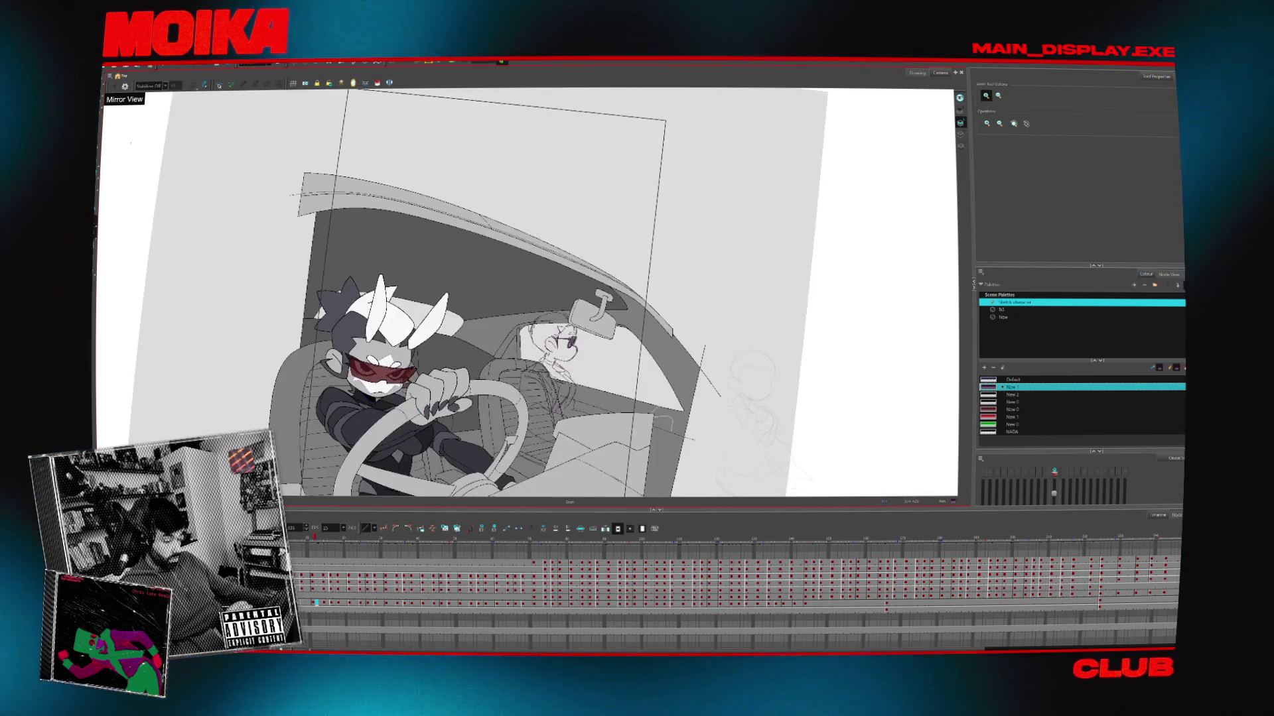
pyautogui.click(311, 602)
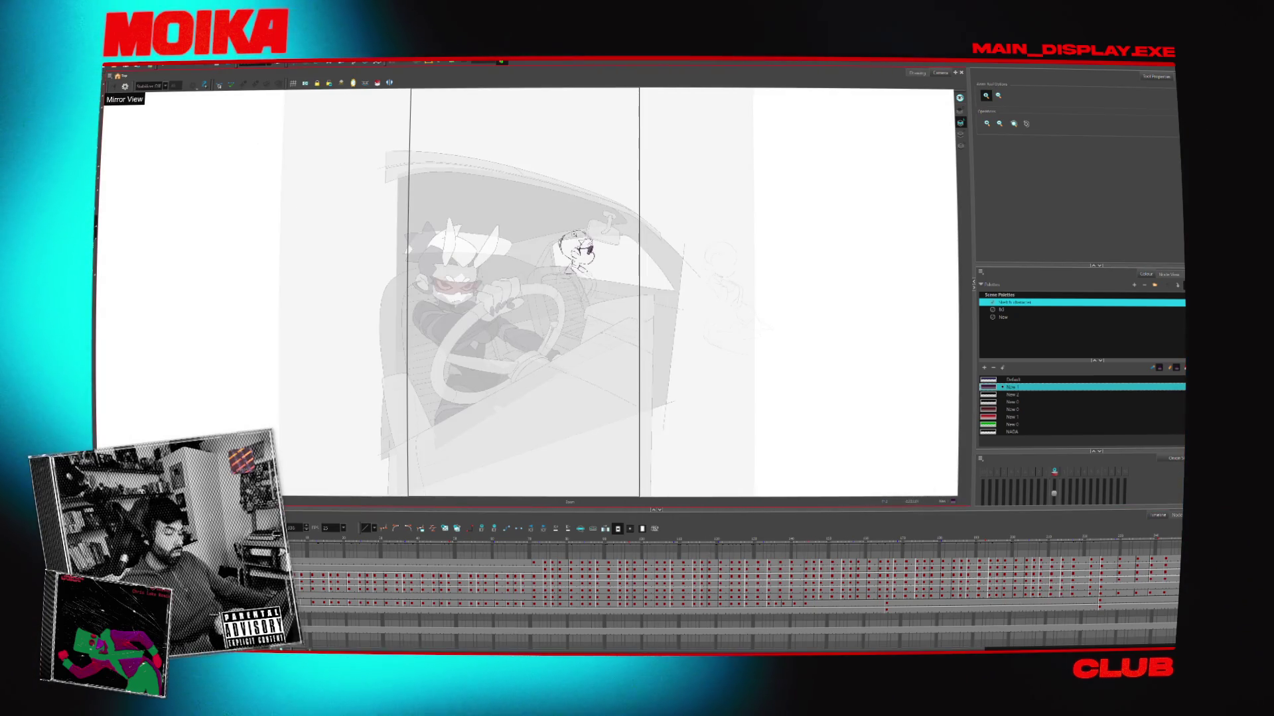
pyautogui.click(577, 238)
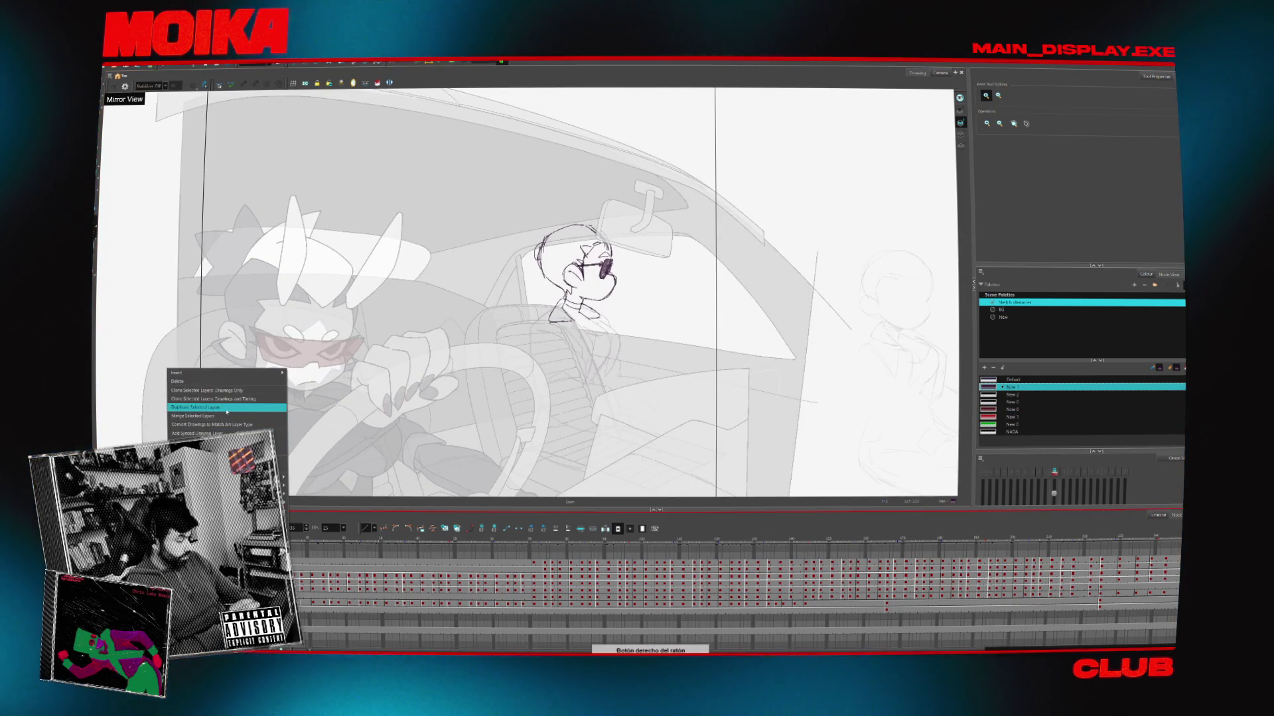
pyautogui.click(227, 409)
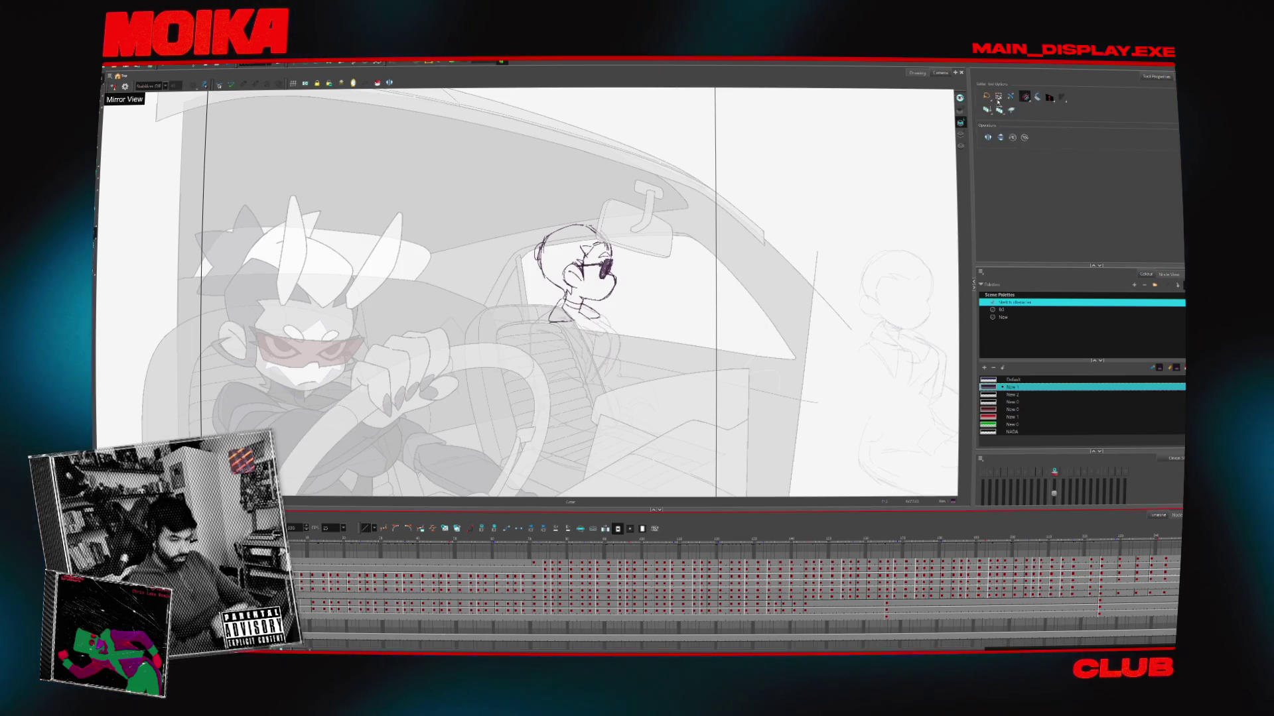
pyautogui.click(1012, 111)
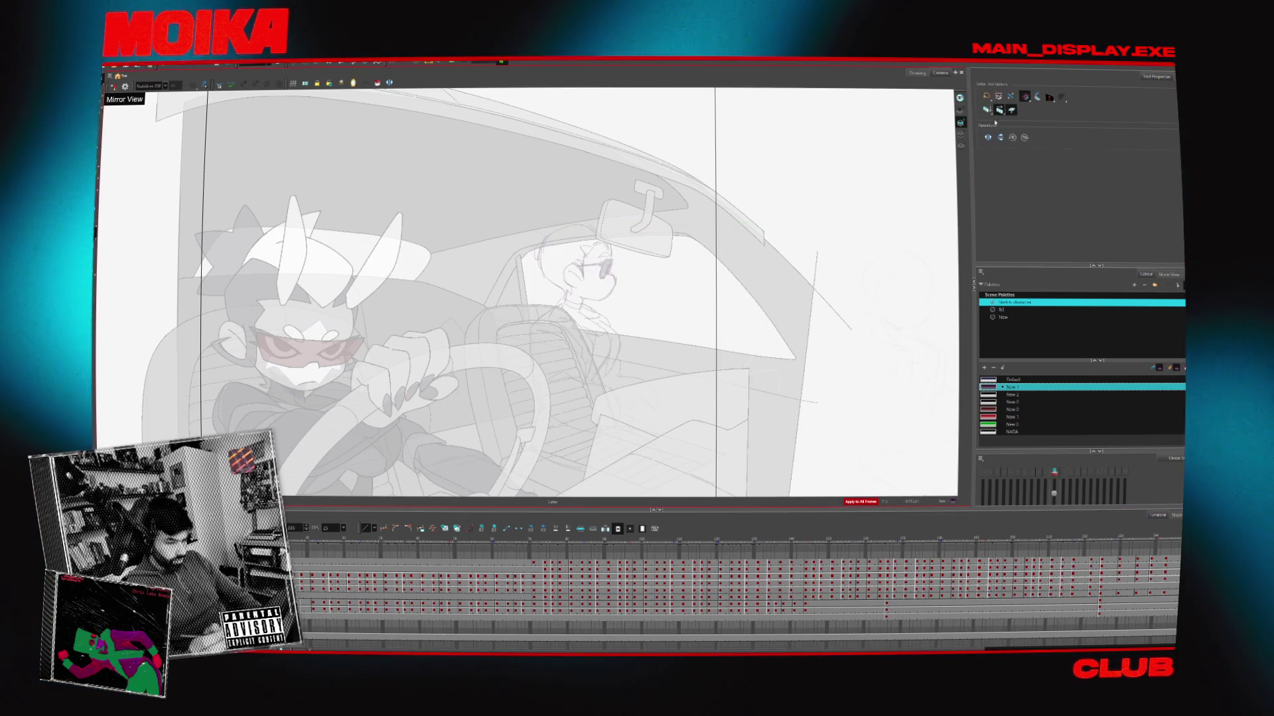
# Zoom in on the passenger's head and switch to the Brush
pyautogui.hotkey('alt', 'z')
pyautogui.click(580, 222)
pyautogui.hotkey('alt', 'b')
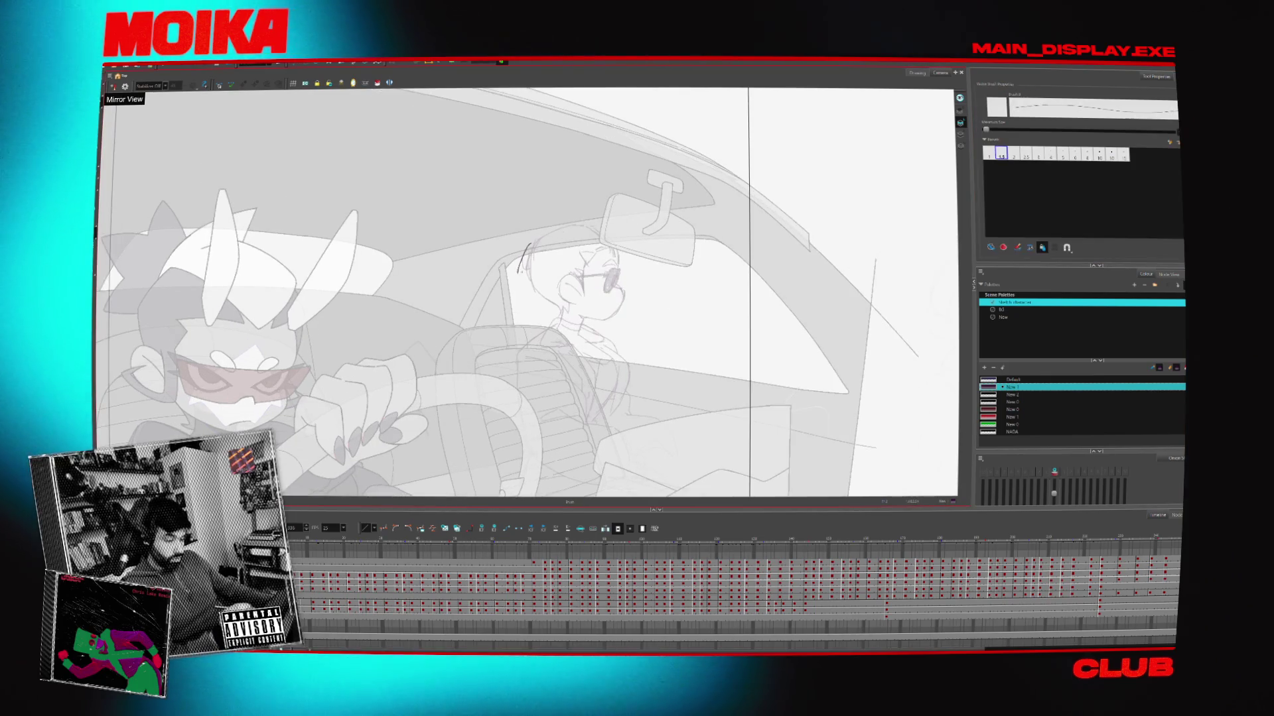
# Preview the head turn, then temporarily delete and restore the head sketch to see the rough lines
pyautogui.press('4')
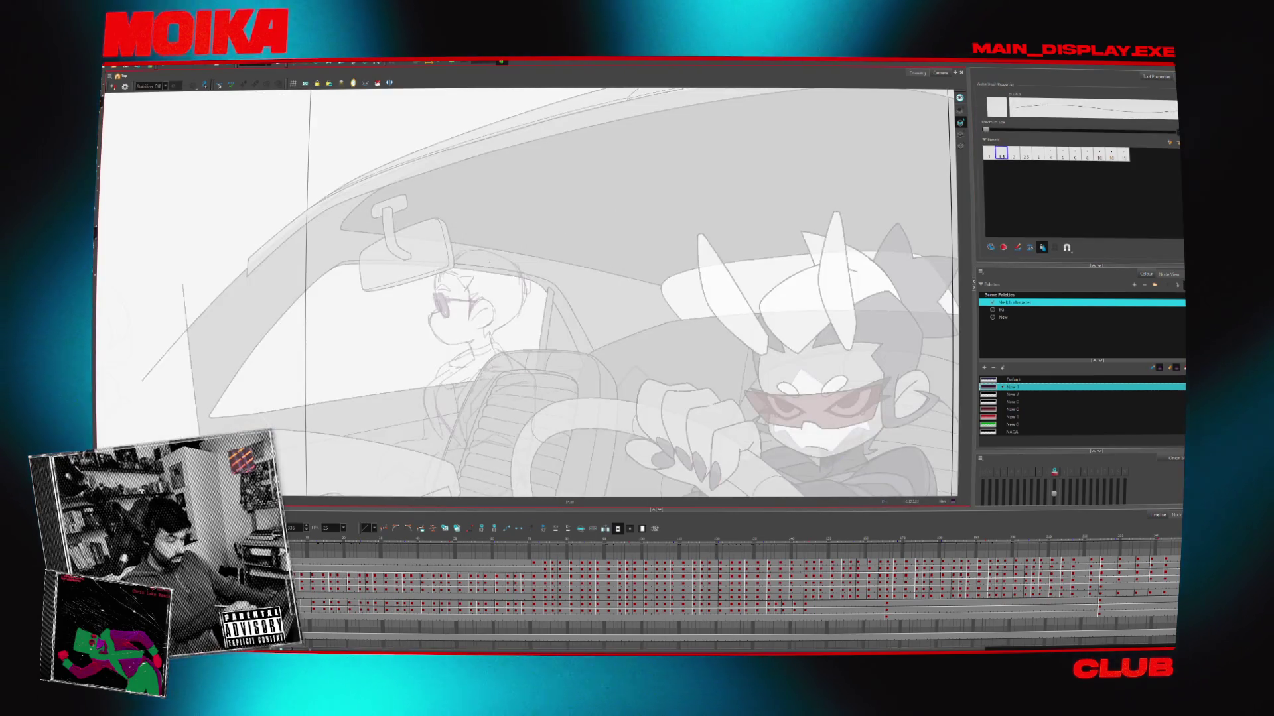
pyautogui.press('.')
pyautogui.press(',')
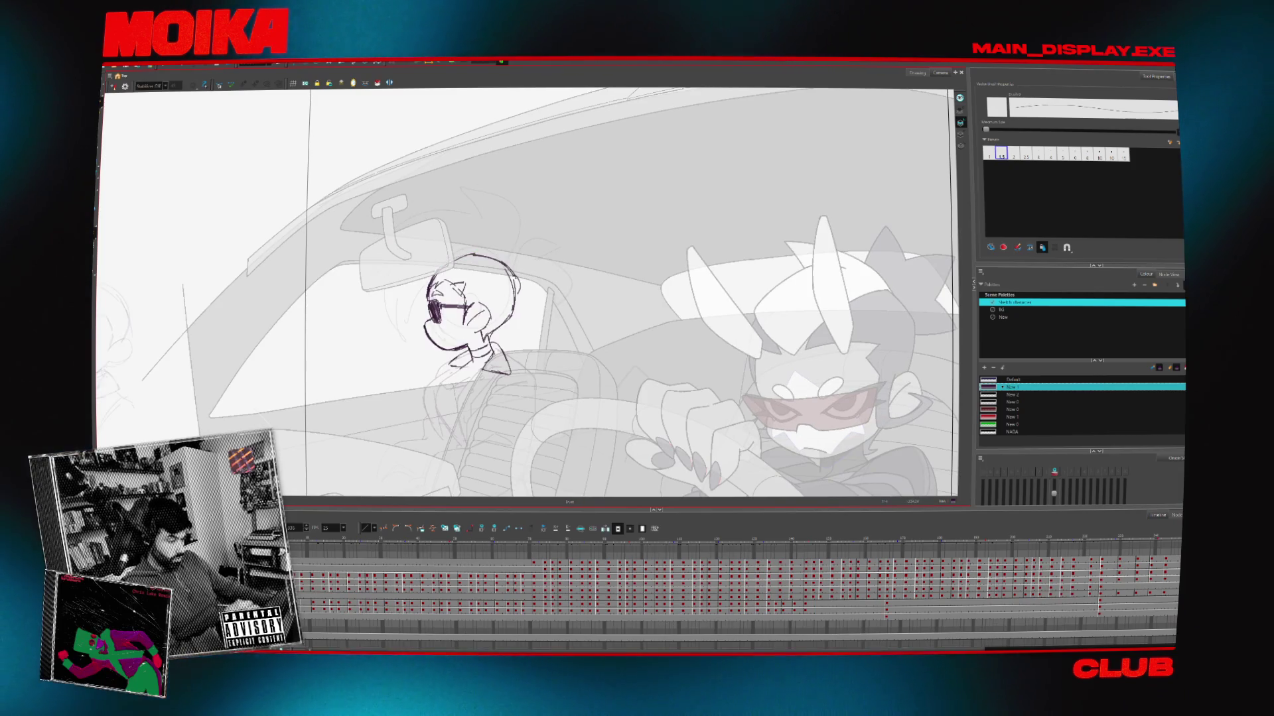
pyautogui.hotkey('alt', 'b')
pyautogui.press('Return')
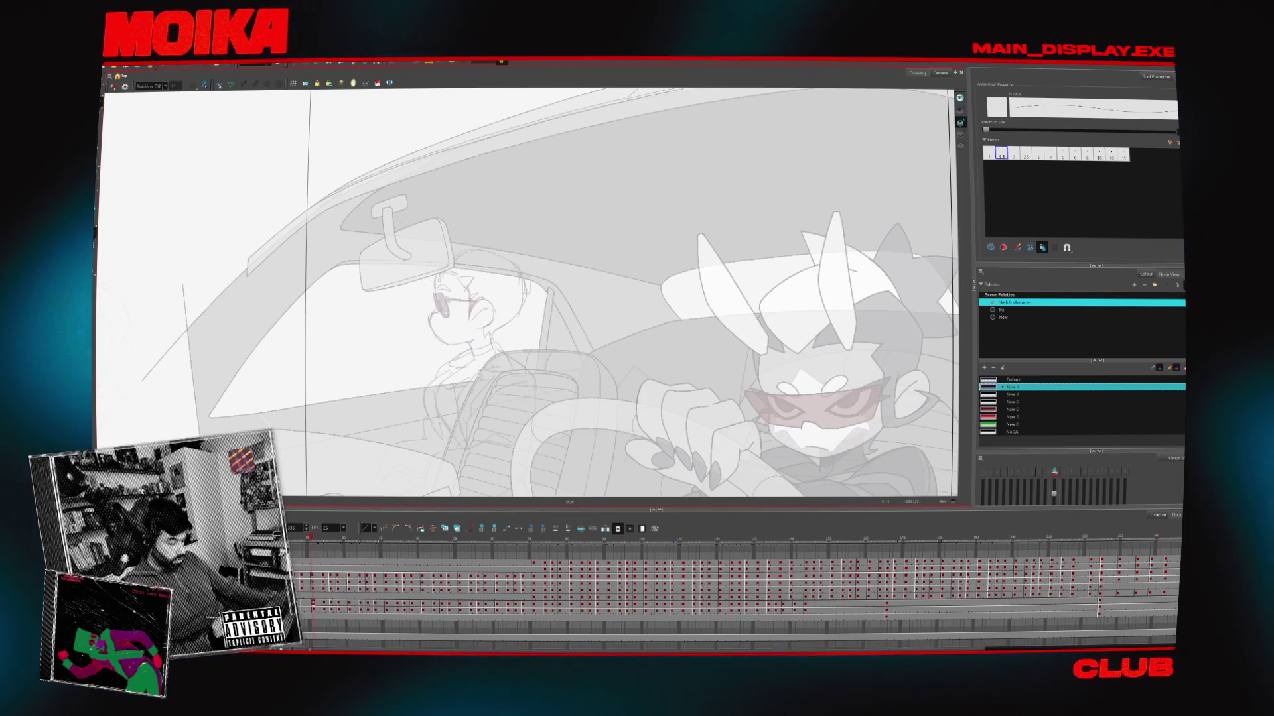
pyautogui.hotkey('alt', 's')
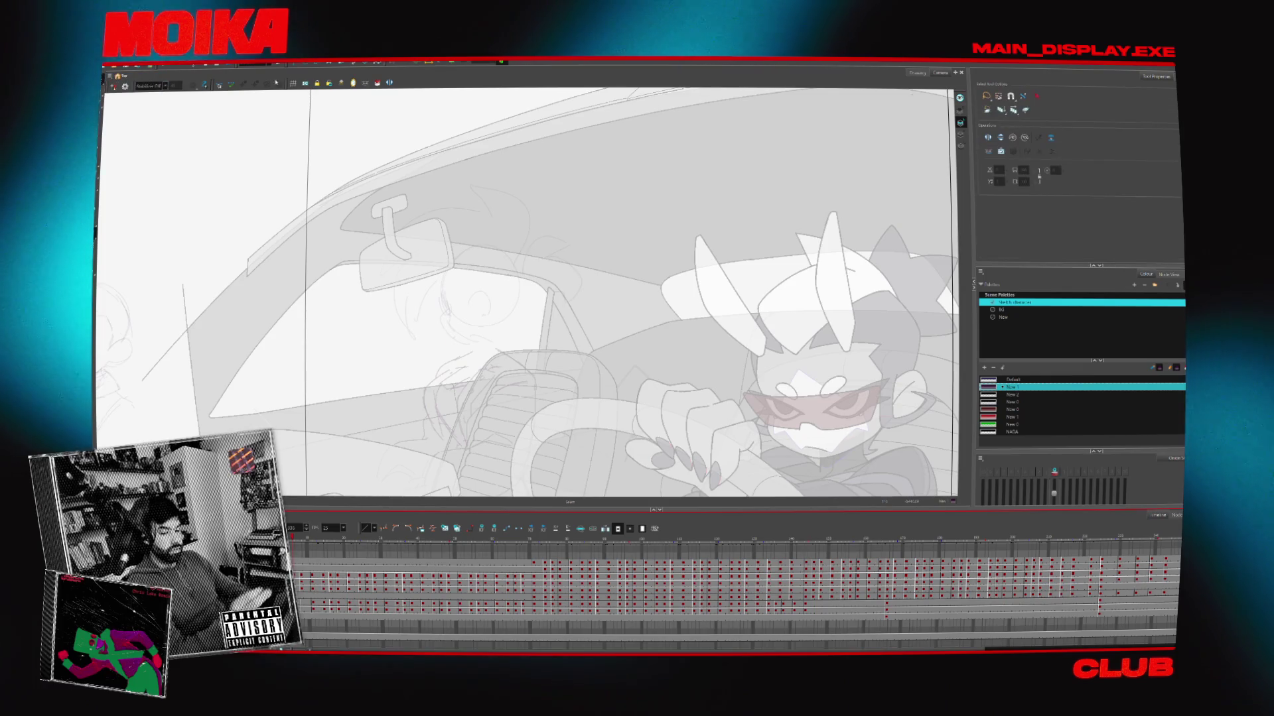
pyautogui.hotkey('ctrl', 'a')
pyautogui.press('Delete')
pyautogui.hotkey('ctrl', 'z')
pyautogui.press('Delete')
pyautogui.hotkey('ctrl', 'z')
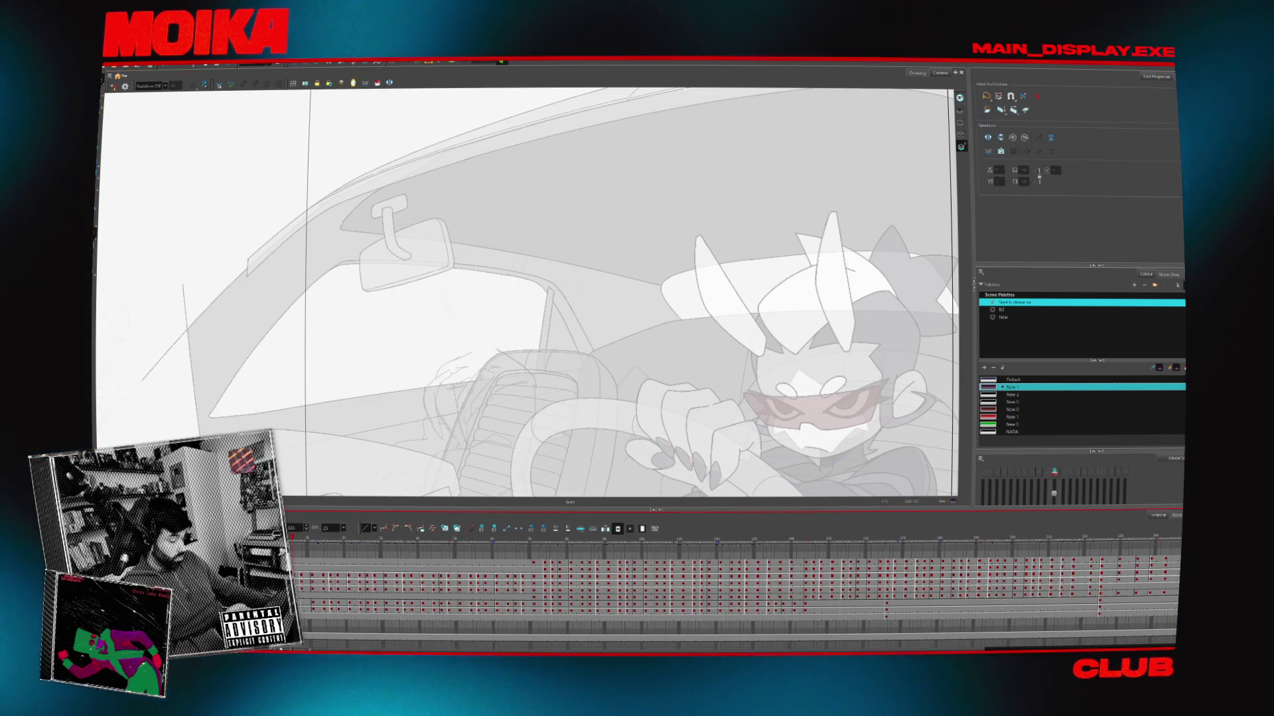
pyautogui.hotkey('alt', 'b')
# Draw curved strokes above the head and left of the rear-view mirror, checking them mirrored
pyautogui.moveTo(389, 467); pyautogui.dragTo(422, 487)
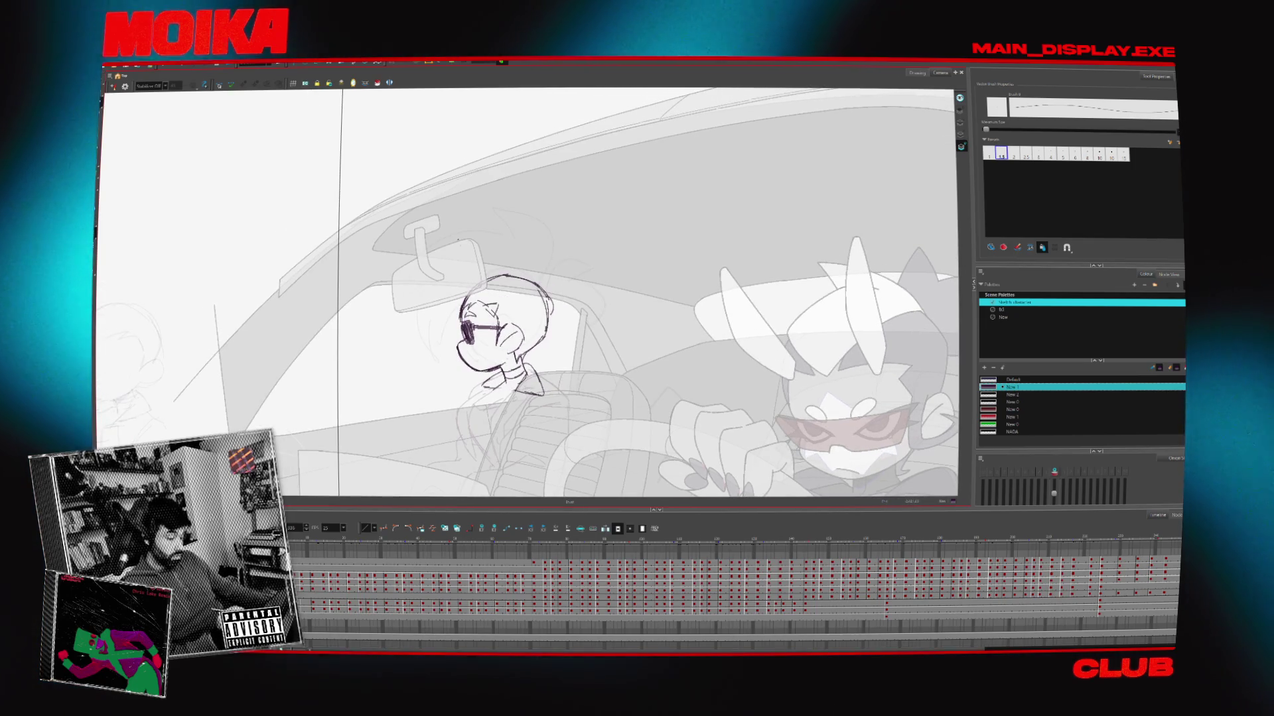
pyautogui.press('4')
pyautogui.press('4')
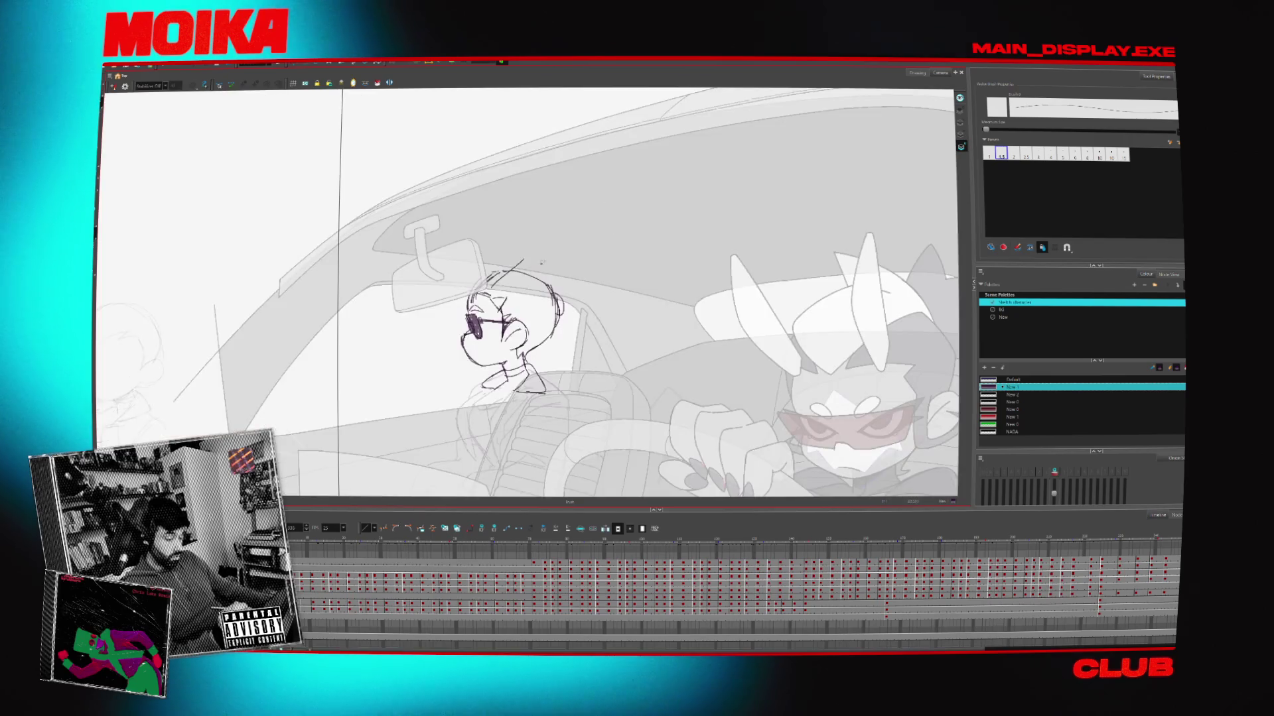
pyautogui.press('.')
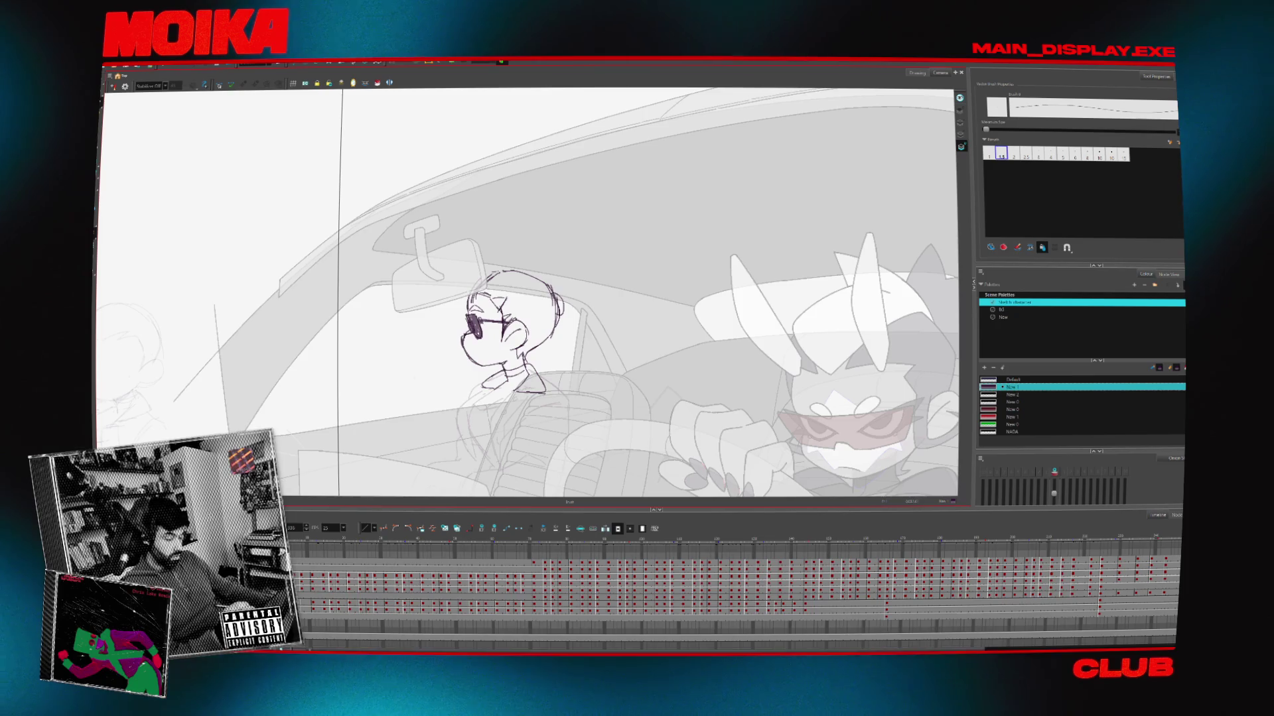
pyautogui.moveTo(467, 279); pyautogui.dragTo(471, 292)
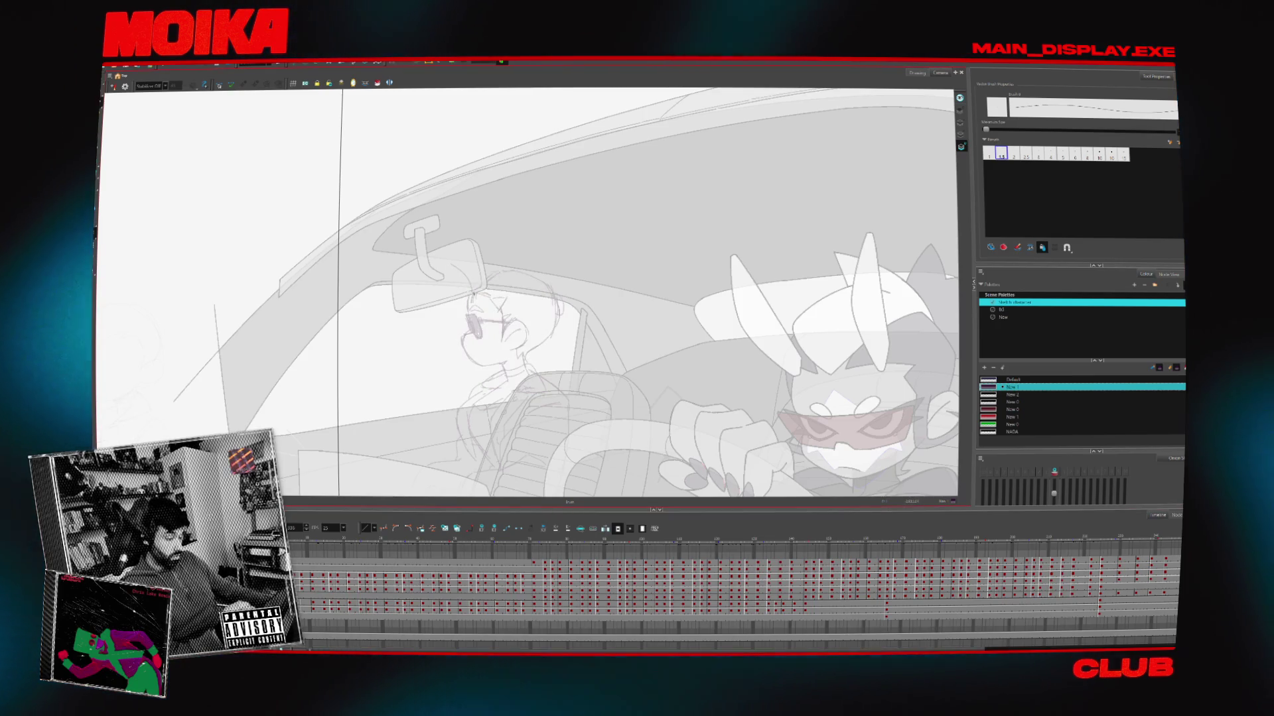
pyautogui.press('4')
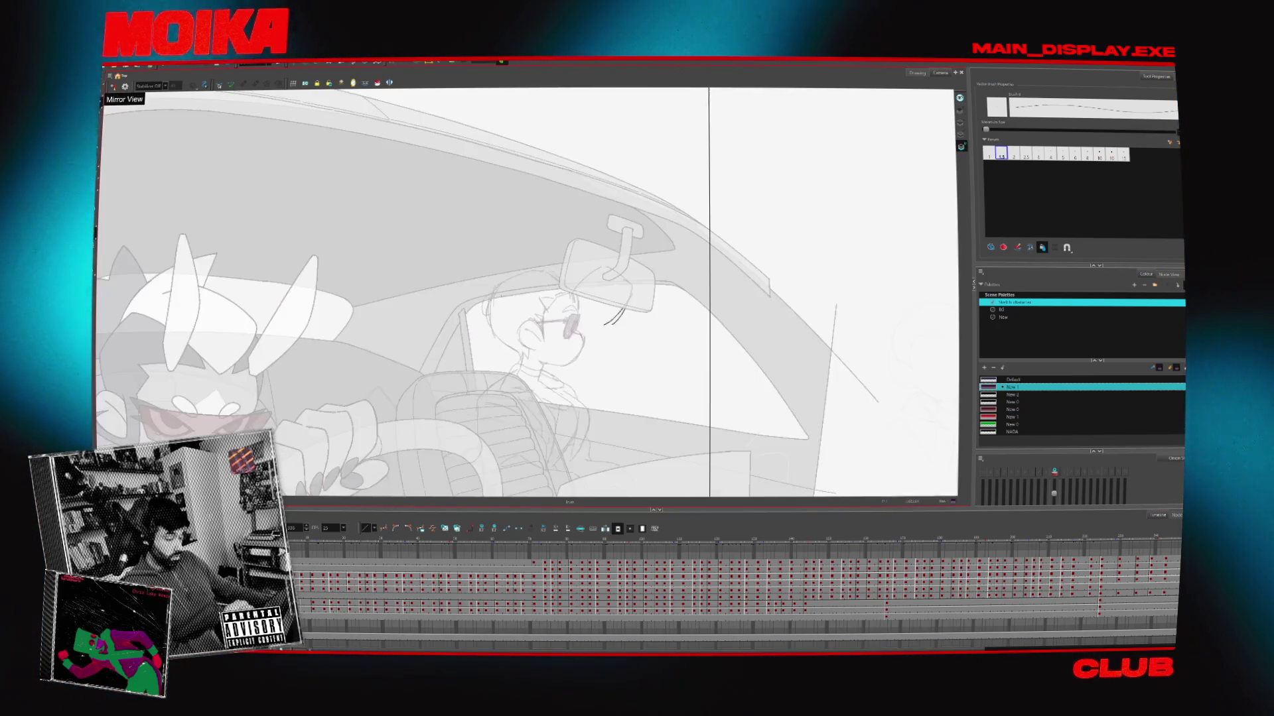
pyautogui.press('4')
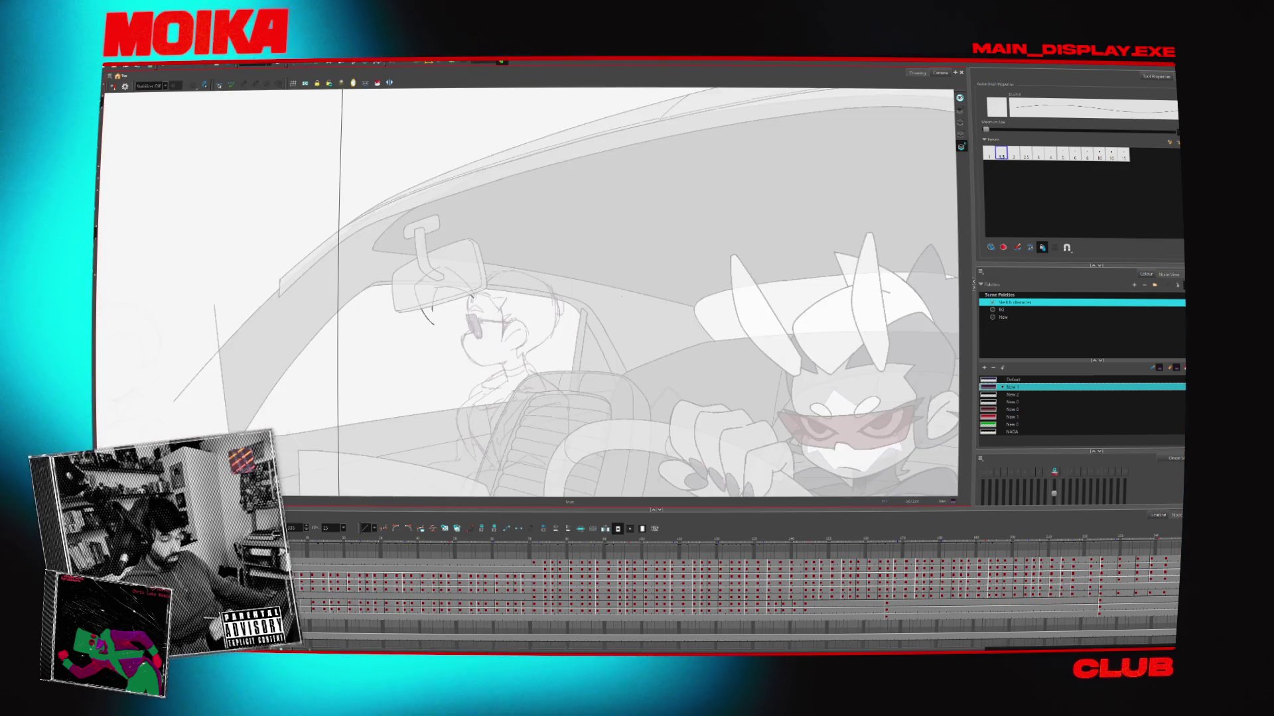
pyautogui.moveTo(410, 279); pyautogui.dragTo(412, 311)
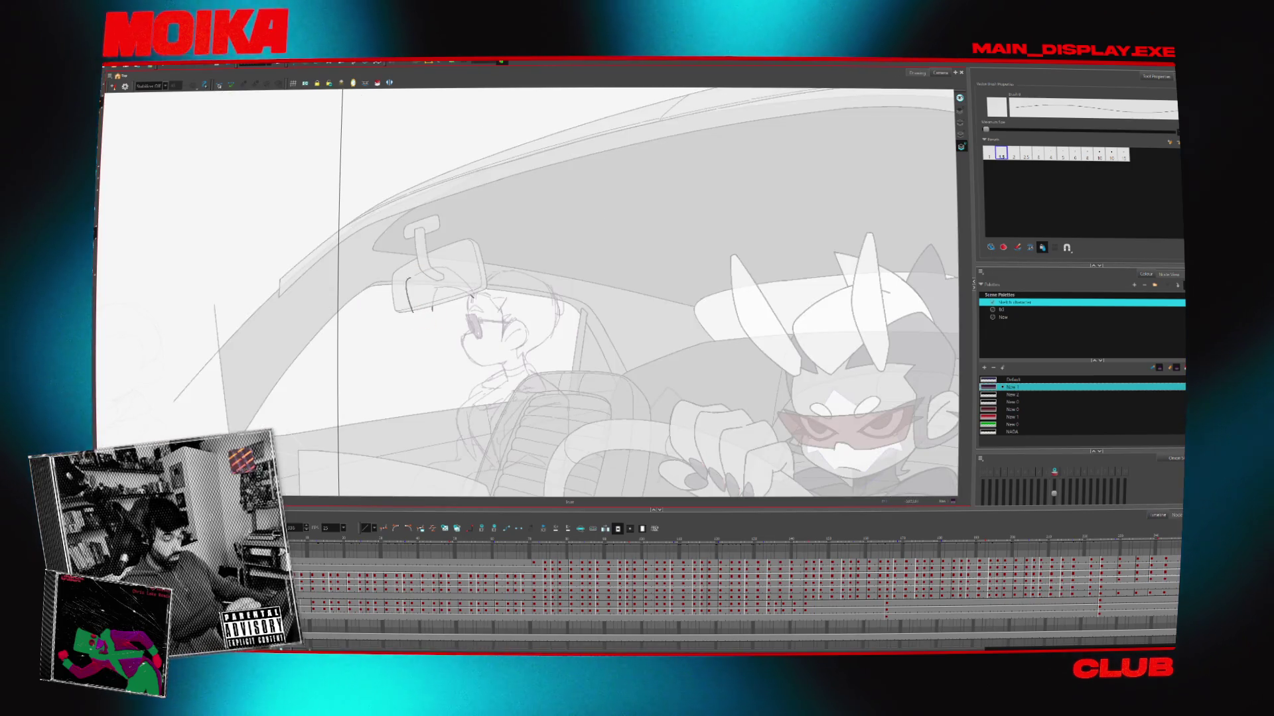
pyautogui.press('4')
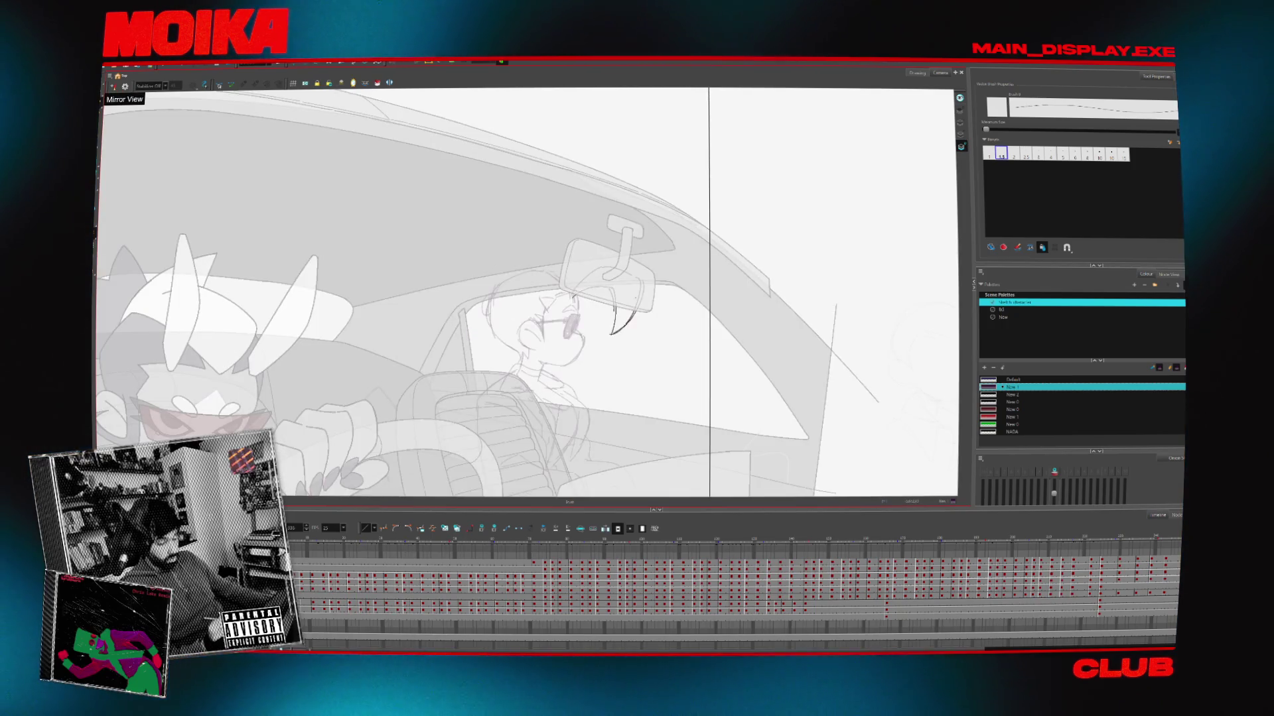
pyautogui.press('.')
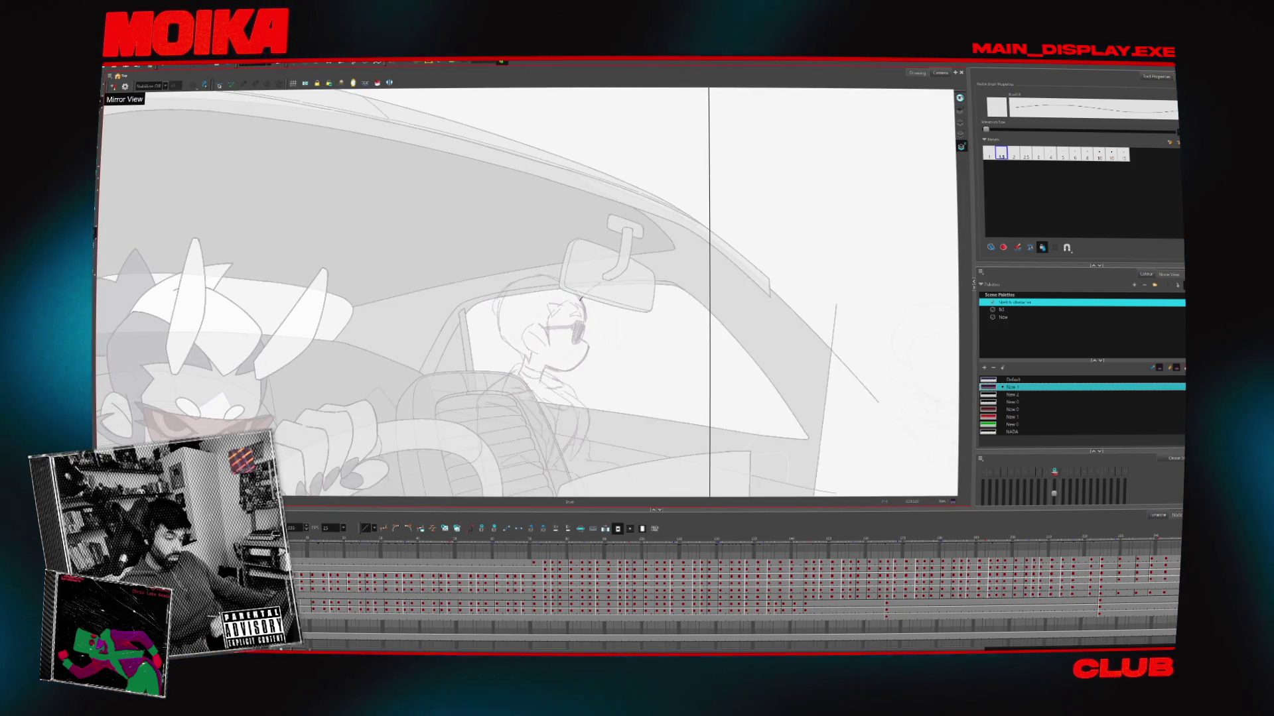
# Sketch hair strokes and a hair curl on the next drawing, redoing strokes after mirror checks
pyautogui.moveTo(579, 285)
pyautogui.mouseDown()
pyautogui.moveTo(592, 307)
pyautogui.moveTo(643, 323)
pyautogui.mouseUp()
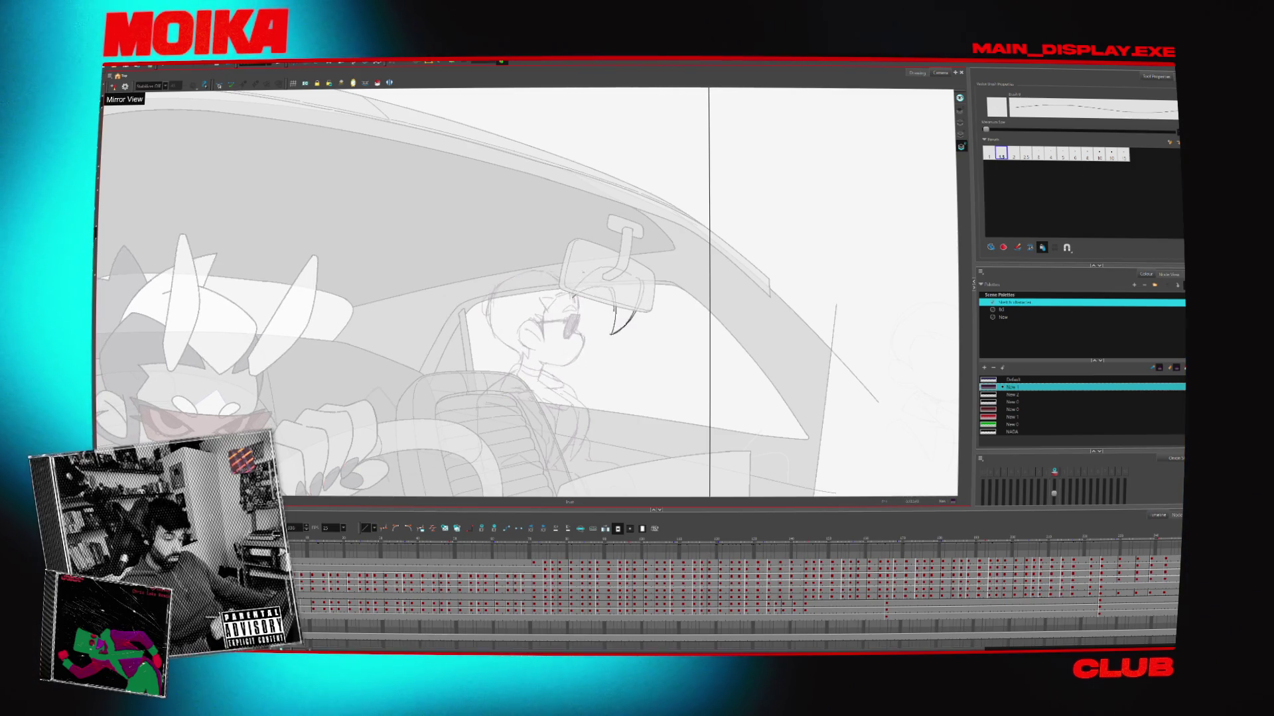
pyautogui.click(112, 87)
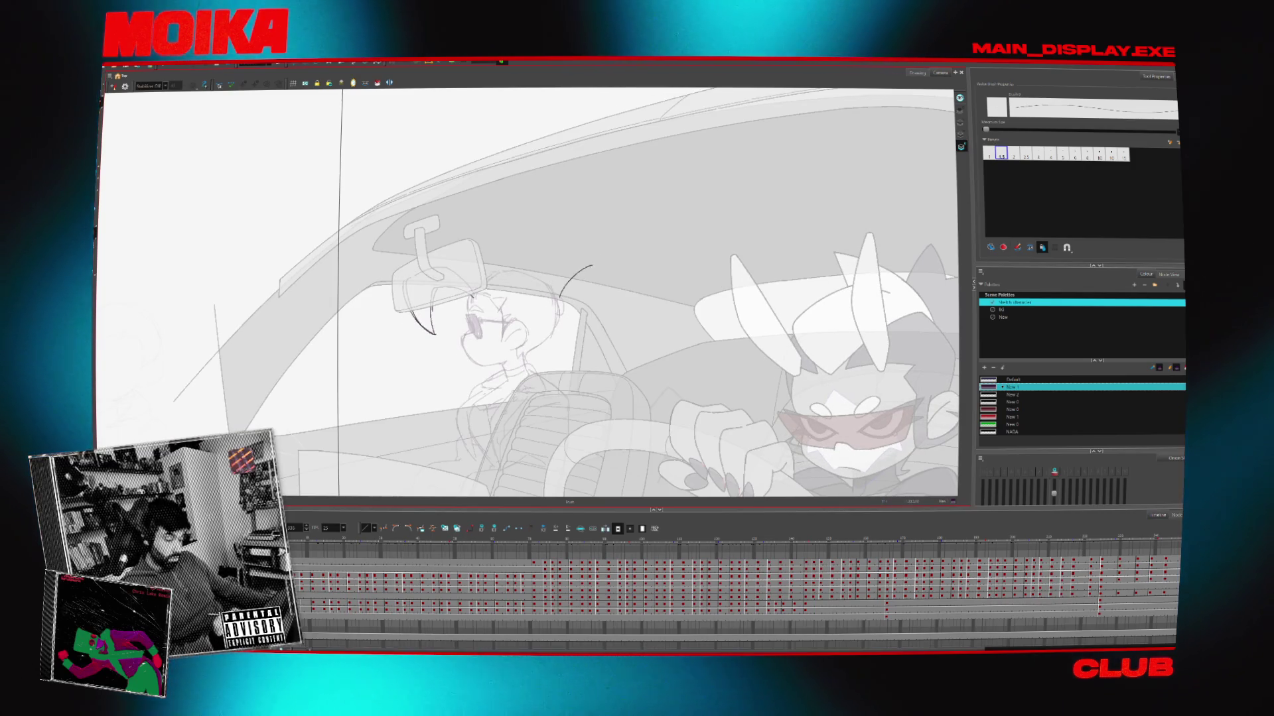
pyautogui.hotkey('ctrl', 'z')
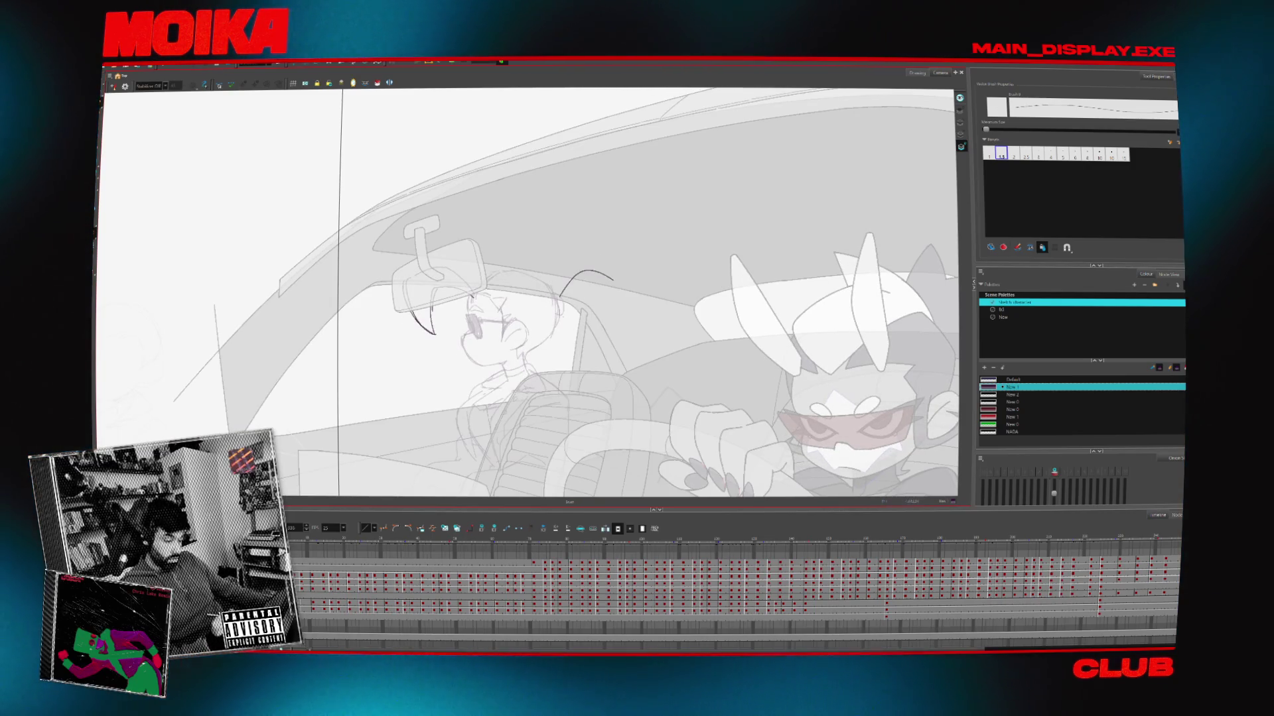
pyautogui.click(112, 87)
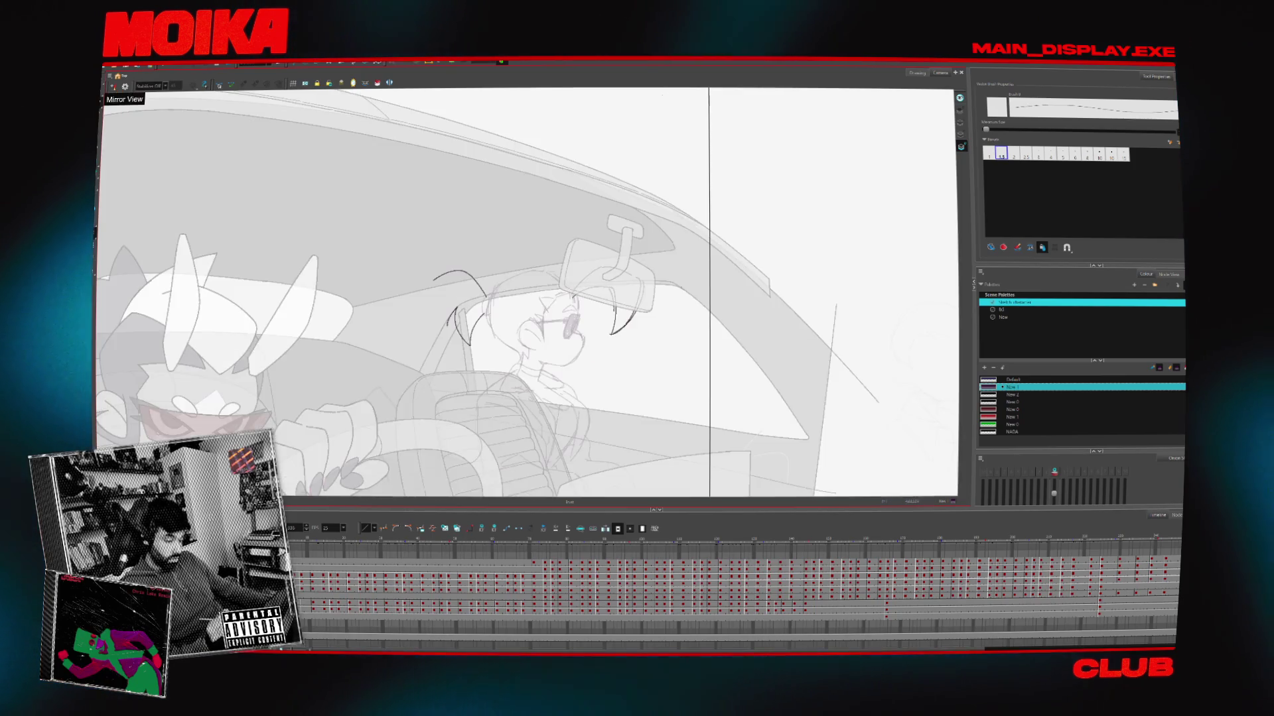
pyautogui.moveTo(465, 292)
pyautogui.mouseDown()
pyautogui.moveTo(439, 328)
pyautogui.moveTo(489, 295)
pyautogui.mouseUp()
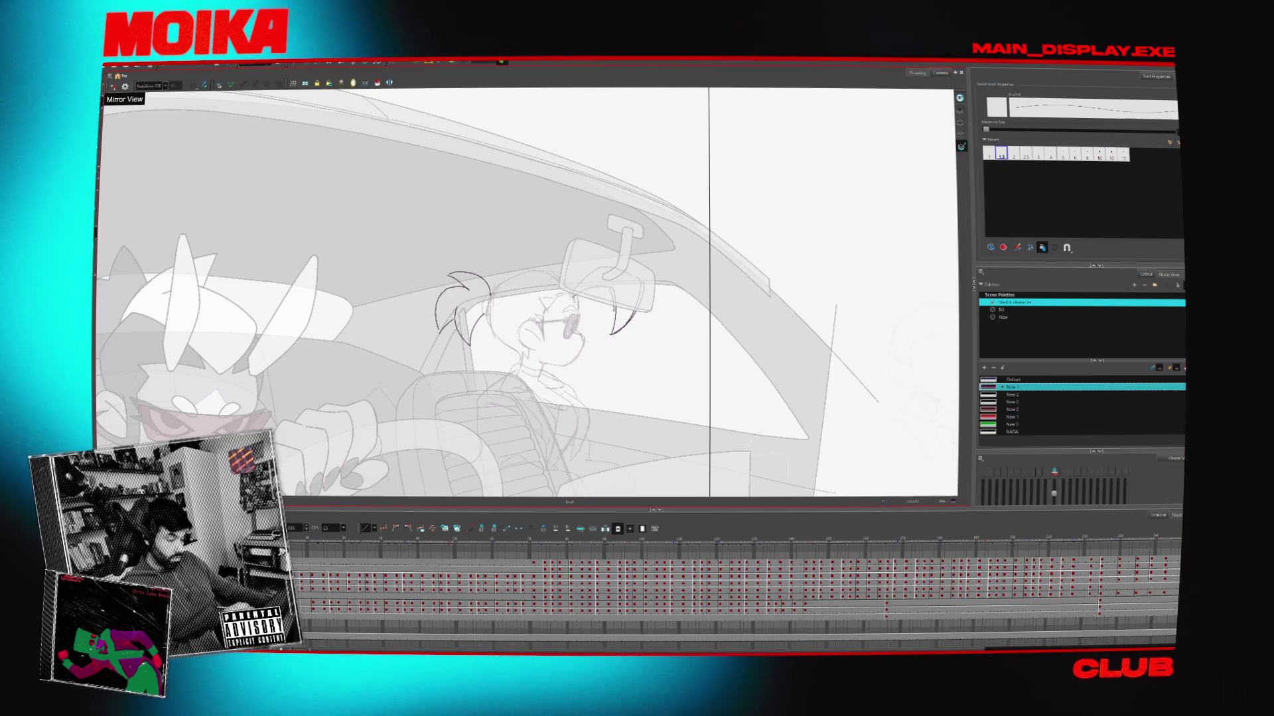
pyautogui.press('4')
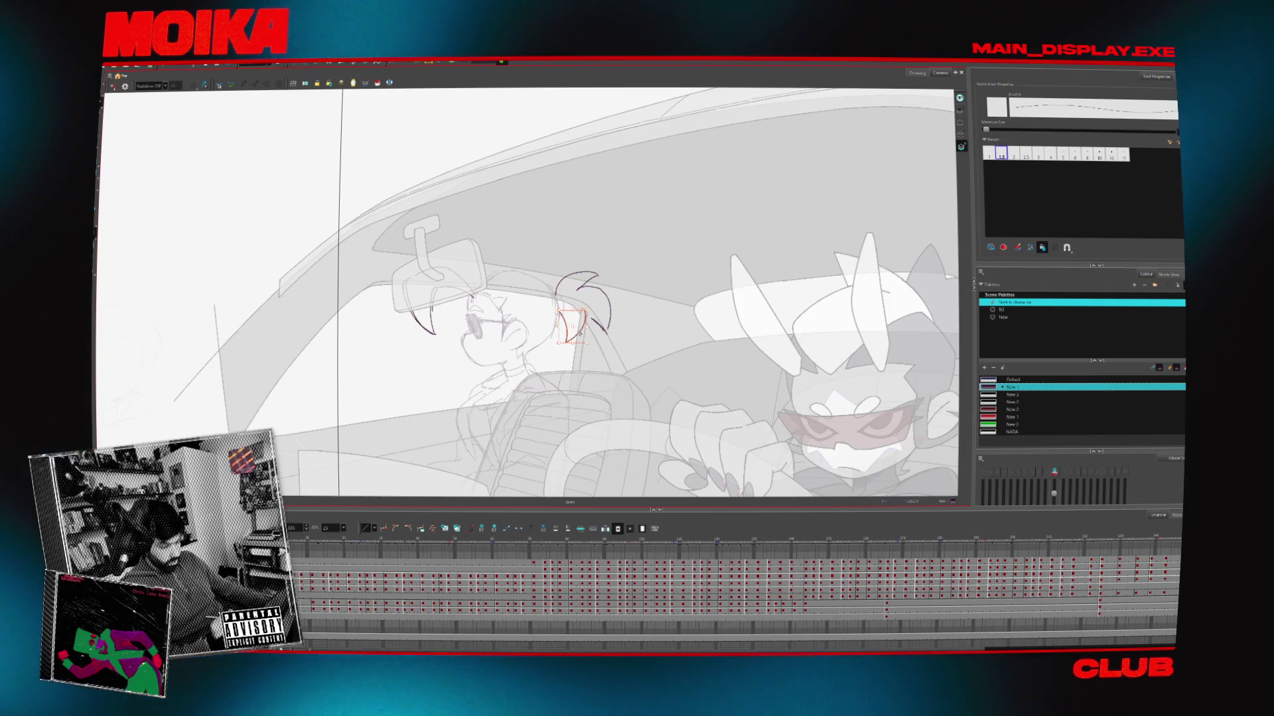
pyautogui.press('4')
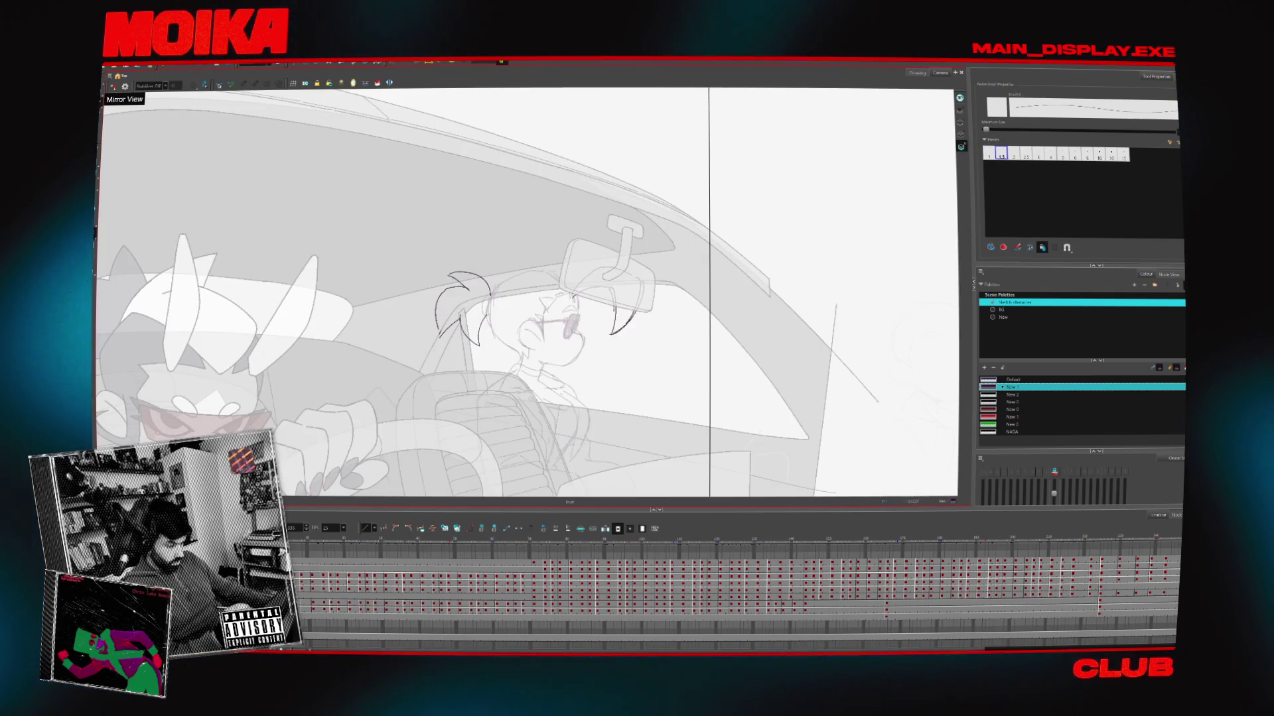
pyautogui.press('4')
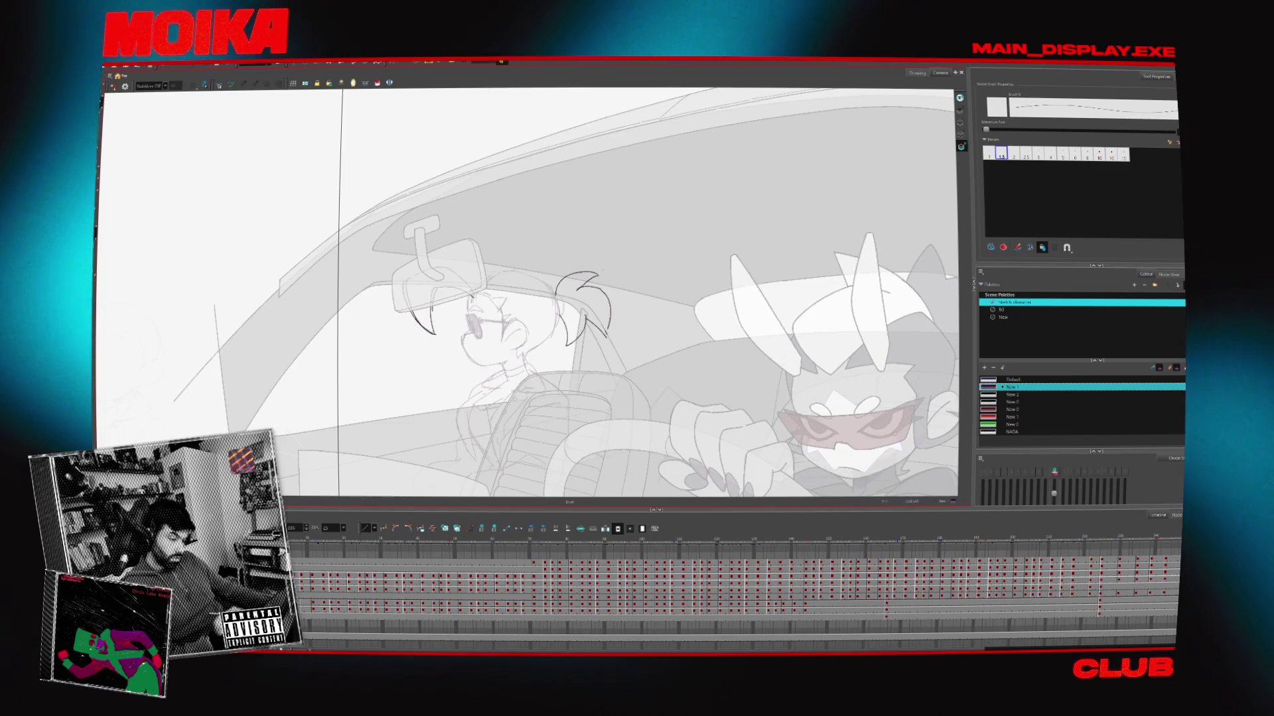
pyautogui.hotkey('ctrl', 'z')
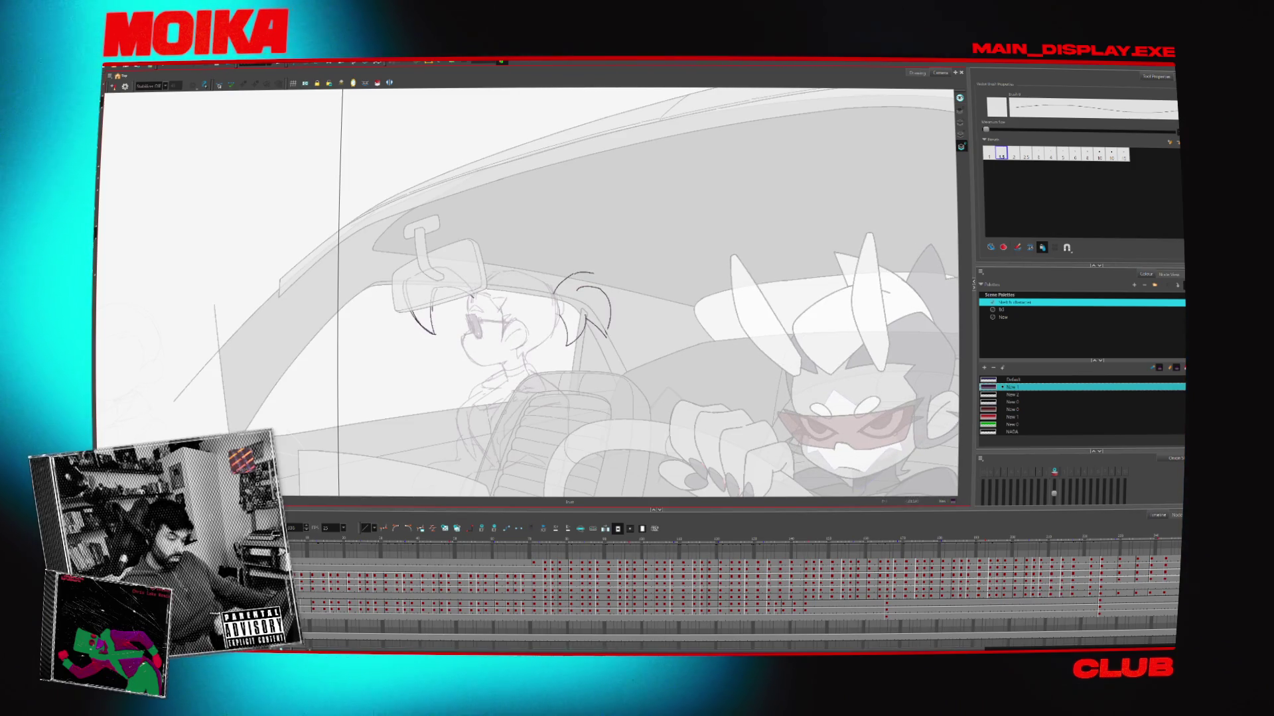
pyautogui.moveTo(561, 292); pyautogui.dragTo(590, 285)
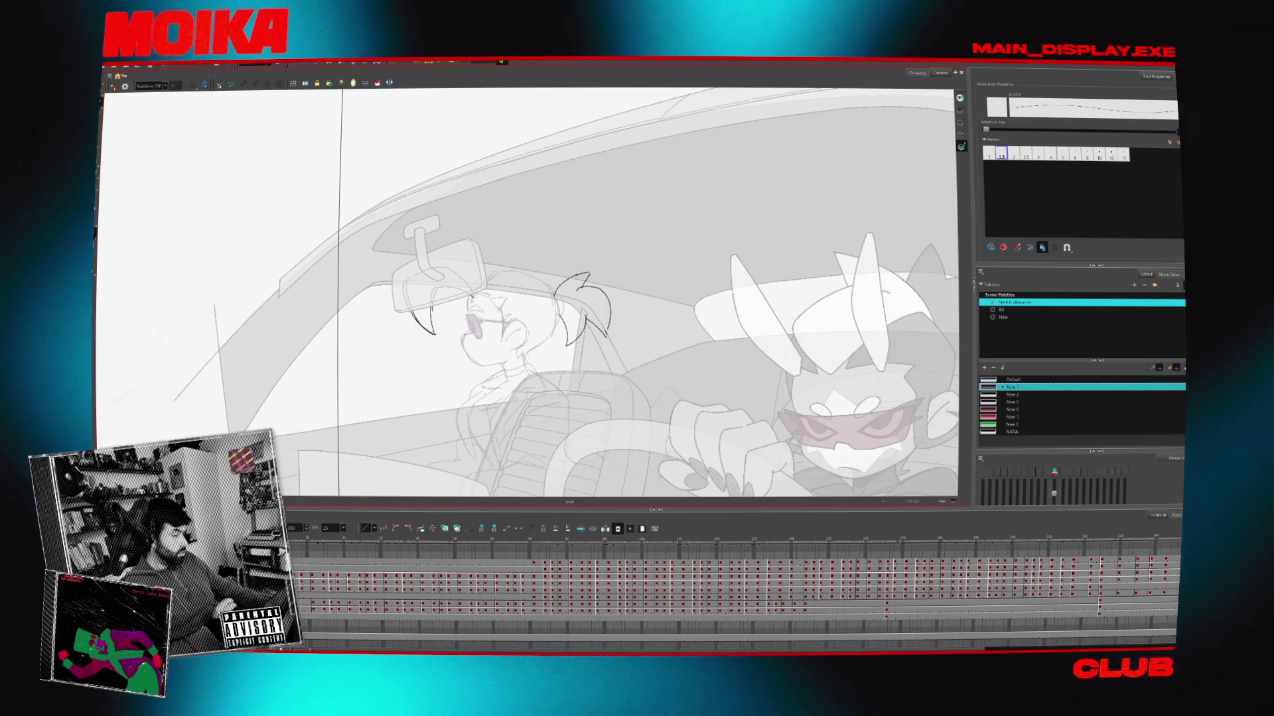
# Step through the neighbouring drawings to compare the new hair, checking them mirrored
pyautogui.press('.')
pyautogui.press('.')
pyautogui.press('.')
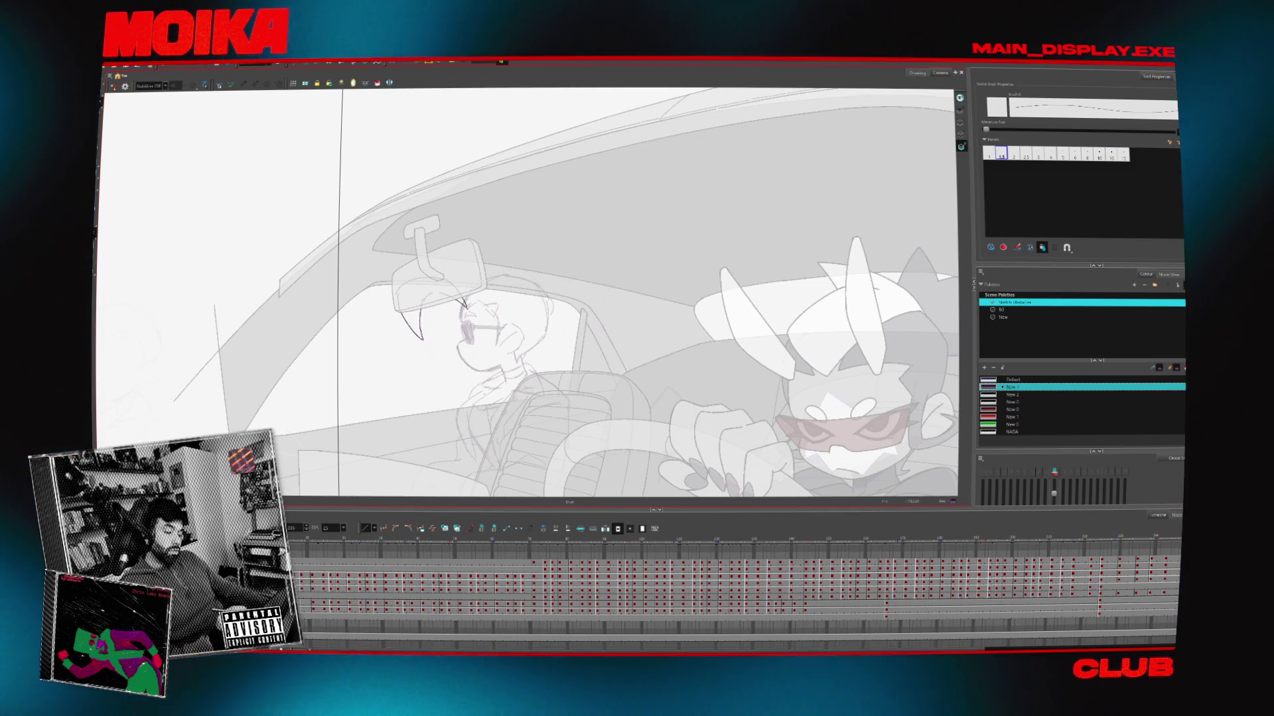
pyautogui.press(',')
pyautogui.press(',')
pyautogui.press('.')
pyautogui.press('.')
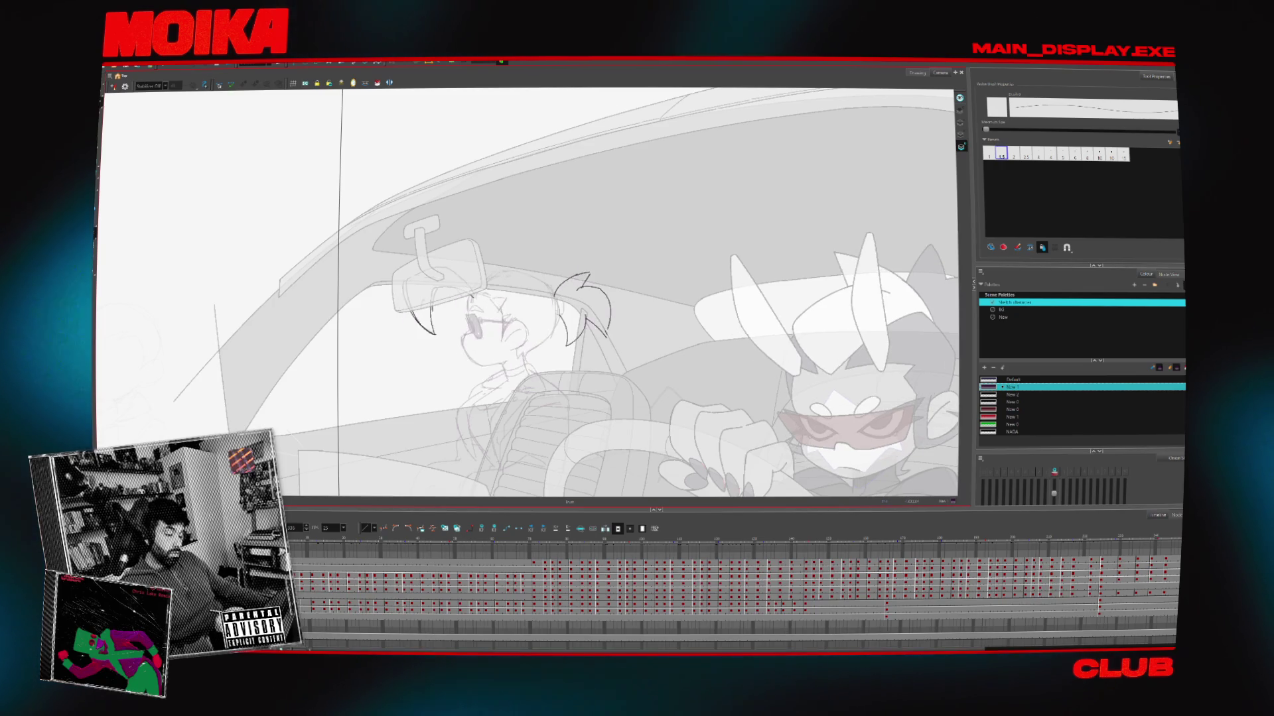
pyautogui.click(113, 87)
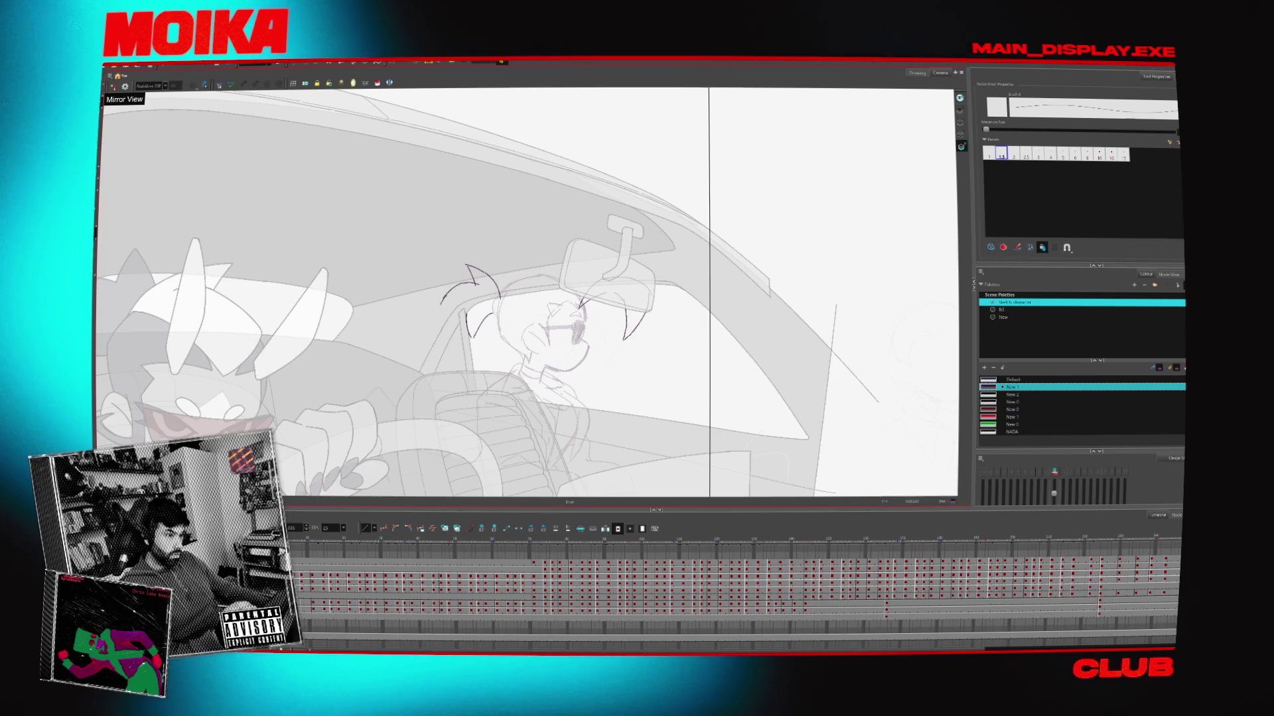
pyautogui.press('.')
pyautogui.press('.')
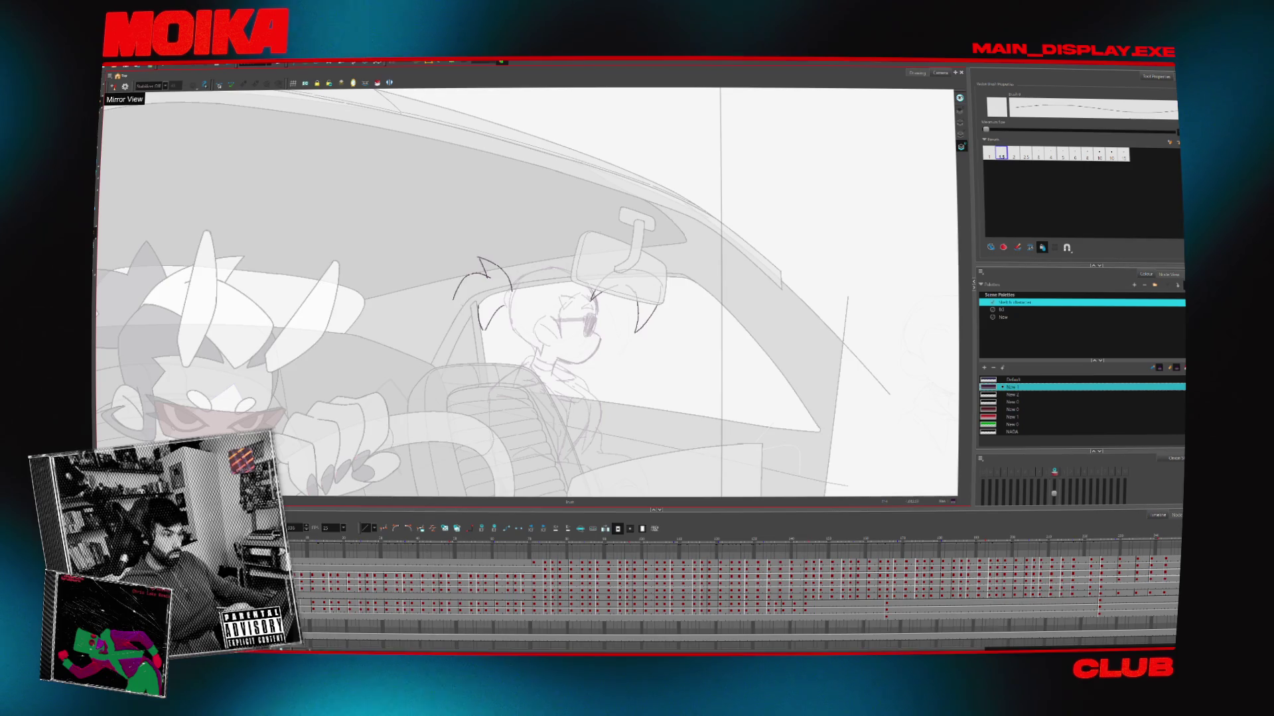
pyautogui.press('.')
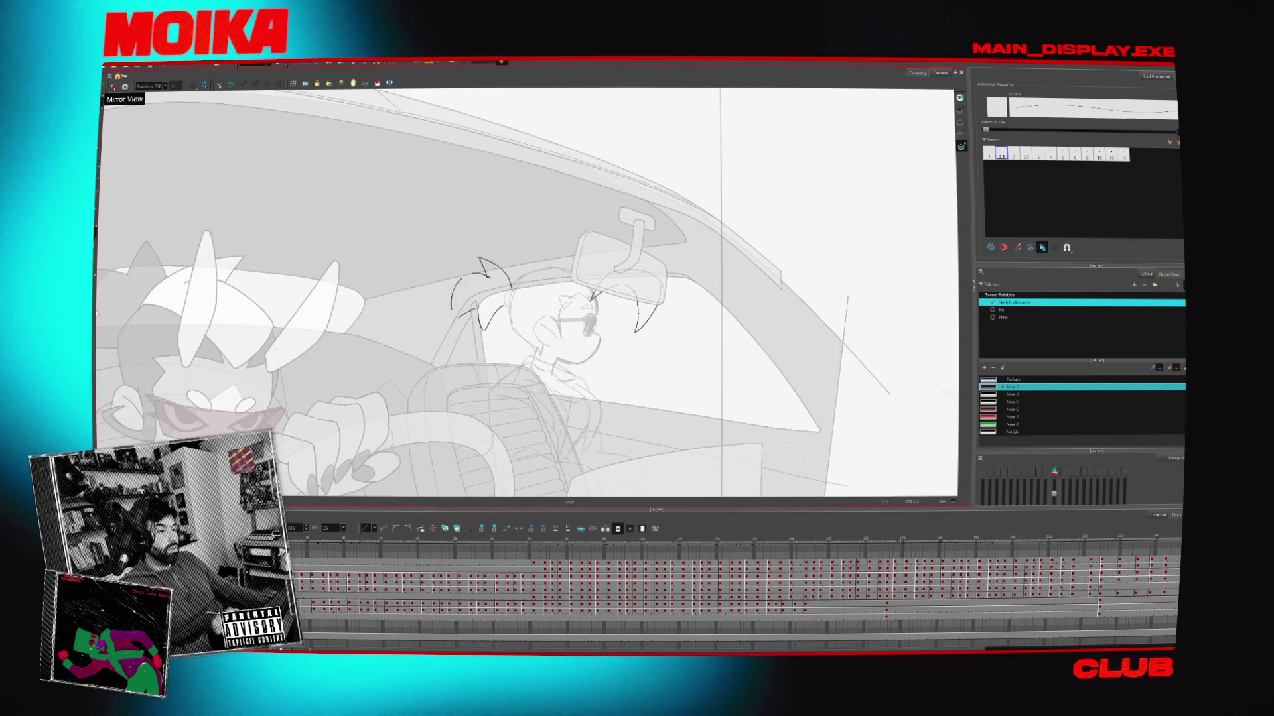
pyautogui.press('4')
pyautogui.press('4')
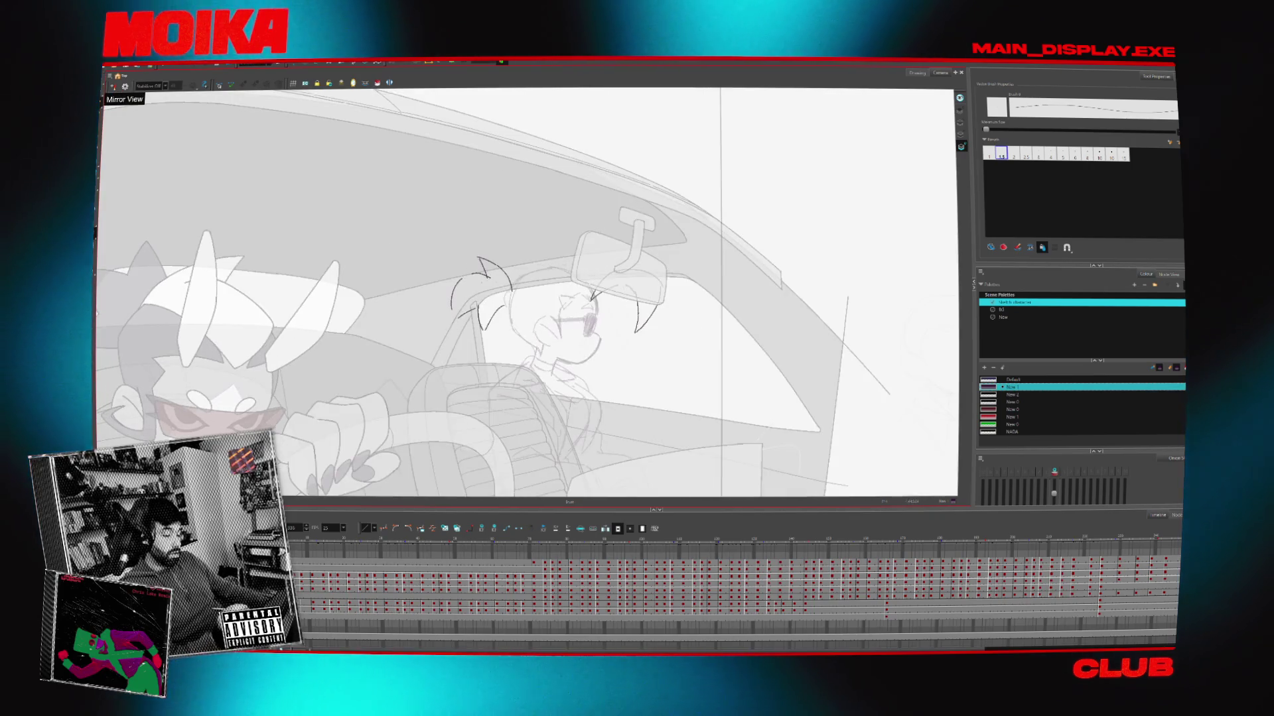
# Draw a curved hair stroke on the next head drawing, checking it in Mirror View
pyautogui.hotkey('alt', 'e')
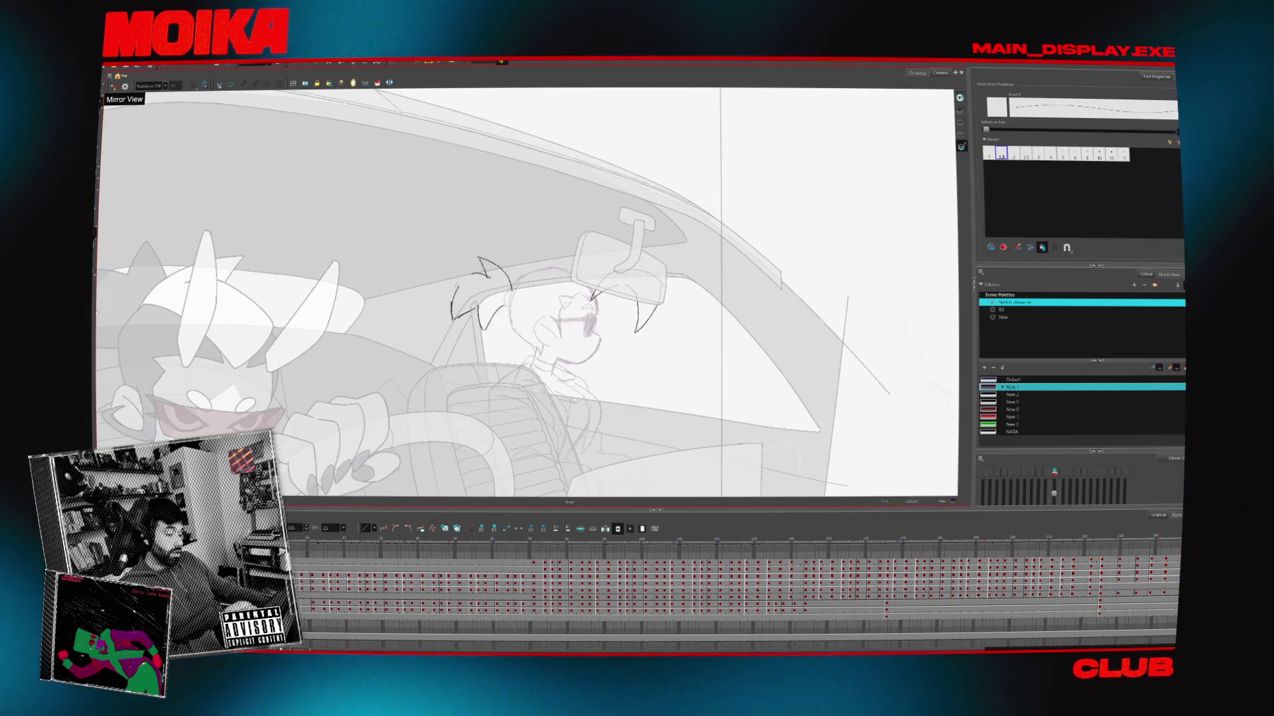
pyautogui.press('4')
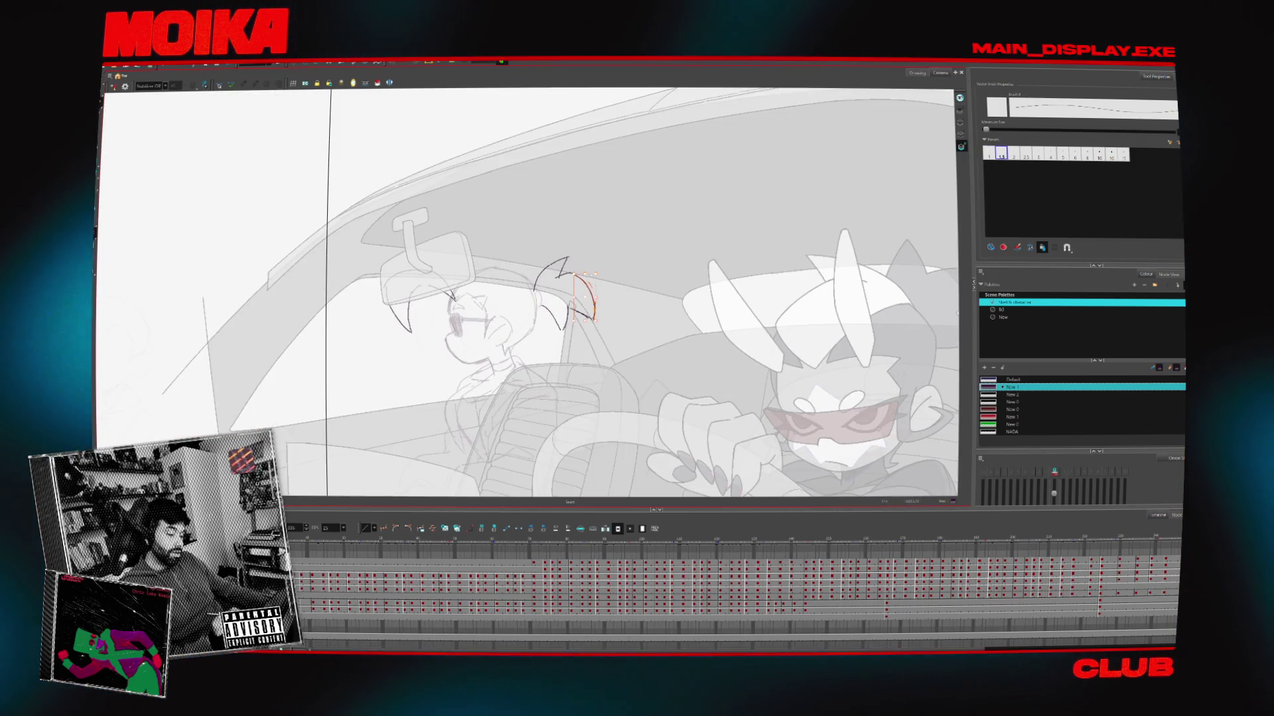
pyautogui.press('4')
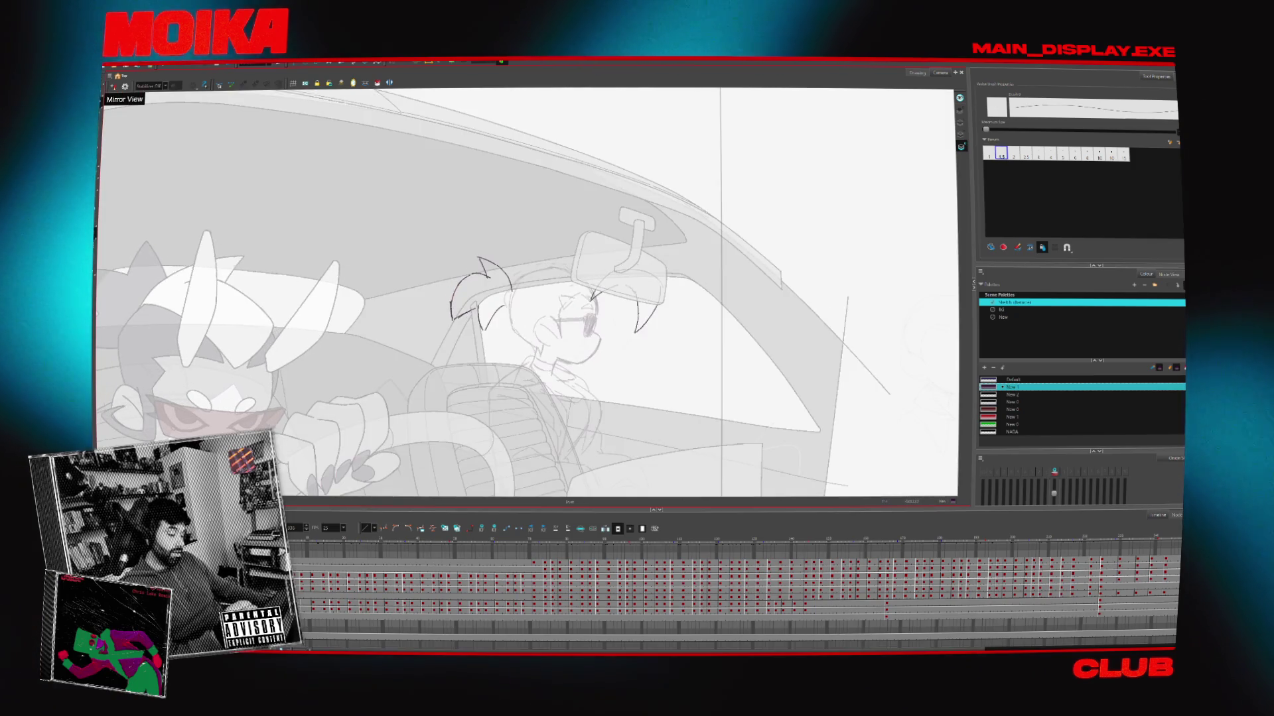
pyautogui.press('4')
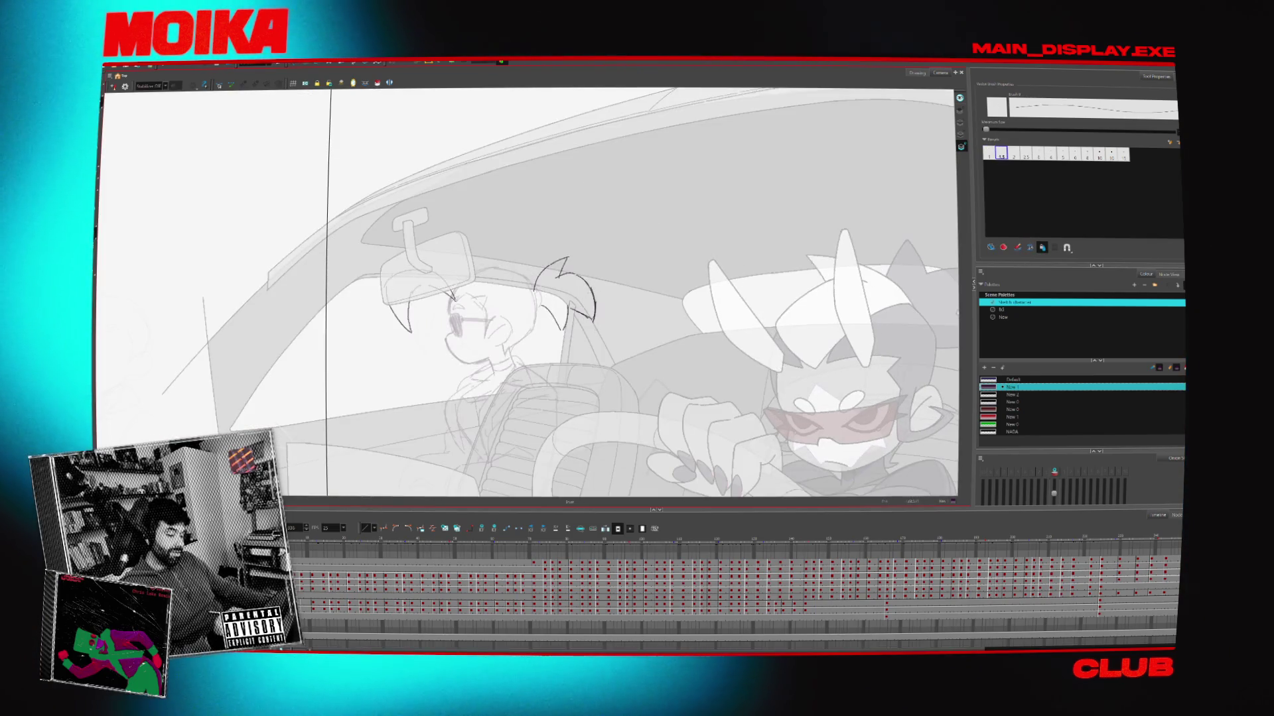
pyautogui.press('4')
pyautogui.hotkey('alt', 'x')
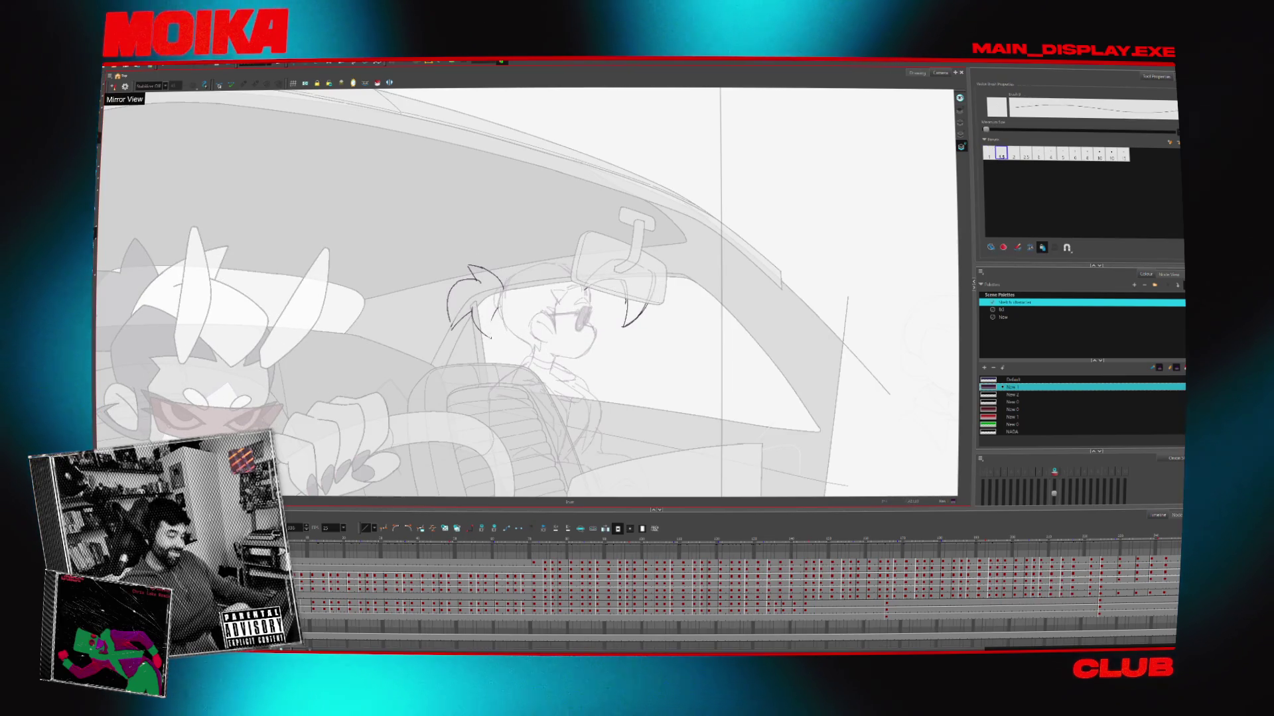
pyautogui.press('.')
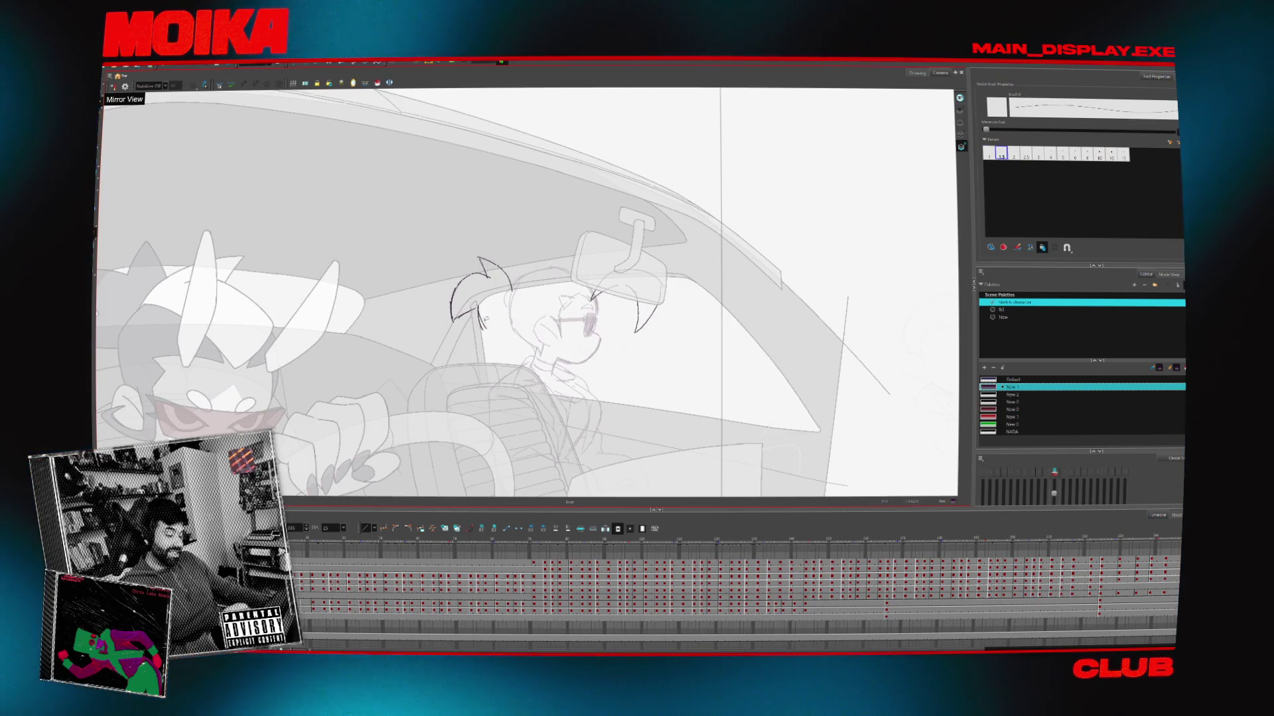
pyautogui.moveTo(505, 306); pyautogui.dragTo(488, 333)
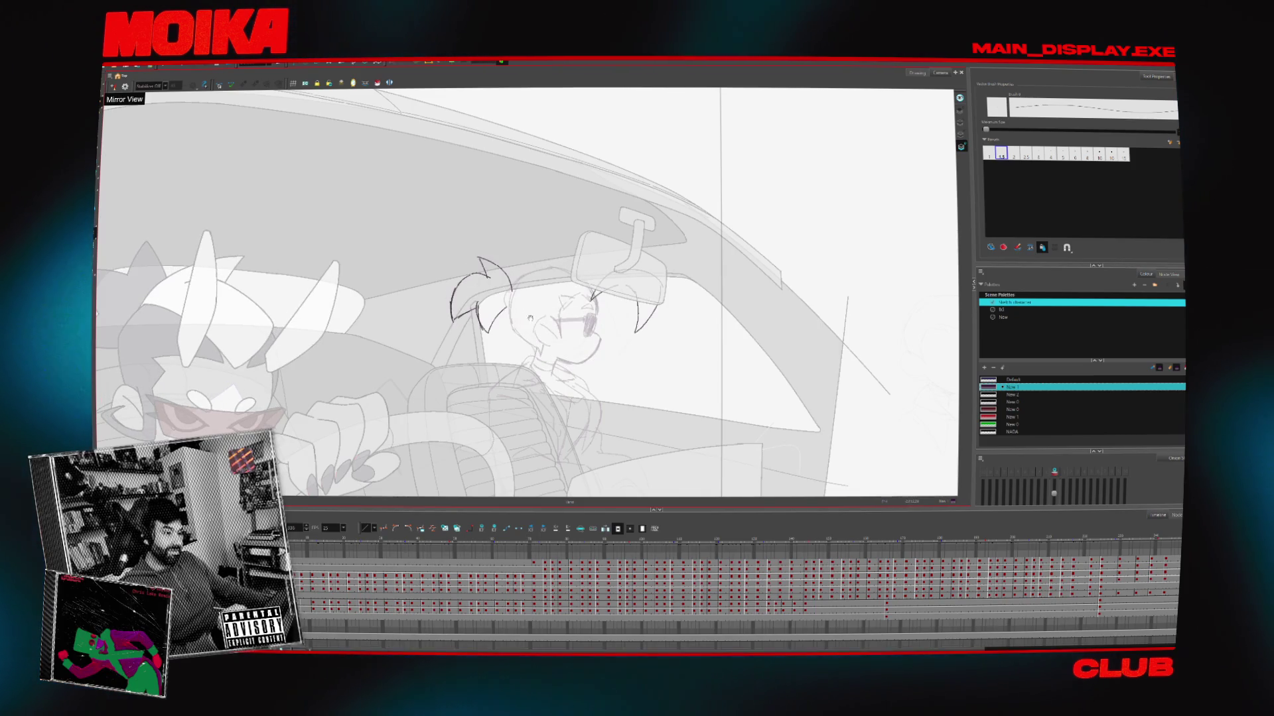
pyautogui.press('4')
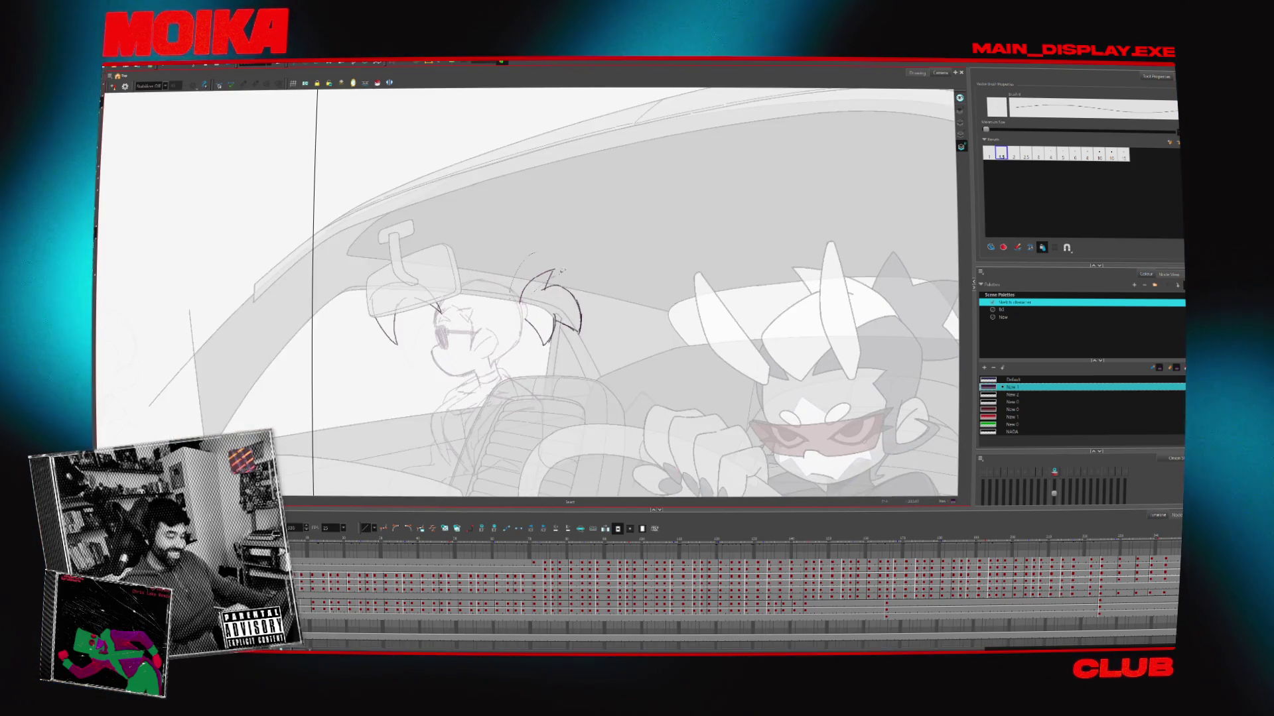
pyautogui.press('4')
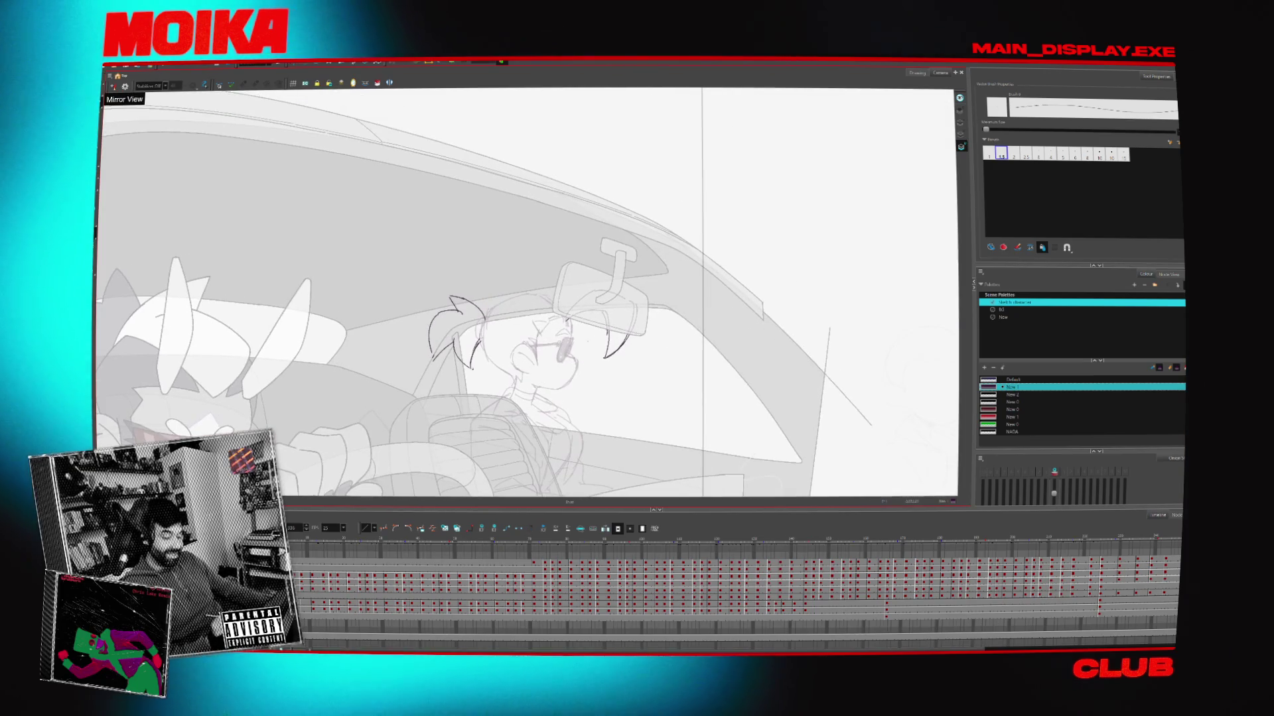
pyautogui.press('4')
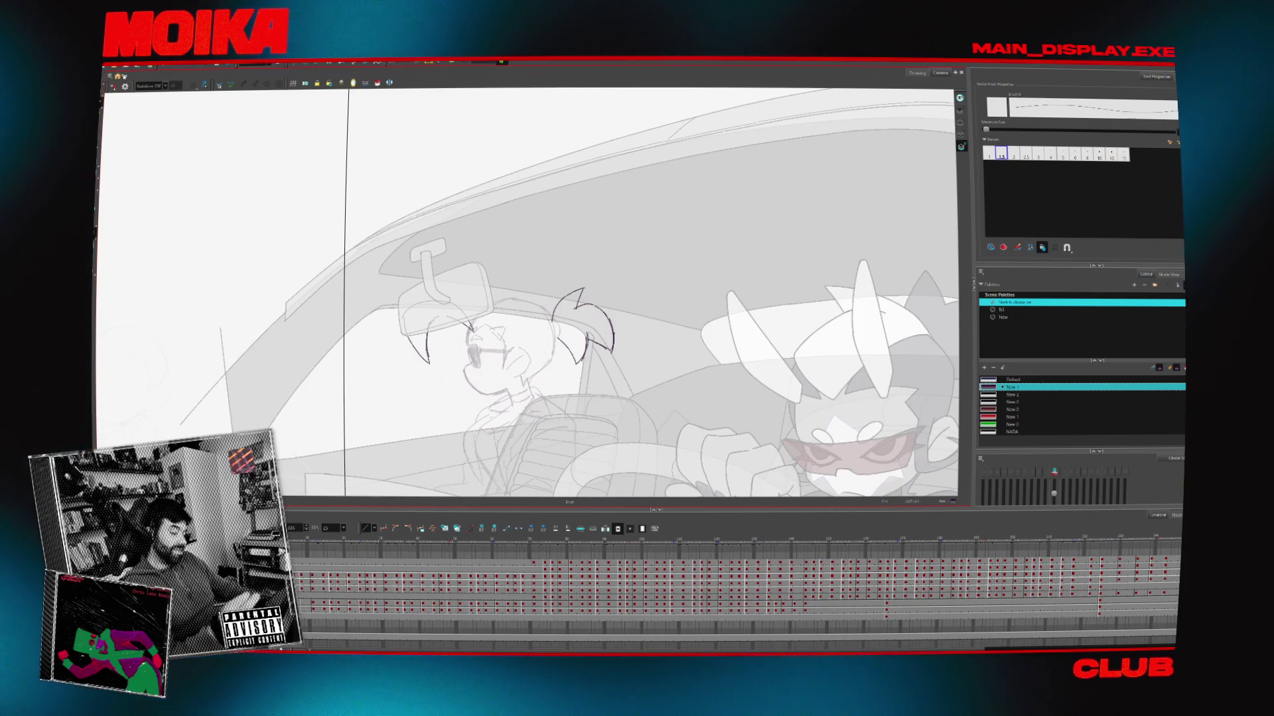
# On the following drawing, add a curved hair stroke near the rear-view mirror and a rising spiky strand
pyautogui.press('.')
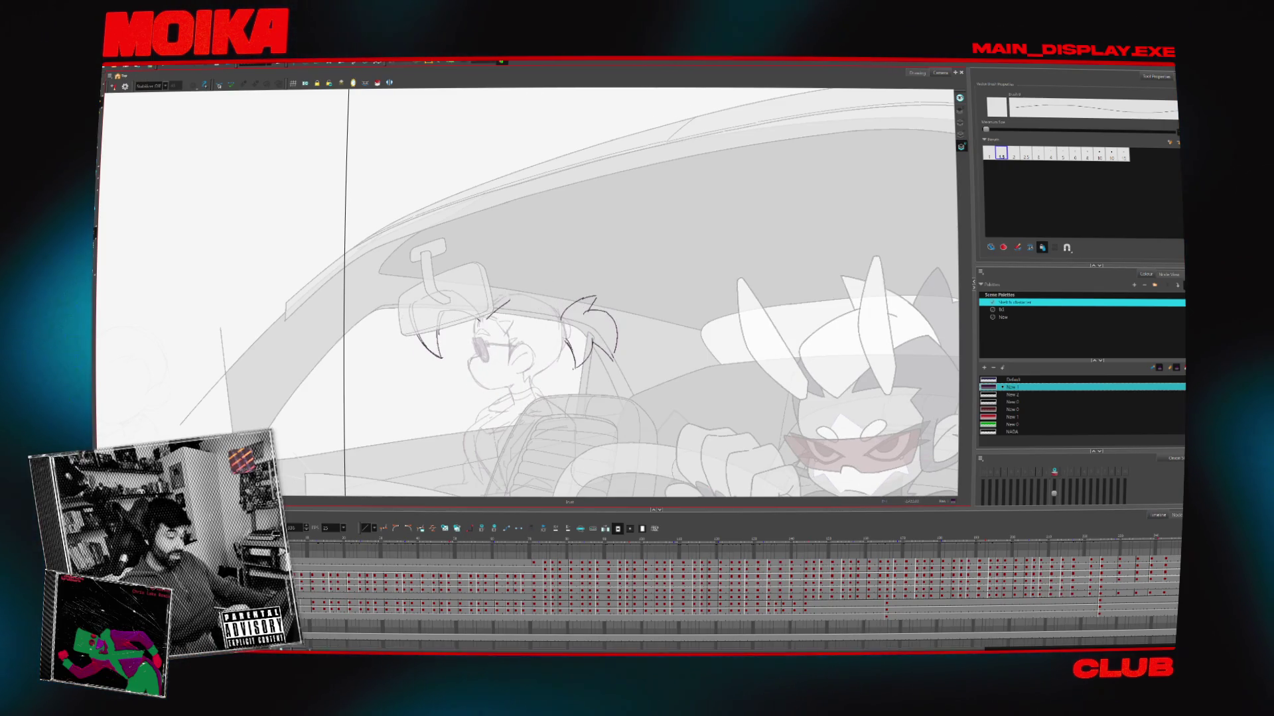
pyautogui.press('4')
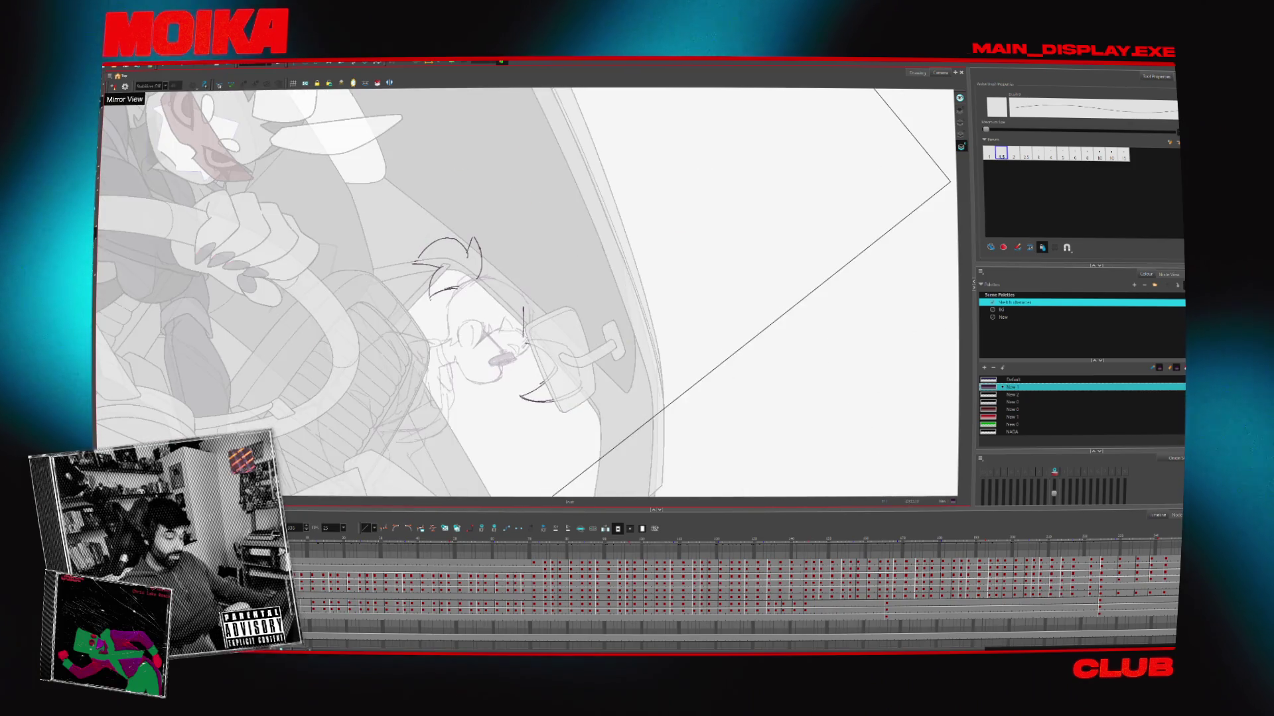
pyautogui.moveTo(536, 282); pyautogui.dragTo(525, 325)
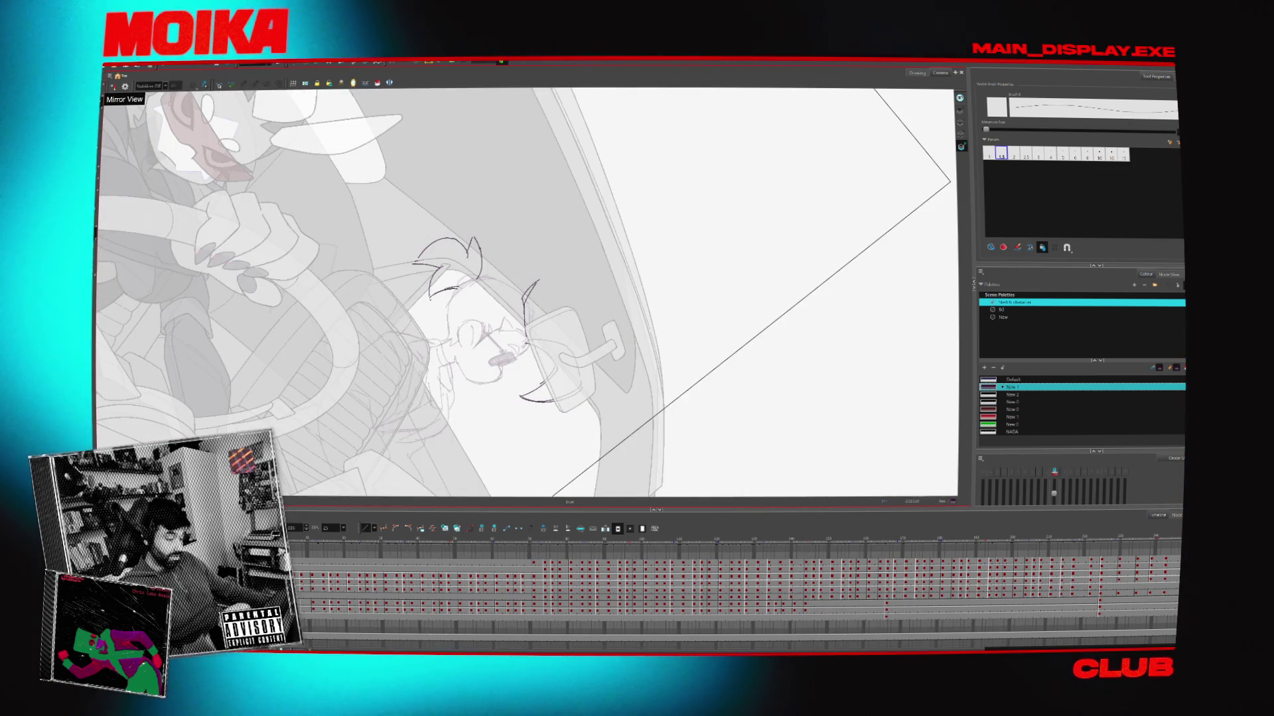
pyautogui.press('4')
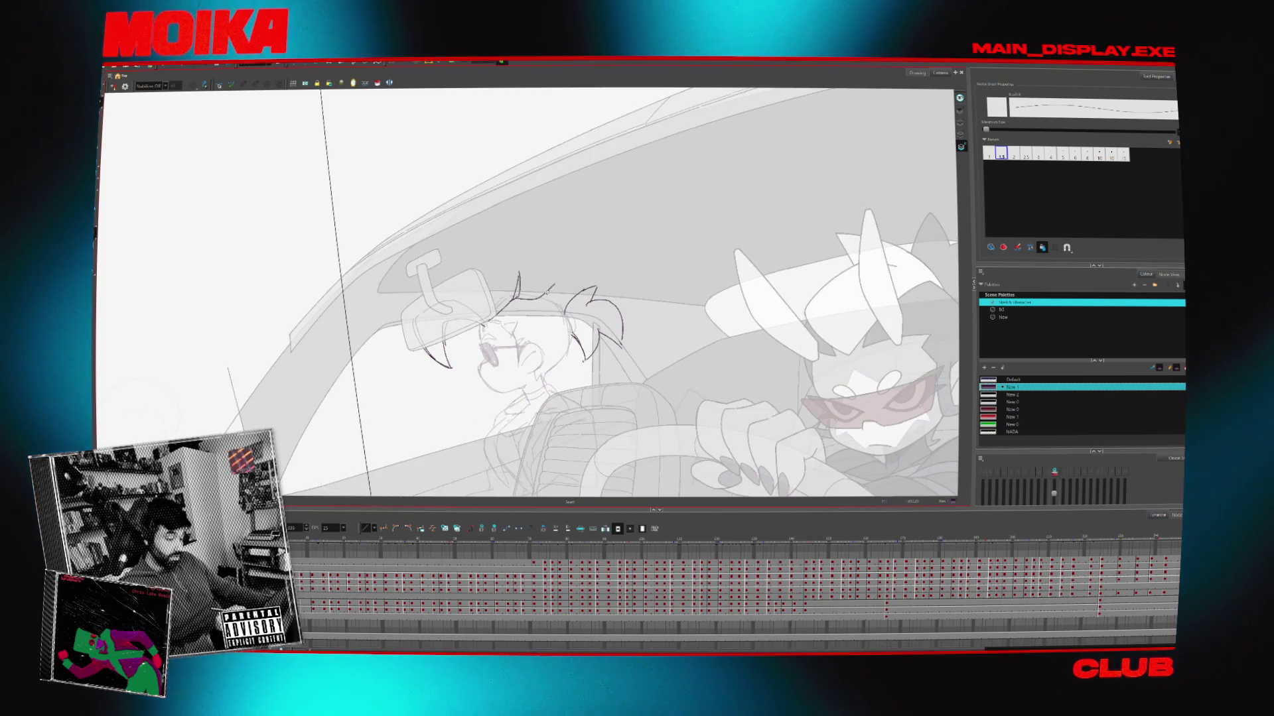
pyautogui.press('4')
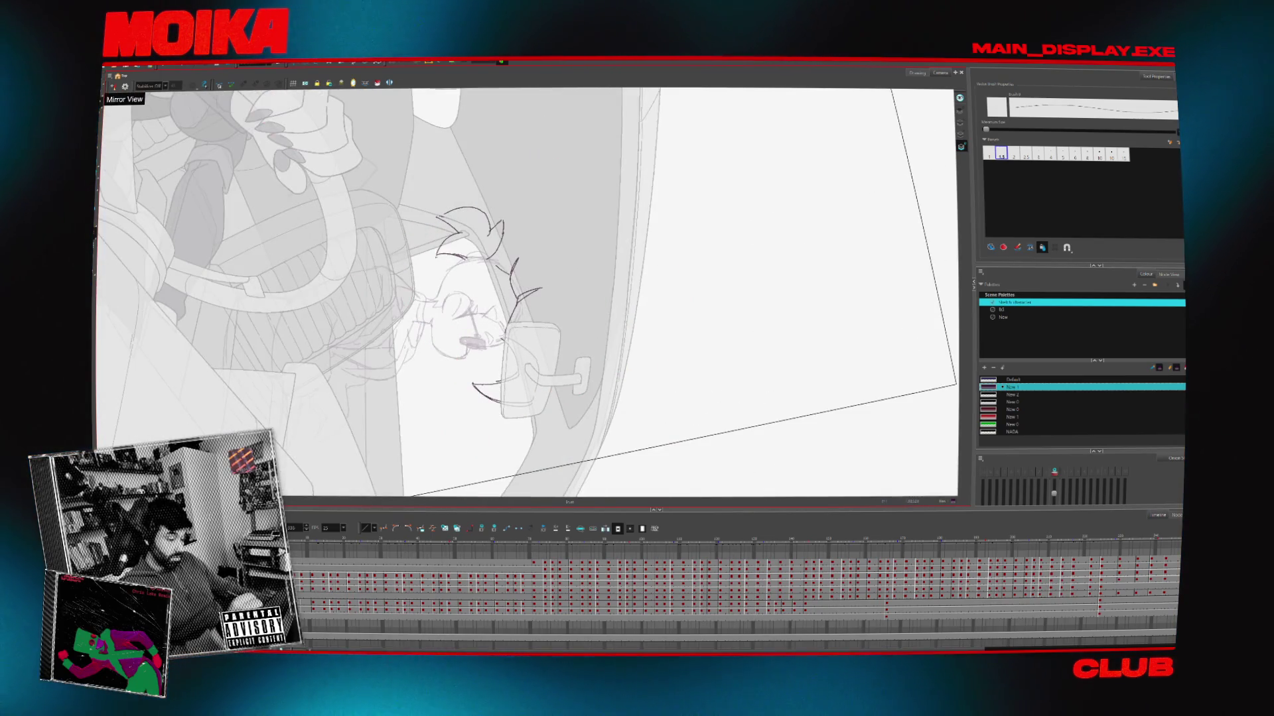
pyautogui.press('4')
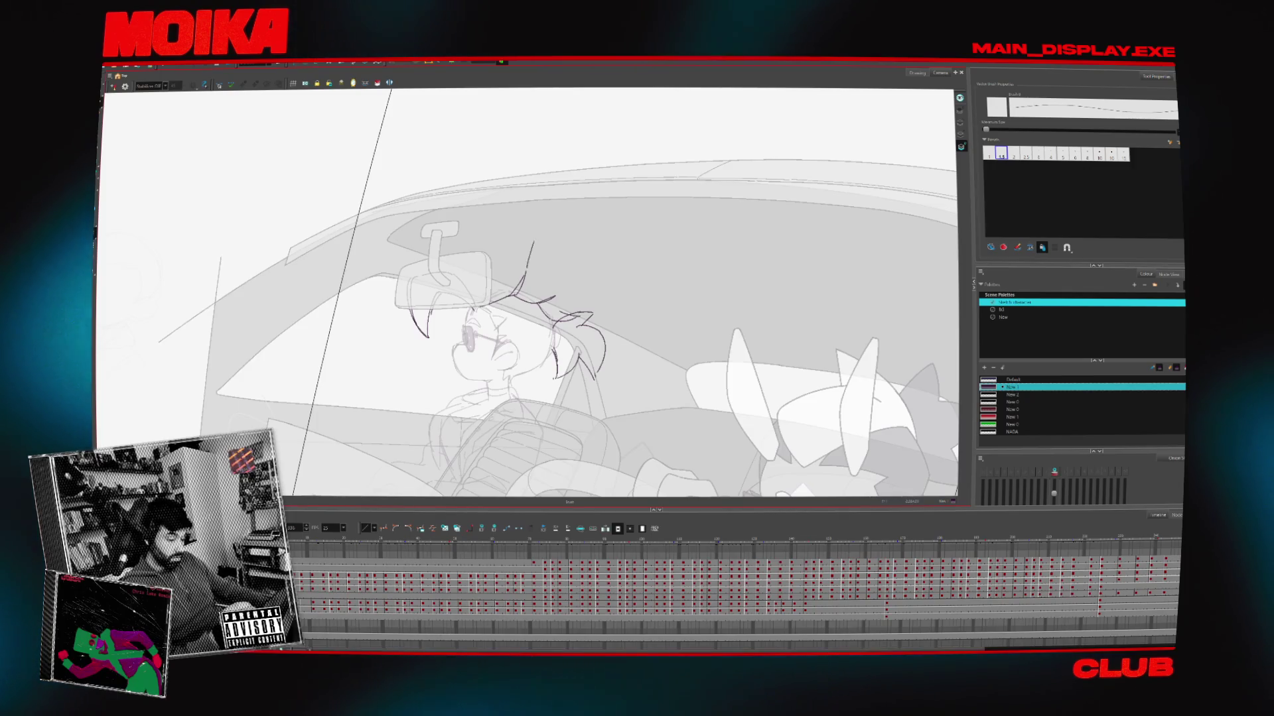
pyautogui.moveTo(508, 205); pyautogui.dragTo(524, 272)
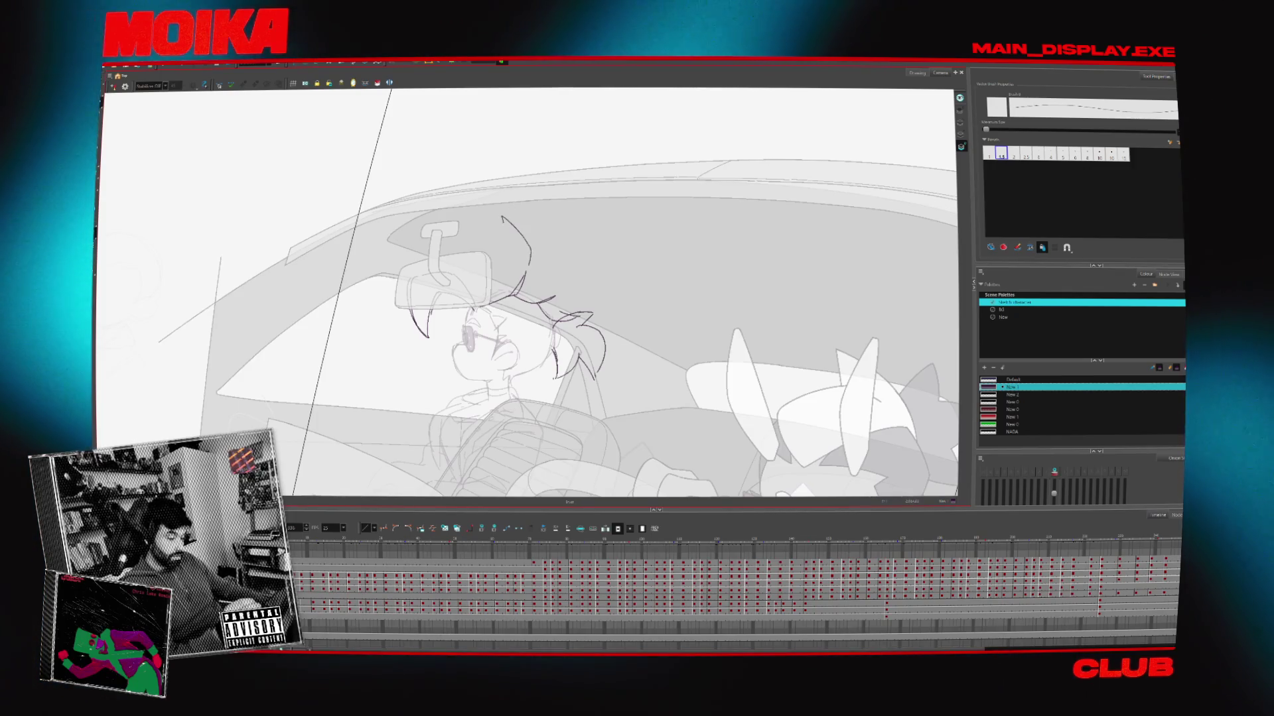
# Add spiky hair strokes atop the head, check them mirrored, and move to the next drawing
pyautogui.moveTo(502, 217); pyautogui.dragTo(528, 272)
pyautogui.moveTo(431, 214)
pyautogui.mouseDown()
pyautogui.moveTo(504, 222)
pyautogui.moveTo(397, 291)
pyautogui.mouseUp()
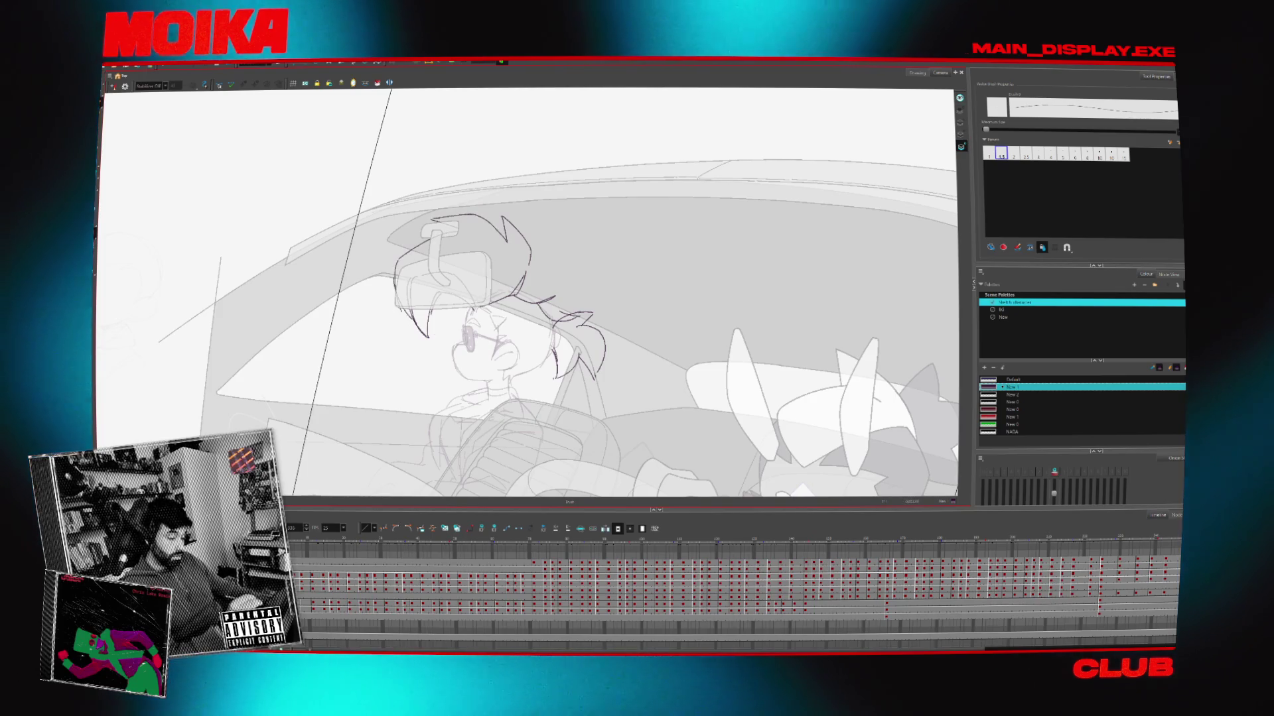
pyautogui.press('4')
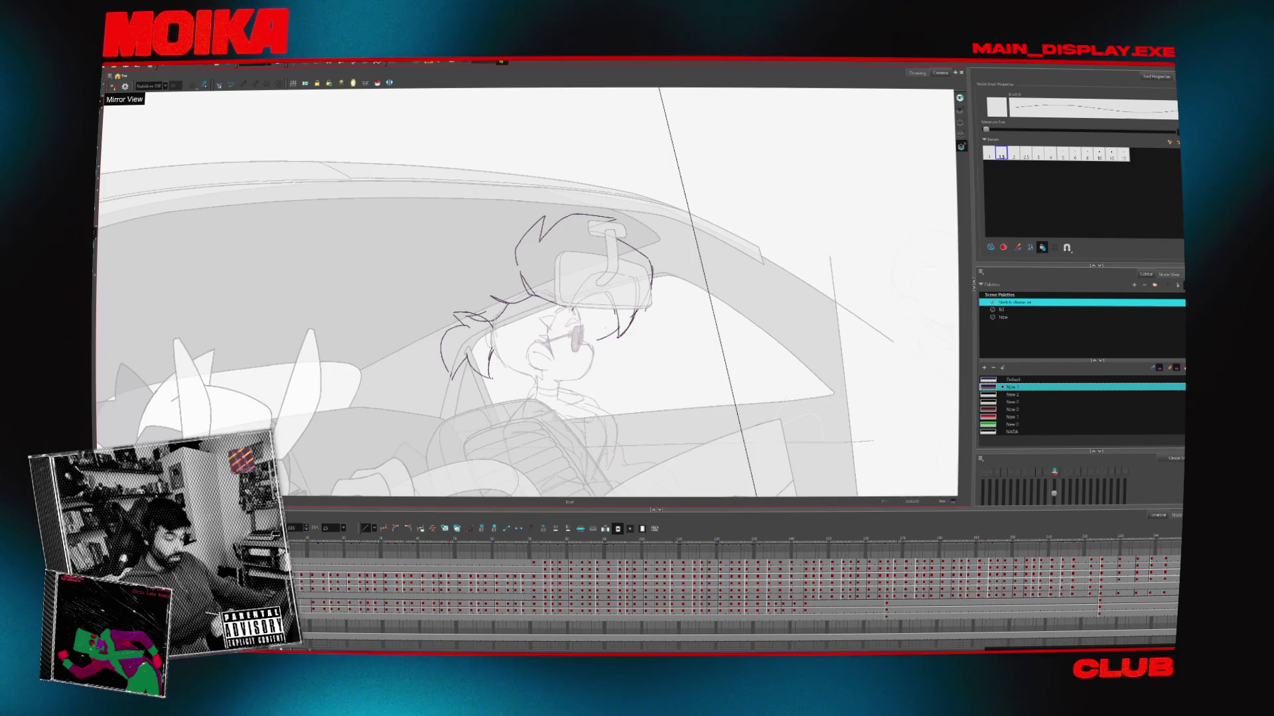
pyautogui.click(112, 87)
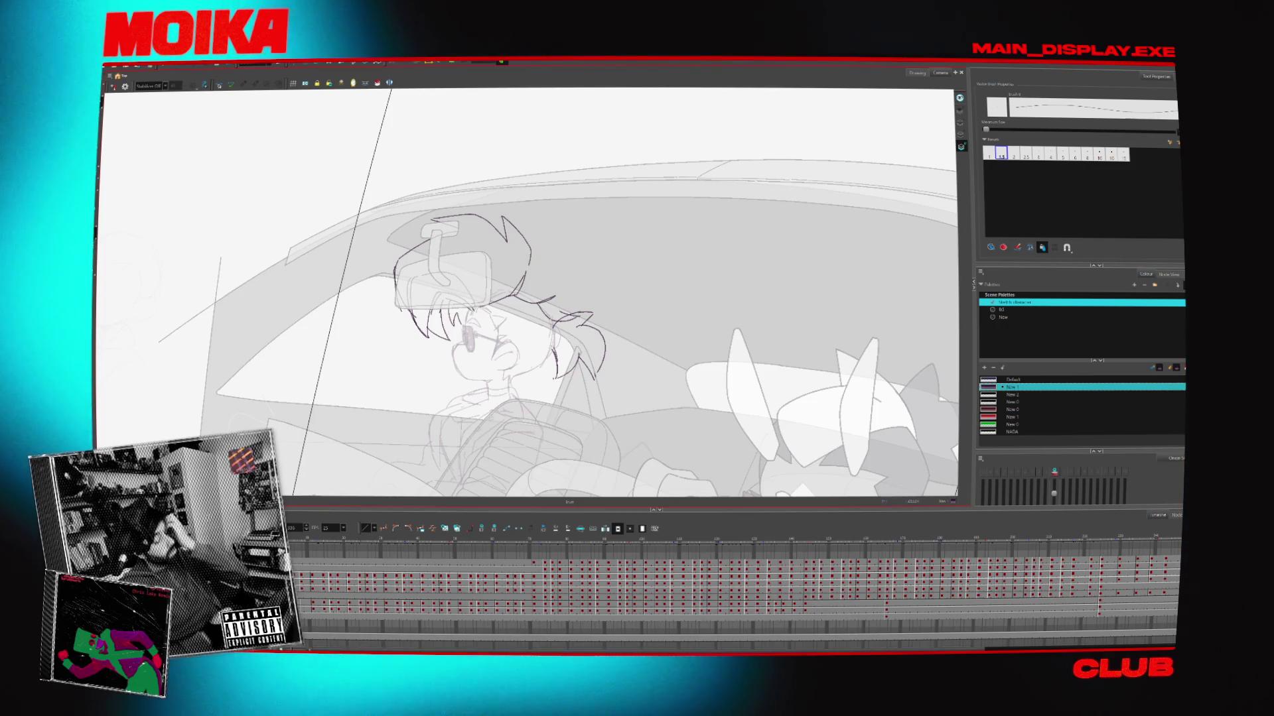
pyautogui.press('Return')
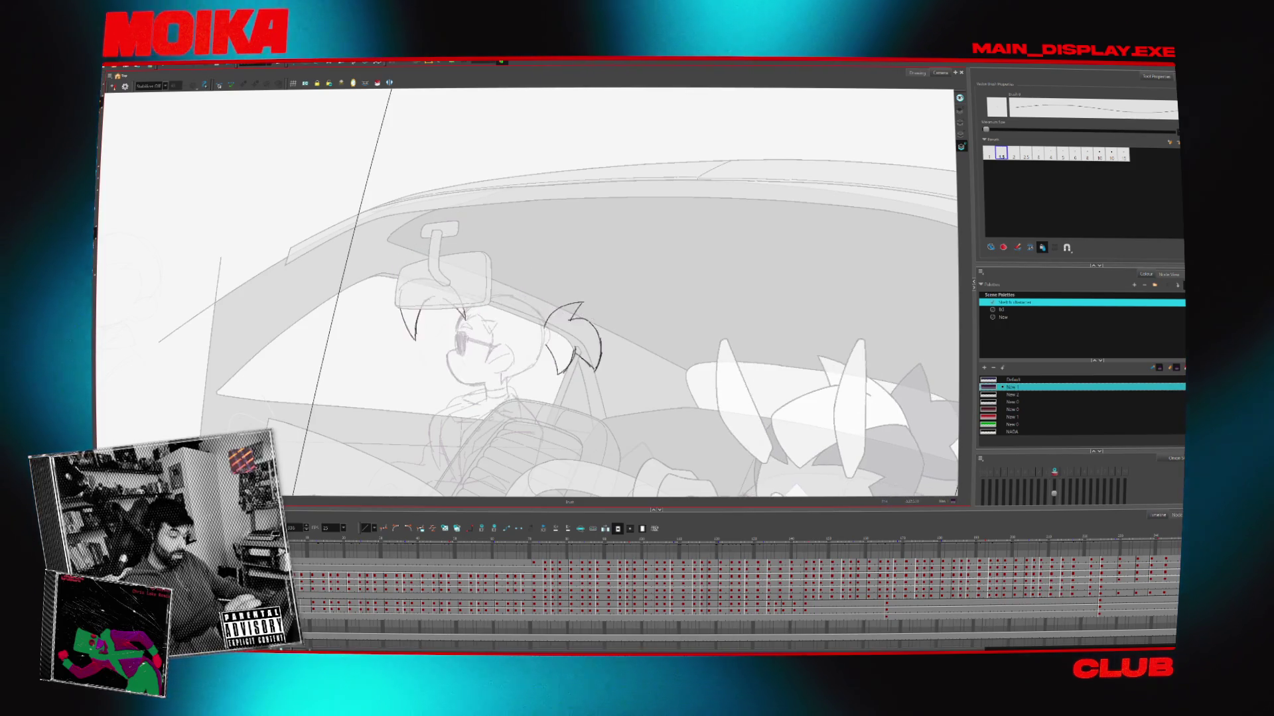
pyautogui.press('.')
pyautogui.hotkey('alt', 'e')
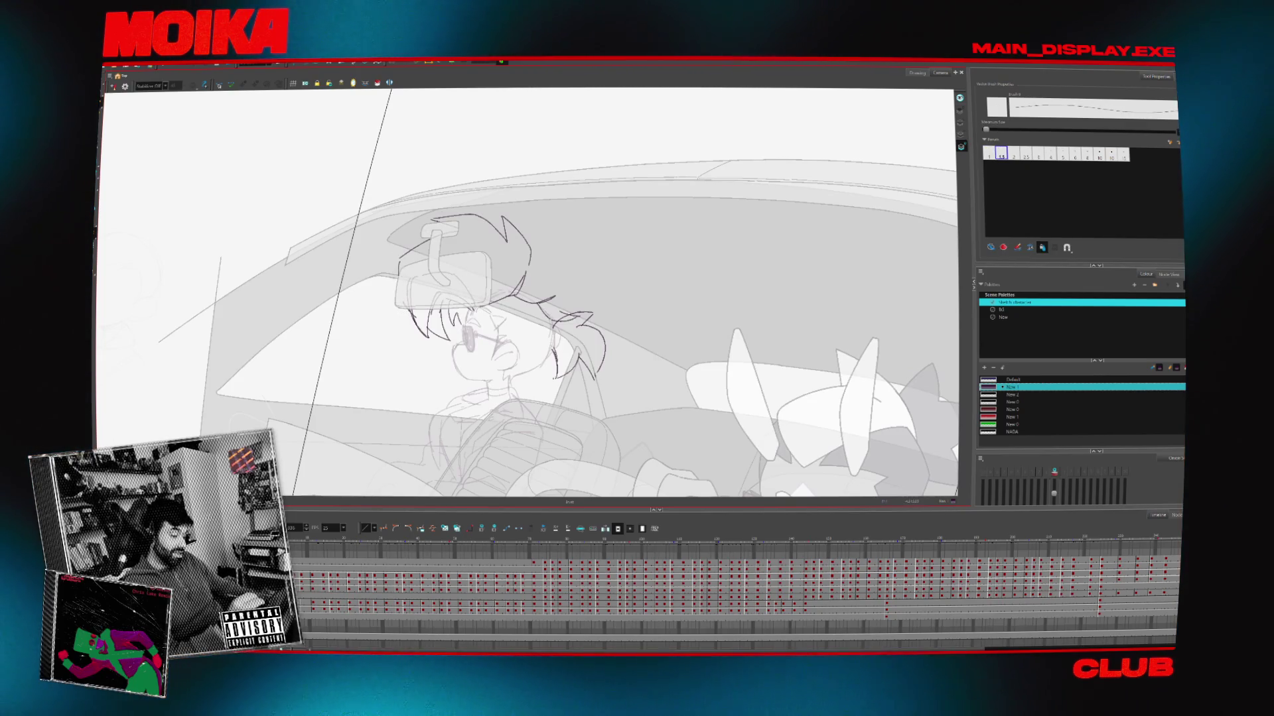
# Add hair spikes at the side of the head while toggling Mirror View, then deselect
pyautogui.click(113, 86)
pyautogui.click(113, 87)
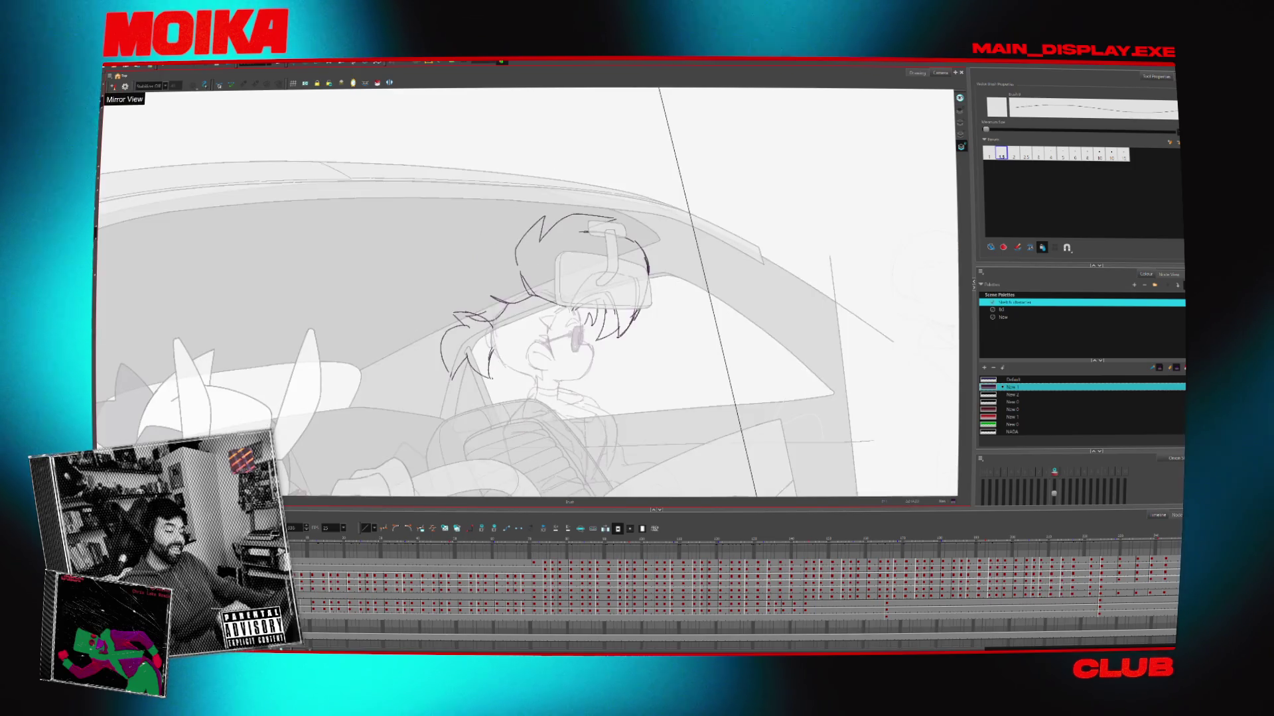
pyautogui.click(113, 87)
pyautogui.click(112, 87)
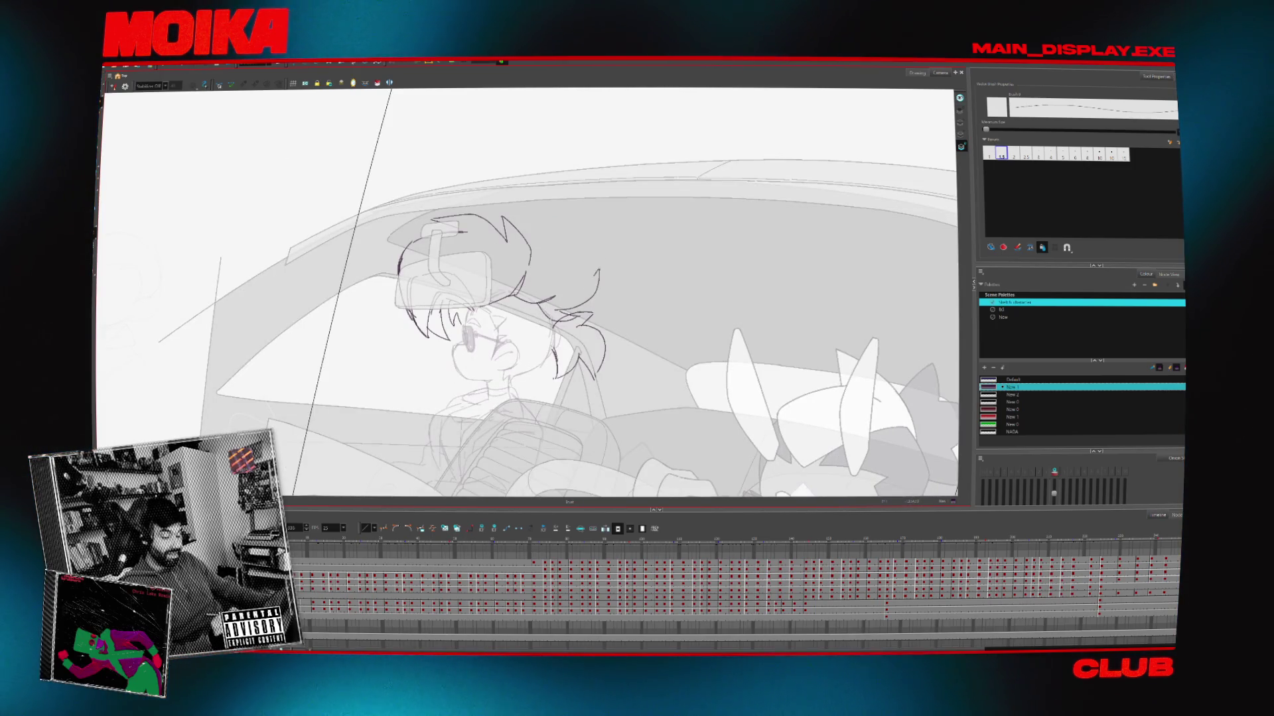
pyautogui.click(113, 87)
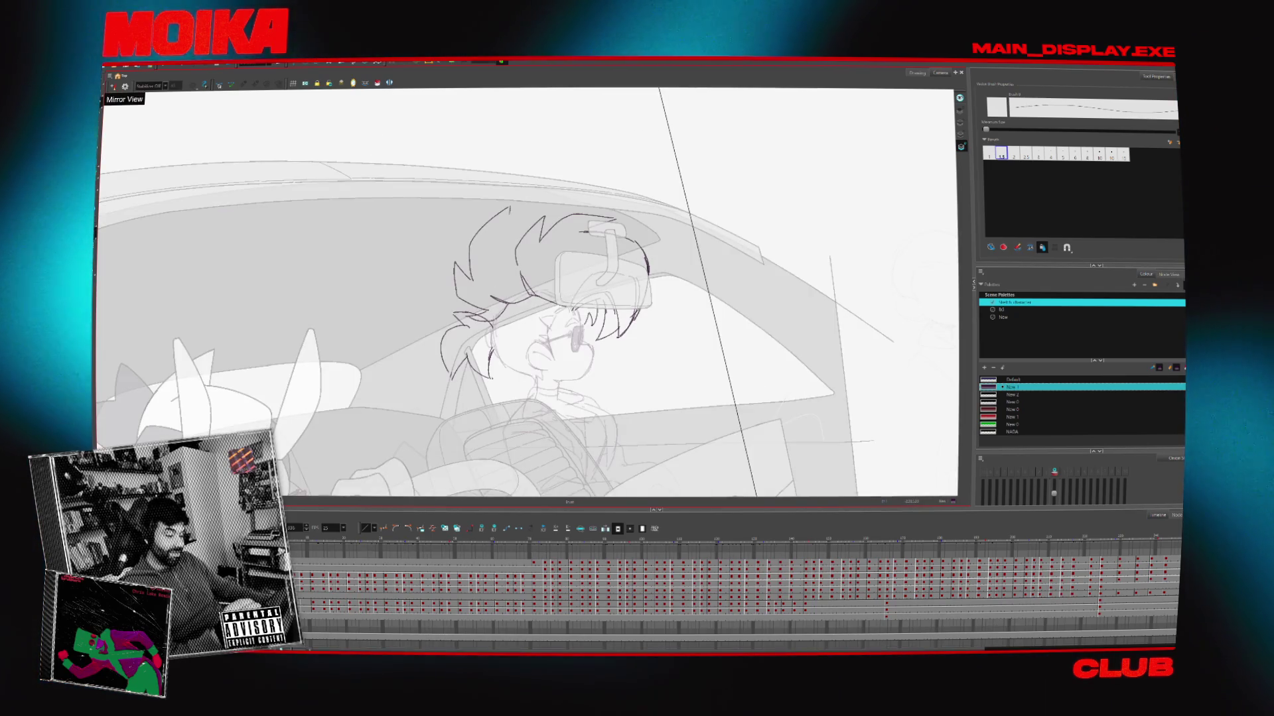
pyautogui.moveTo(469, 269); pyautogui.dragTo(514, 229)
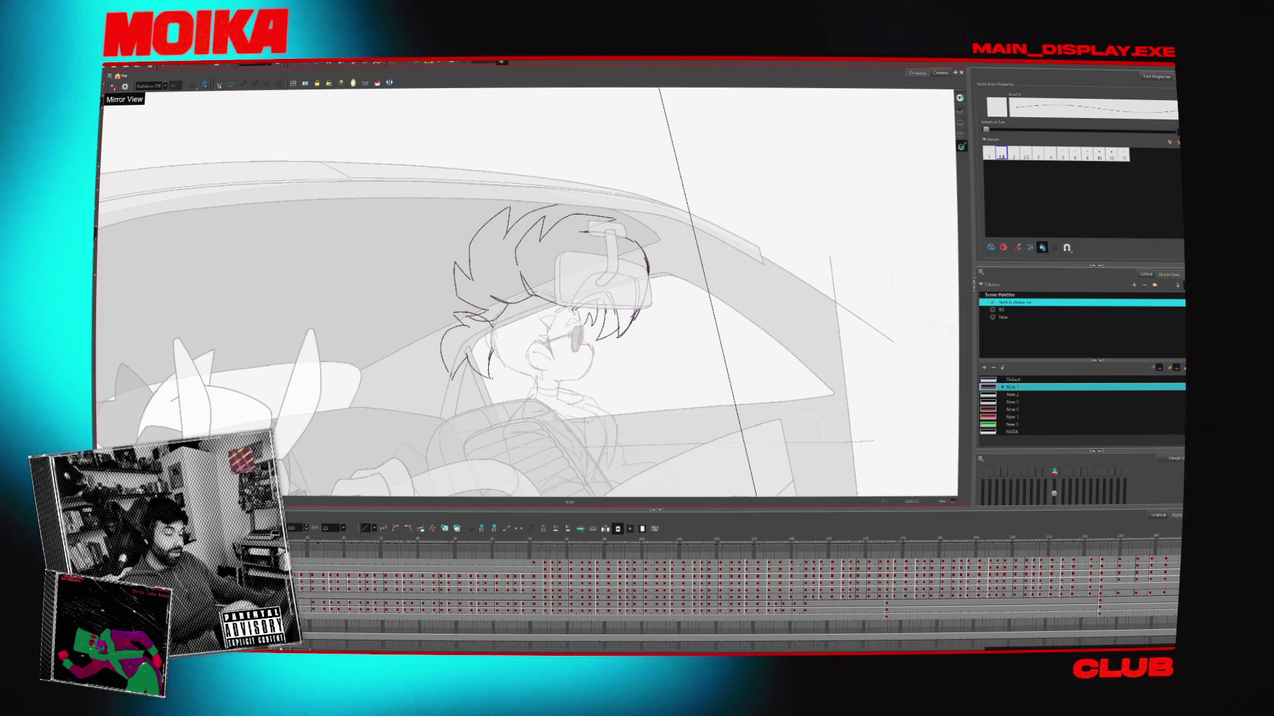
pyautogui.press('4')
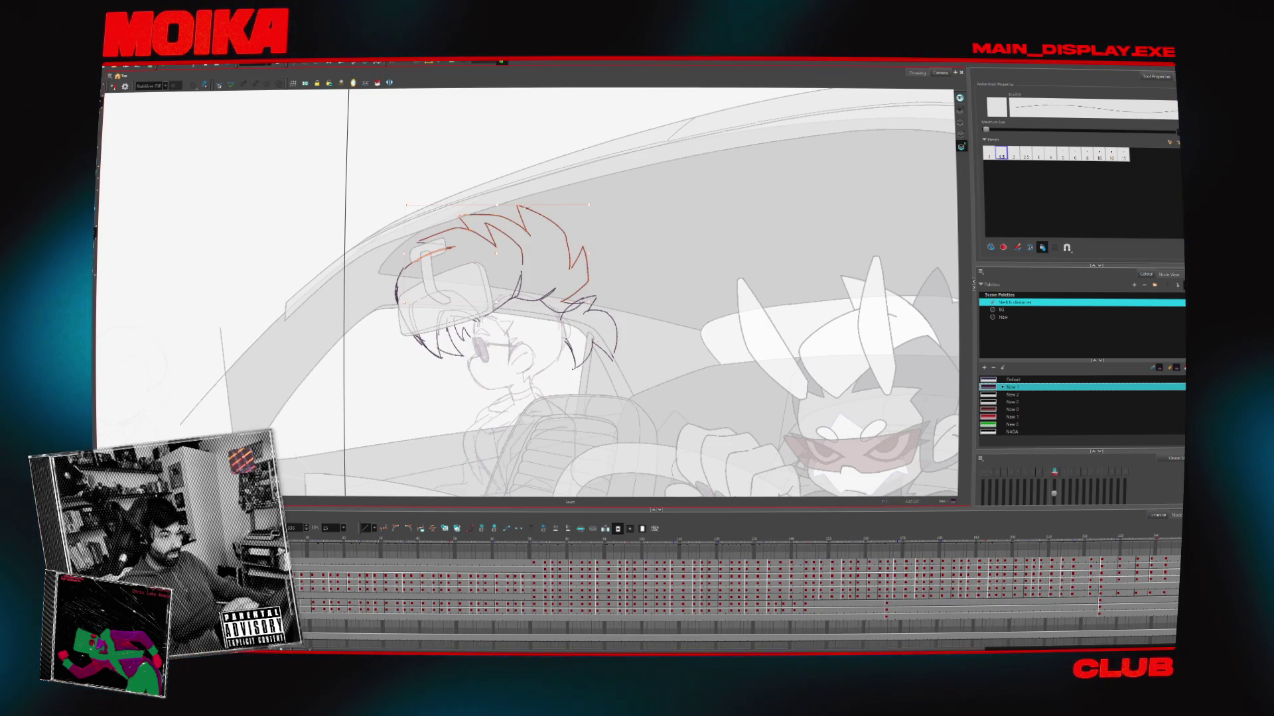
pyautogui.press('Escape')
# Select a hair stroke at the top of the head, compare it mirrored, then zoom out to the whole scene
pyautogui.press('4')
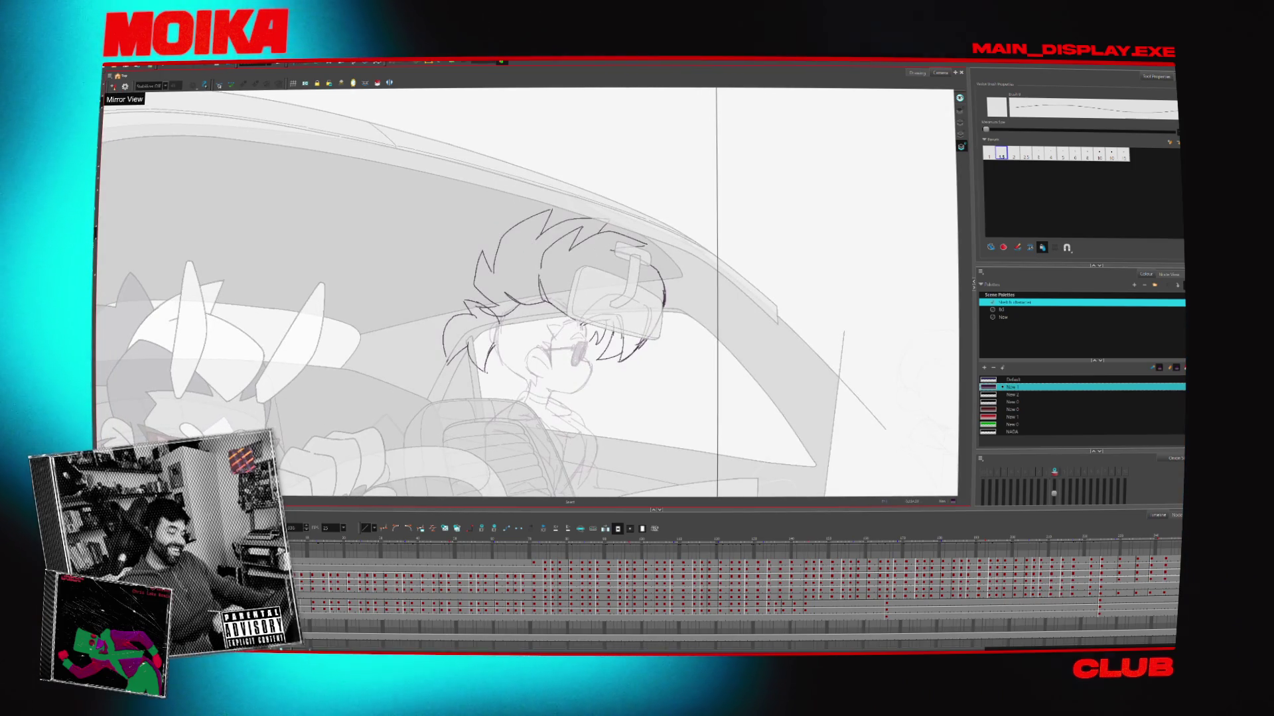
pyautogui.click(596, 242)
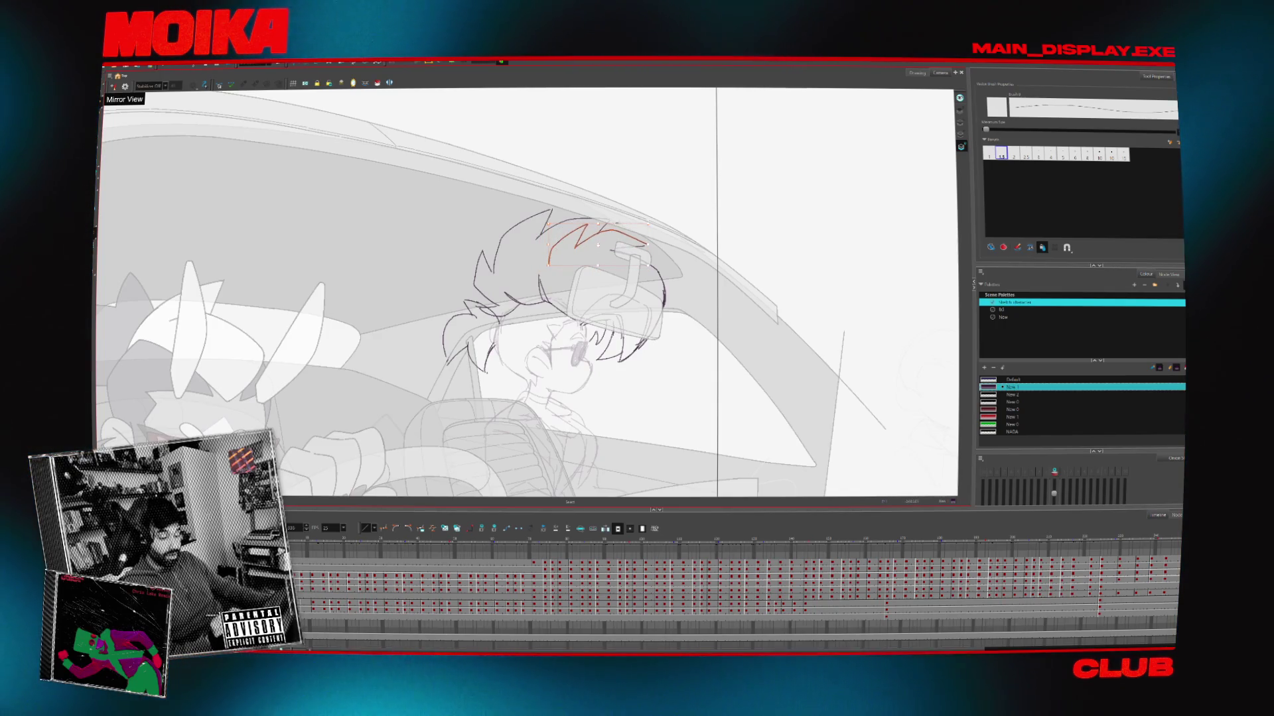
pyautogui.press('4')
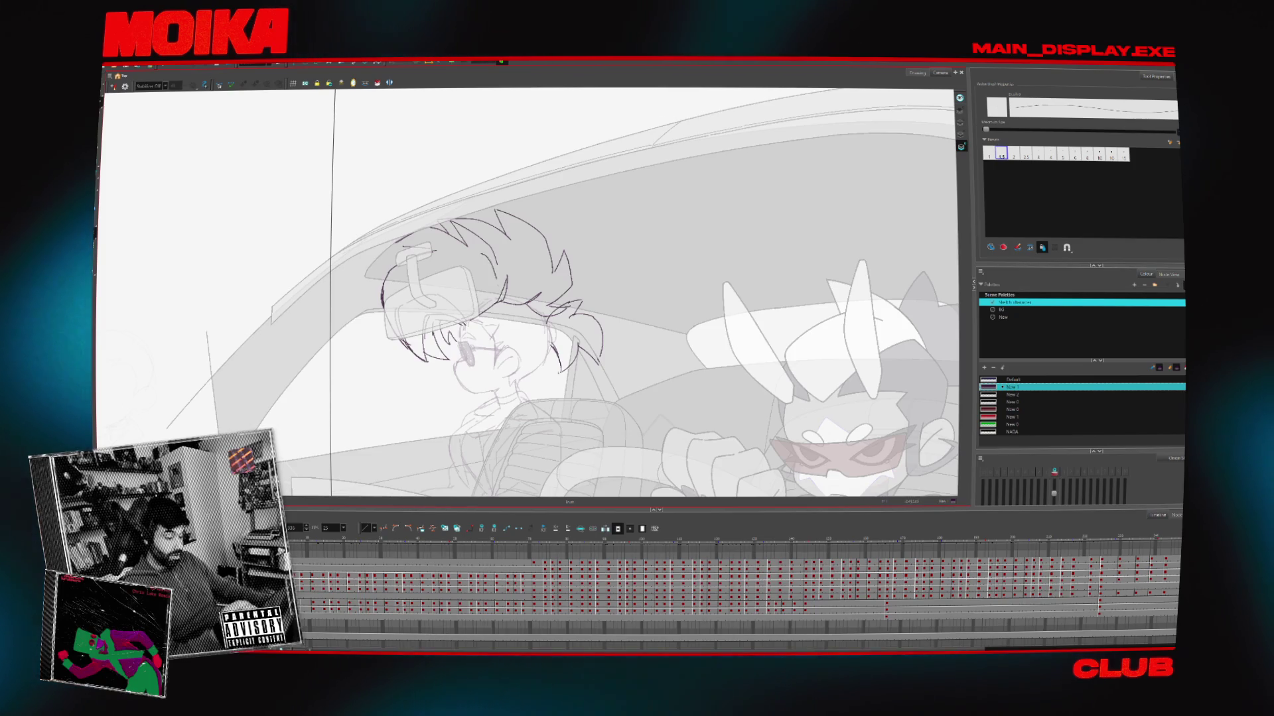
pyautogui.press('4')
pyautogui.press('4')
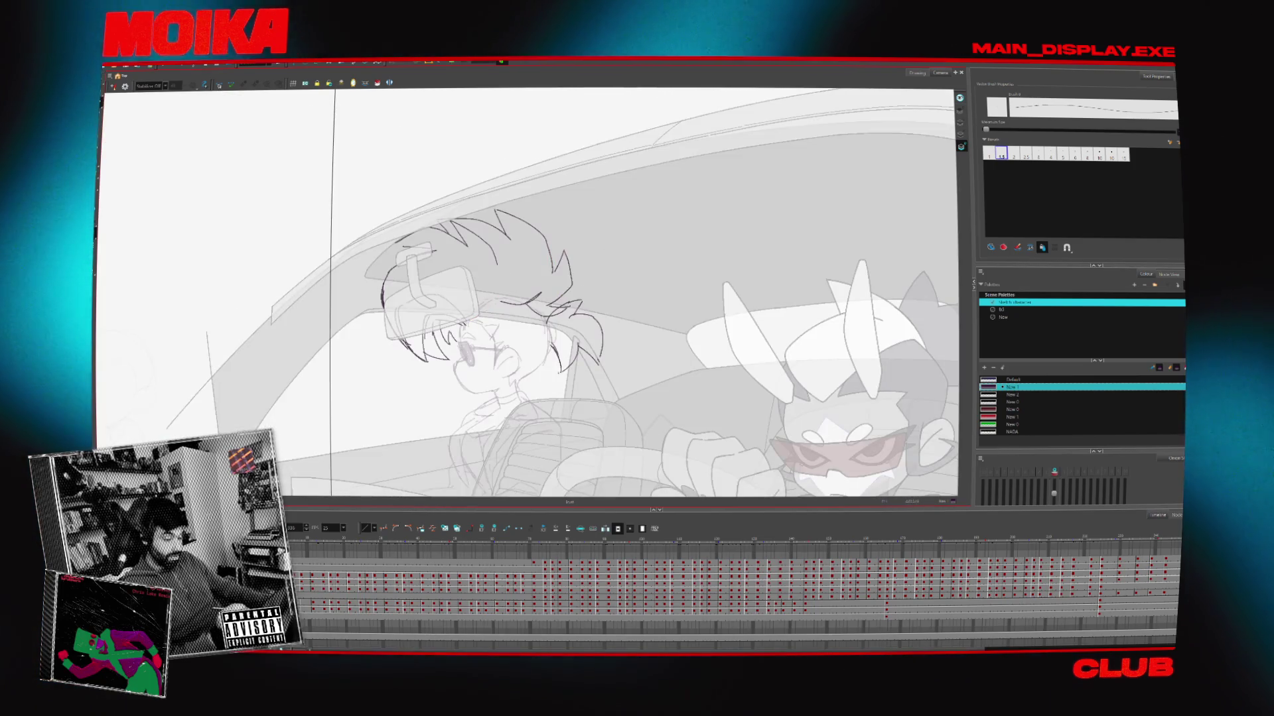
pyautogui.press('4')
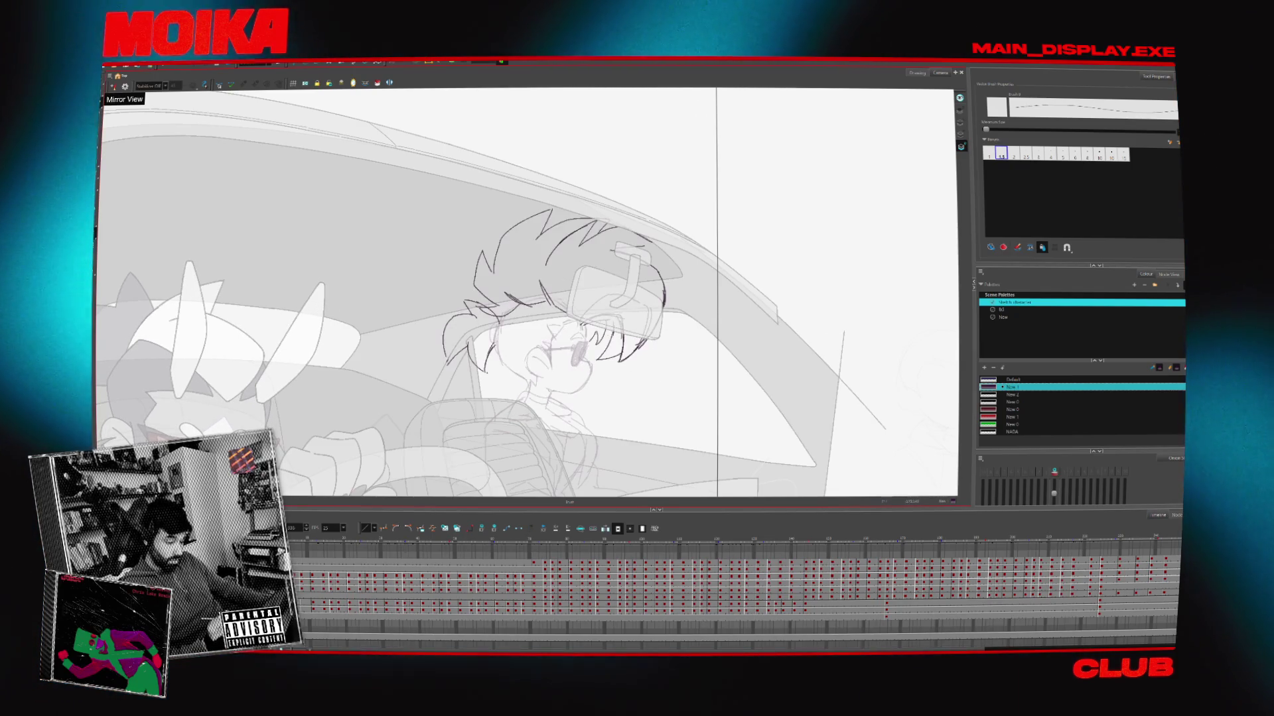
pyautogui.press('4')
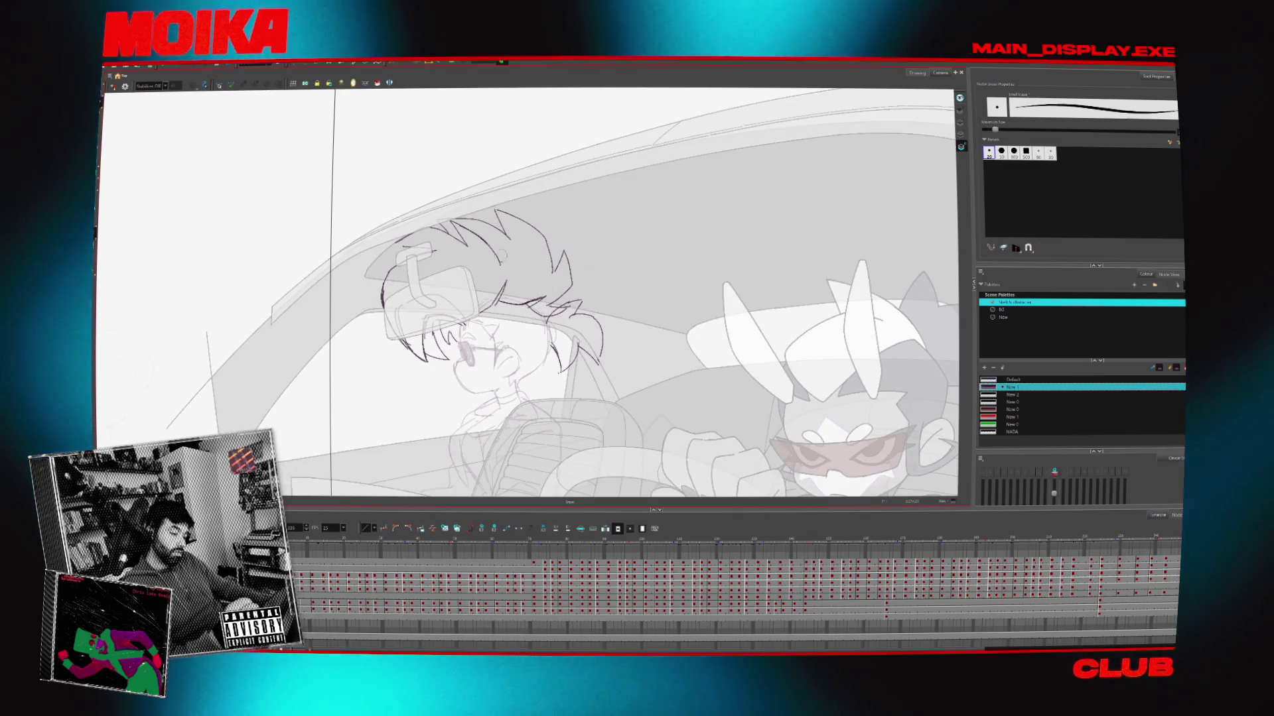
pyautogui.press('4')
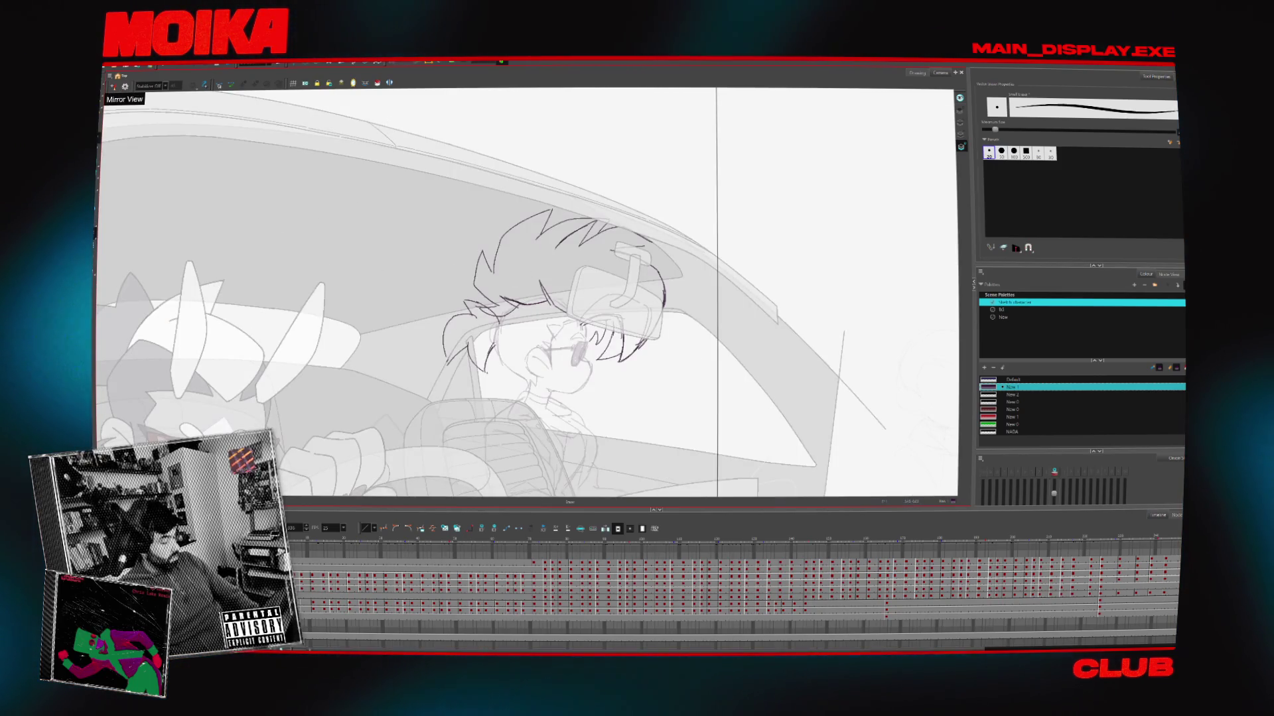
pyautogui.hotkey('shift', 'z')
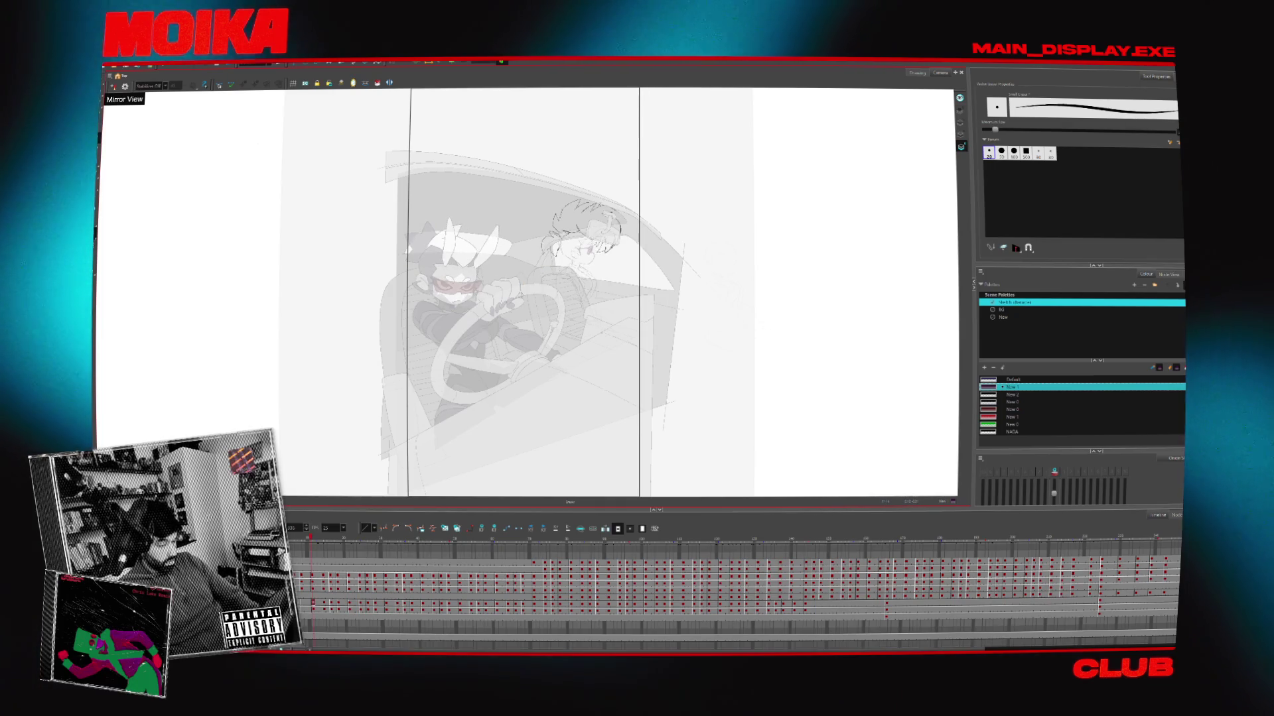
# Play back the car scene and scrub the timeline to review the passenger frames
pyautogui.press('Return')
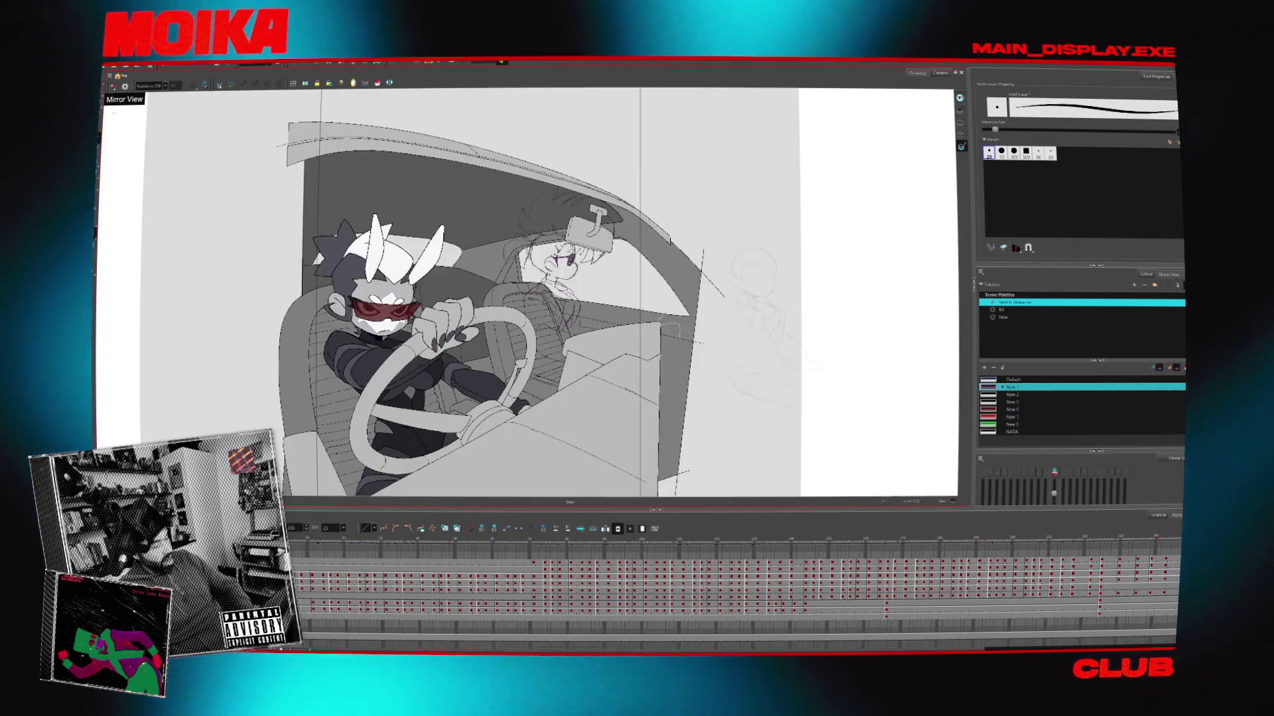
pyautogui.click(330, 603)
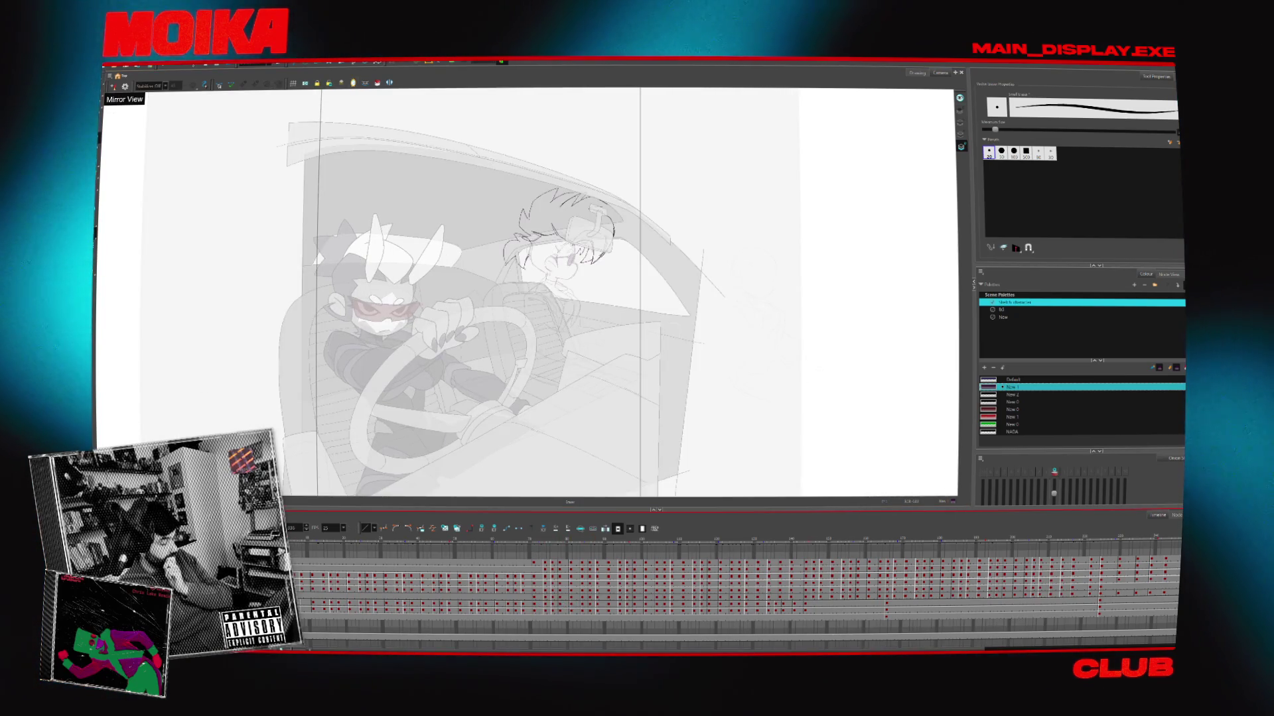
pyautogui.click(360, 603)
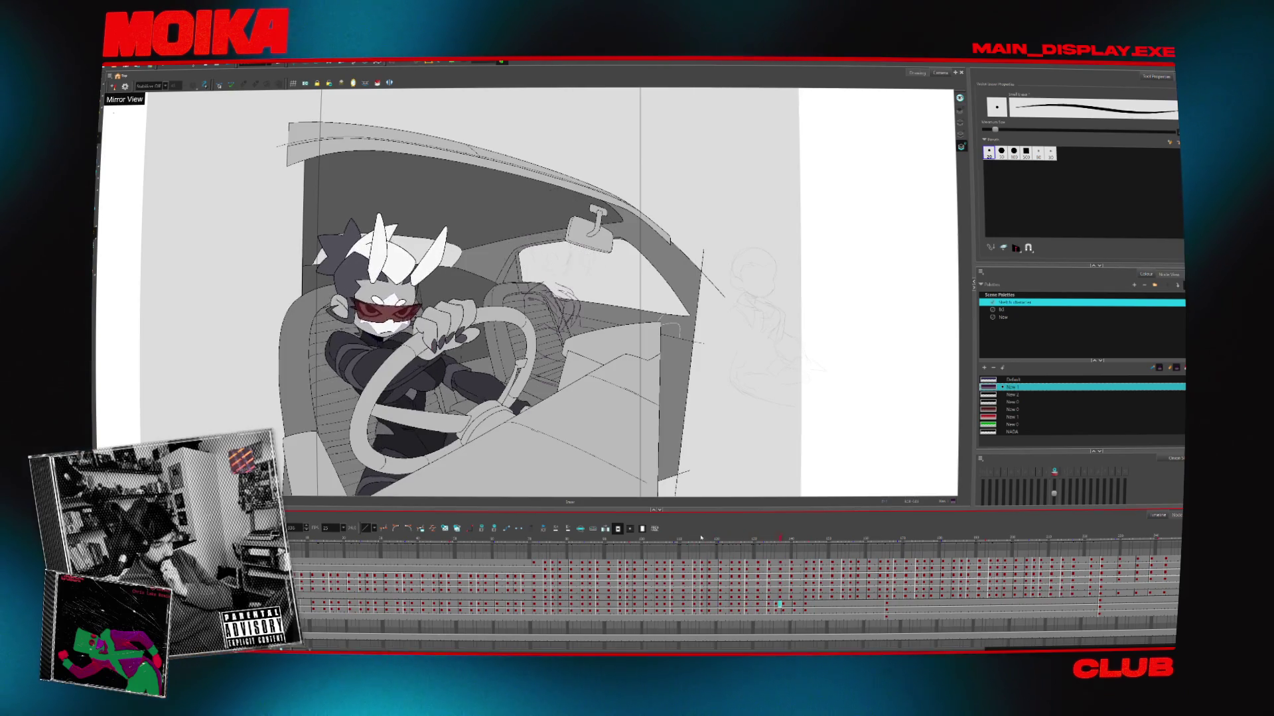
pyautogui.click(761, 540)
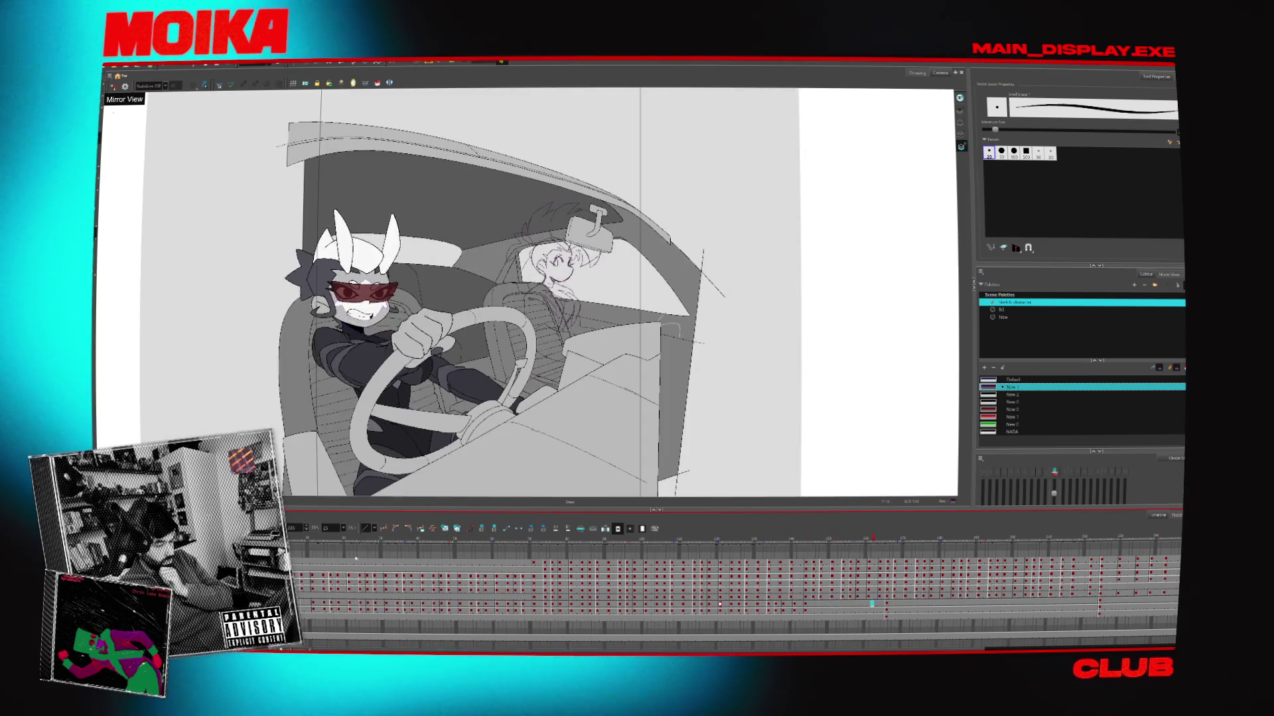
pyautogui.click(783, 541)
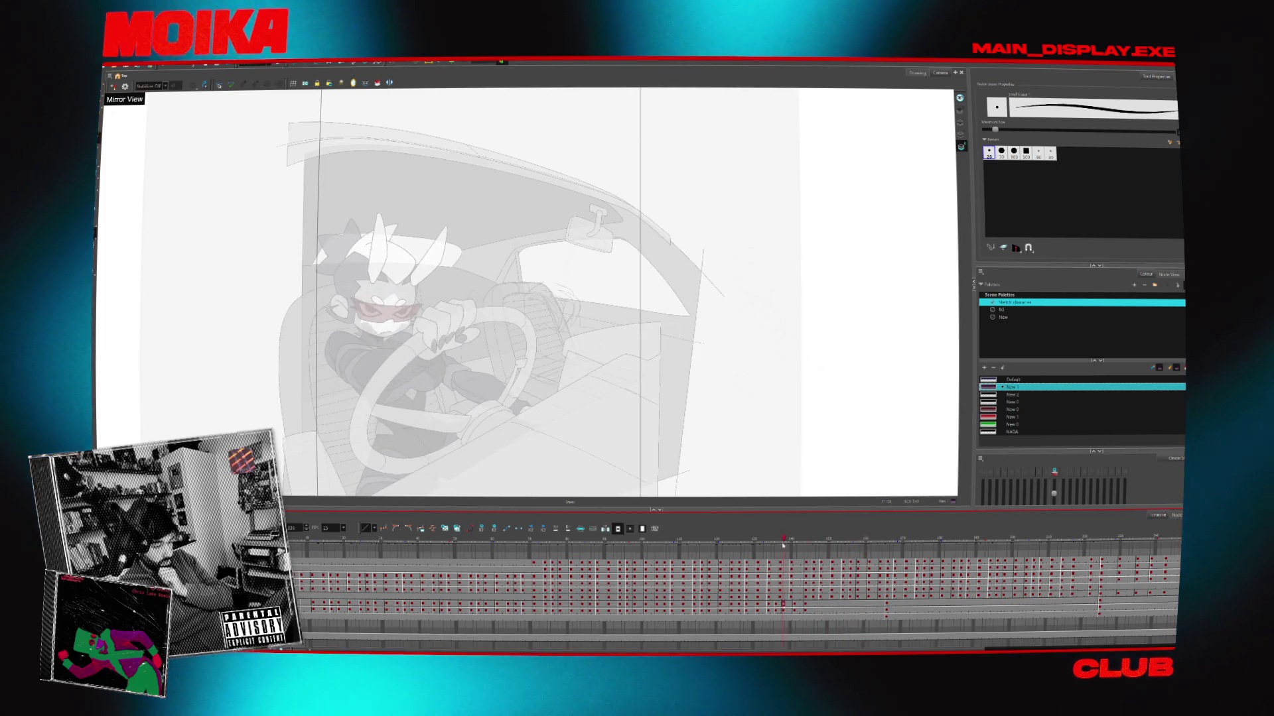
pyautogui.moveTo(783, 545); pyautogui.dragTo(886, 546)
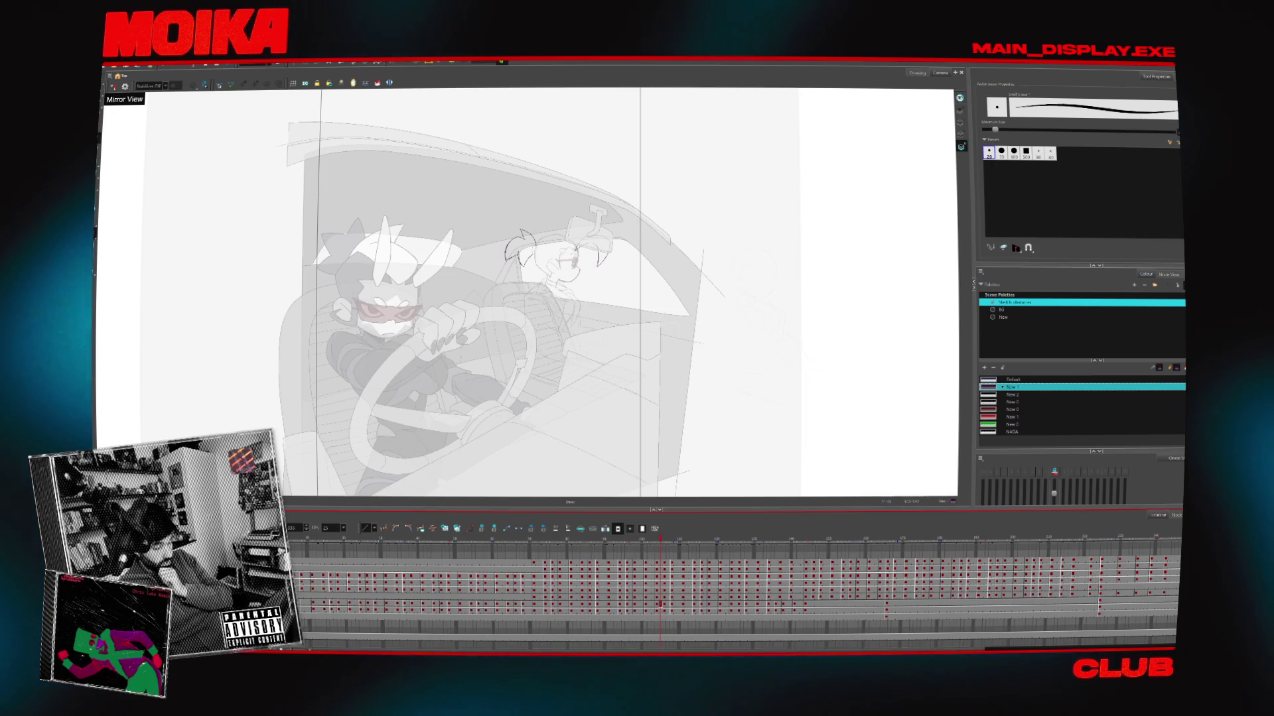
pyautogui.press('space')
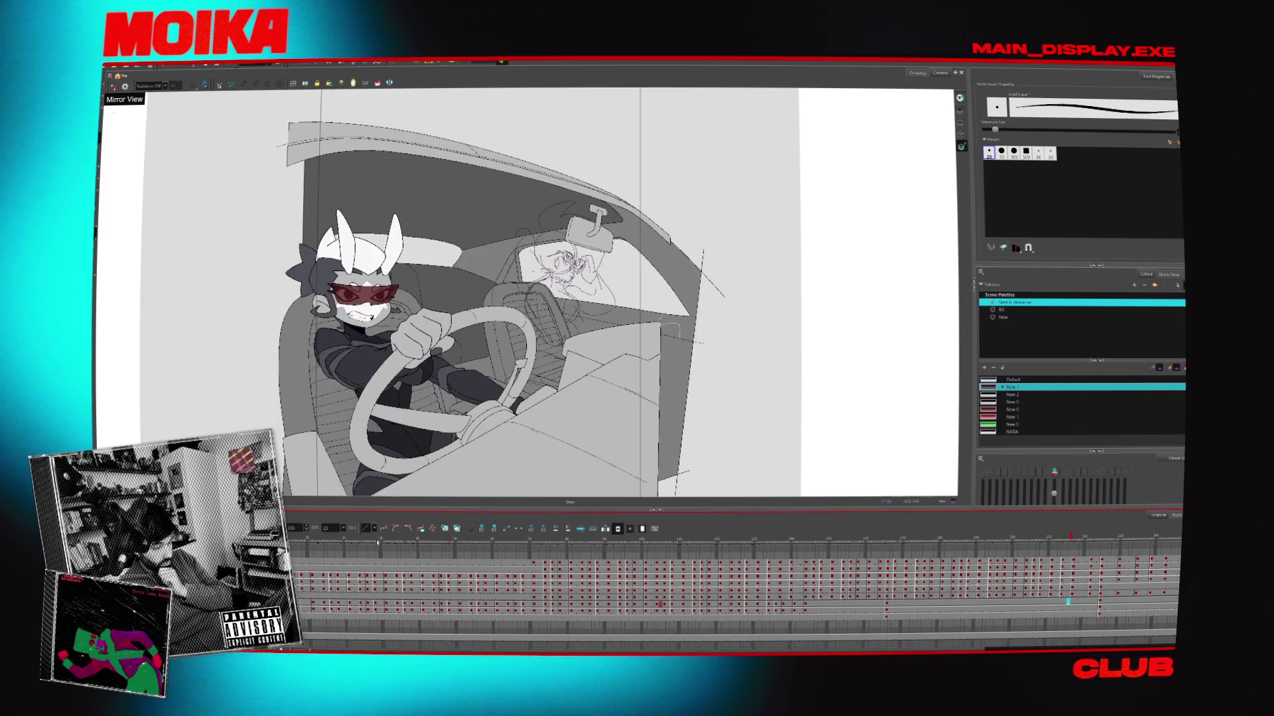
pyautogui.click(377, 543)
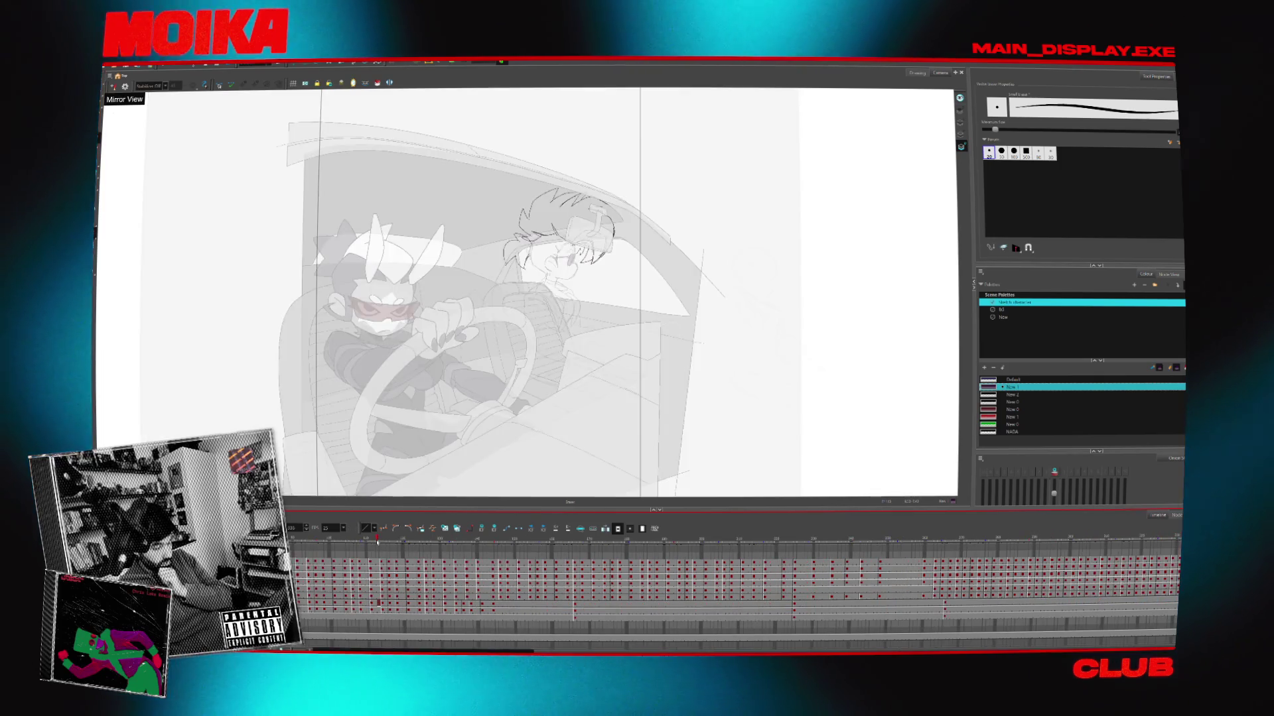
# Settle on the frame with the passenger's torso sketch and zoom in on the passenger seat
pyautogui.moveTo(320, 649); pyautogui.dragTo(292, 649)
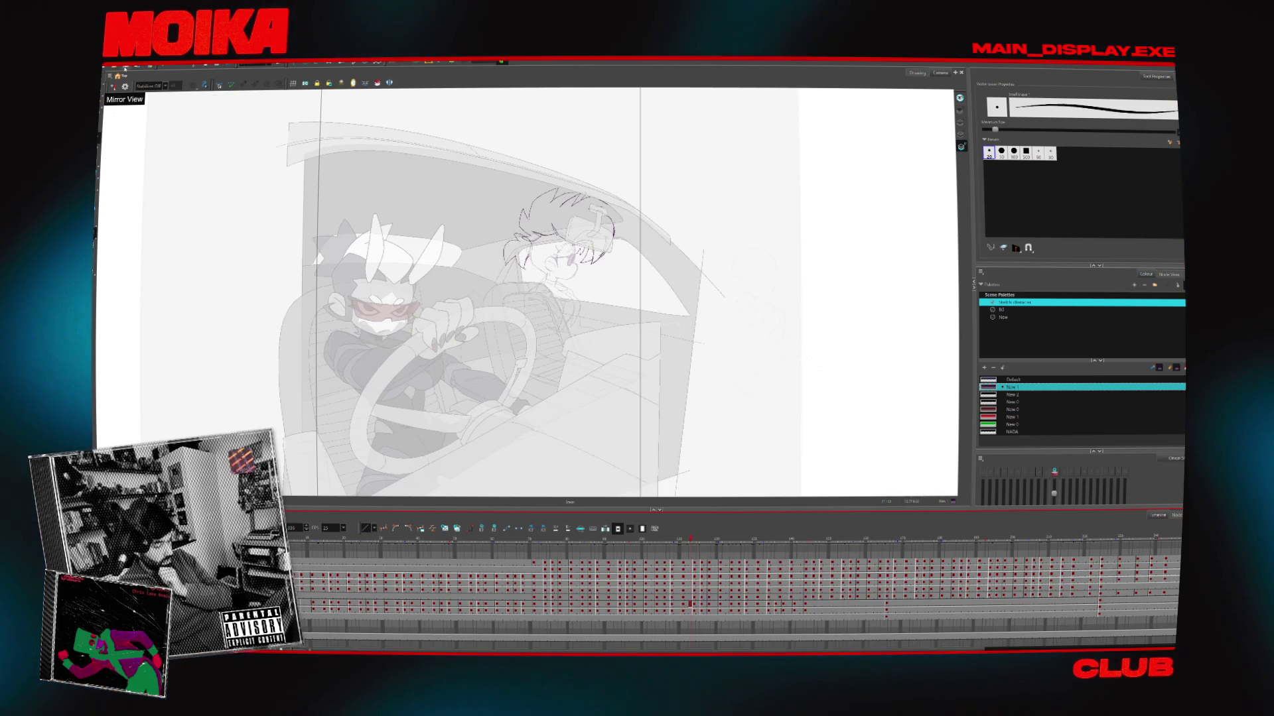
pyautogui.scroll(2, 330, 612)
pyautogui.scroll(-2, 317, 609)
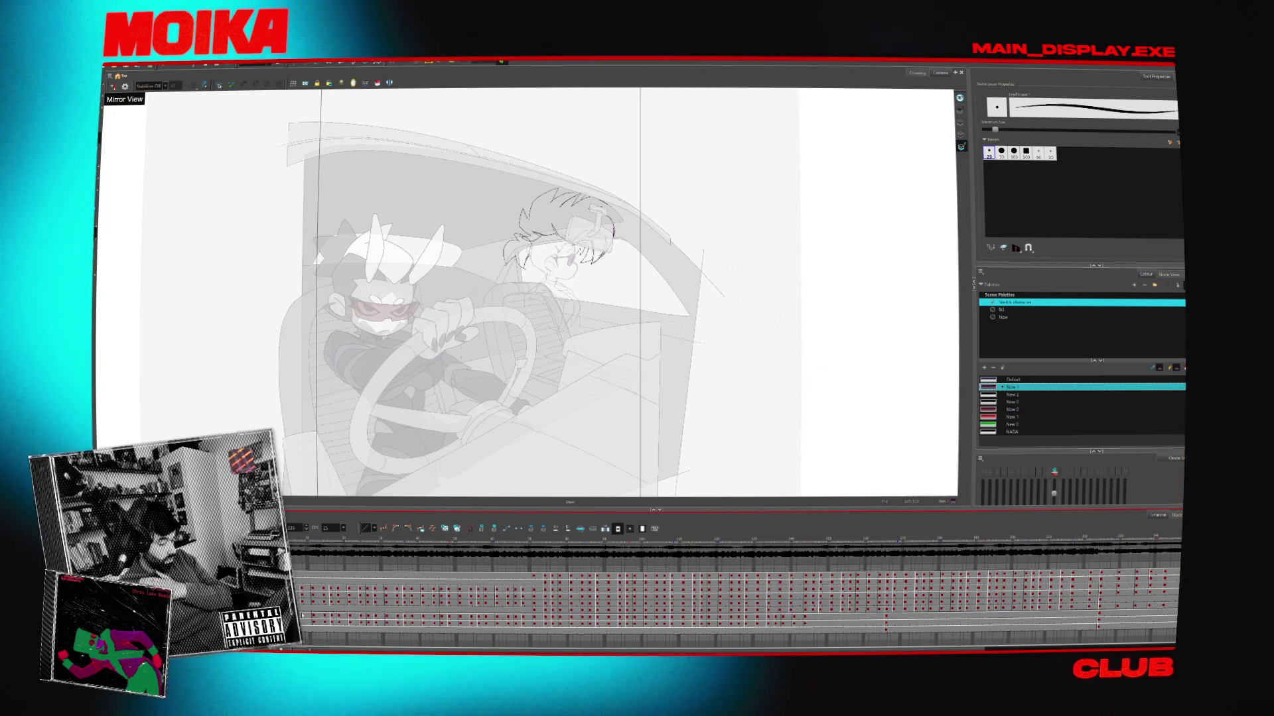
pyautogui.click(435, 539)
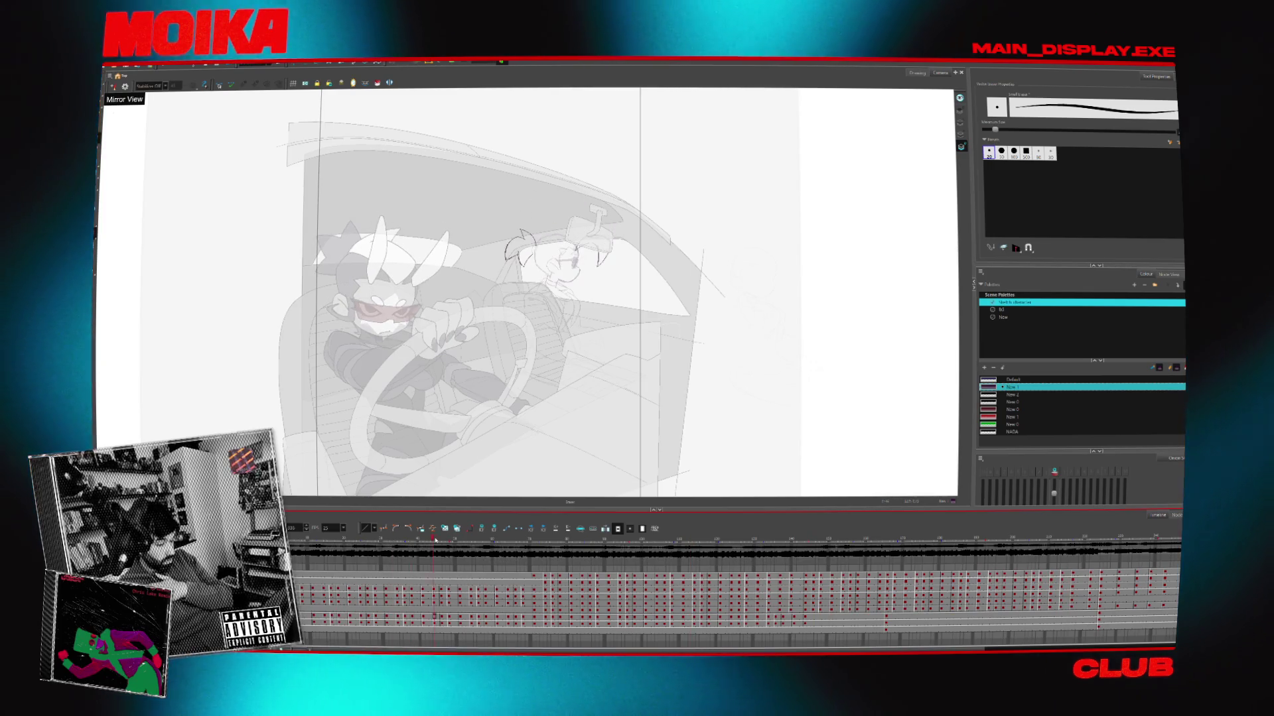
pyautogui.moveTo(435, 539); pyautogui.dragTo(404, 544)
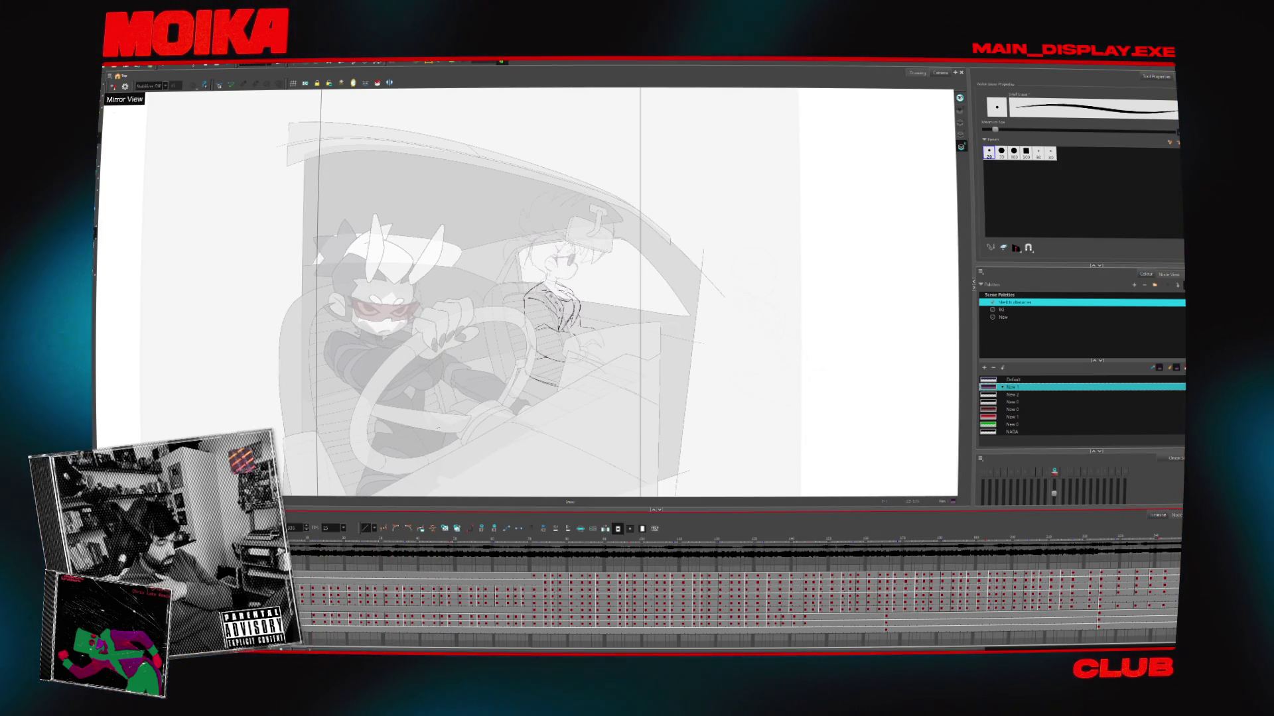
pyautogui.scroll(2, 509, 342)
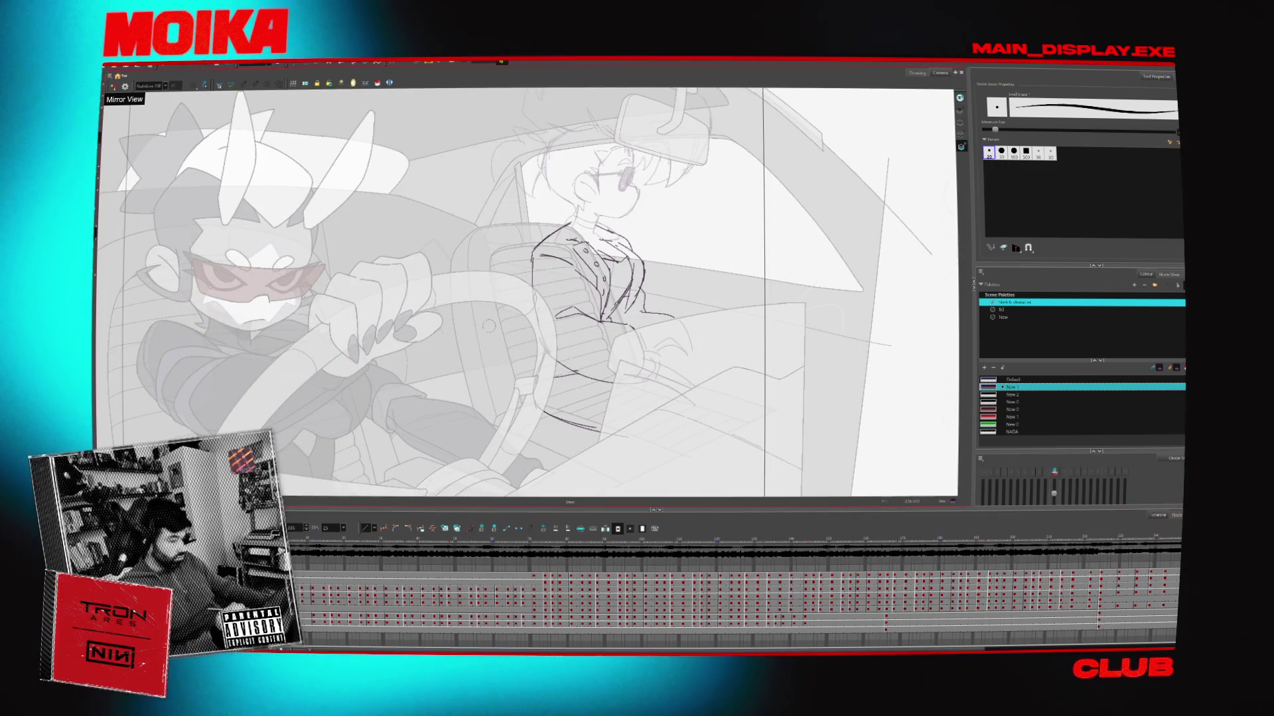
# Select the small sunglasses head sketch and move it over the passenger's collar, then deselect
pyautogui.press('.')
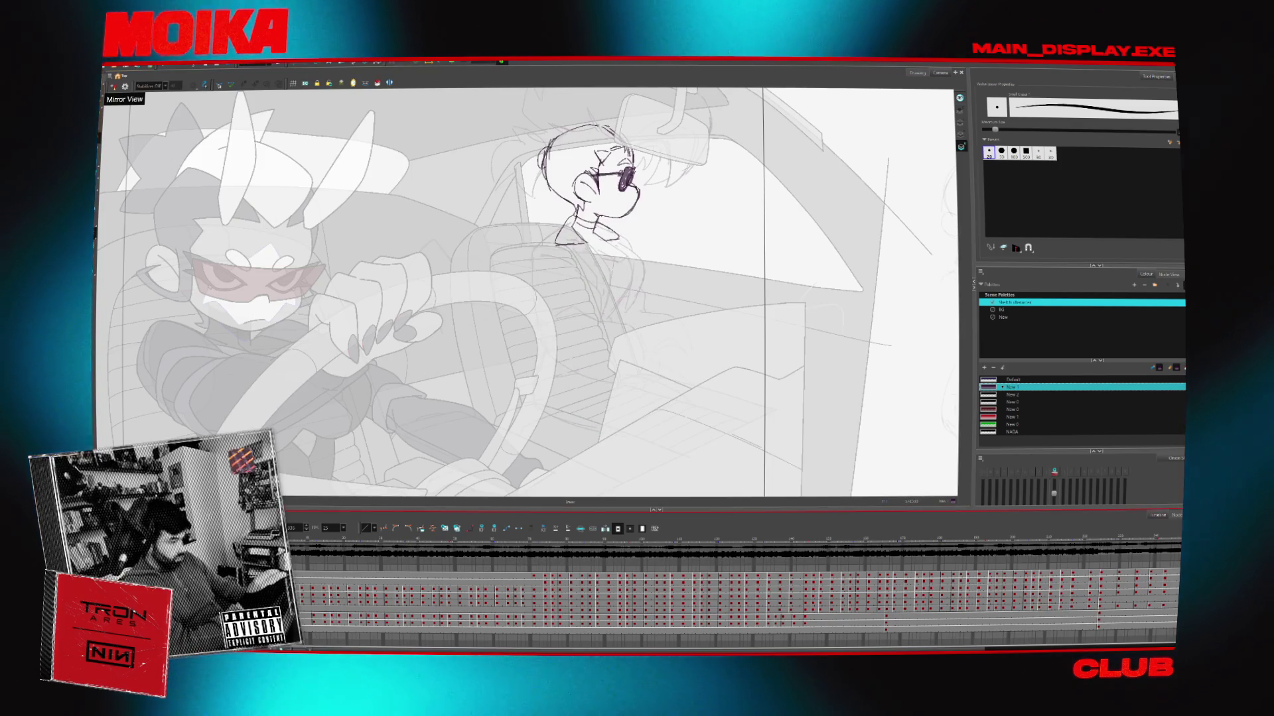
pyautogui.hotkey('alt', 's')
pyautogui.moveTo(636, 310); pyautogui.dragTo(637, 374)
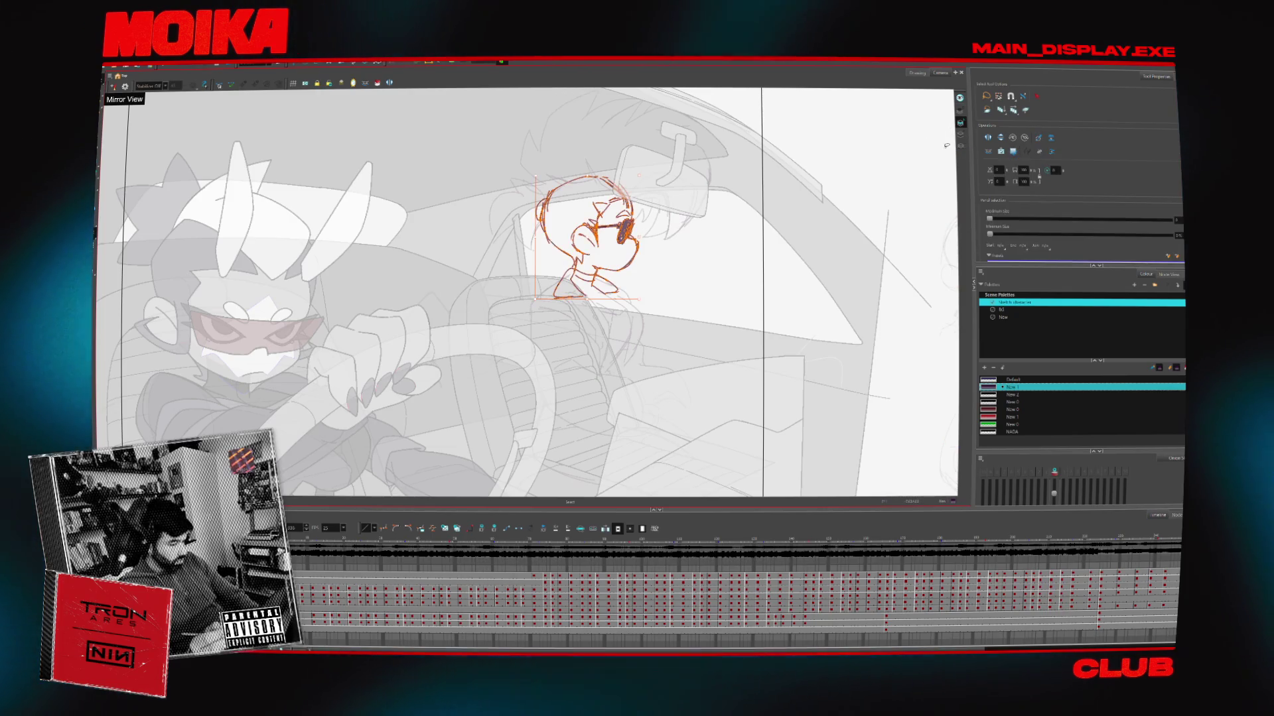
pyautogui.click(960, 146)
pyautogui.click(961, 145)
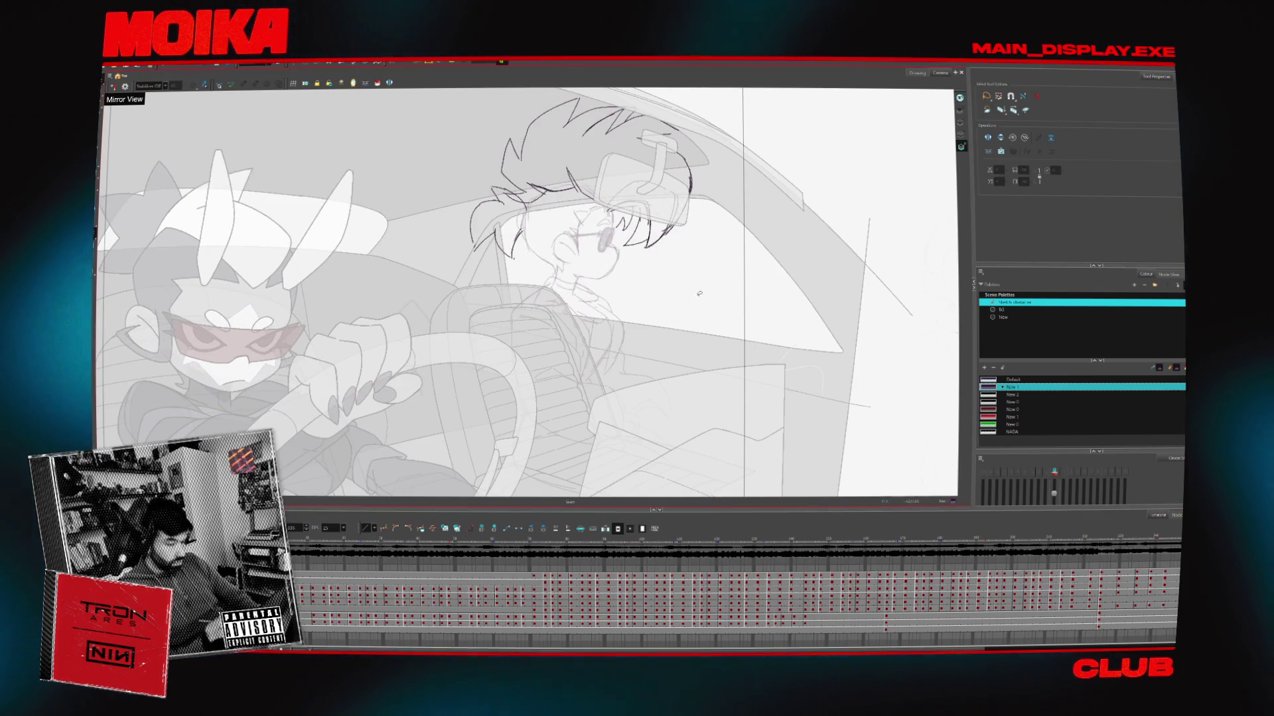
pyautogui.press('Escape')
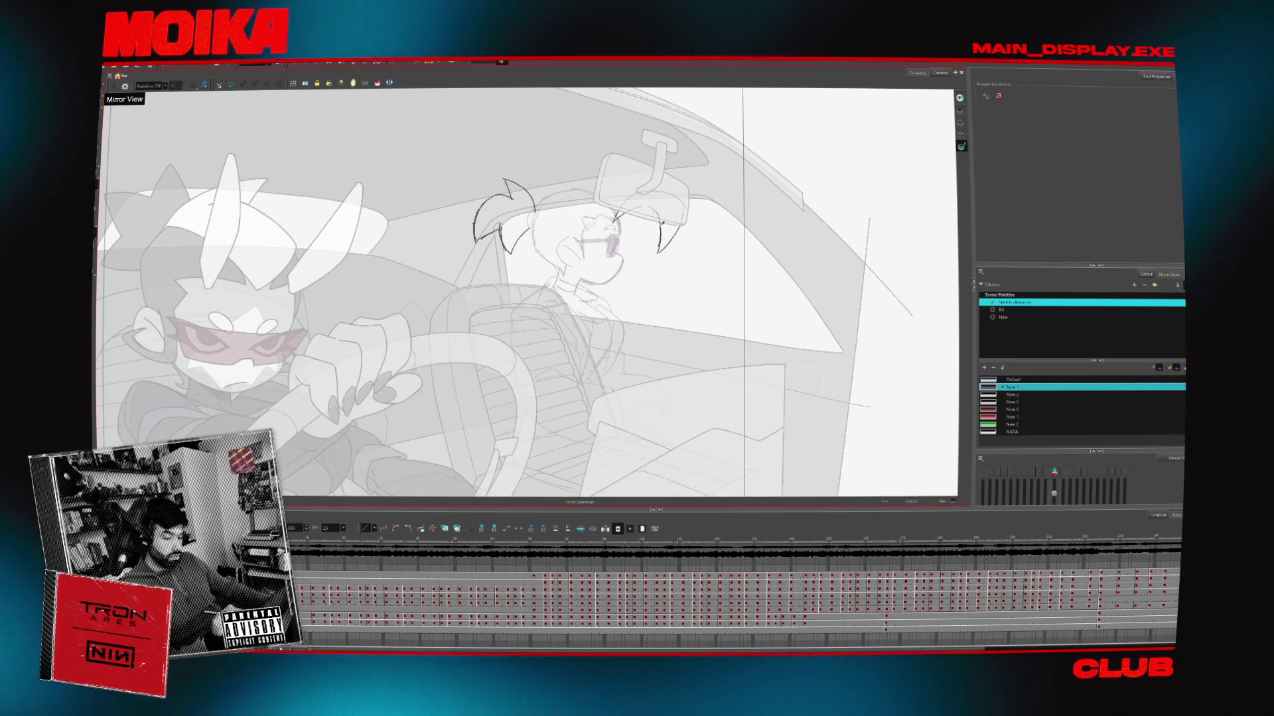
# With the Brush active, toggle Mirror View repeatedly to check the passenger's head drawing
pyautogui.hotkey('alt', 'b')
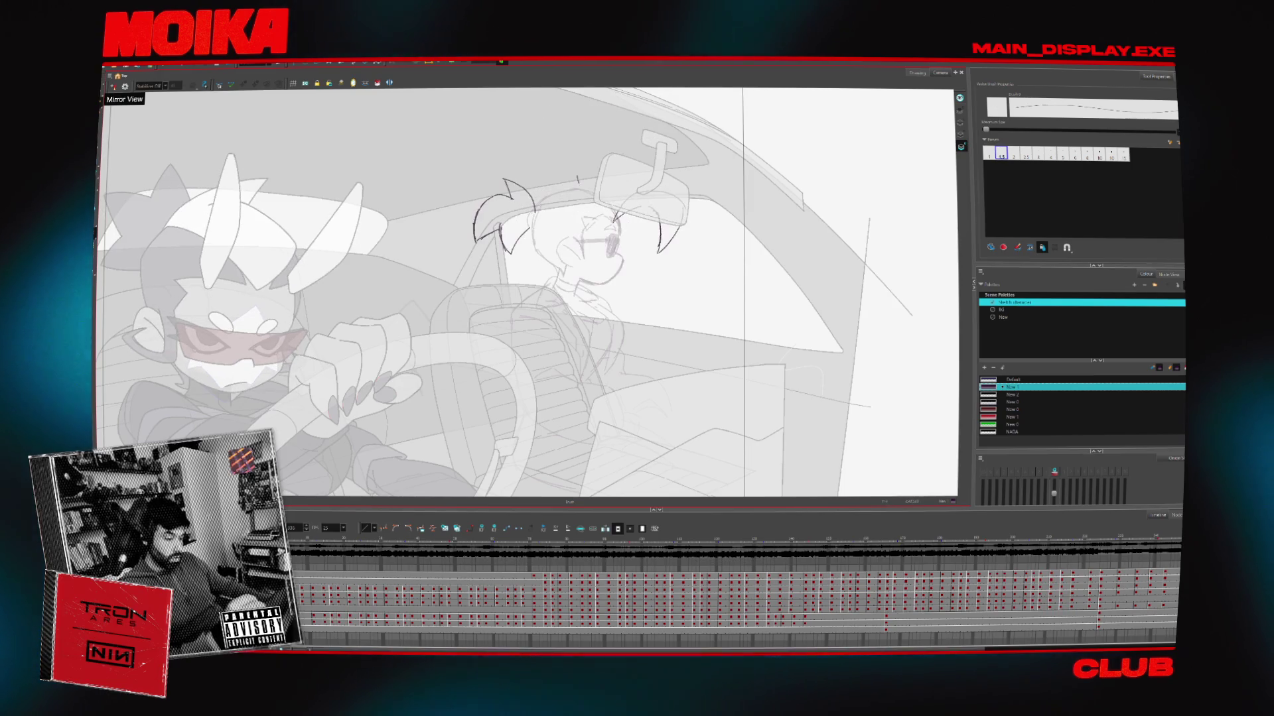
pyautogui.click(112, 87)
pyautogui.click(113, 87)
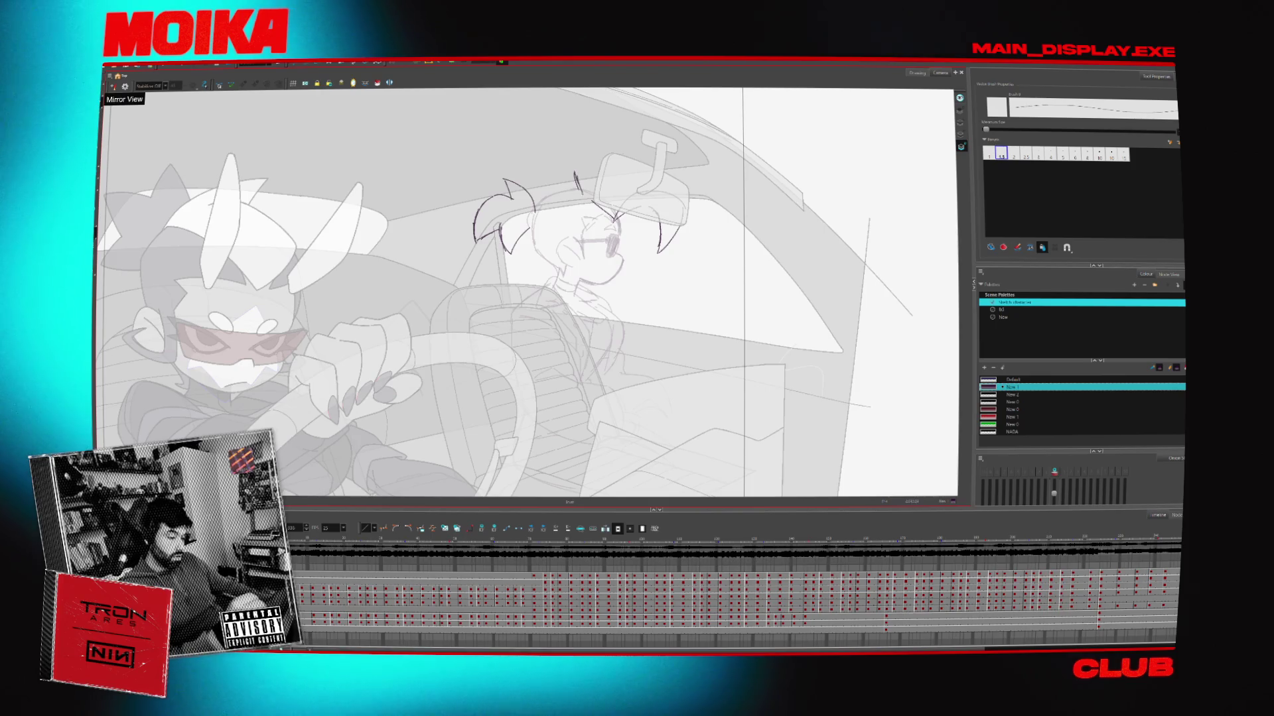
pyautogui.click(113, 87)
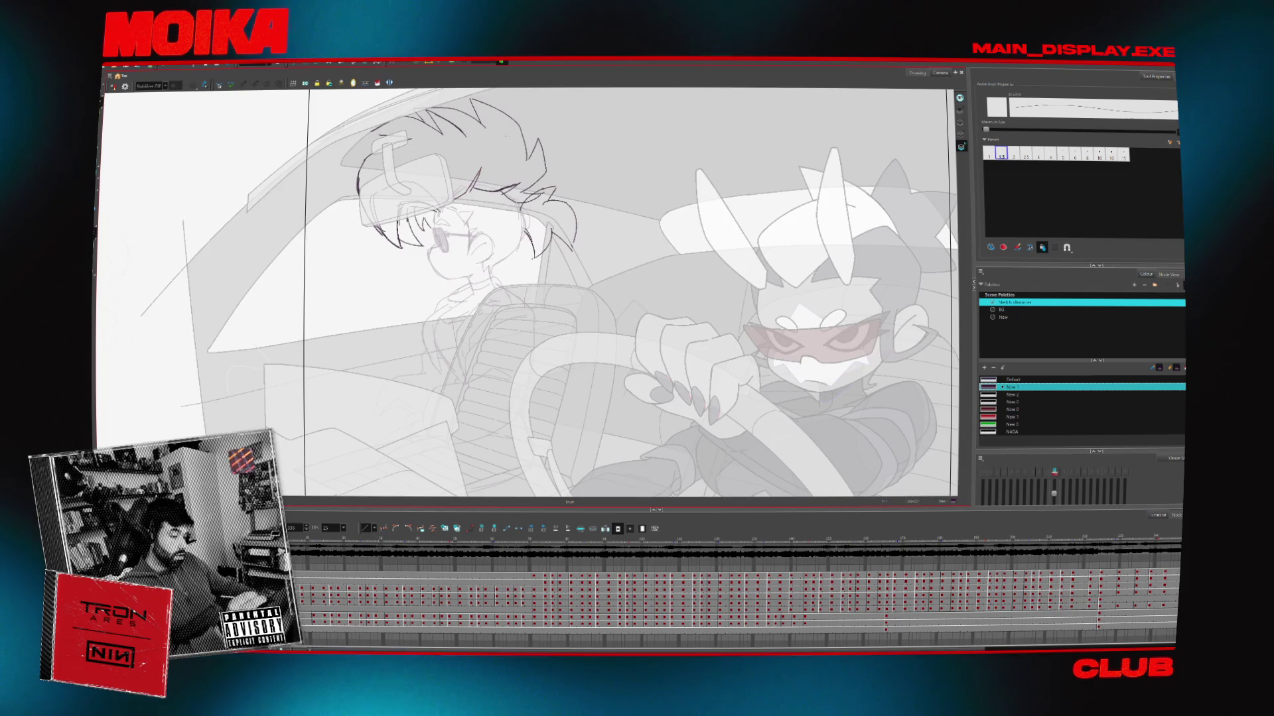
pyautogui.click(113, 87)
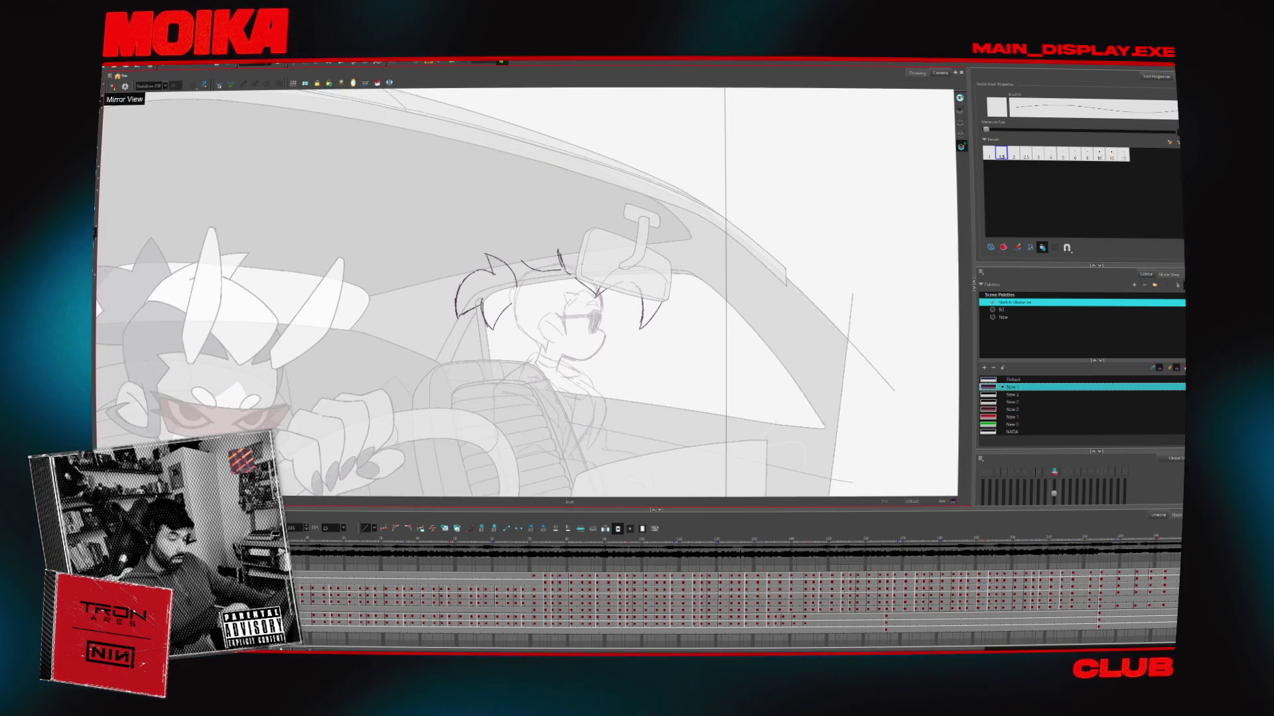
pyautogui.click(113, 86)
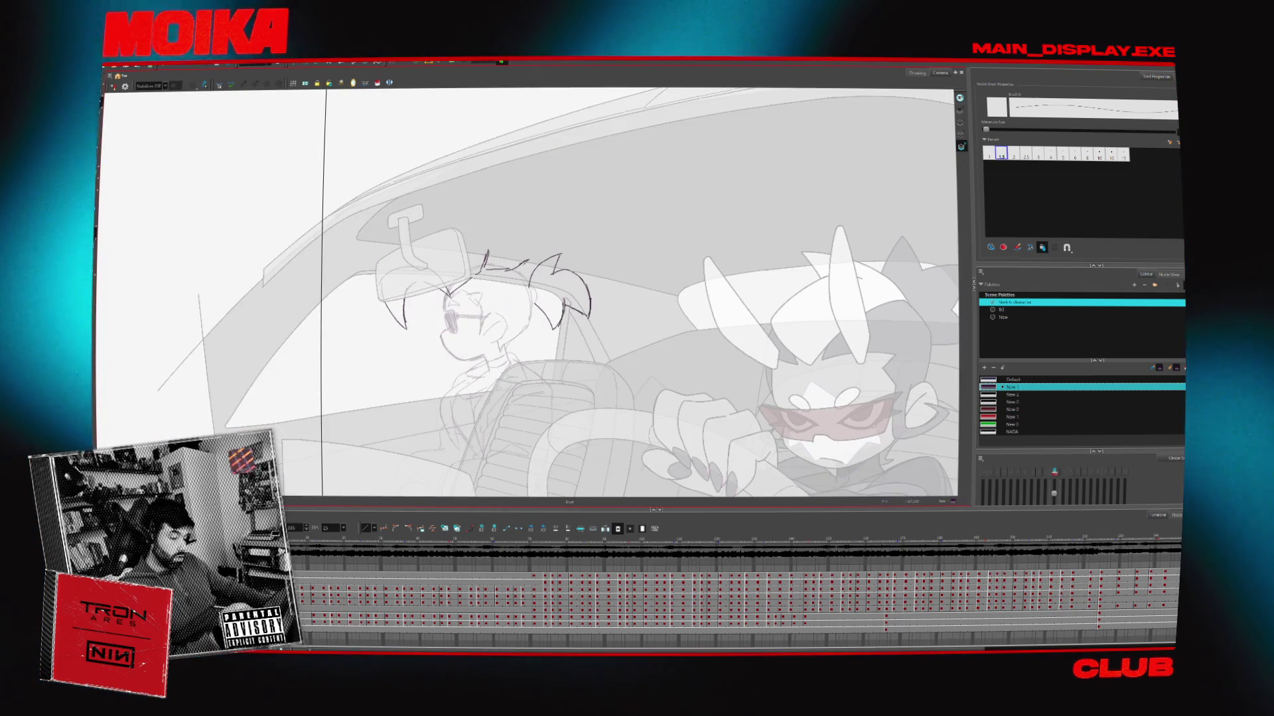
pyautogui.click(112, 87)
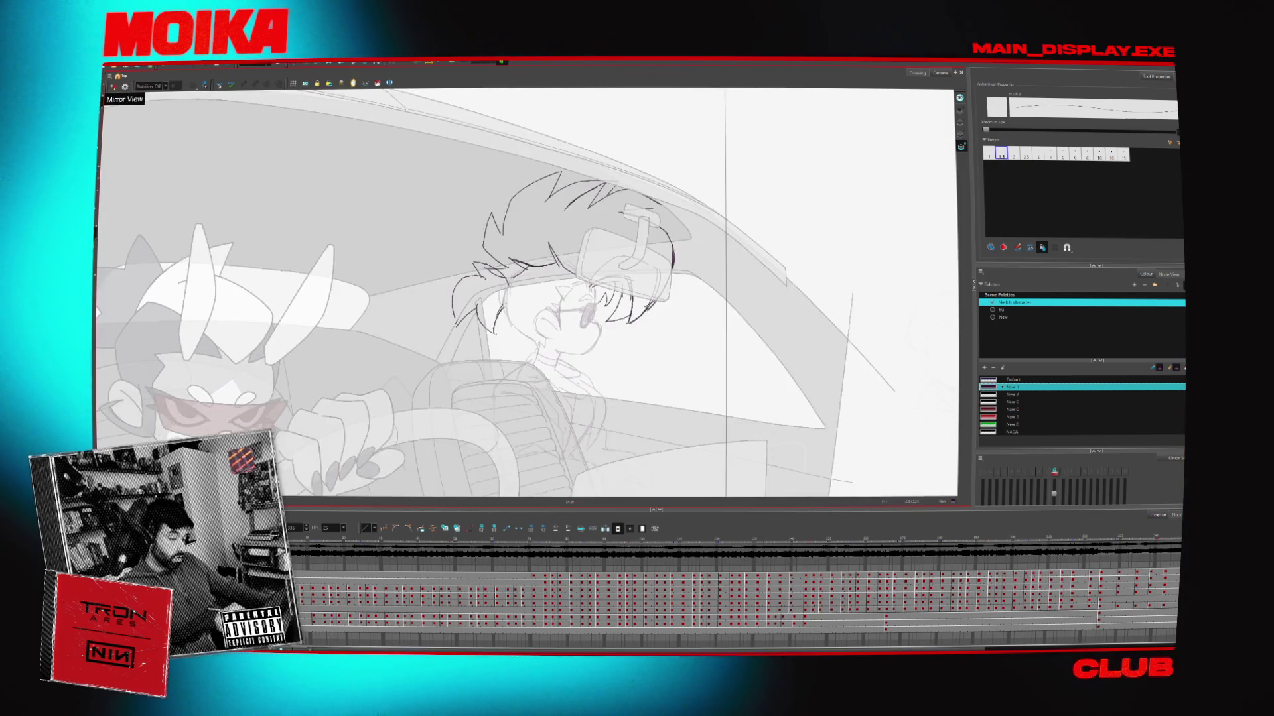
pyautogui.press('.')
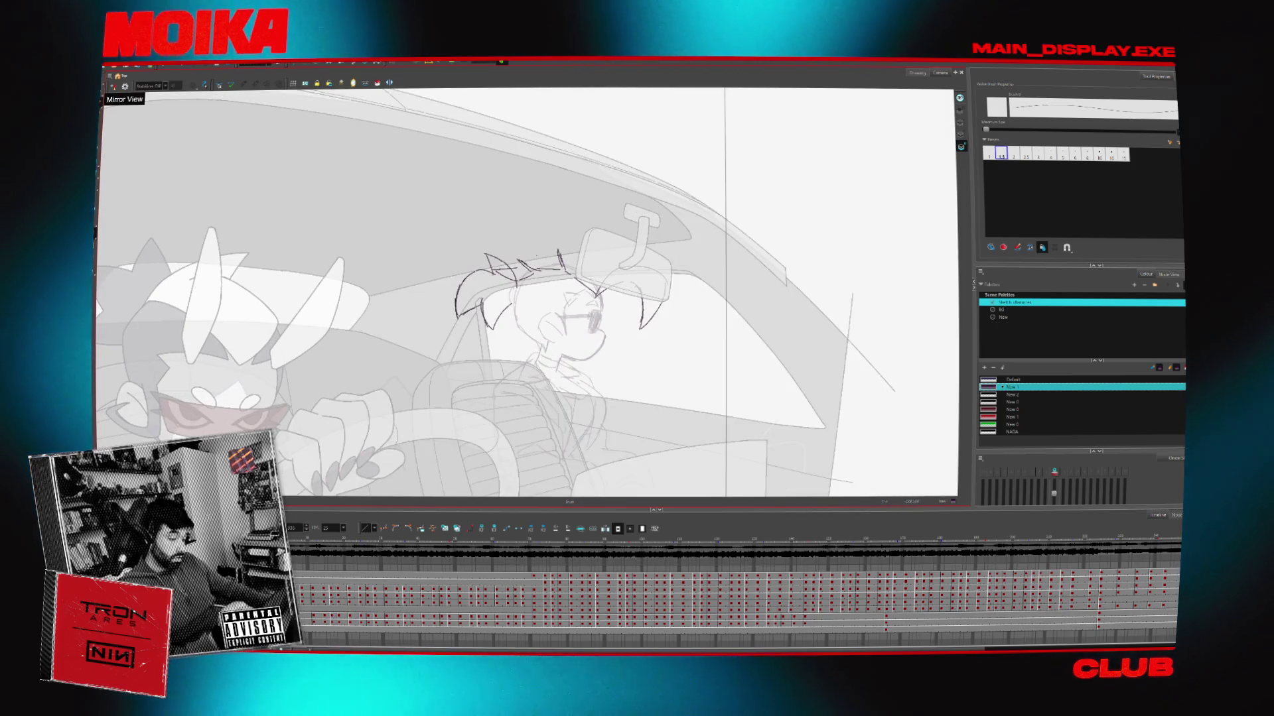
pyautogui.click(112, 87)
# Undo the short and outer curved hair strokes, then draw a new hair stroke atop the head
pyautogui.hotkey('ctrl', 'z')
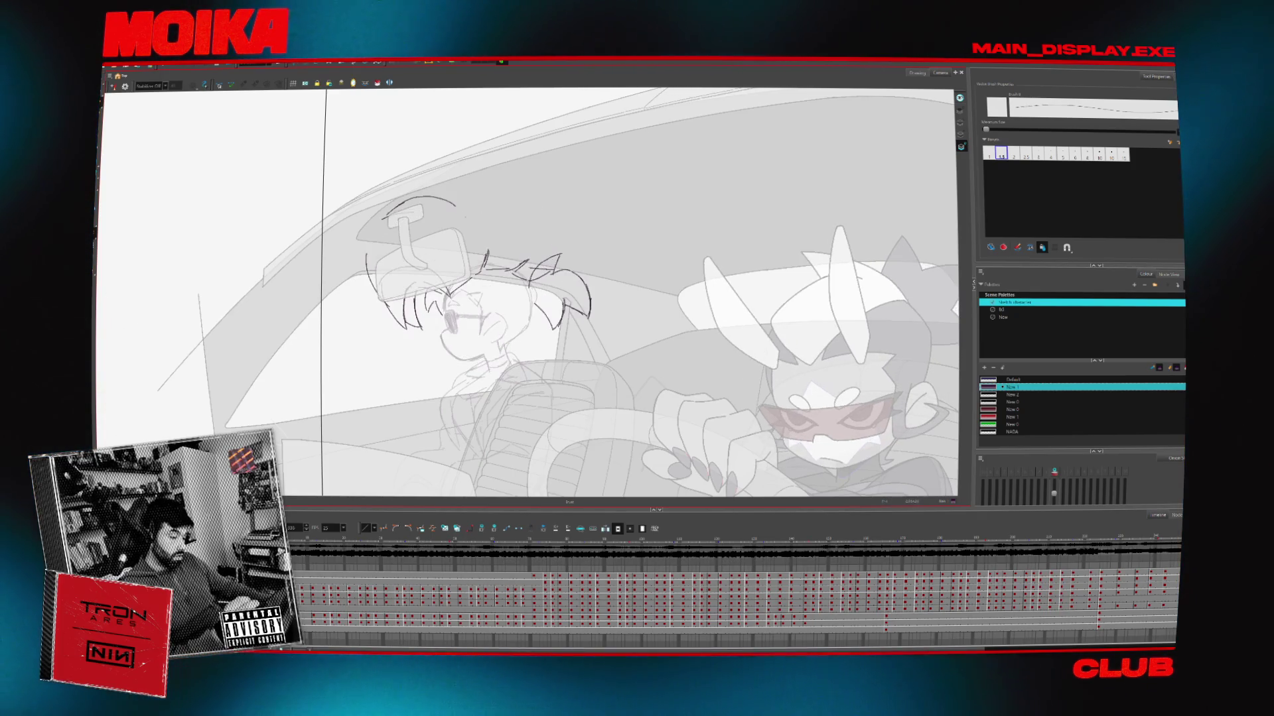
pyautogui.click(113, 87)
pyautogui.hotkey('ctrl', 'z')
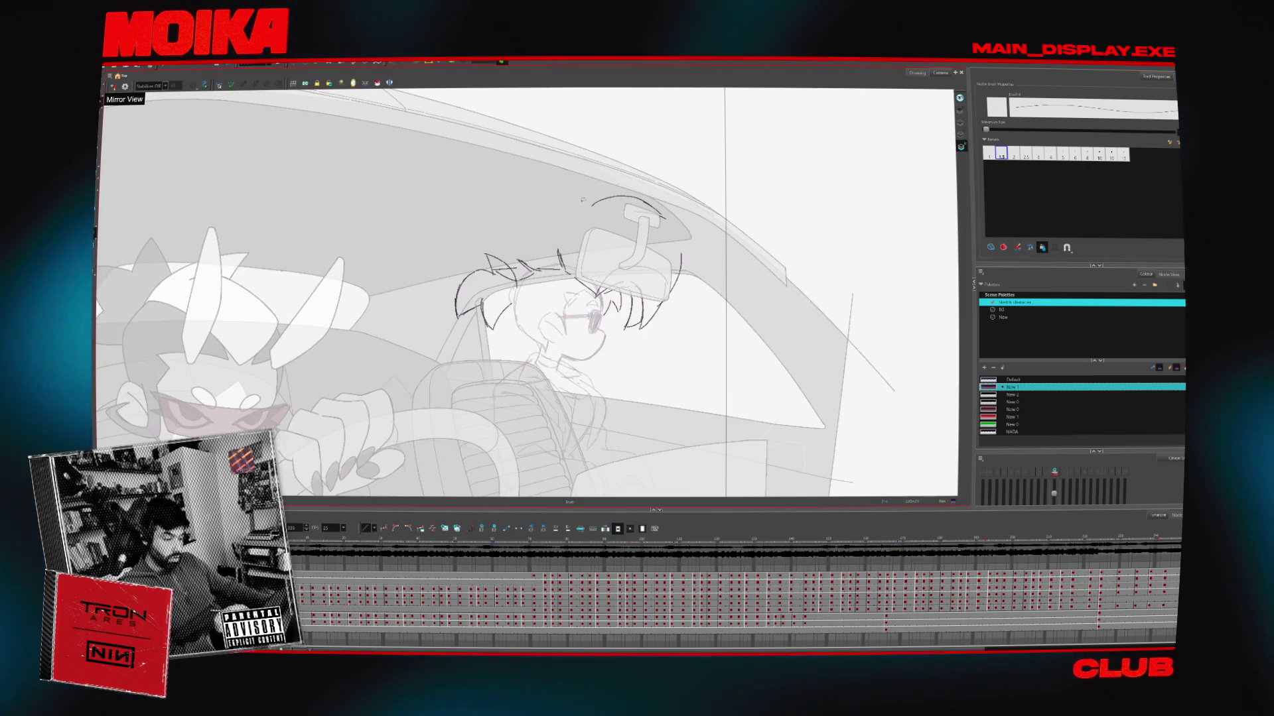
pyautogui.moveTo(627, 190); pyautogui.dragTo(579, 211)
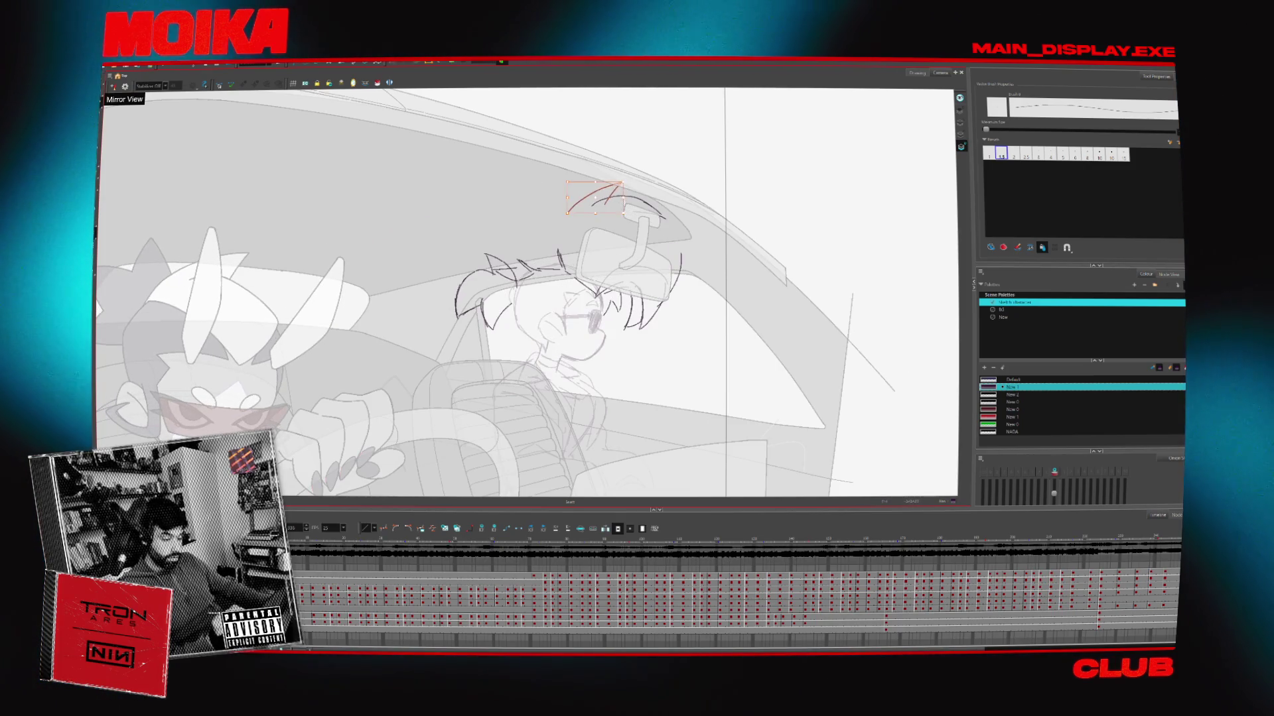
pyautogui.click(113, 87)
pyautogui.click(113, 87)
# Step through the drawings of the passenger's head turn frame by frame
pyautogui.press('c')
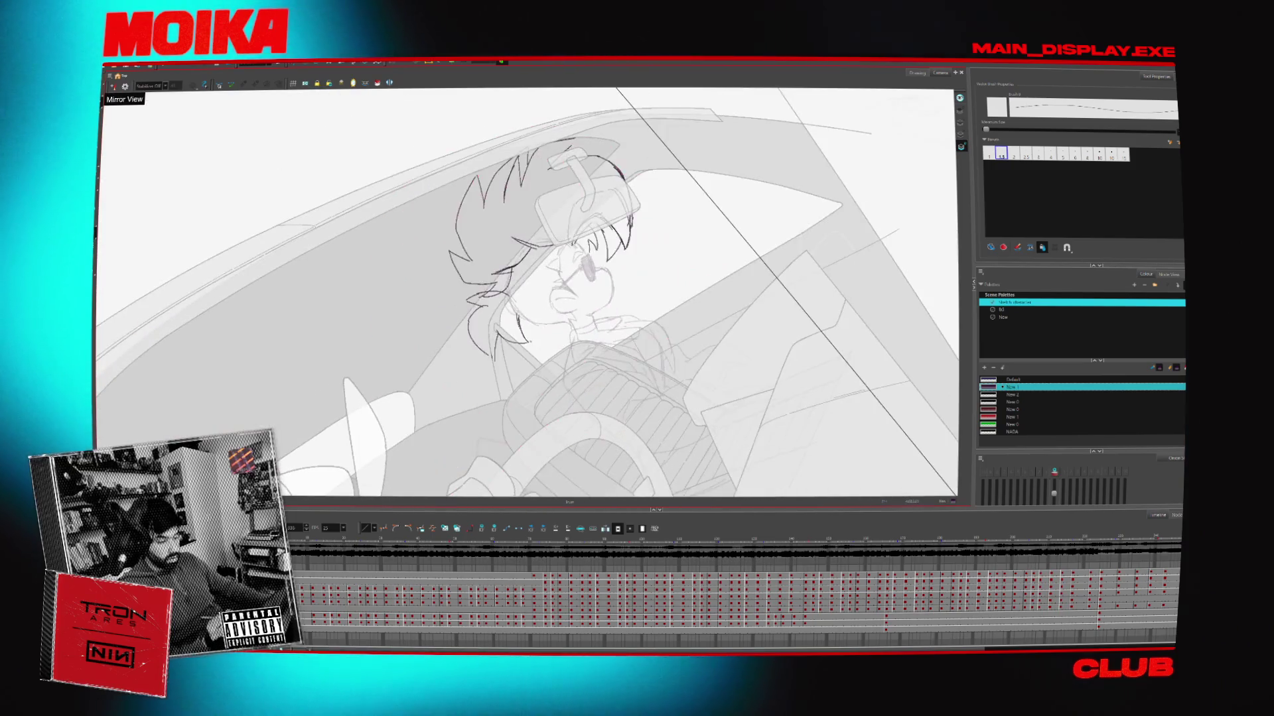
pyautogui.press('.')
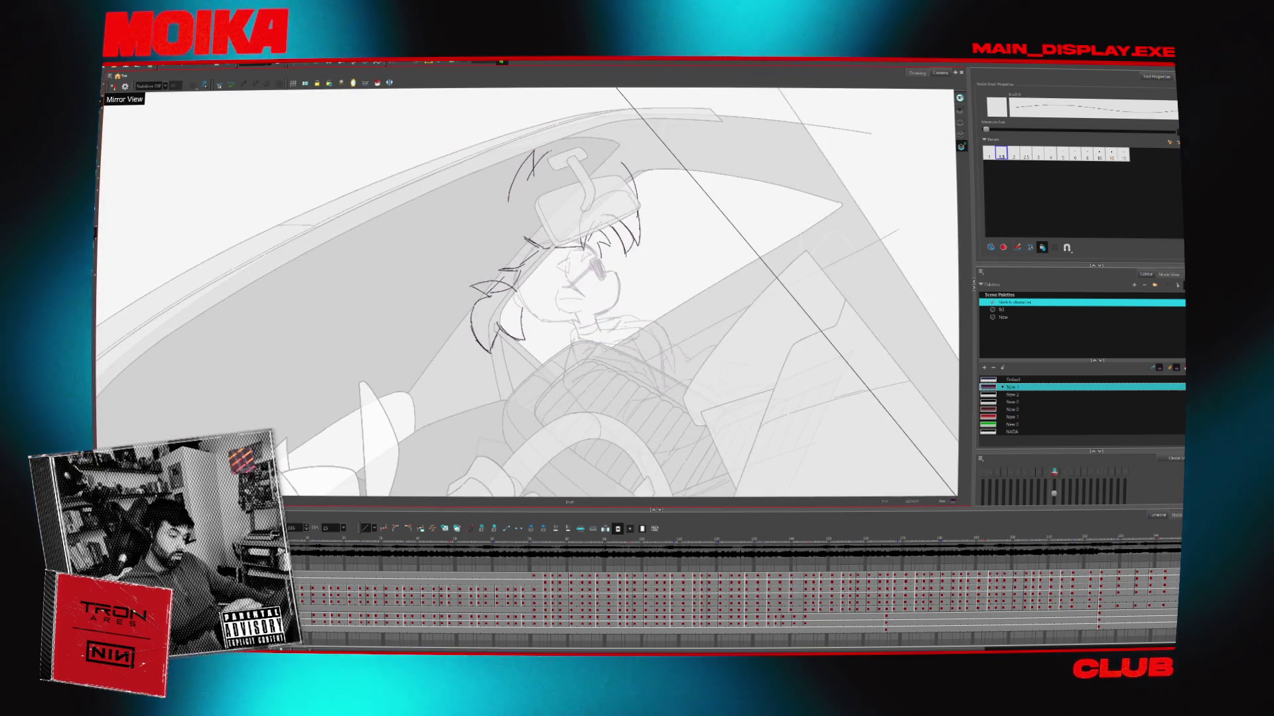
pyautogui.press('.')
pyautogui.press('.')
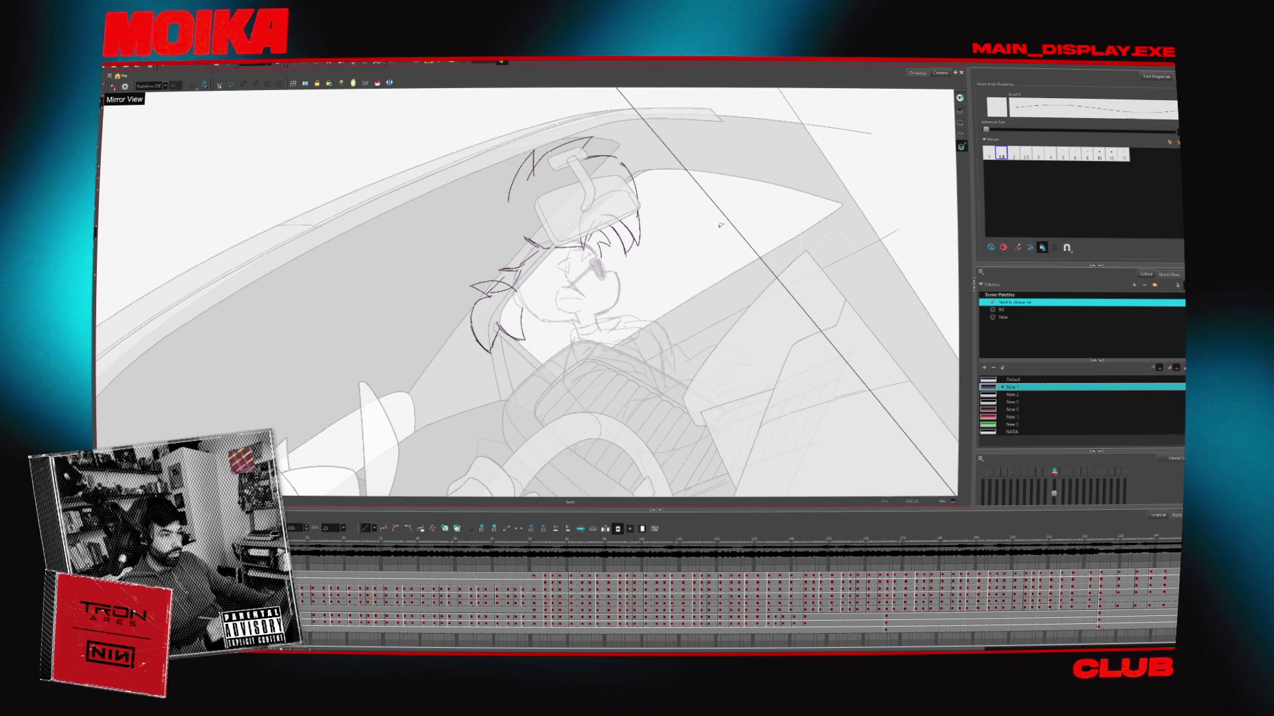
pyautogui.press('.')
pyautogui.press('.')
pyautogui.press('.')
pyautogui.press('.')
pyautogui.press('.')
pyautogui.press('.')
pyautogui.press('.')
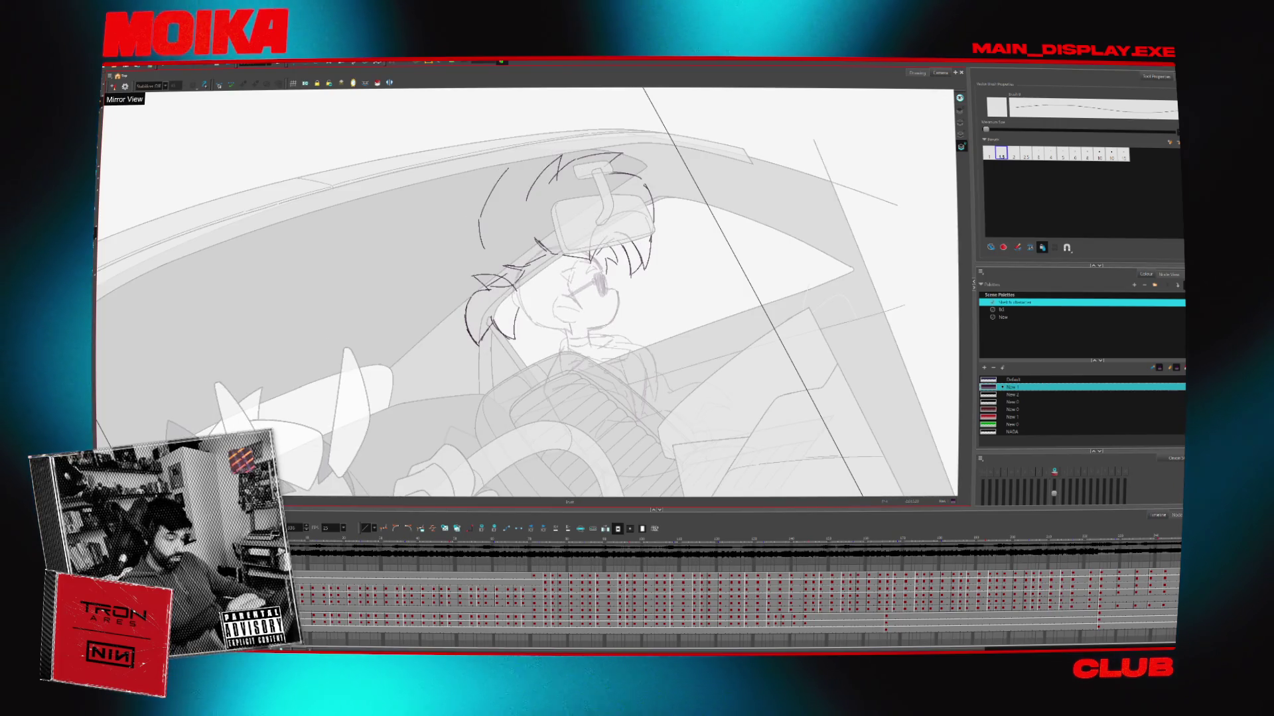
pyautogui.press('.')
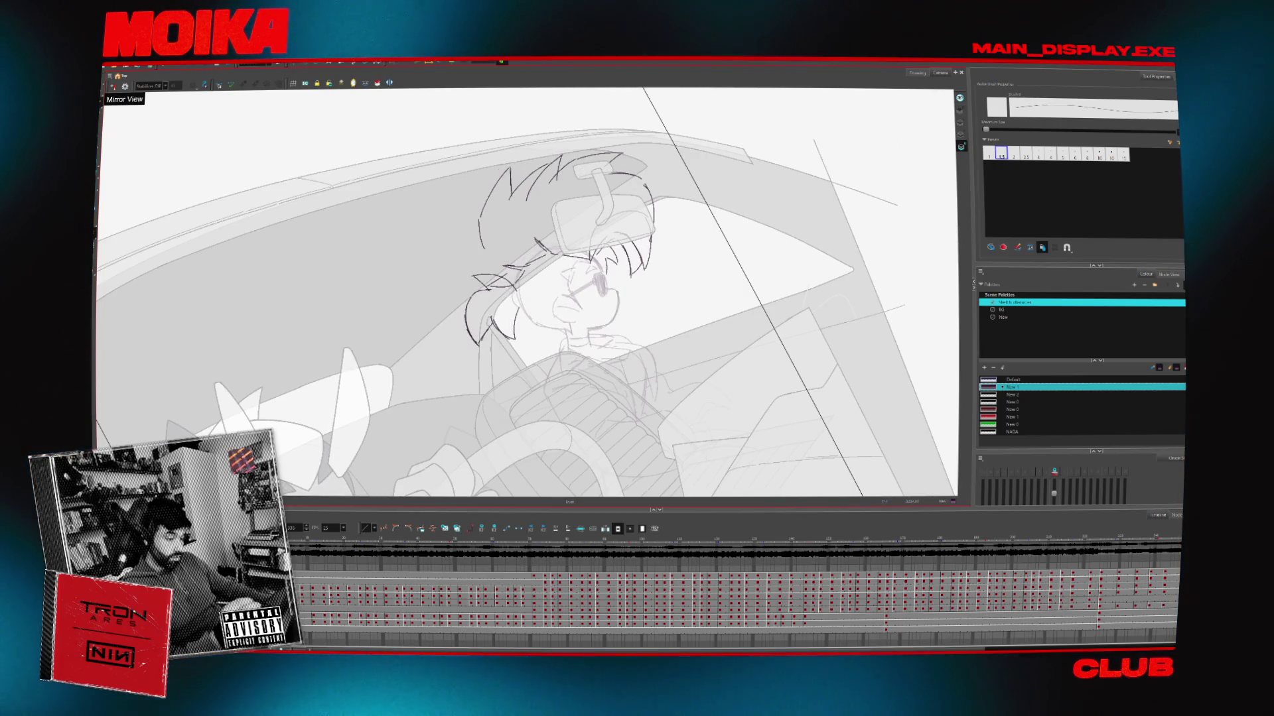
pyautogui.press('.')
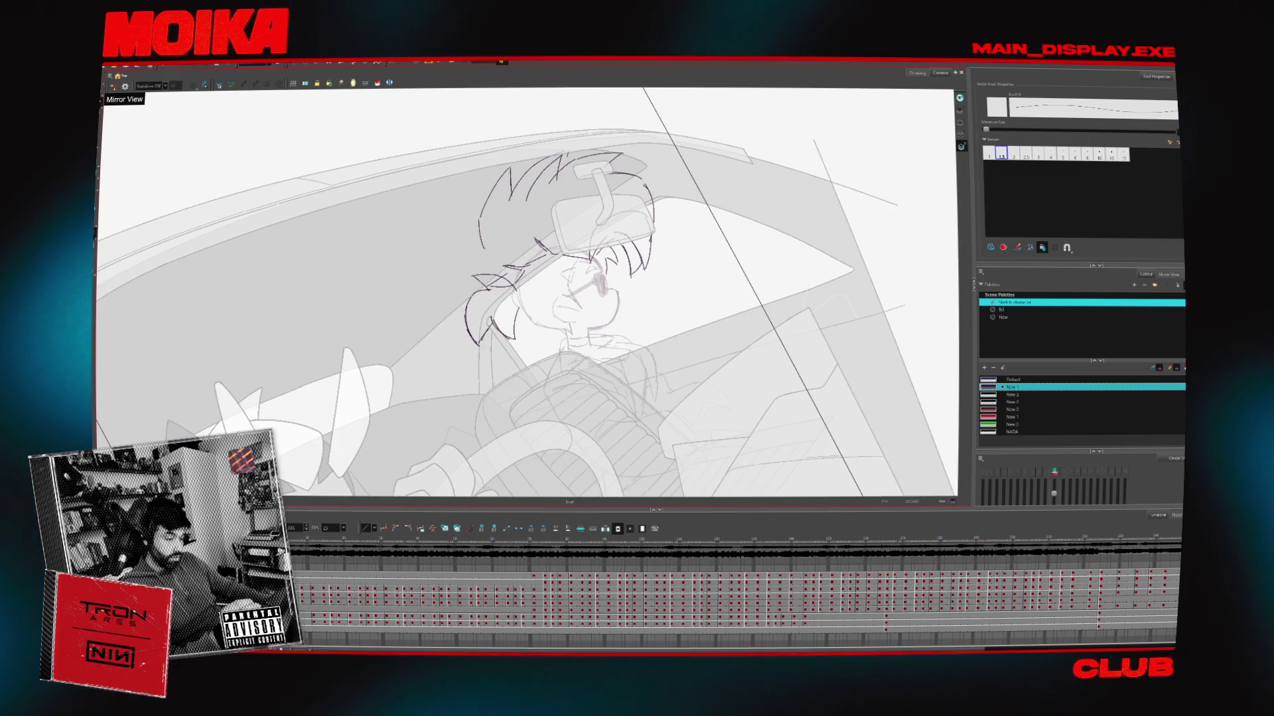
pyautogui.press('.')
pyautogui.press('.')
pyautogui.press('.')
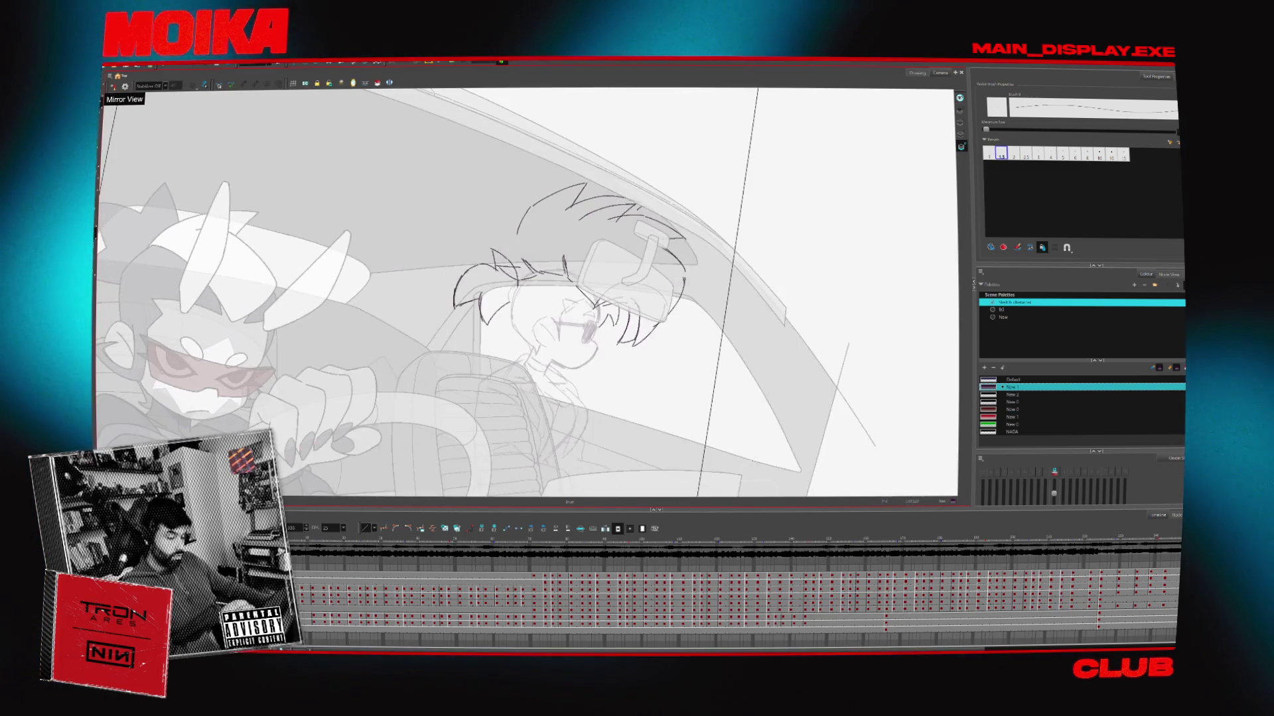
pyautogui.press('.')
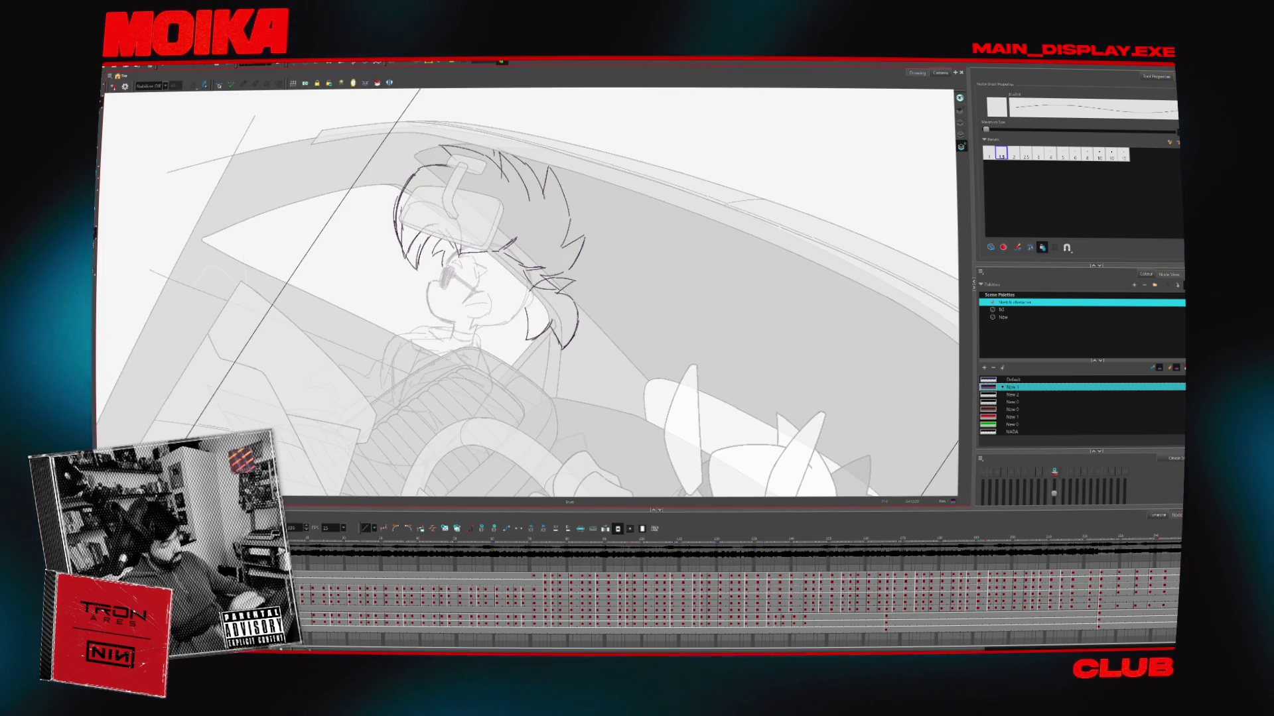
# Mirror the view, return near the start, and sample a colour from the drawing with the Eyedropper
pyautogui.click(112, 87)
pyautogui.hotkey('alt', '/')
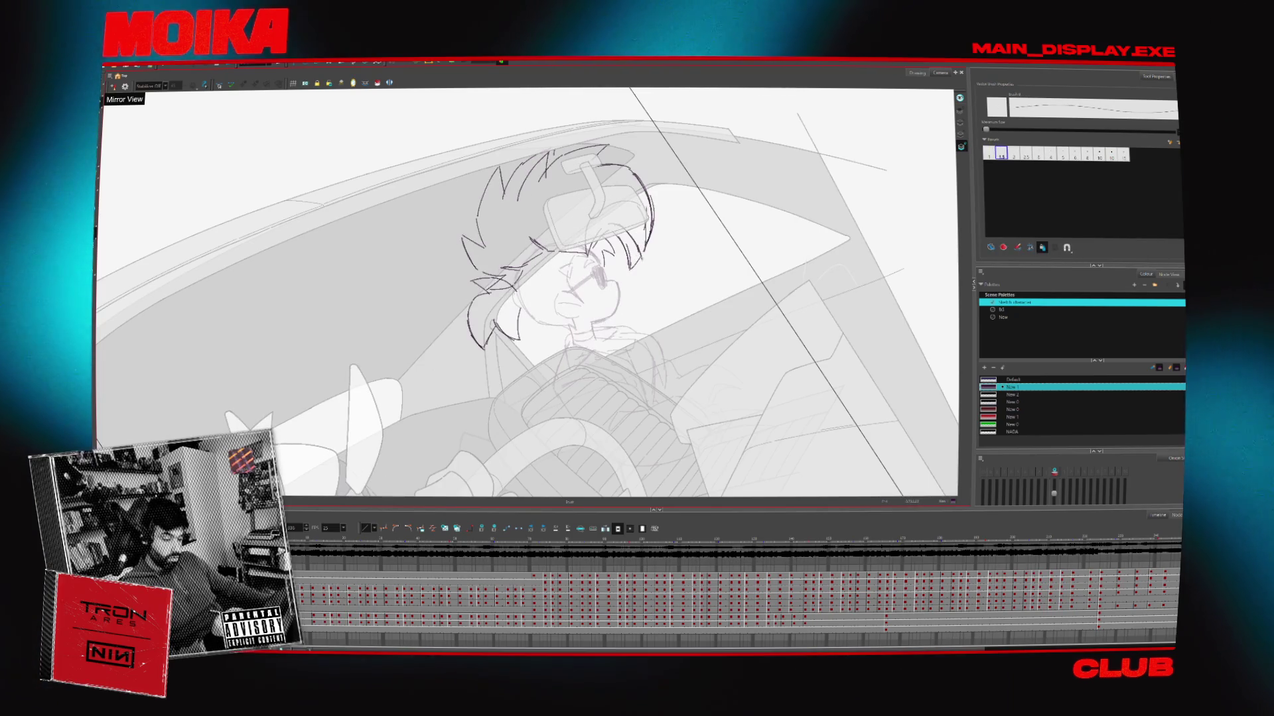
pyautogui.hotkey('shift', ',')
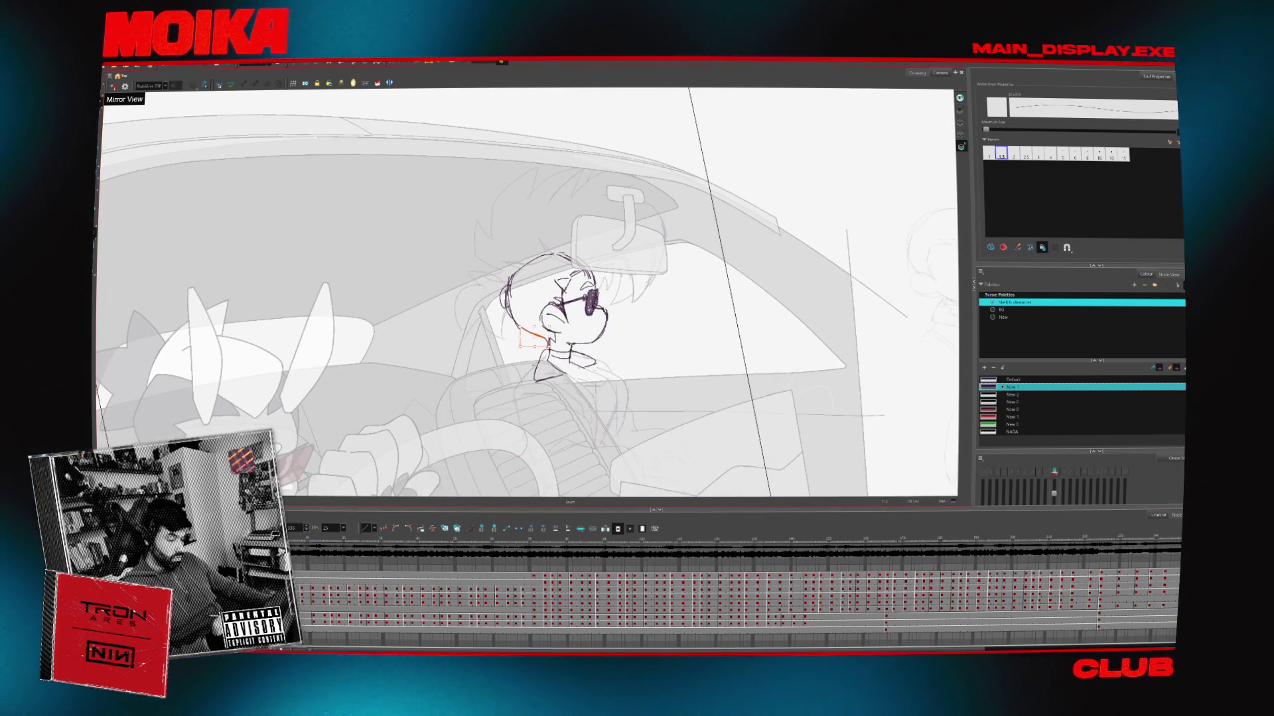
pyautogui.press('d')
pyautogui.click(343, 205)
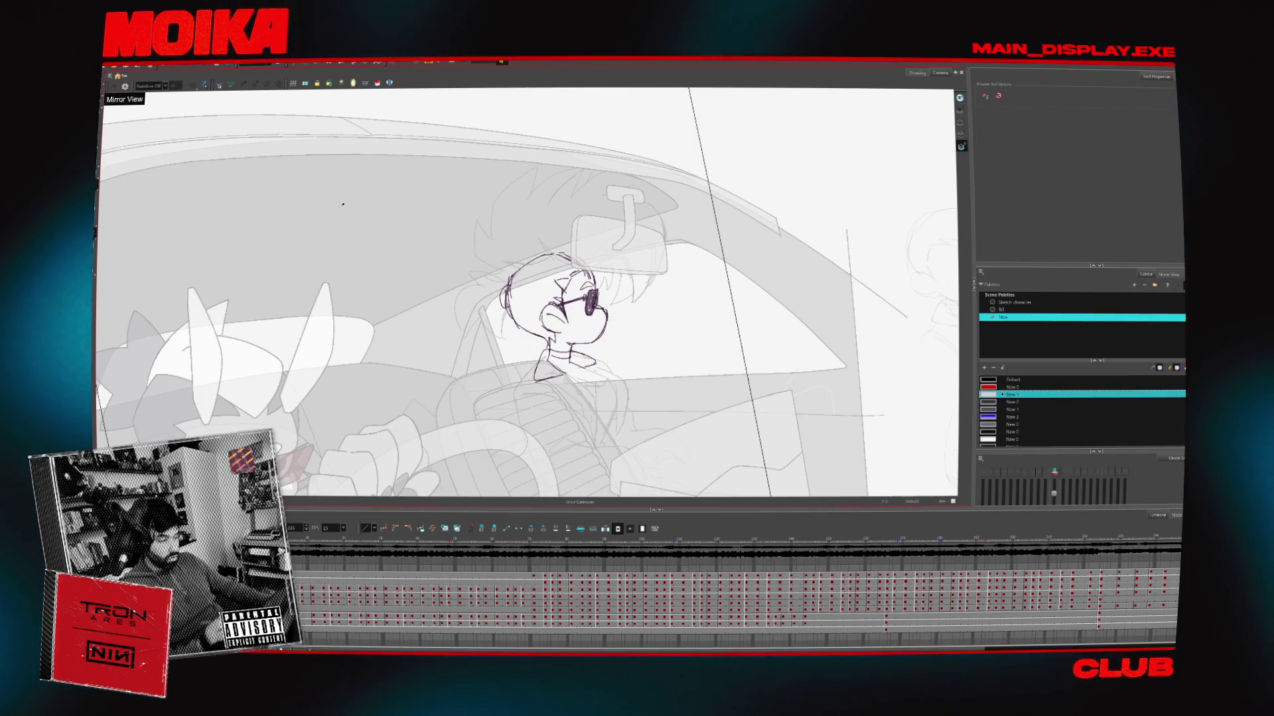
# Jump to a later frame showing the wide shot of the car
pyautogui.hotkey('alt', 's')
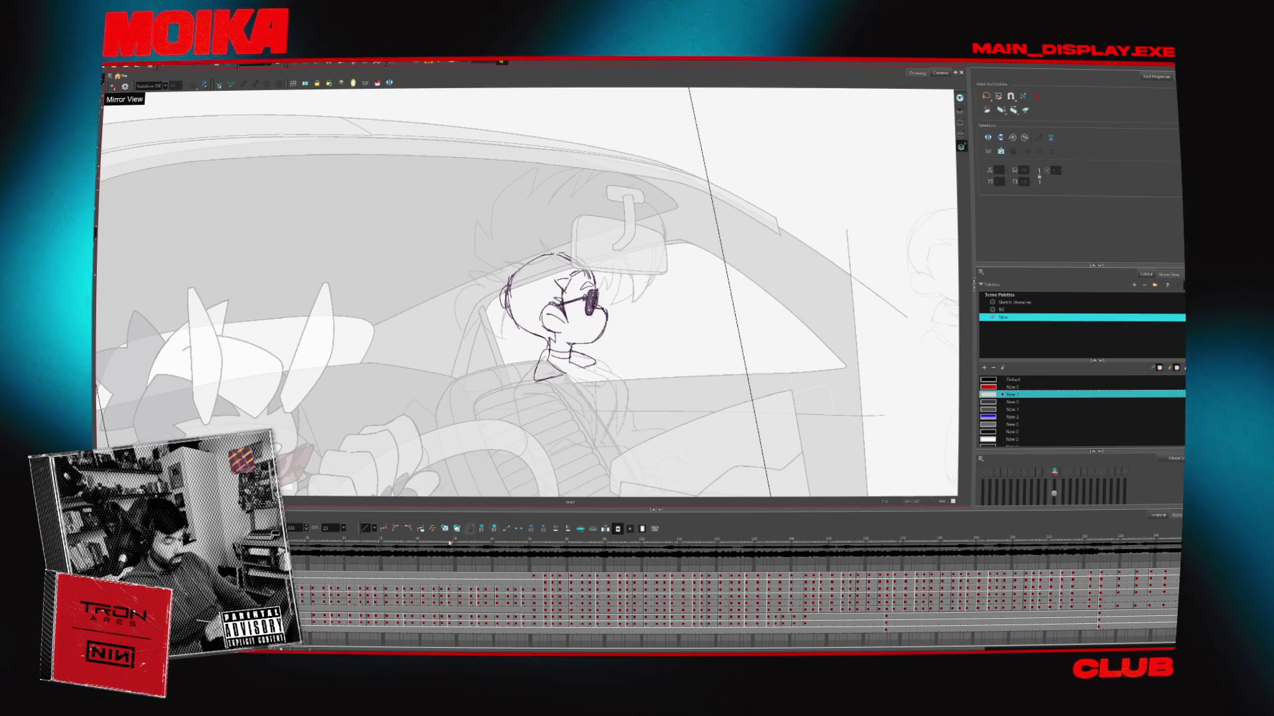
pyautogui.click(552, 567)
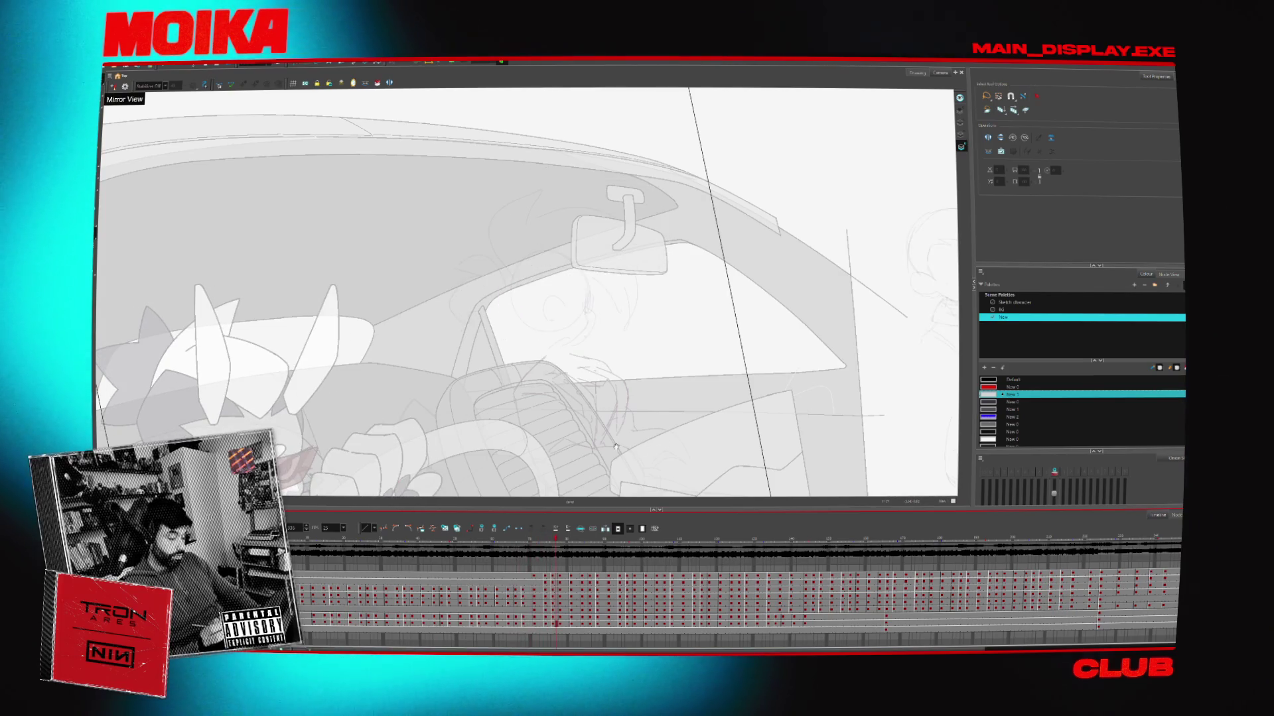
pyautogui.click(574, 624)
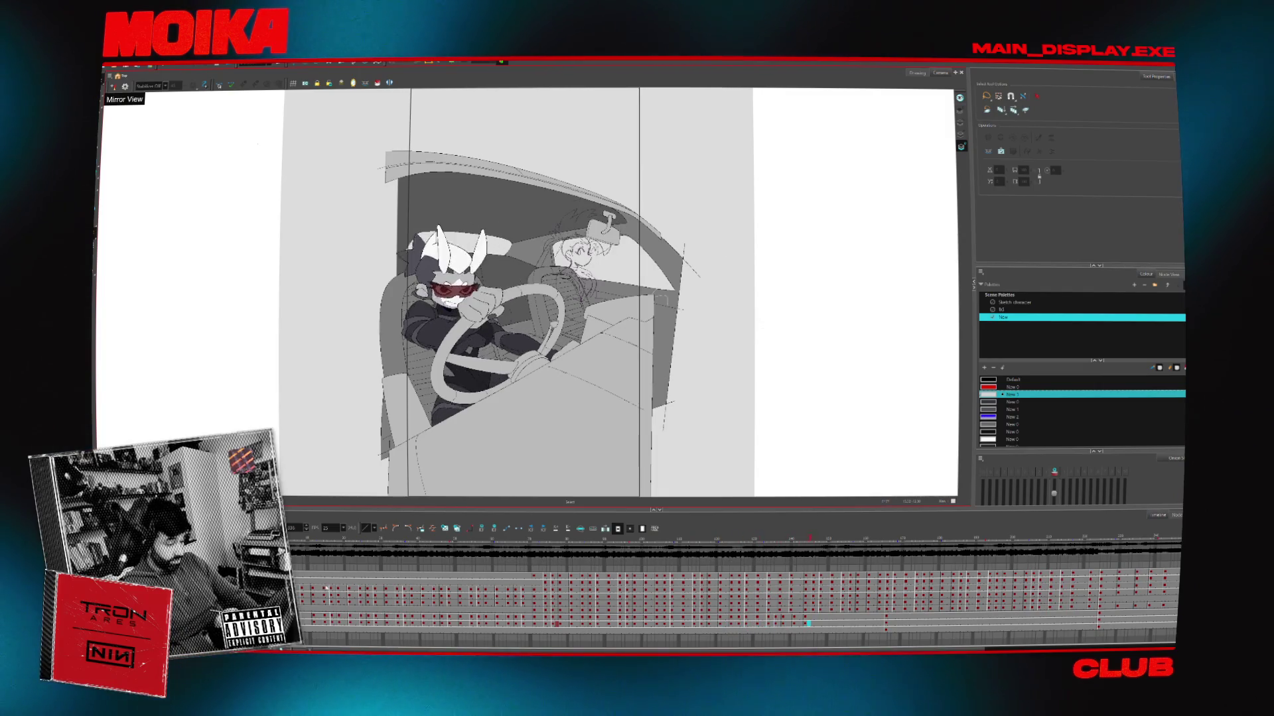
# Select the passenger sketch drawing and switch to the Sketch character palette
pyautogui.click(319, 545)
pyautogui.click(624, 267)
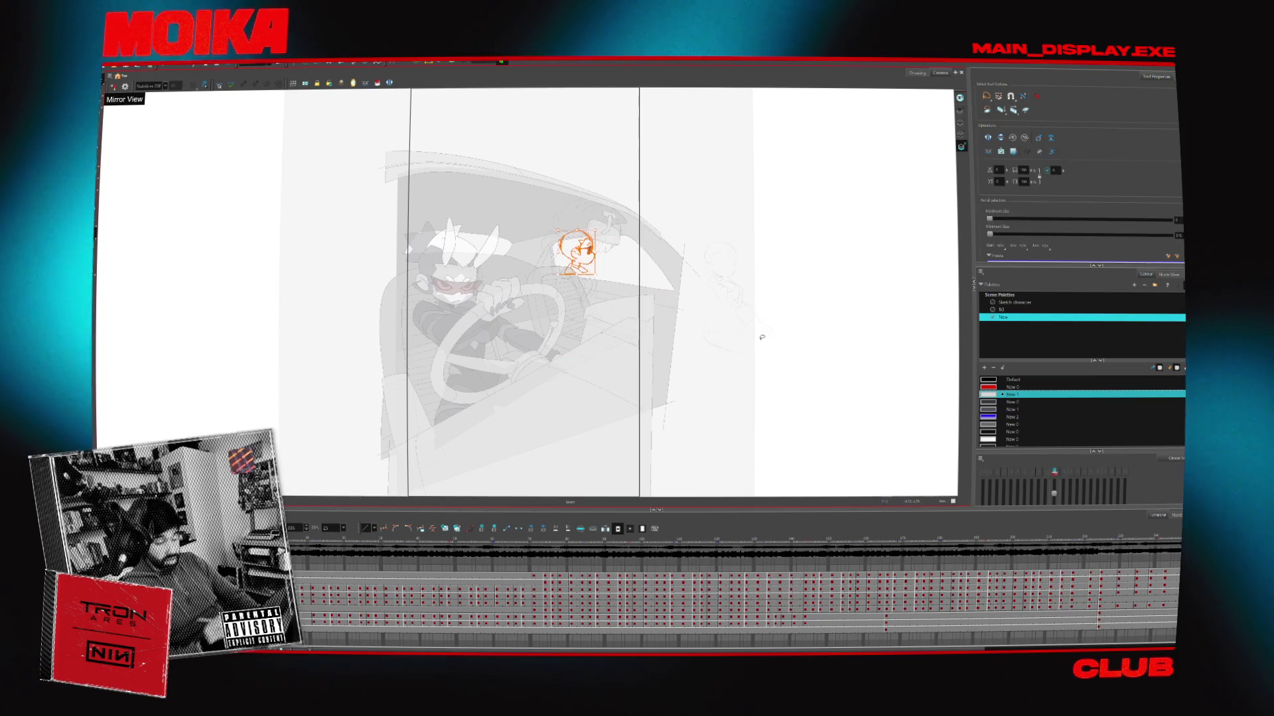
pyautogui.click(1015, 302)
# Step through the early sketch frames, then zoom in on the car interior
pyautogui.press('.')
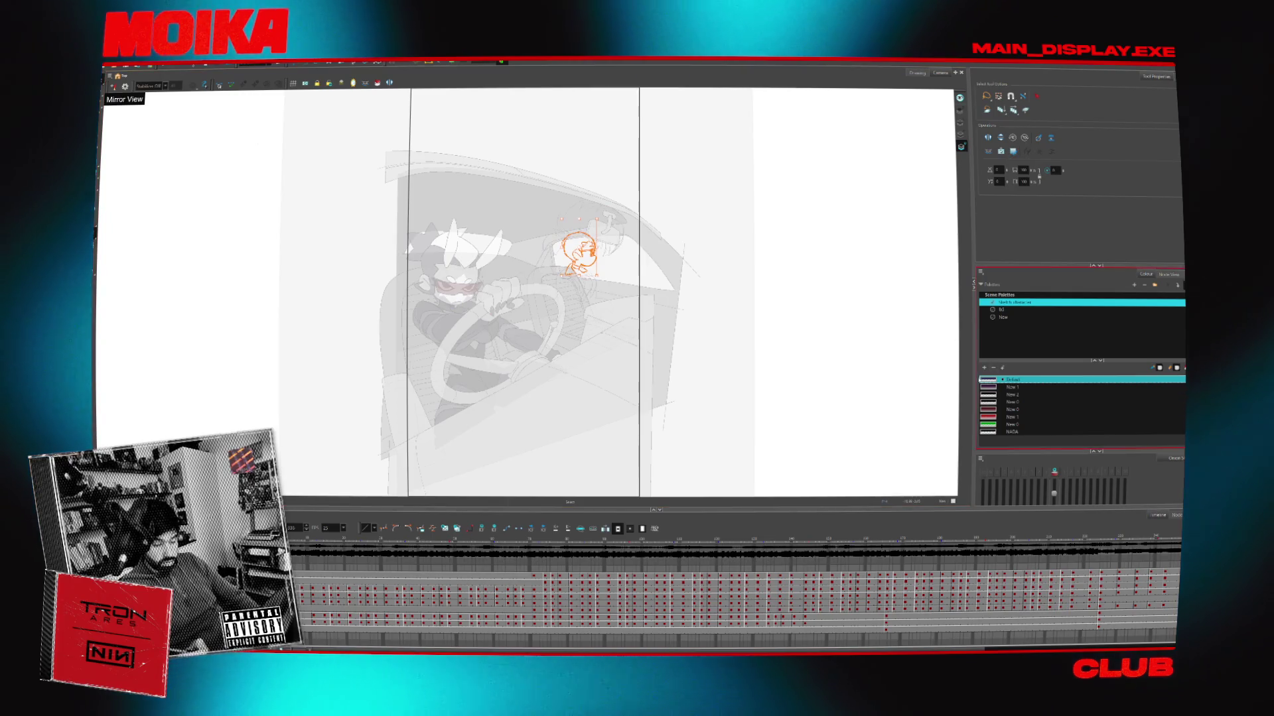
pyautogui.click(310, 535)
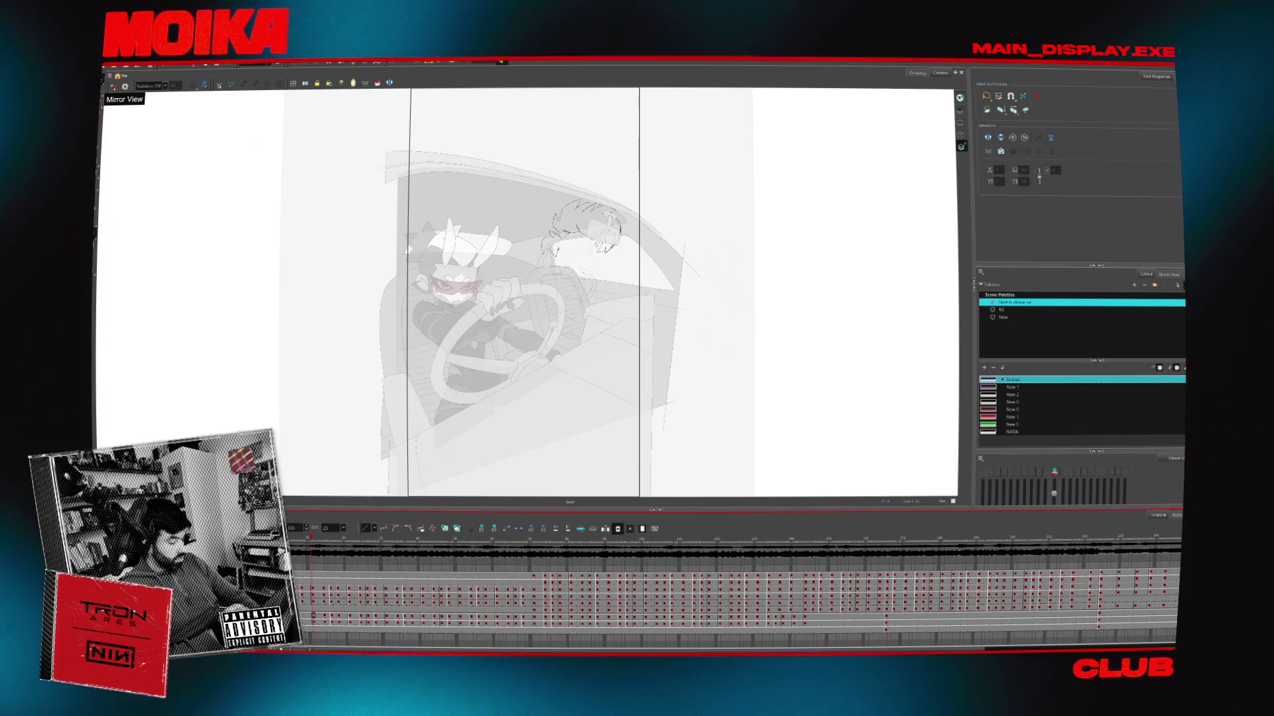
pyautogui.press('.')
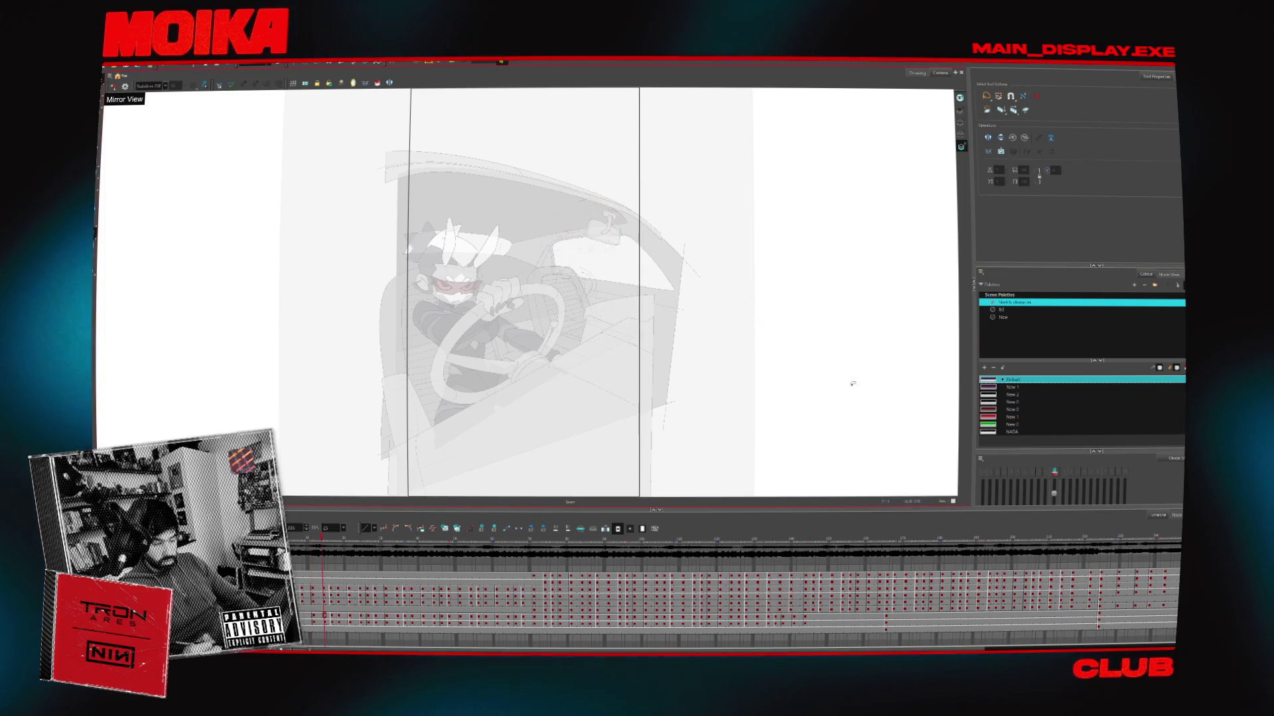
pyautogui.press(',')
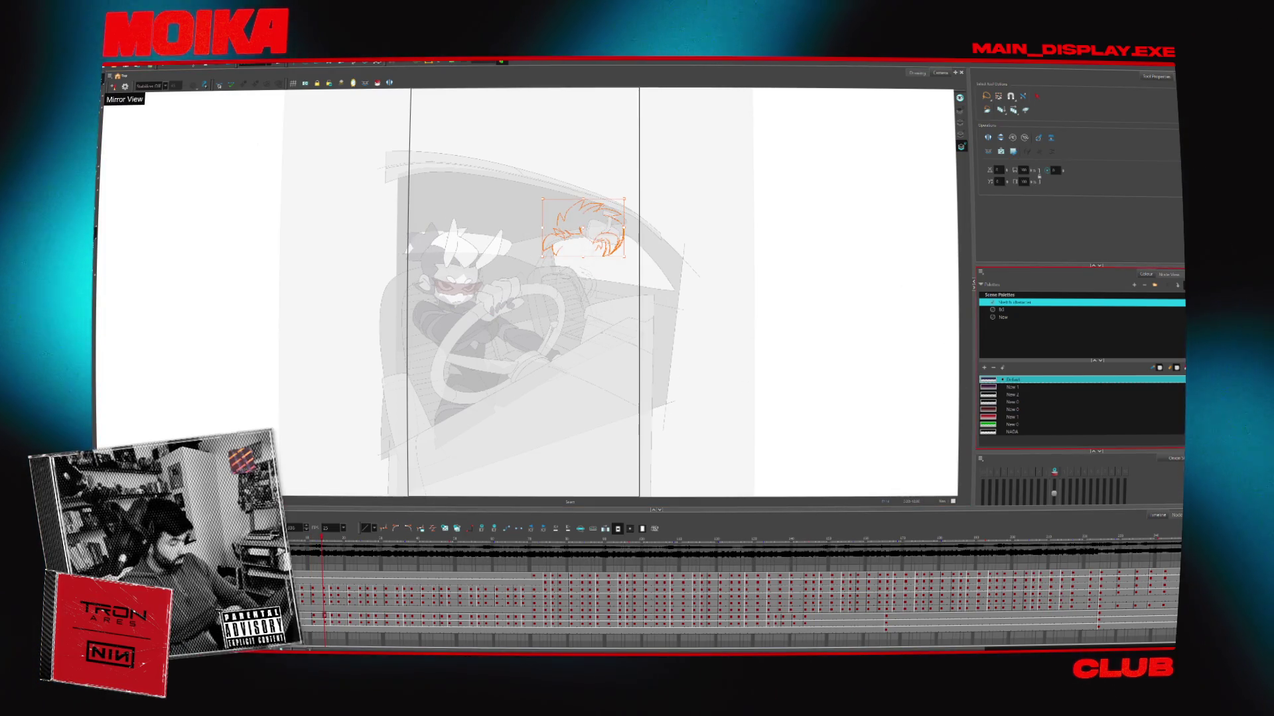
pyautogui.press('.')
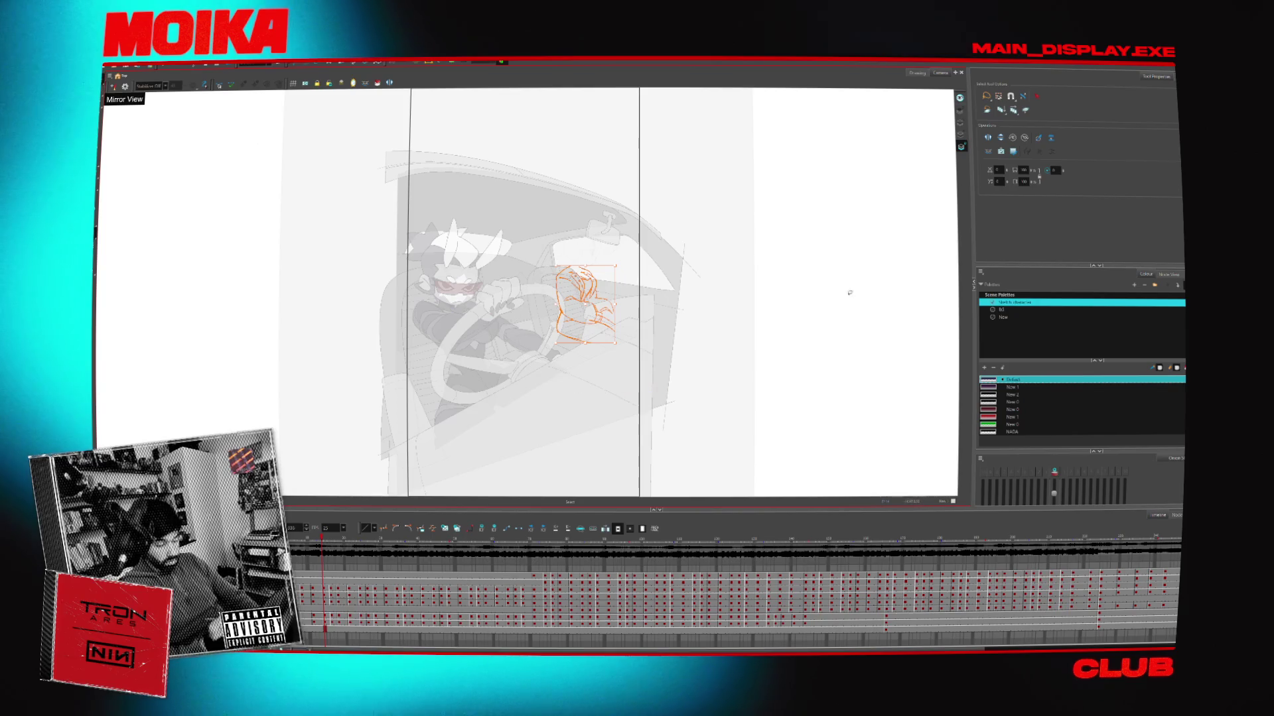
pyautogui.hotkey('alt', 'z')
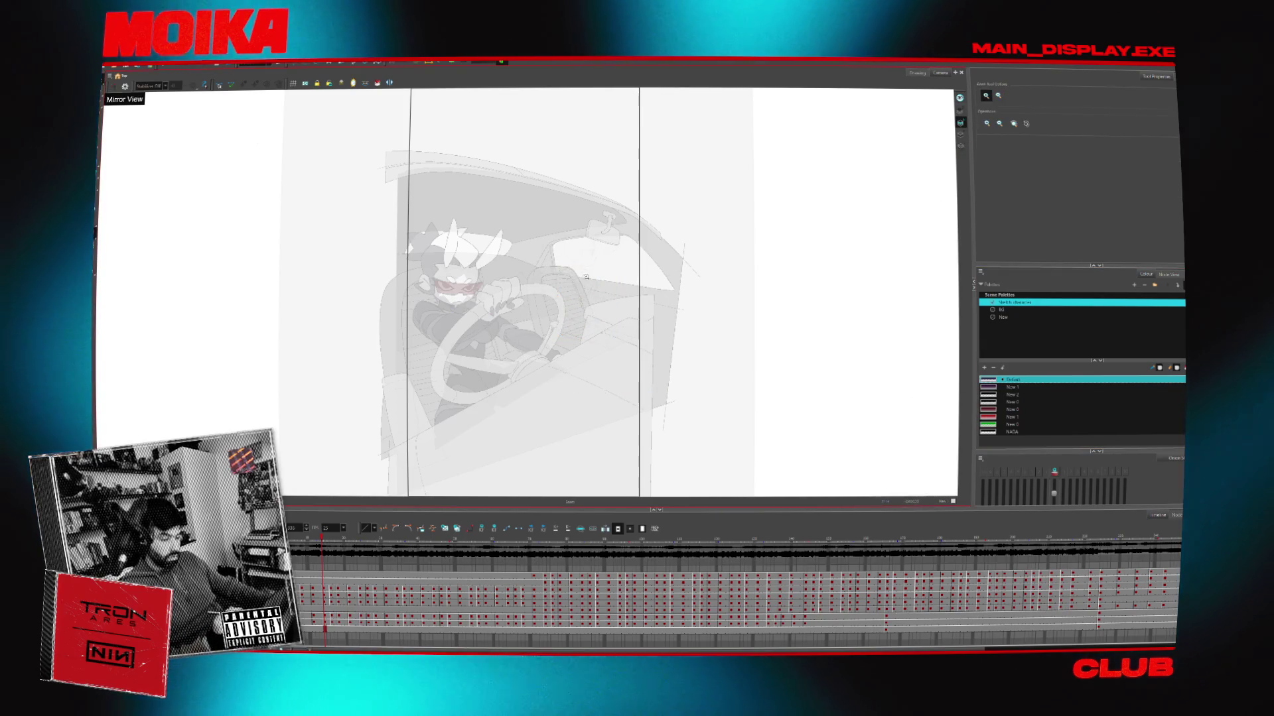
pyautogui.click(587, 277)
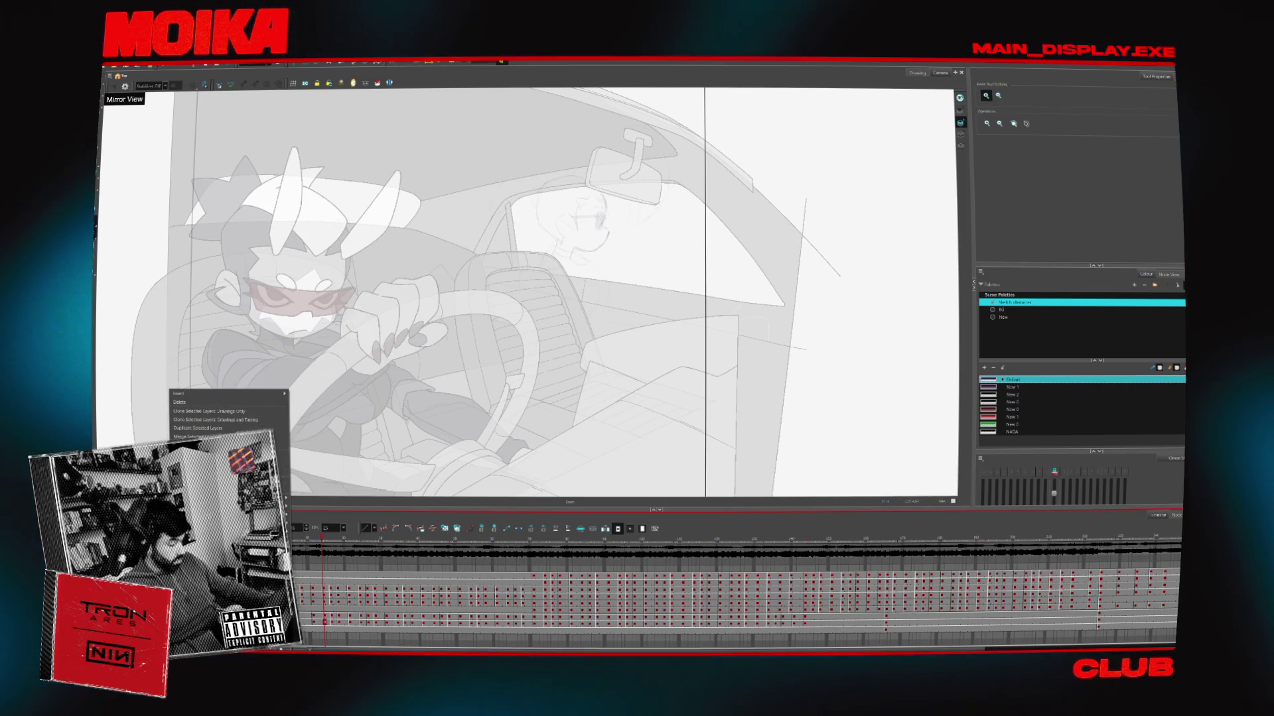
# Duplicate the selected layer, clear the sketch selection, and advance a few frames
pyautogui.click(199, 427)
pyautogui.hotkey('alt', 's')
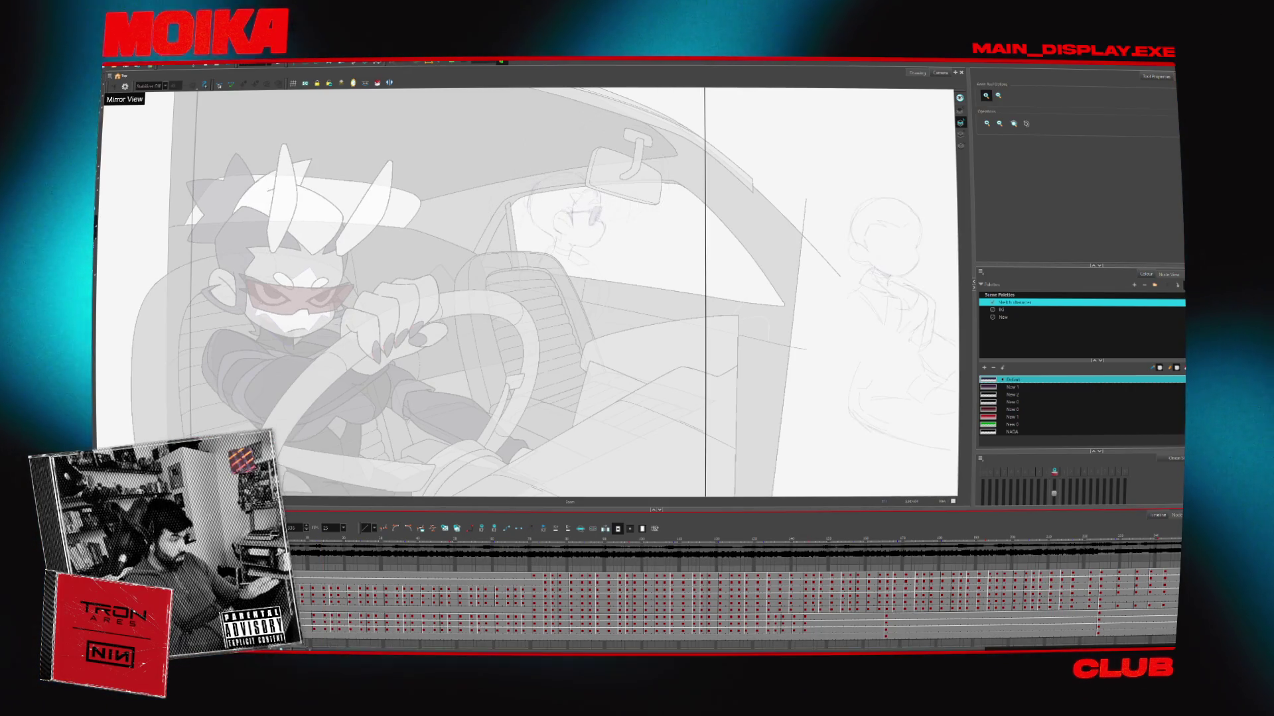
pyautogui.click(879, 186)
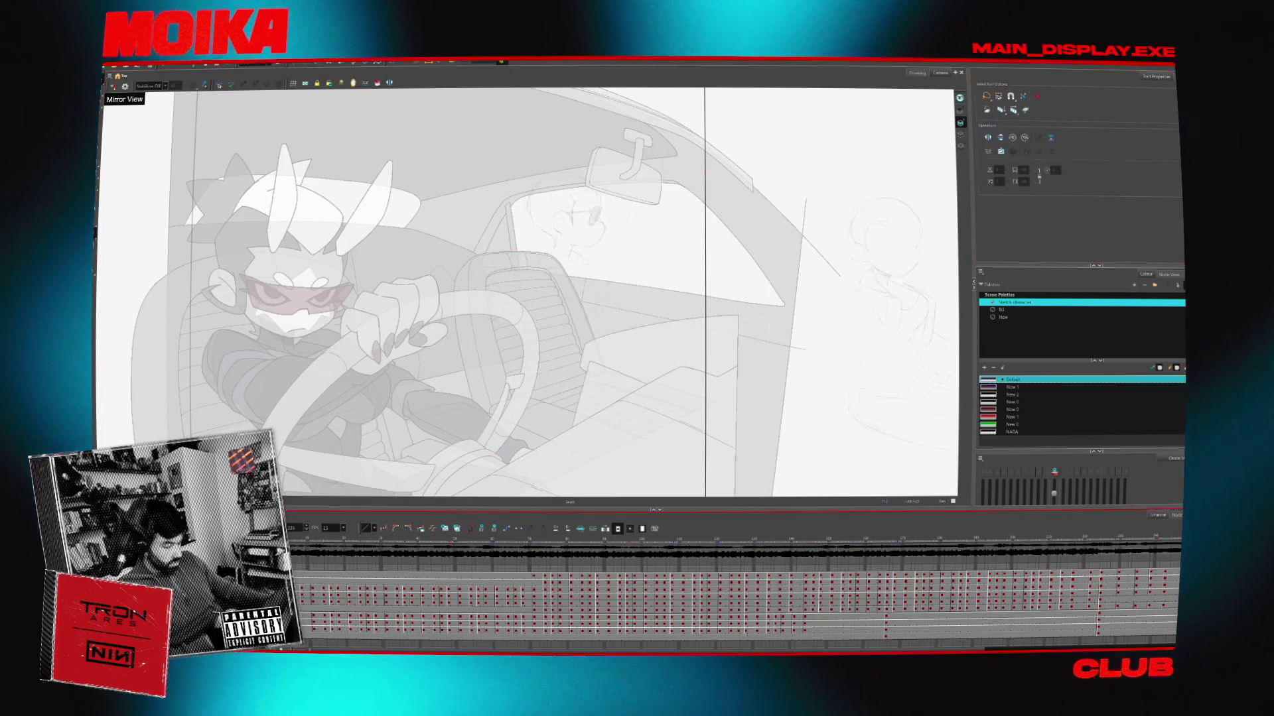
pyautogui.press('Return')
pyautogui.scroll(3, 577, 279)
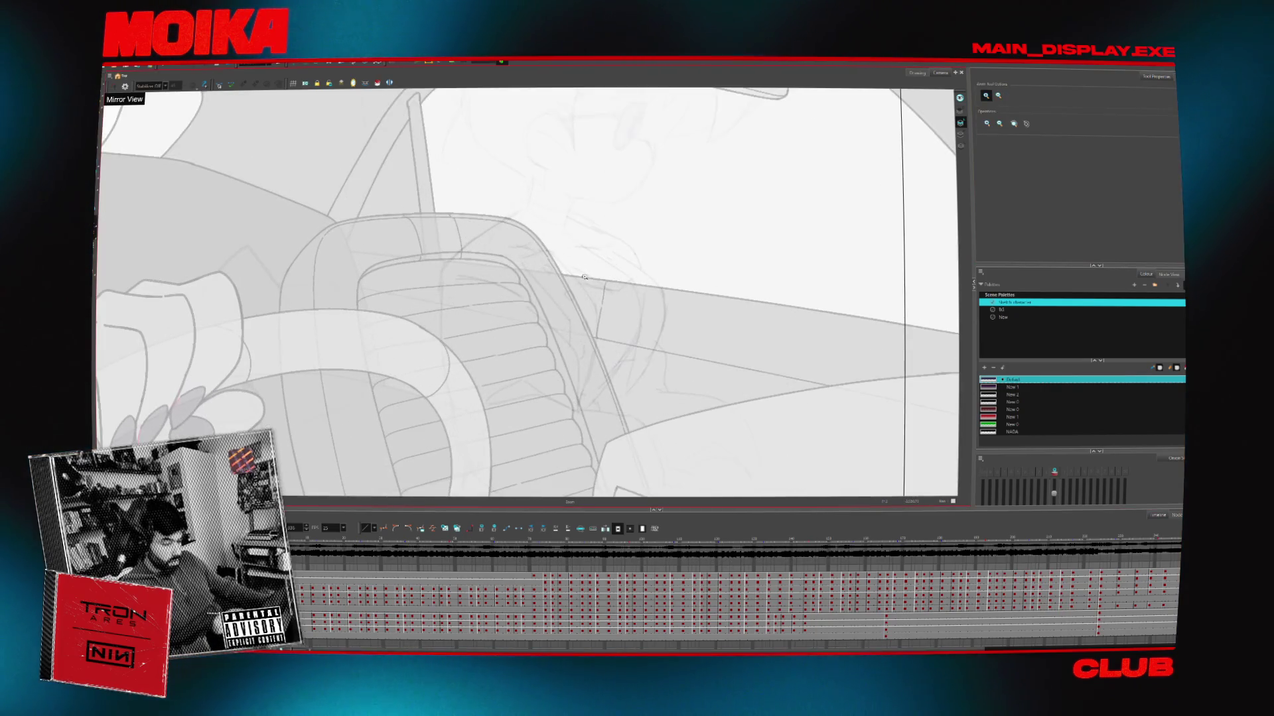
# Open and close the Colour Picker, then take the Brush with the New palette active
pyautogui.doubleClick(989, 381)
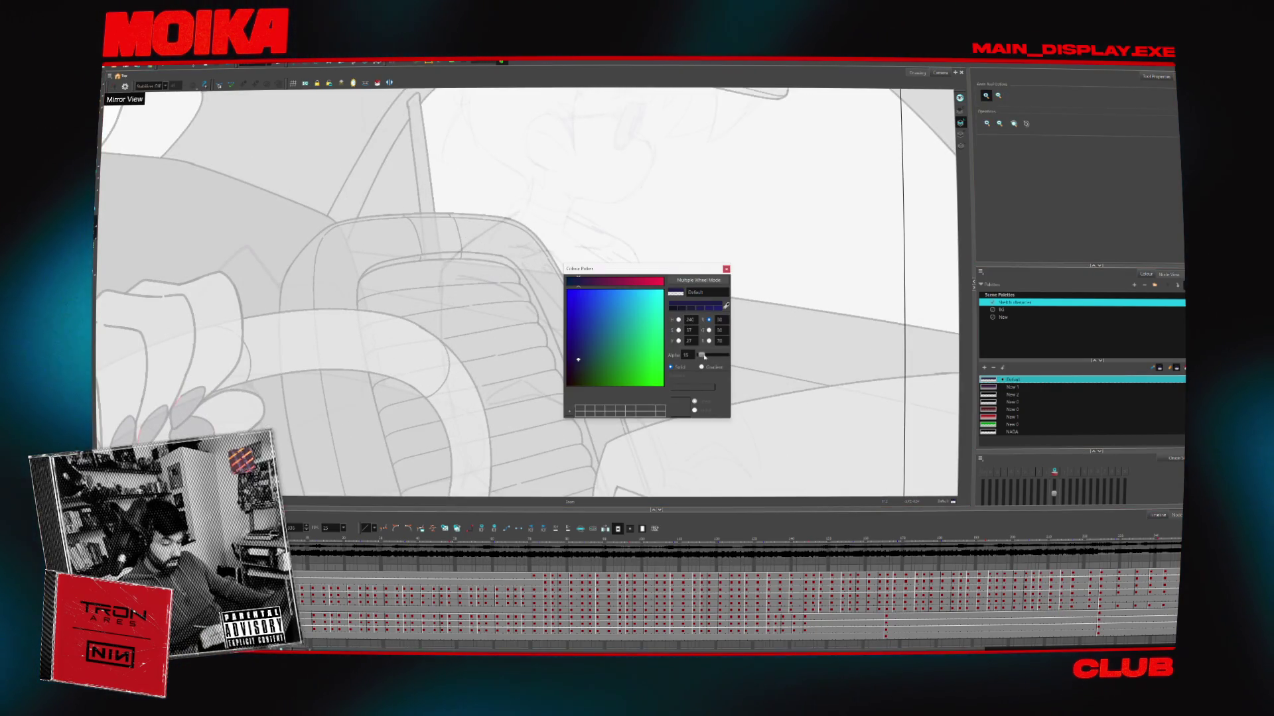
pyautogui.click(726, 269)
pyautogui.hotkey('alt', 'b')
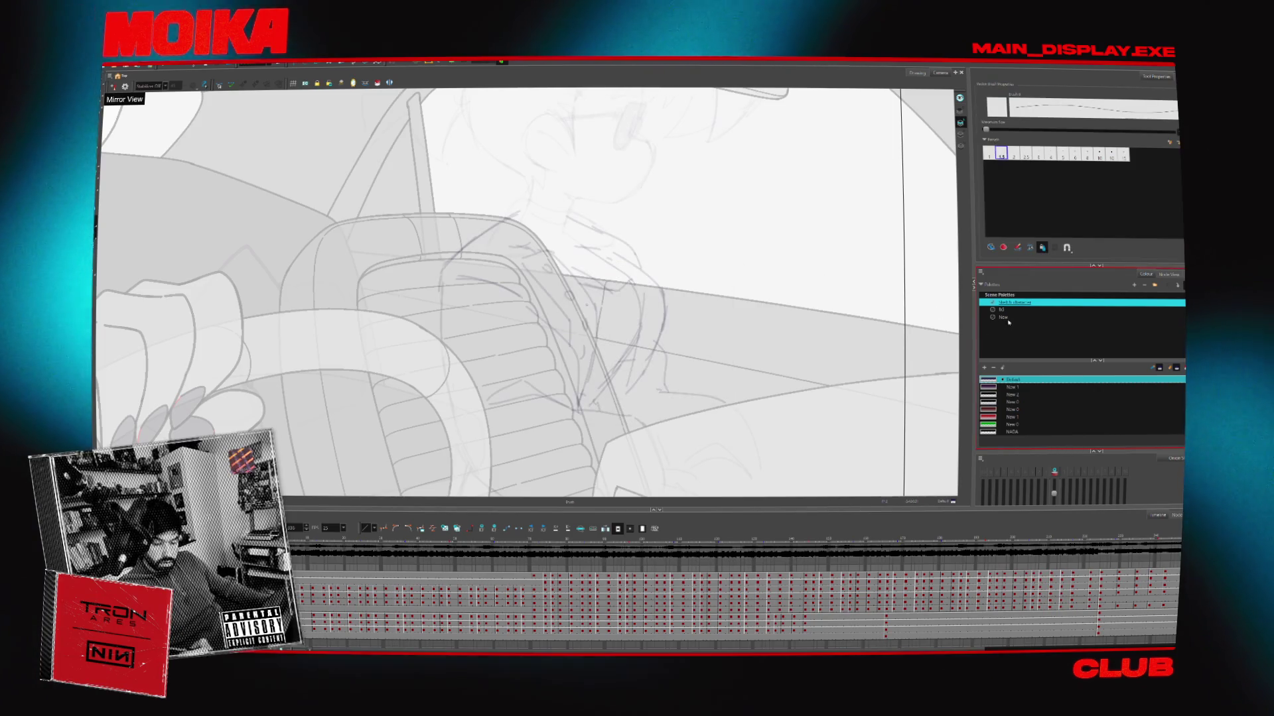
pyautogui.click(1003, 309)
pyautogui.click(1005, 317)
# Rough in the first short stroke and arcs over the dashboard vent, checking them in Mirror View
pyautogui.moveTo(747, 229); pyautogui.dragTo(647, 189)
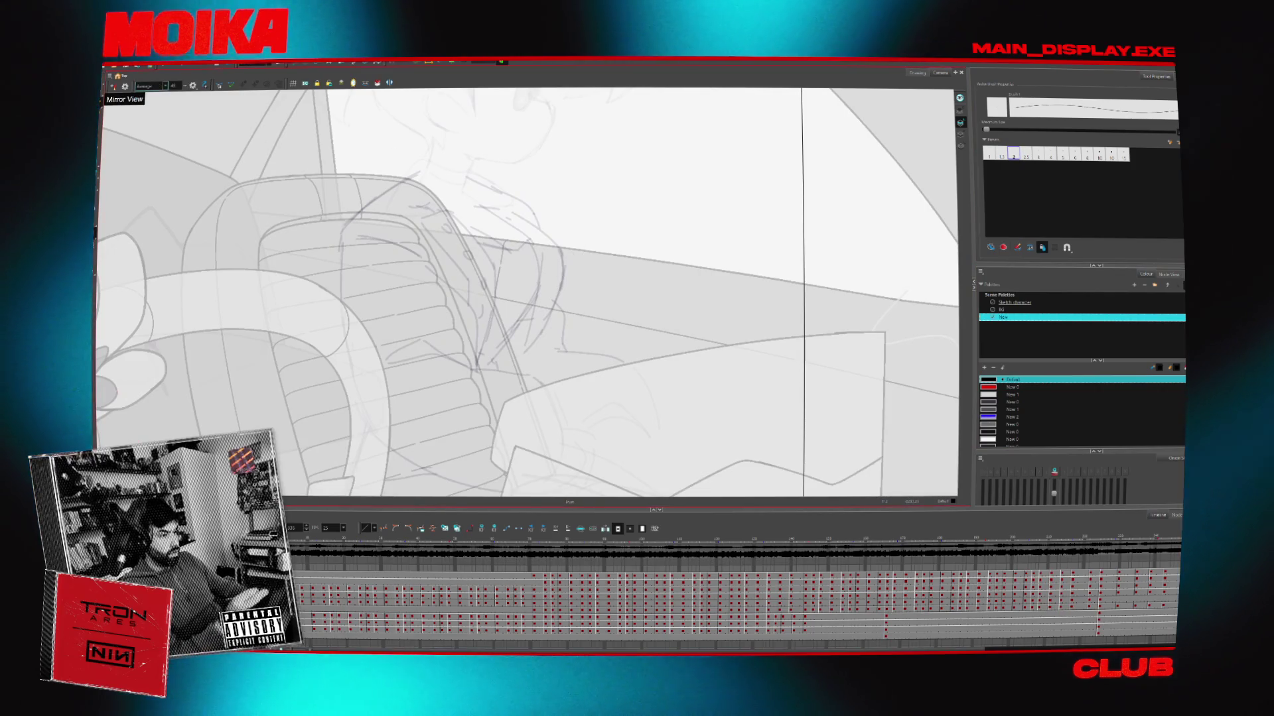
pyautogui.moveTo(531, 292); pyautogui.dragTo(572, 348)
pyautogui.moveTo(383, 280); pyautogui.dragTo(380, 302)
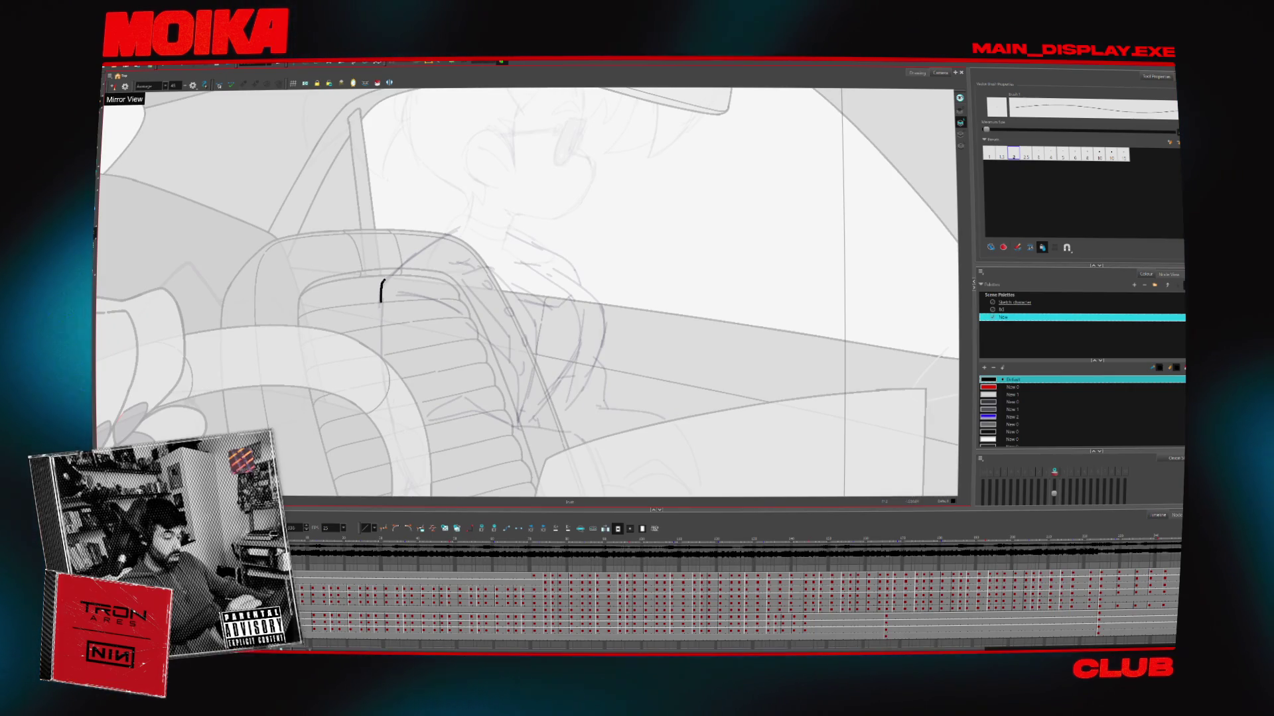
pyautogui.click(111, 87)
pyautogui.moveTo(467, 286)
pyautogui.mouseDown()
pyautogui.moveTo(497, 250)
pyautogui.moveTo(553, 225)
pyautogui.mouseUp()
pyautogui.click(111, 86)
pyautogui.moveTo(597, 327); pyautogui.dragTo(634, 280)
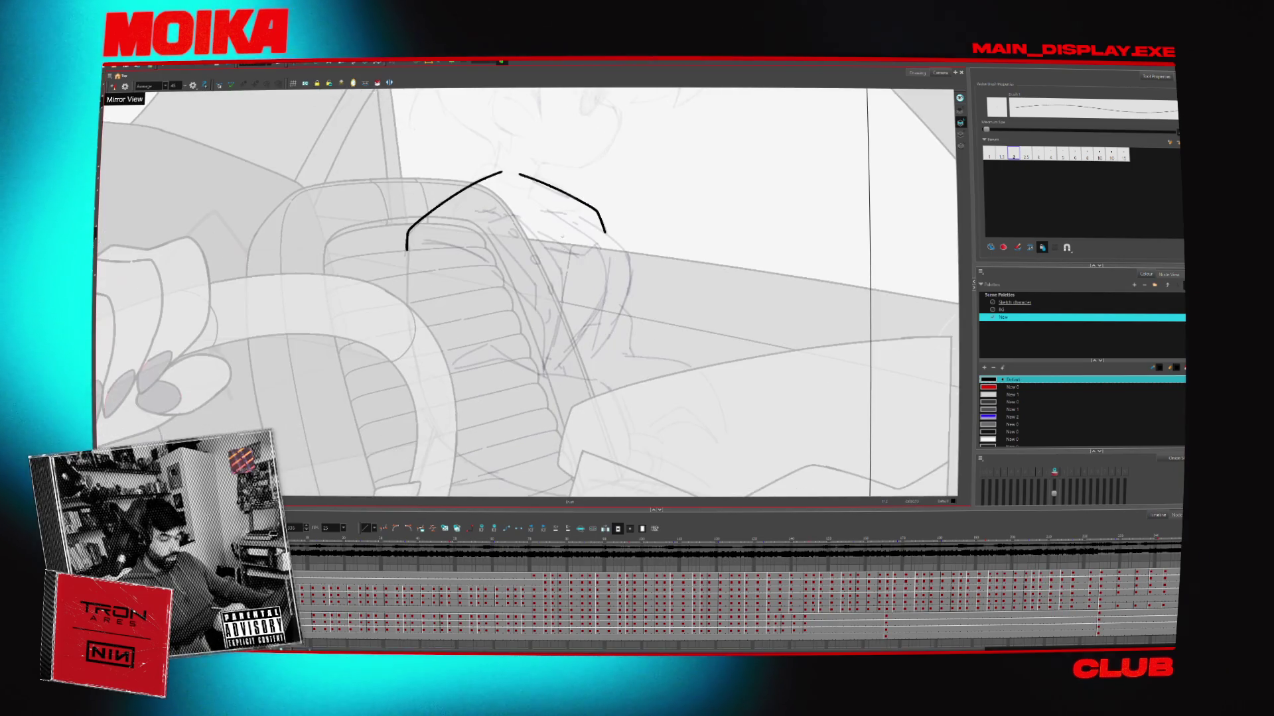
pyautogui.click(112, 87)
pyautogui.moveTo(531, 292); pyautogui.dragTo(580, 233)
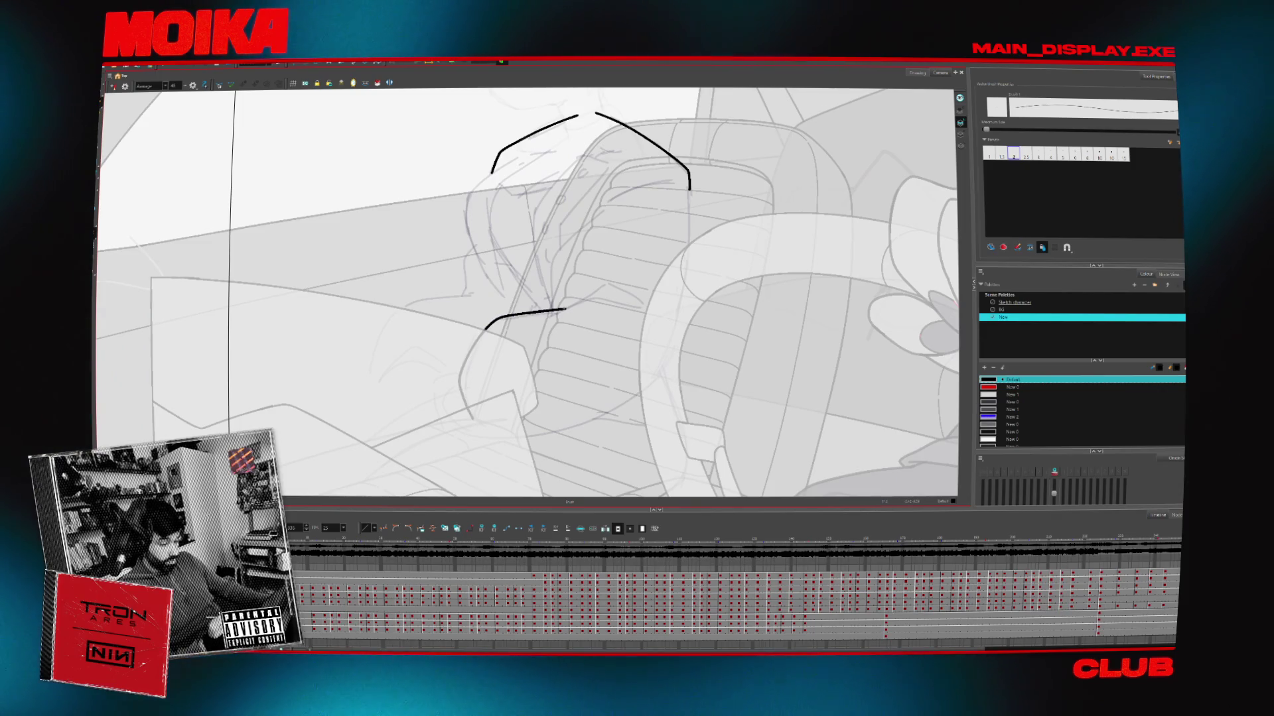
pyautogui.moveTo(579, 300); pyautogui.dragTo(642, 306)
pyautogui.hotkey('ctrl', 'z')
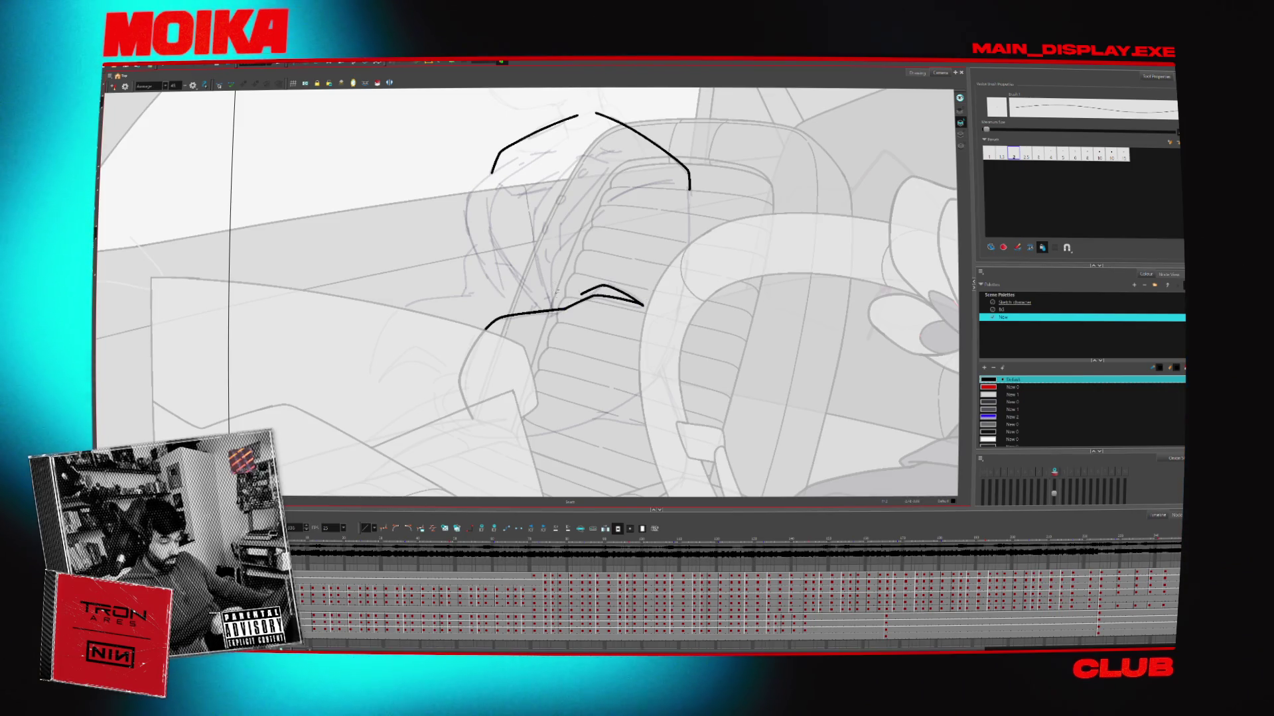
# Draw the hand's downward stroke and a curved finger, undoing the failed long curve and extension
pyautogui.moveTo(564, 308)
pyautogui.mouseDown()
pyautogui.moveTo(609, 211)
pyautogui.moveTo(669, 180)
pyautogui.mouseUp()
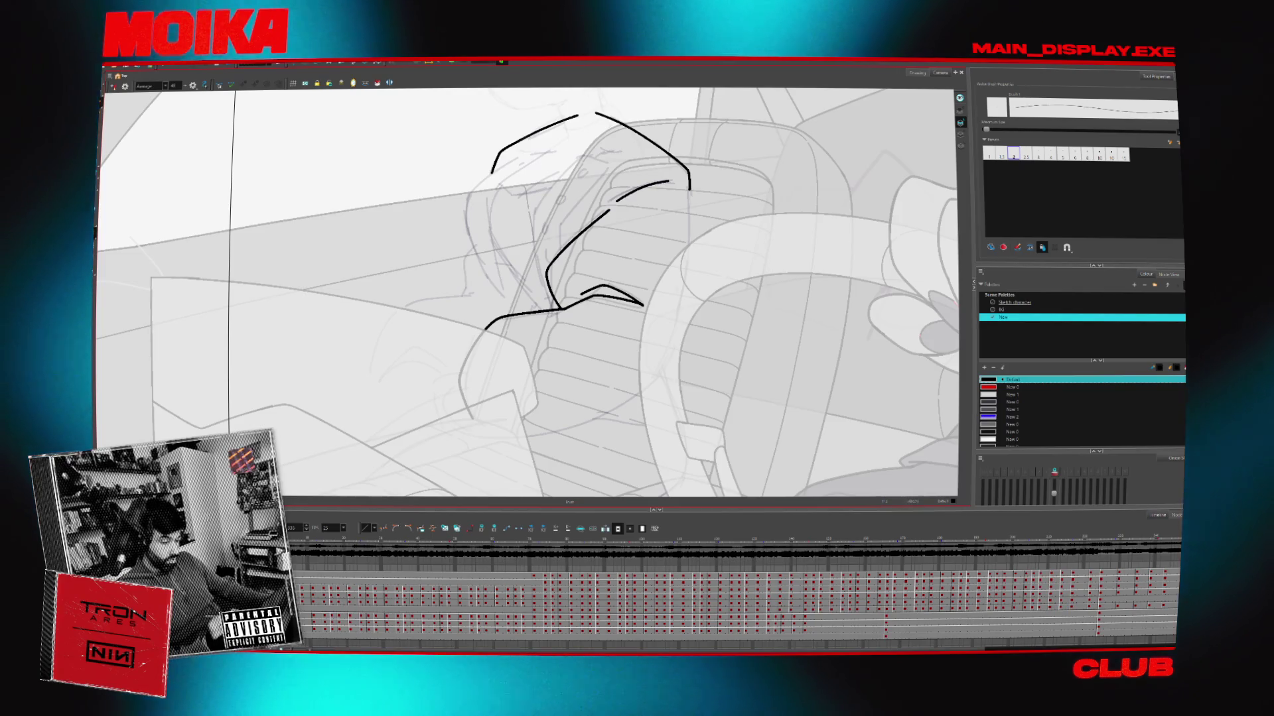
pyautogui.click(113, 87)
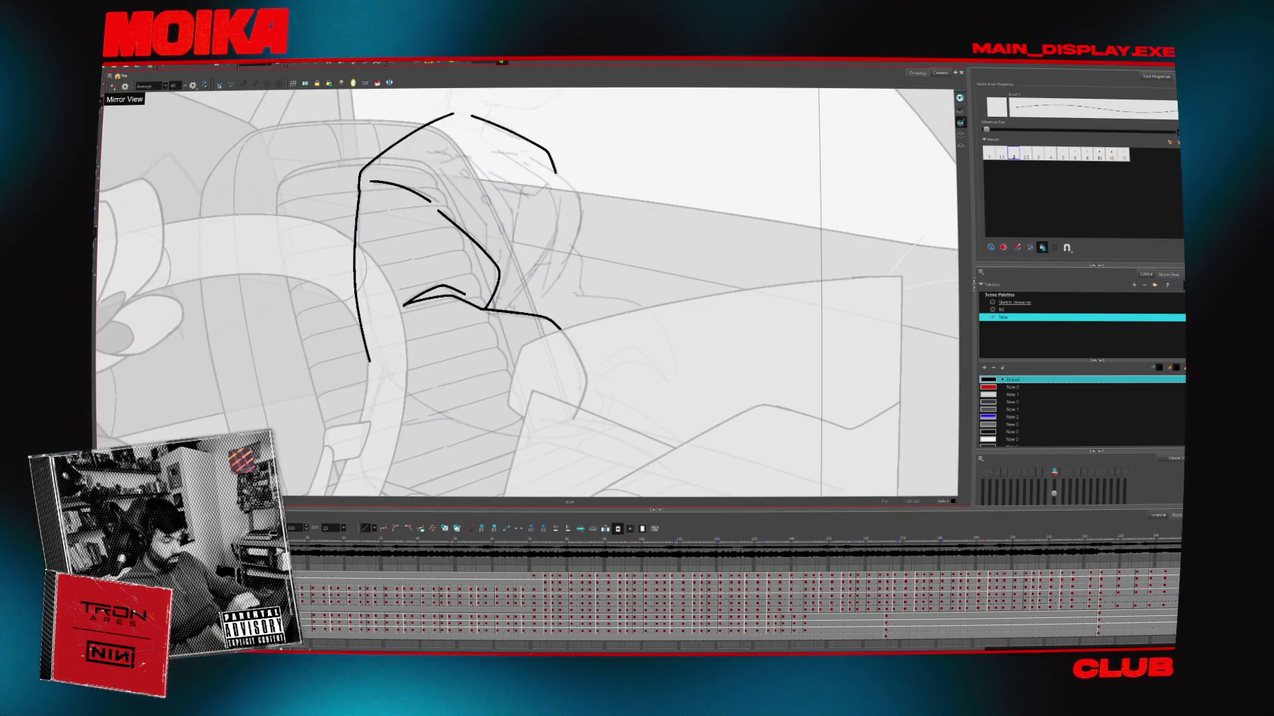
pyautogui.hotkey('ctrl', 'z')
pyautogui.click(113, 87)
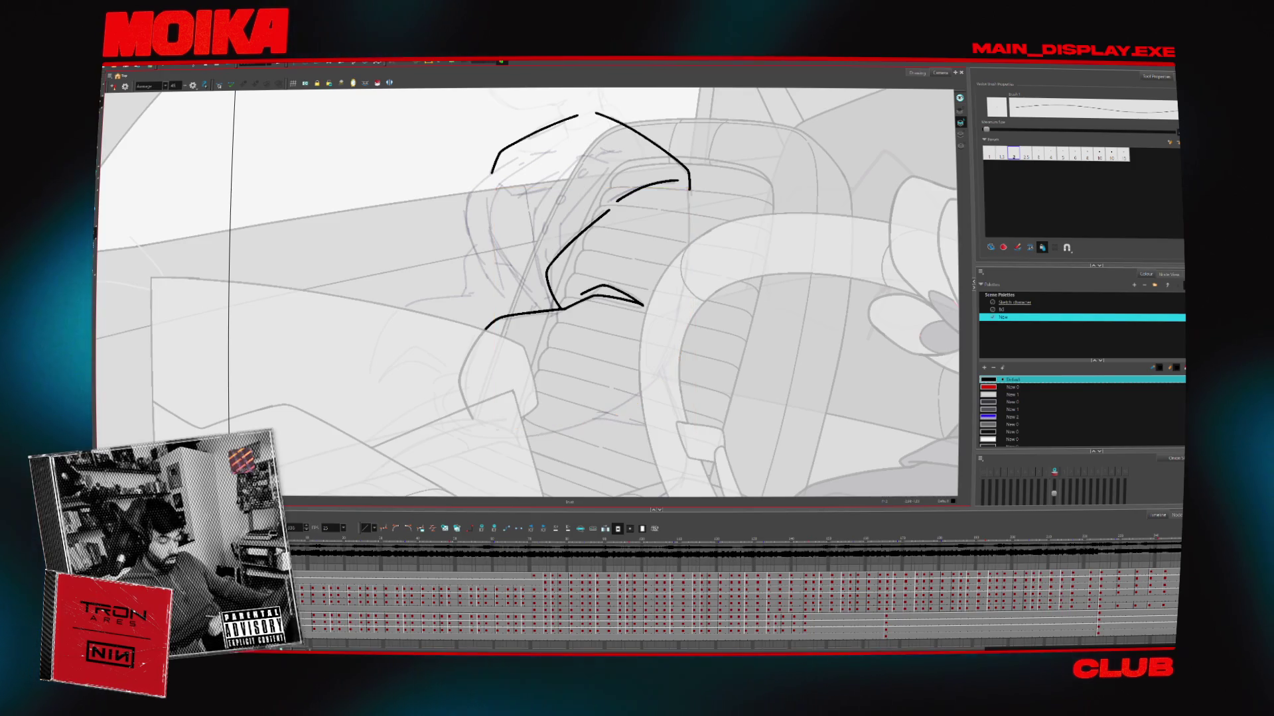
pyautogui.moveTo(620, 411); pyautogui.dragTo(671, 360)
pyautogui.hotkey('ctrl', 'z')
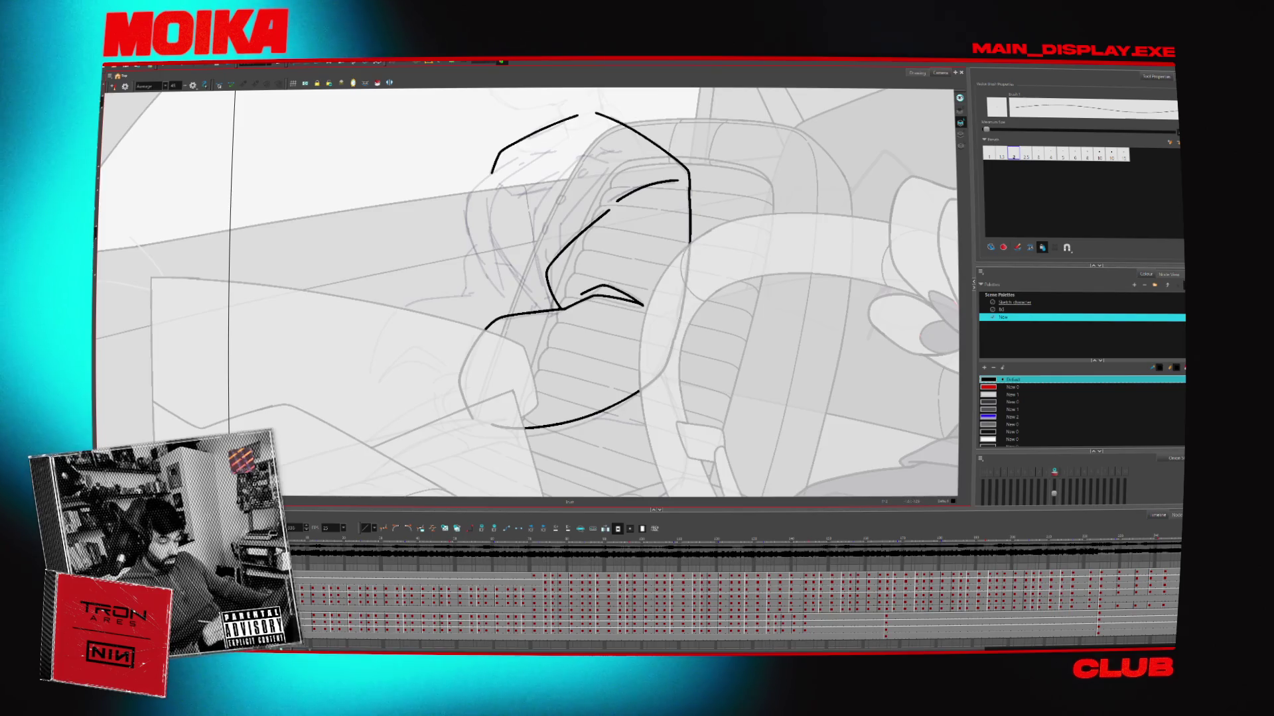
pyautogui.click(113, 87)
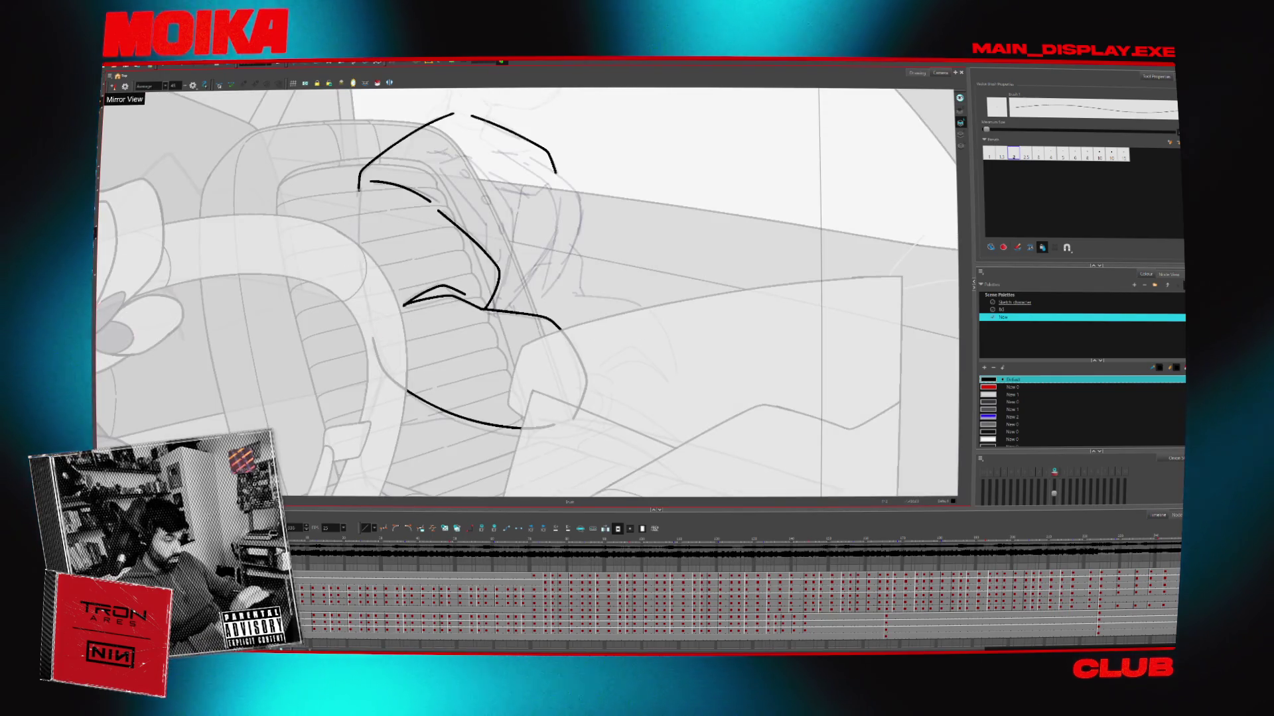
pyautogui.moveTo(360, 187); pyautogui.dragTo(352, 290)
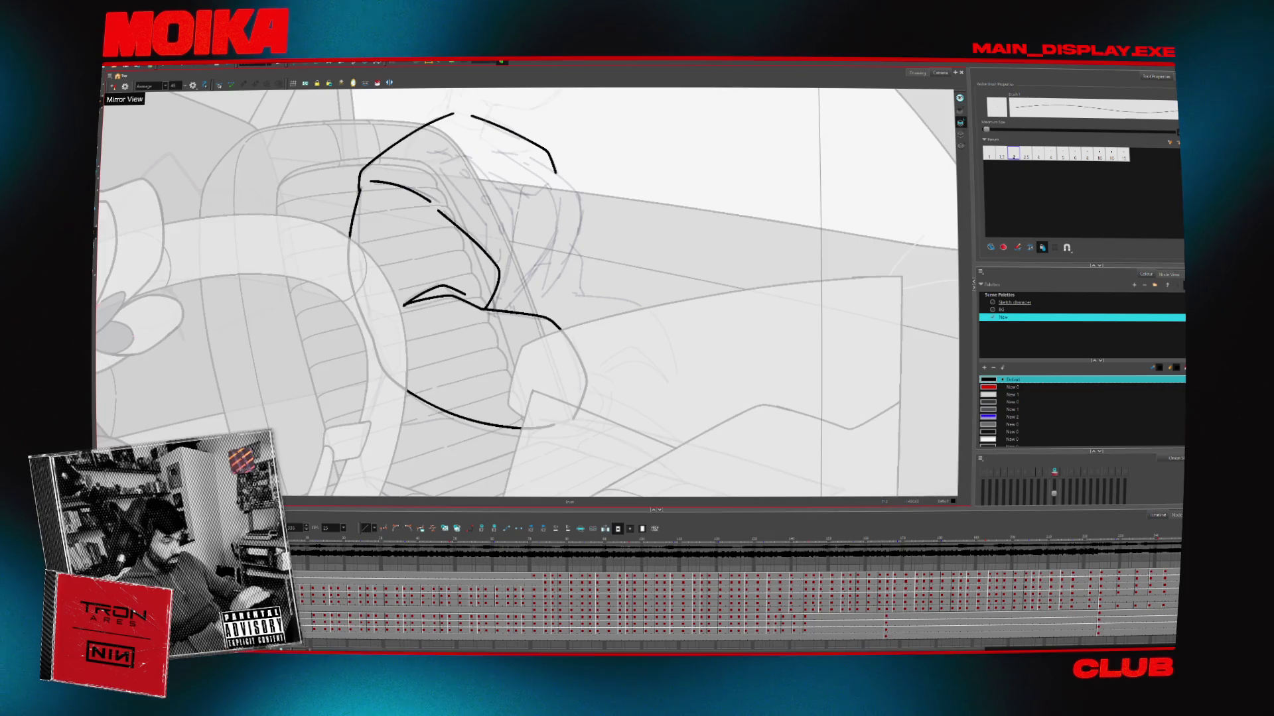
pyautogui.click(112, 86)
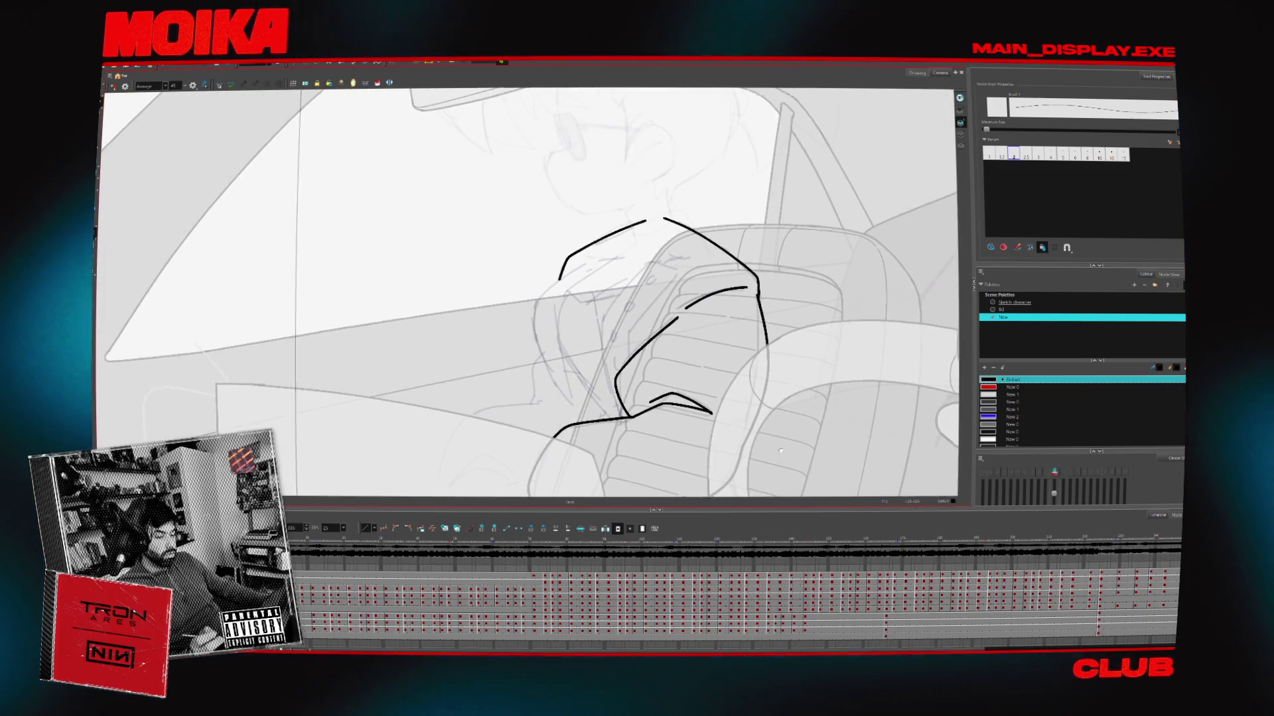
pyautogui.moveTo(781, 450); pyautogui.dragTo(771, 487)
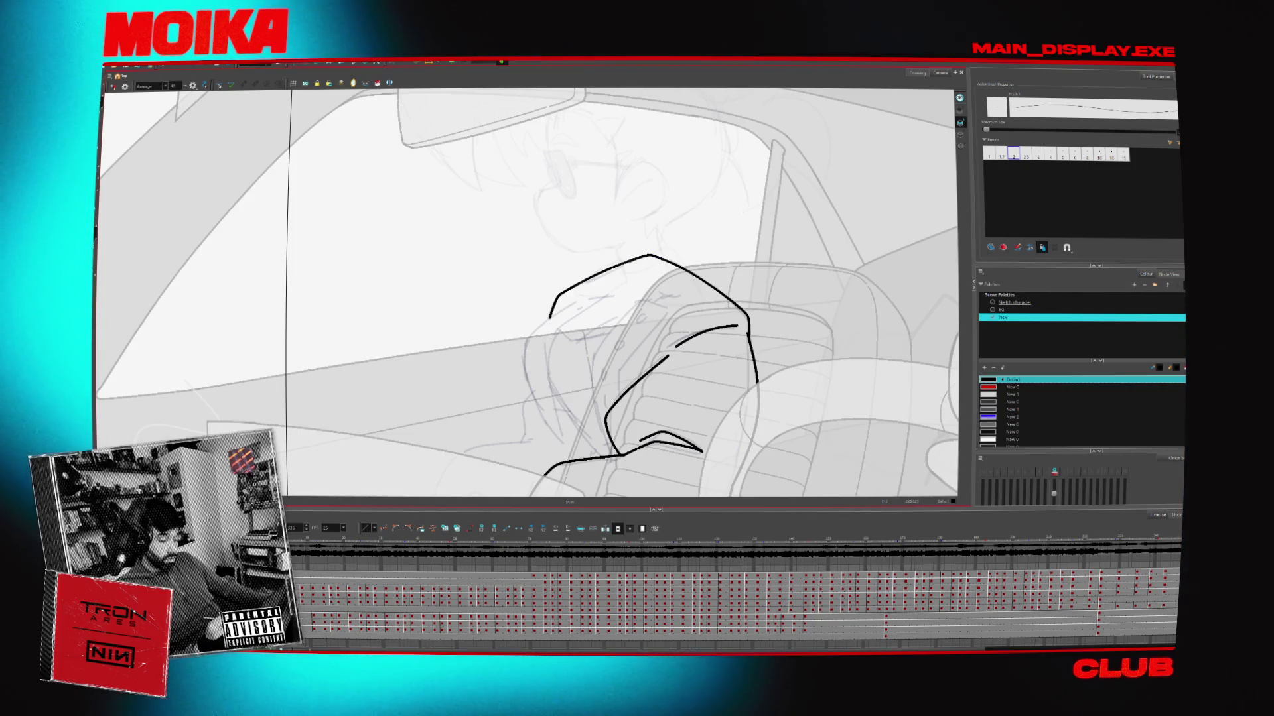
pyautogui.moveTo(601, 428)
pyautogui.mouseDown()
pyautogui.moveTo(593, 352)
pyautogui.moveTo(640, 302)
pyautogui.moveTo(668, 307)
pyautogui.mouseUp()
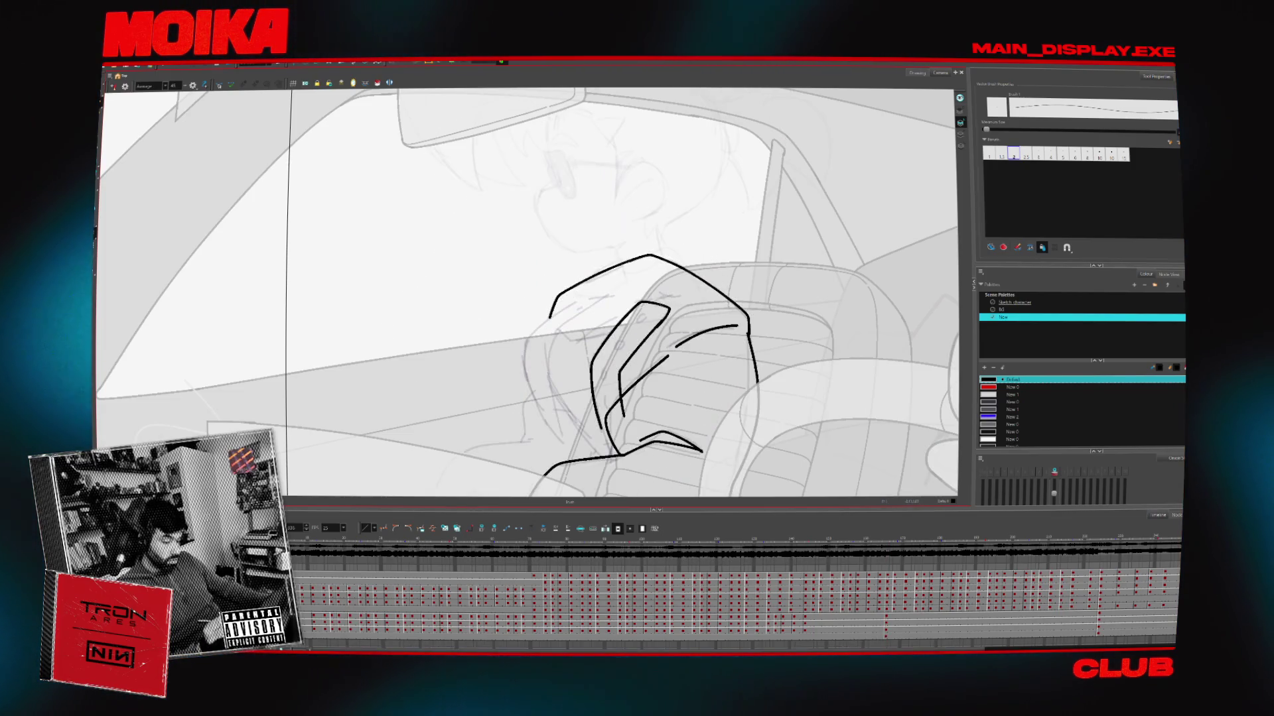
# Add the hand's left curve with hook and upper strokes, redrawing the upper-right stroke at size 1.5
pyautogui.moveTo(546, 346); pyautogui.dragTo(563, 444)
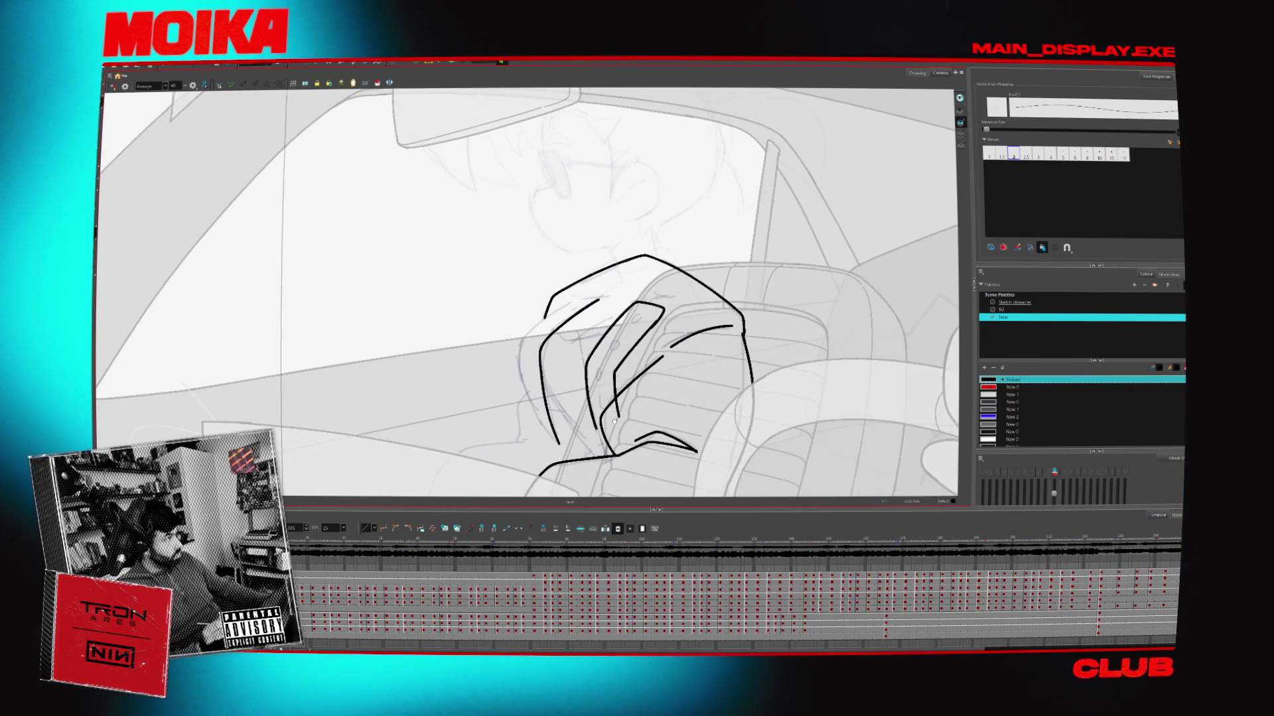
pyautogui.moveTo(559, 439); pyautogui.dragTo(554, 448)
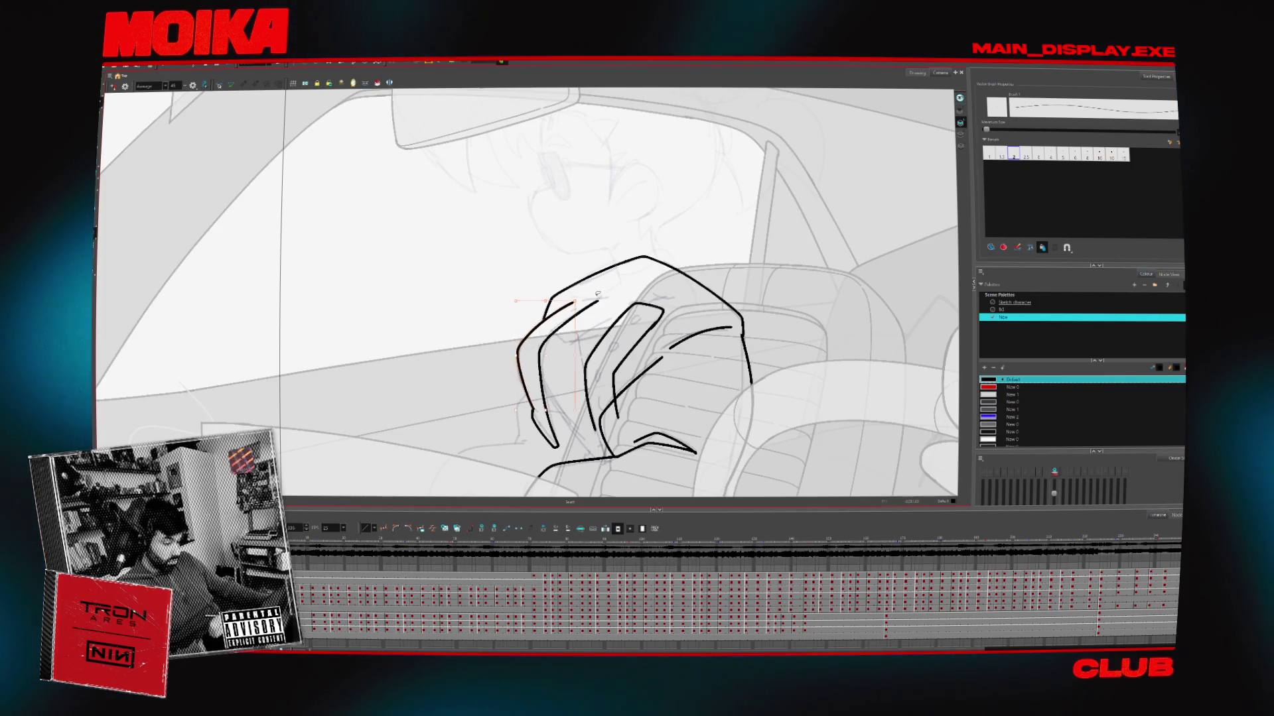
pyautogui.moveTo(555, 310); pyautogui.dragTo(592, 293)
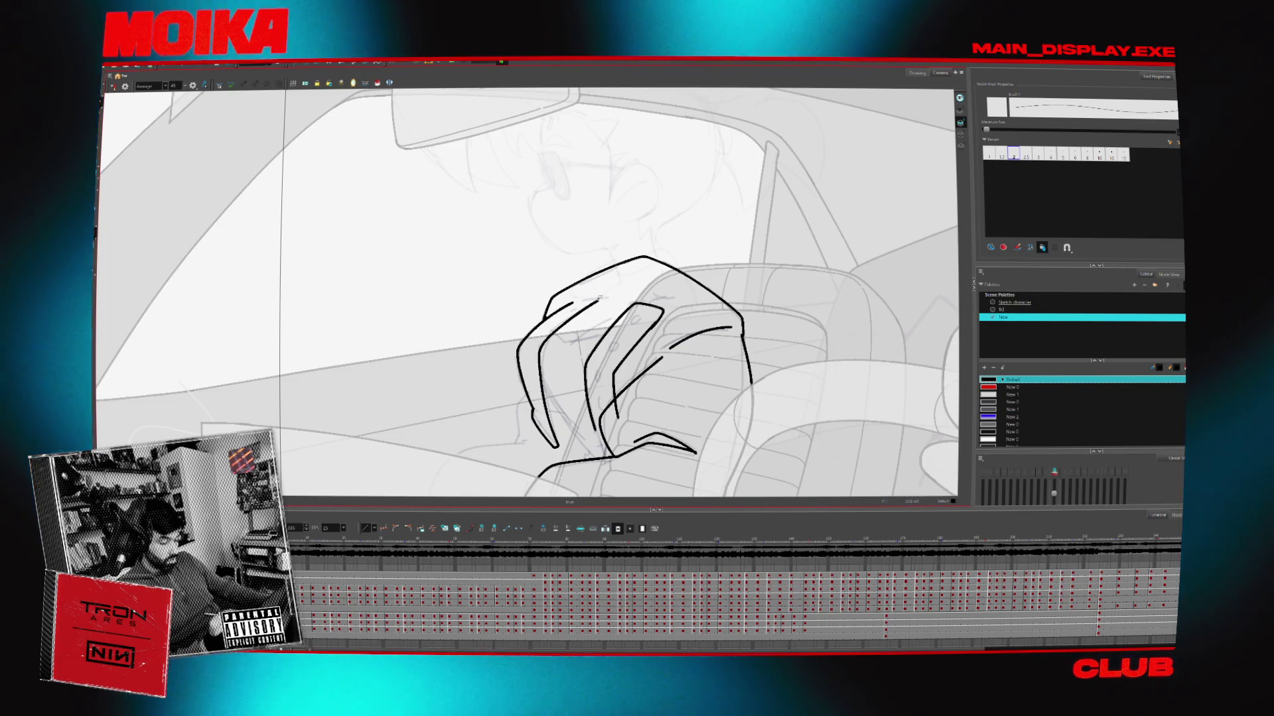
pyautogui.moveTo(572, 305); pyautogui.dragTo(606, 296)
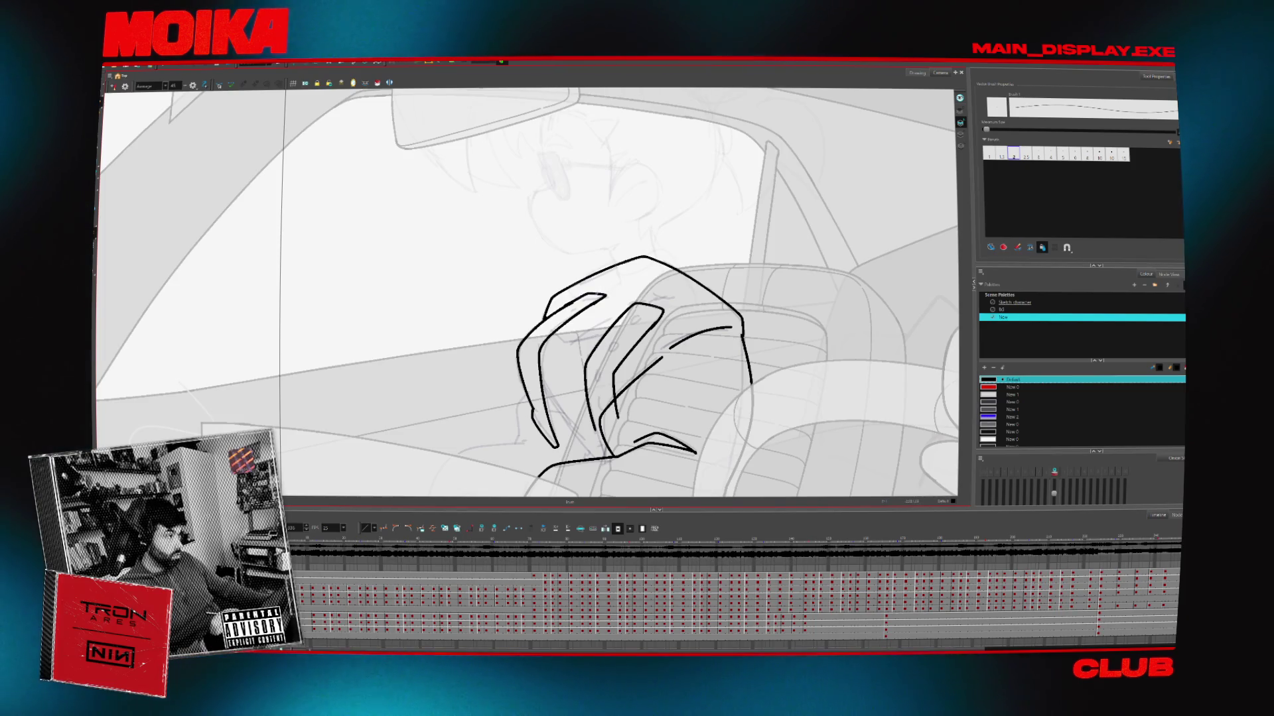
pyautogui.moveTo(558, 296); pyautogui.dragTo(565, 307)
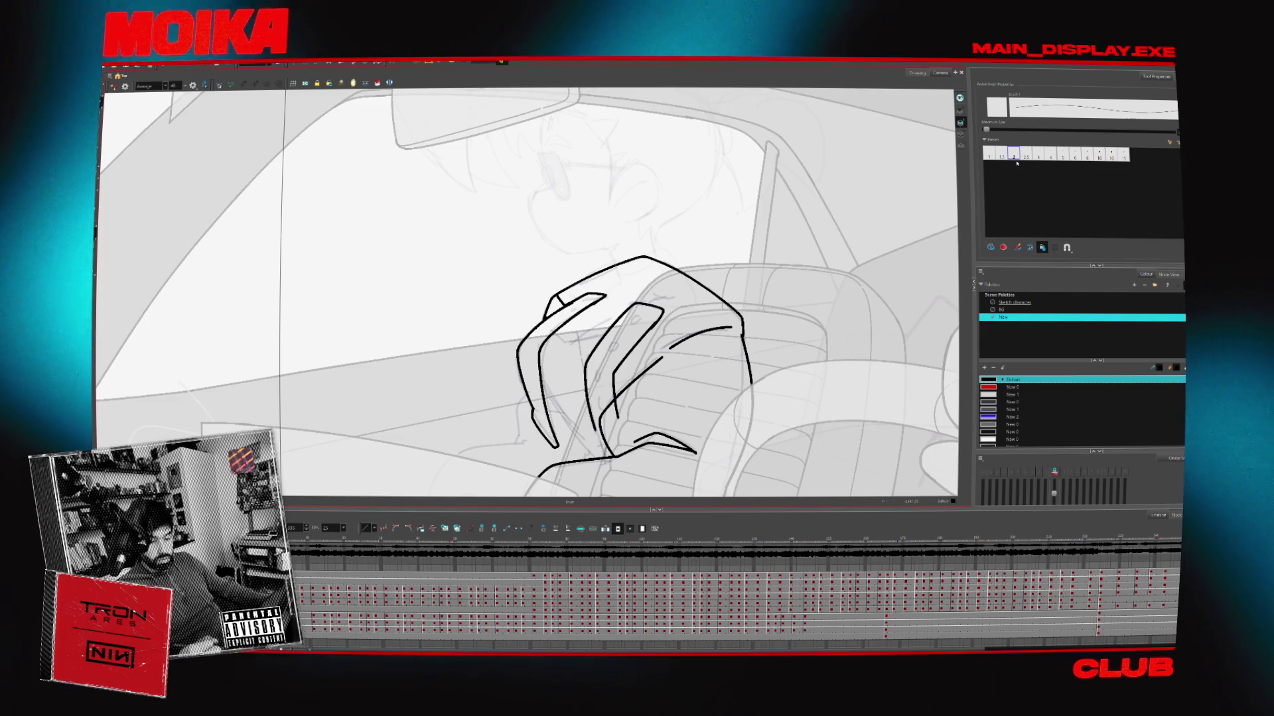
pyautogui.click(1001, 154)
pyautogui.hotkey('ctrl', 'z')
pyautogui.moveTo(663, 351); pyautogui.dragTo(723, 327)
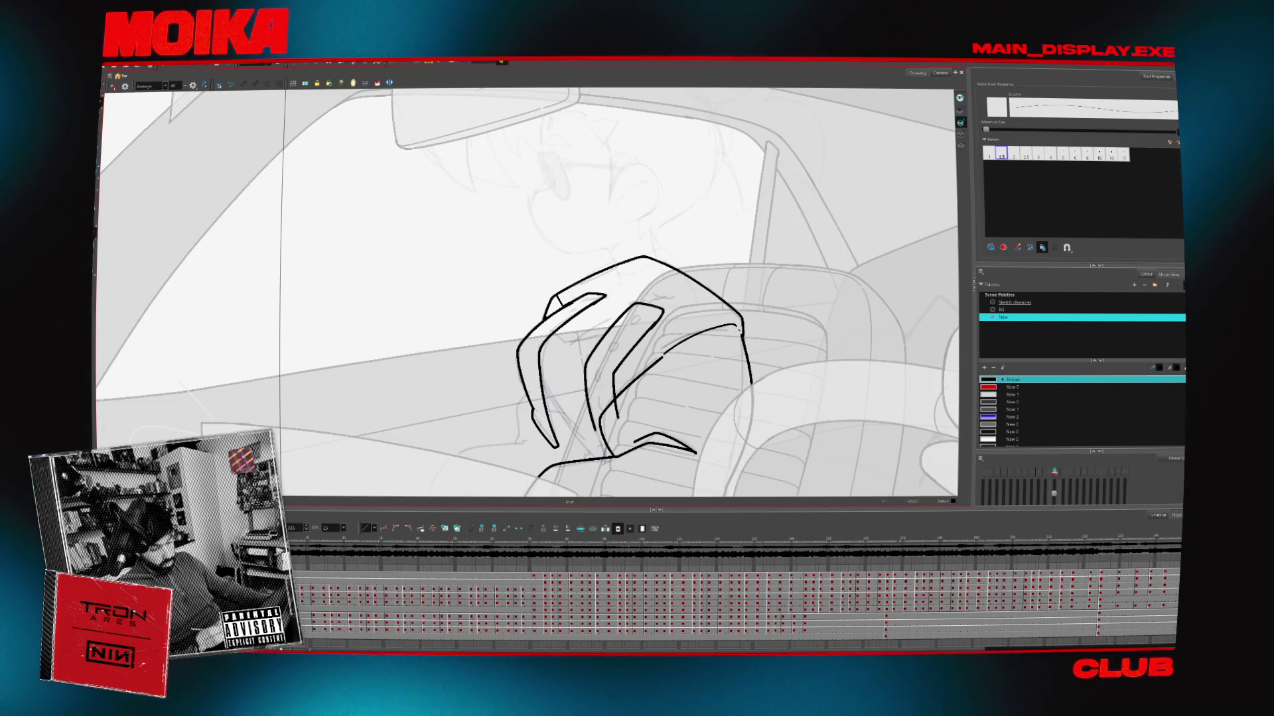
pyautogui.moveTo(725, 411); pyautogui.dragTo(710, 351)
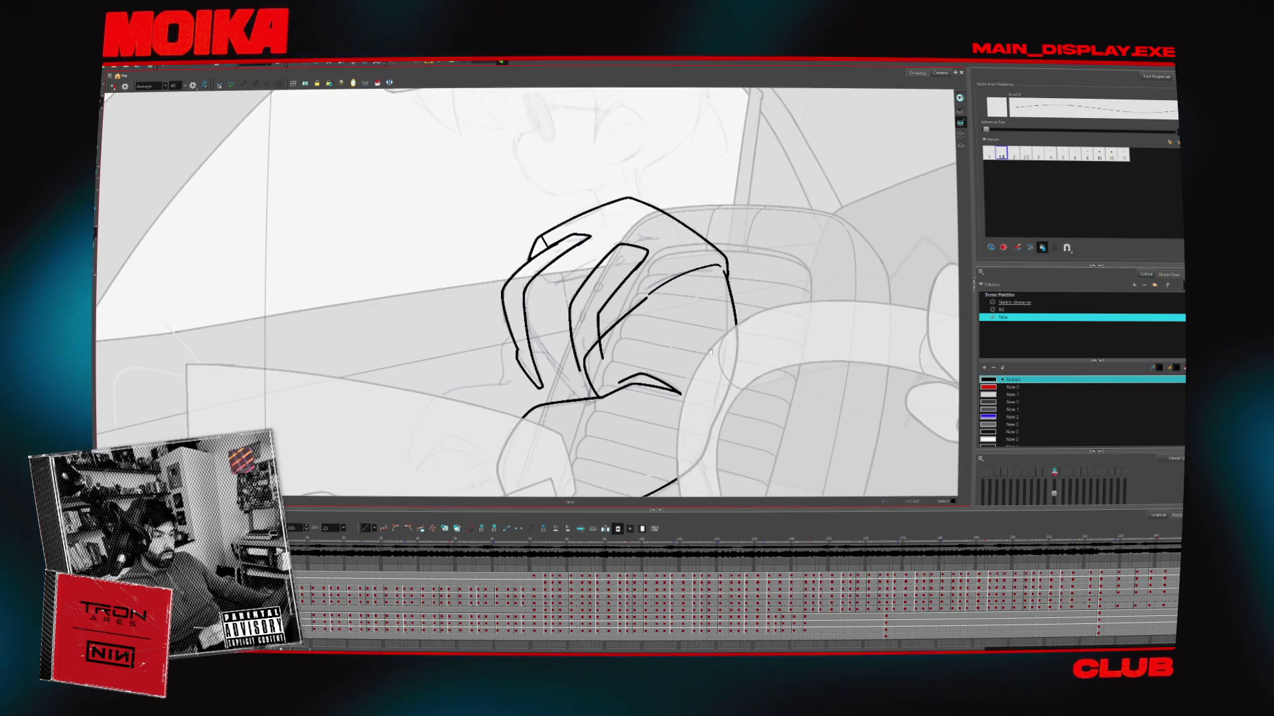
pyautogui.click(1012, 153)
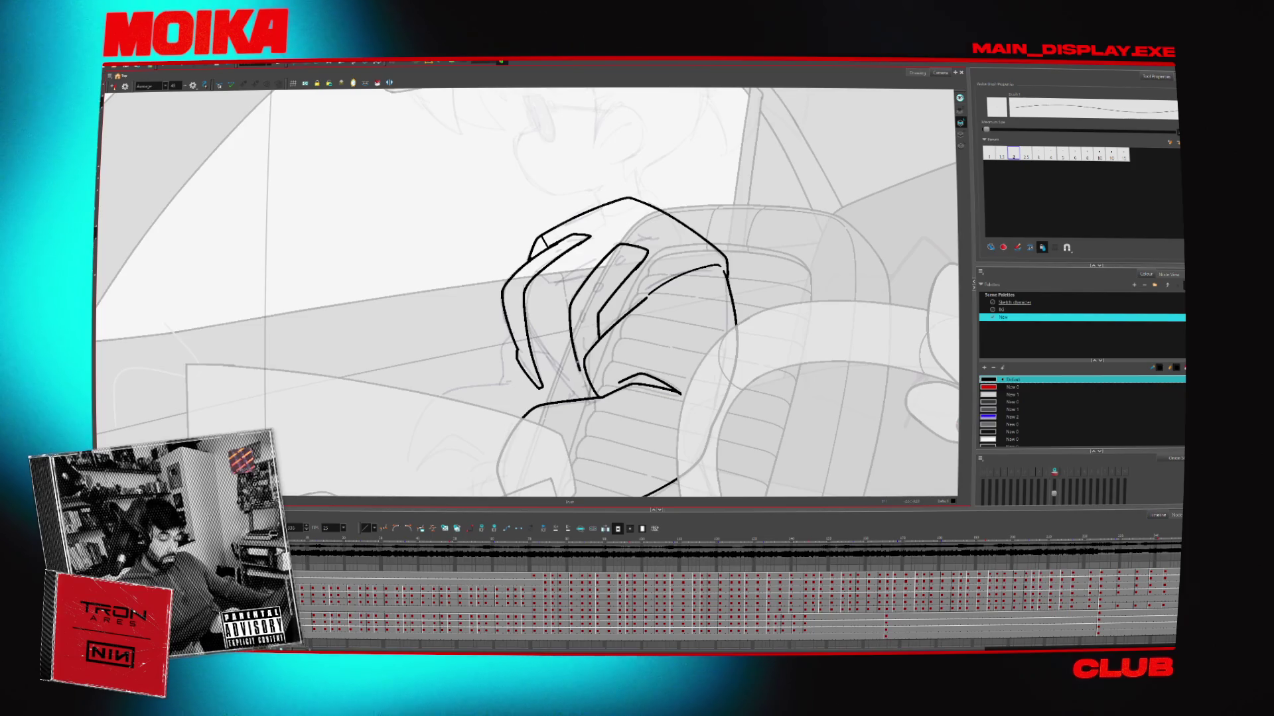
# Rotate the view around the claw, draw a stroke inside it, and trim with the Cutter
pyautogui.hotkey('ctrl', 'alt', '[')
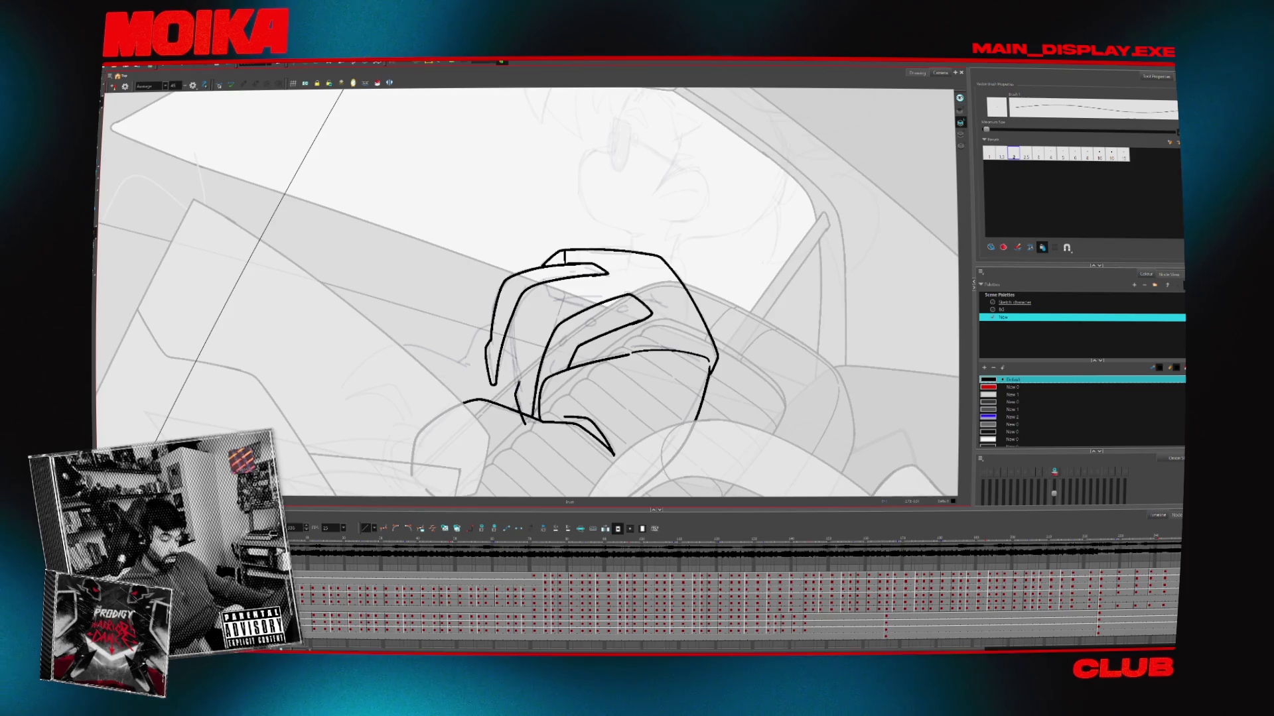
pyautogui.hotkey('alt', 't')
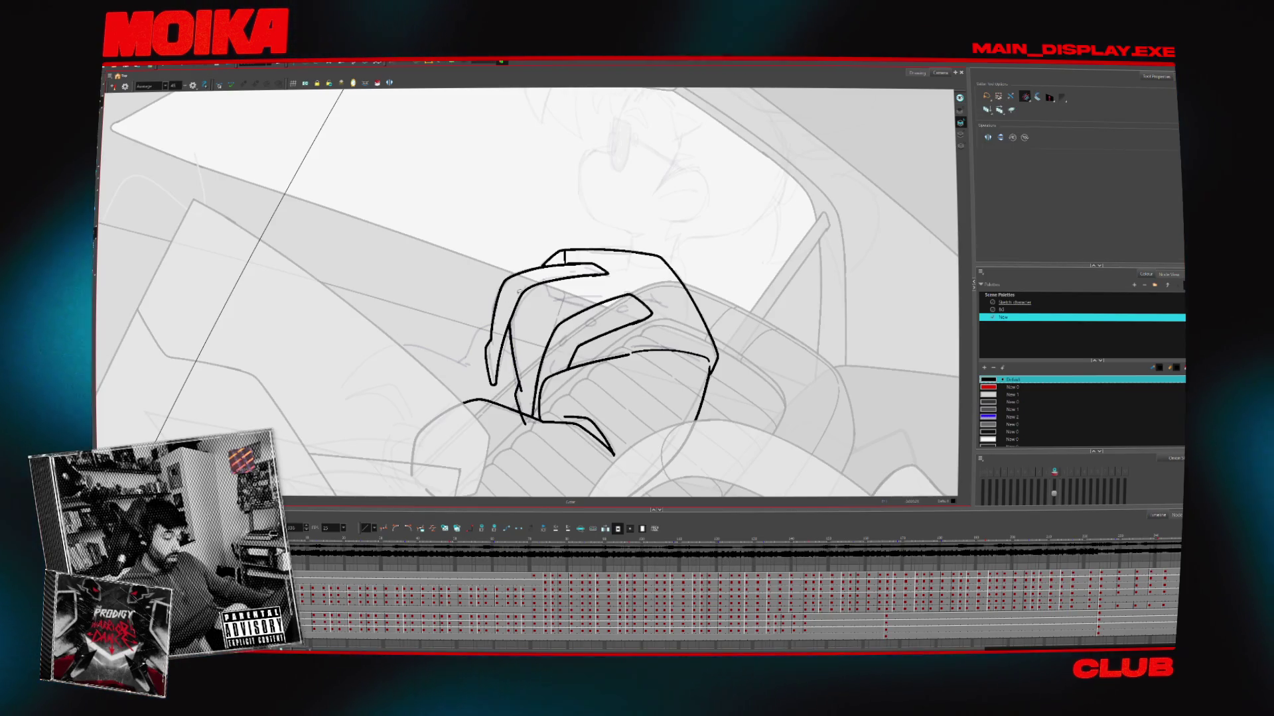
pyautogui.hotkey('ctrl', 'alt', ']')
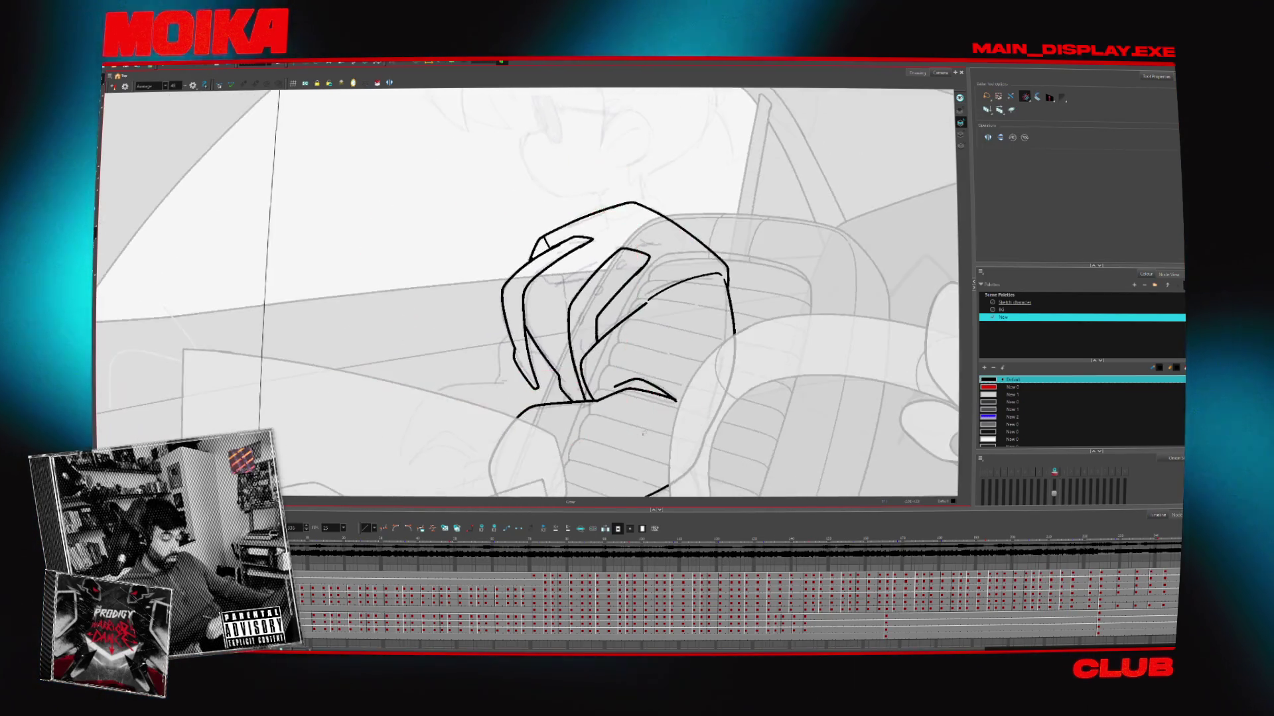
pyautogui.hotkey('alt', 'b')
pyautogui.hotkey('ctrl', 'alt', ']')
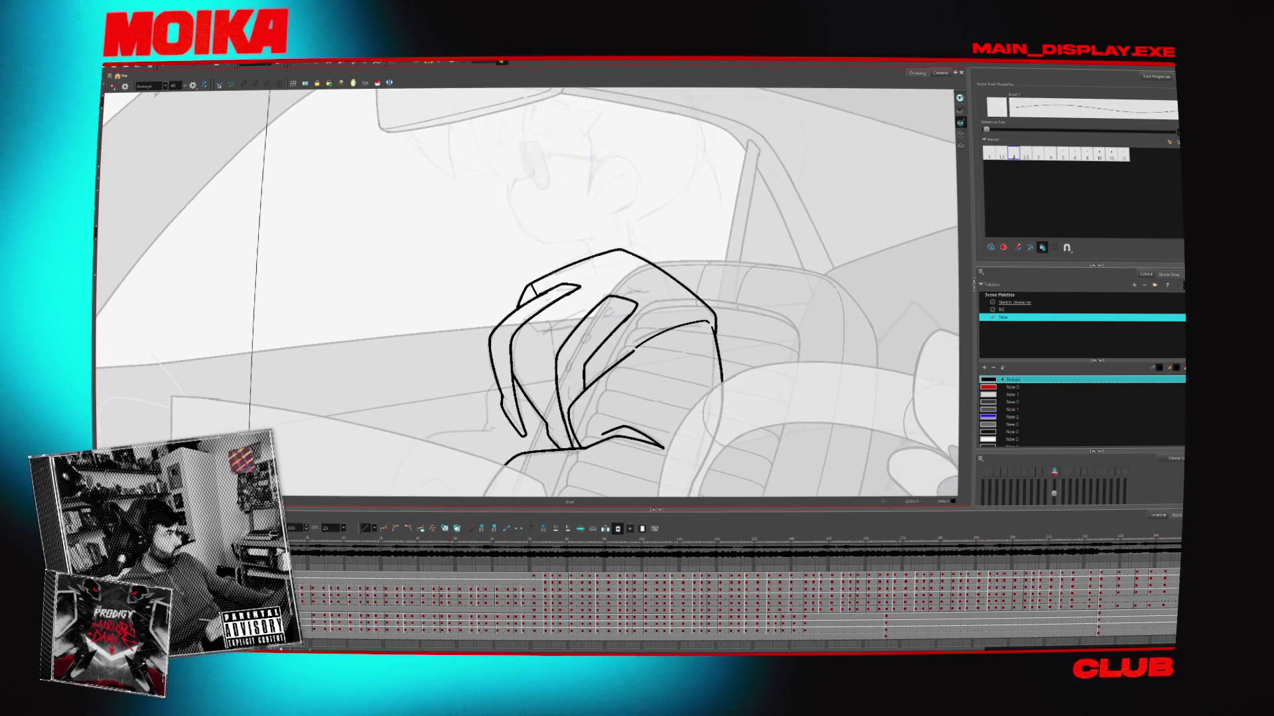
pyautogui.moveTo(527, 315); pyautogui.dragTo(596, 323)
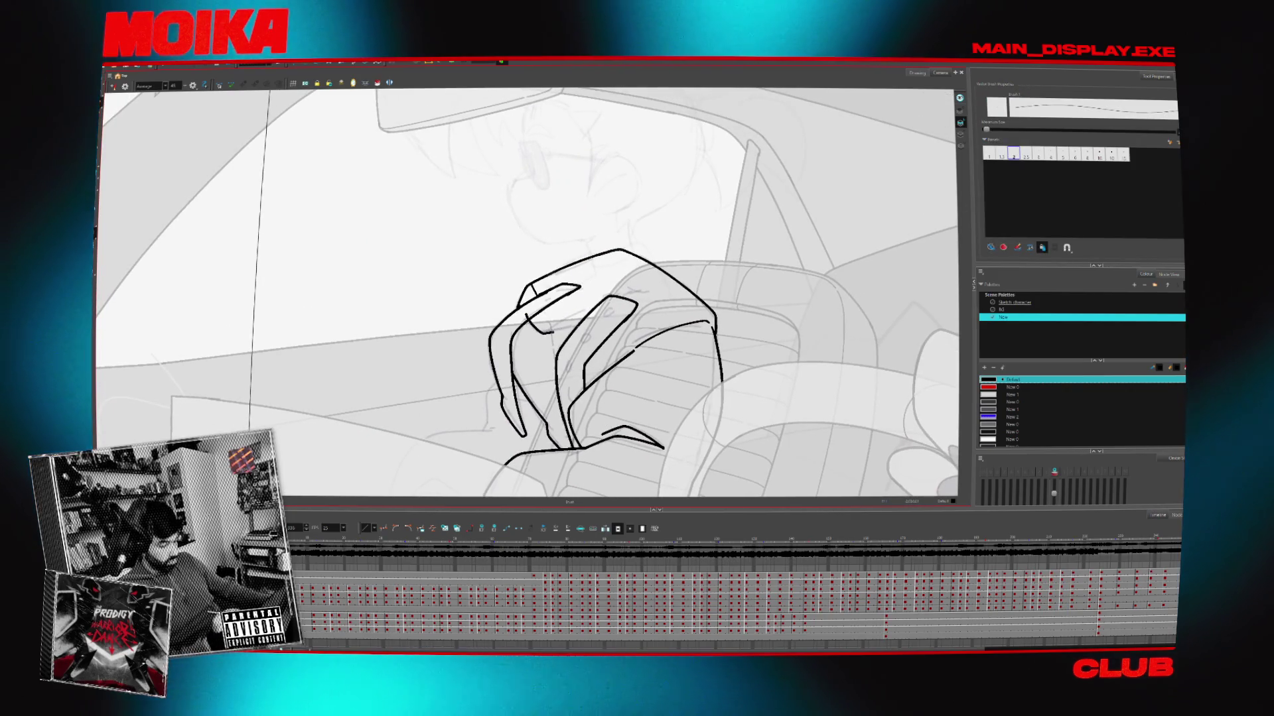
pyautogui.hotkey('alt', 't')
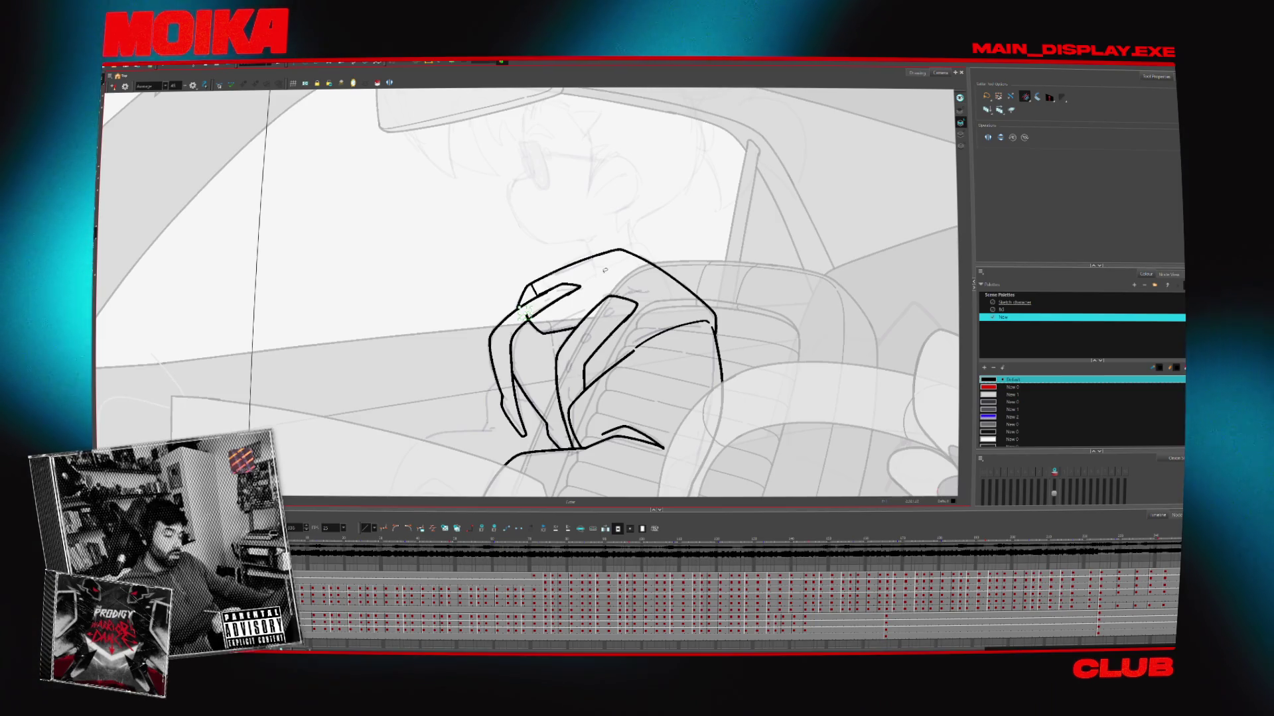
pyautogui.hotkey('alt', 'b')
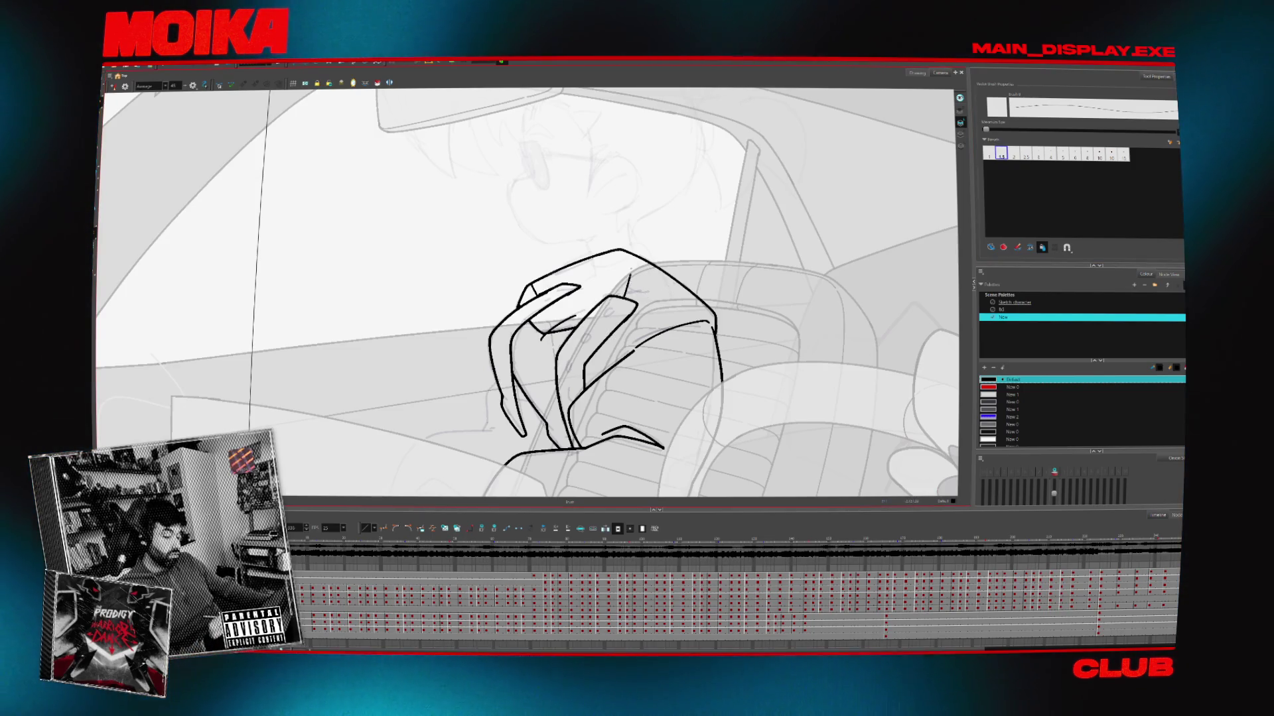
# Toggle the Light Table, add strokes along the hand's left side, and set brush size 1.5
pyautogui.hotkey('shift', 'l')
pyautogui.hotkey('shift', 'l')
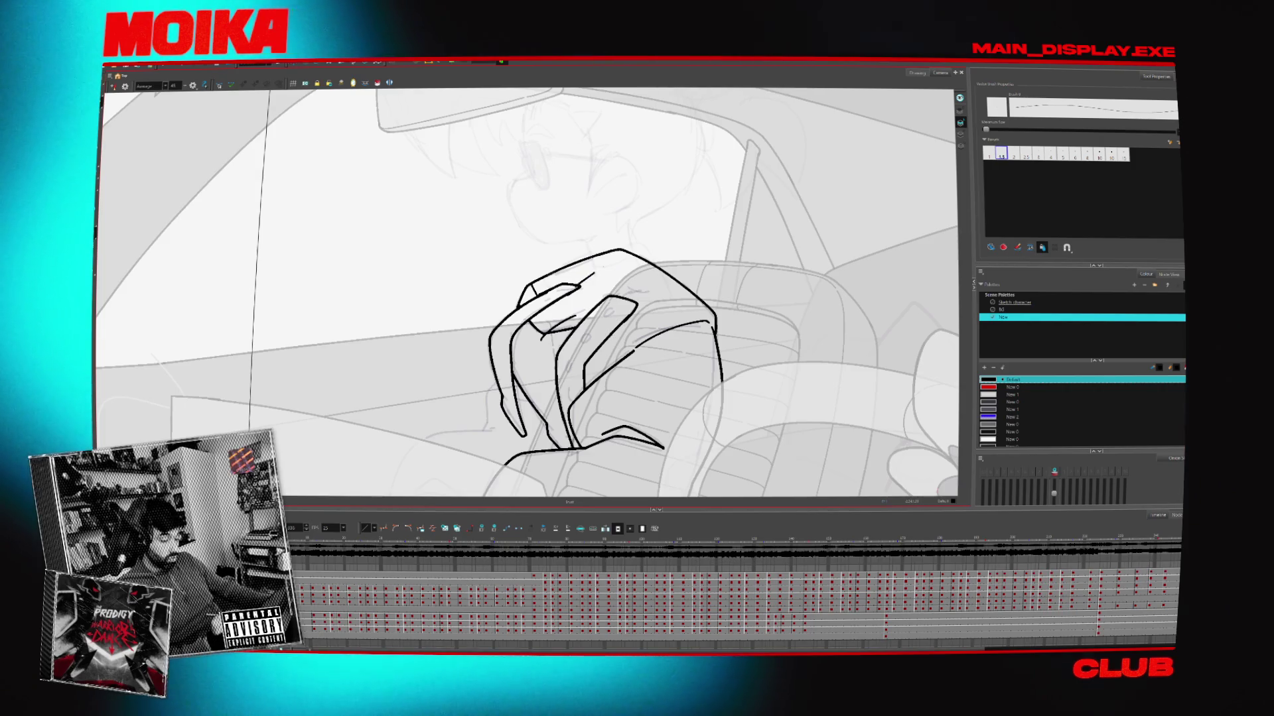
pyautogui.hotkey('shift', 'l')
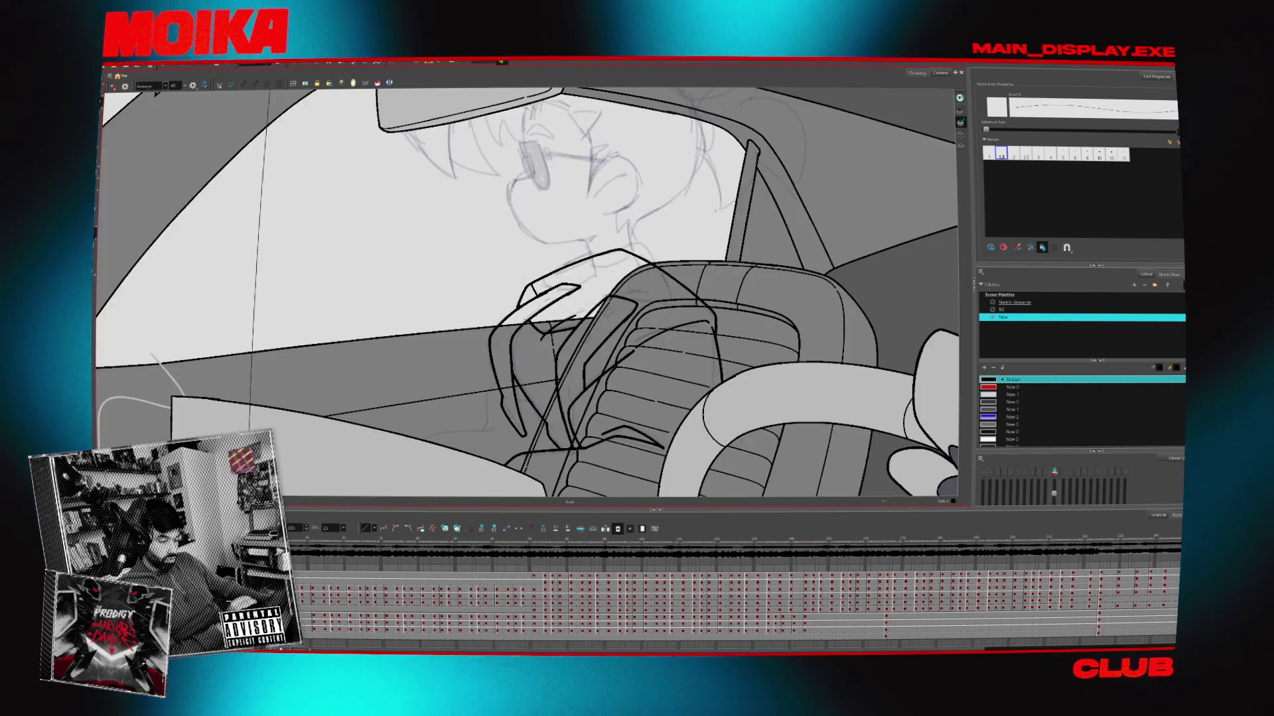
pyautogui.hotkey('shift', 'l')
pyautogui.moveTo(597, 332); pyautogui.dragTo(616, 250)
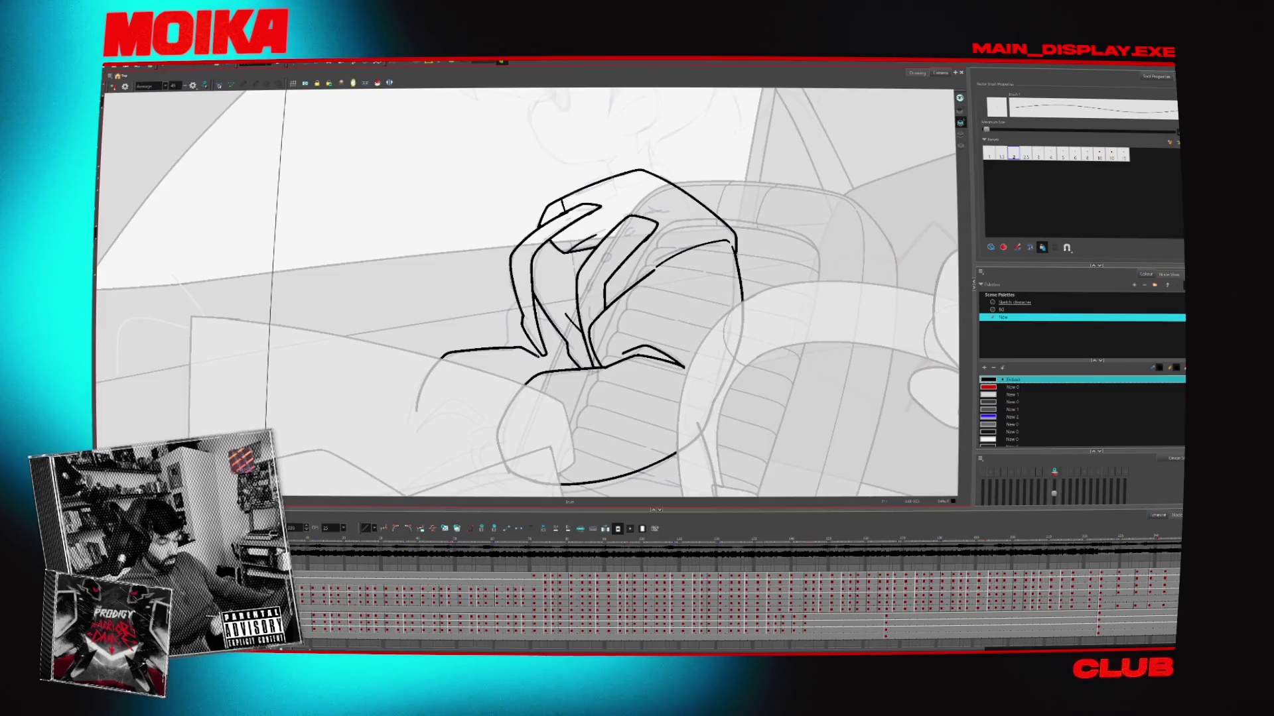
pyautogui.moveTo(441, 358); pyautogui.dragTo(540, 348)
pyautogui.moveTo(526, 293); pyautogui.dragTo(507, 350)
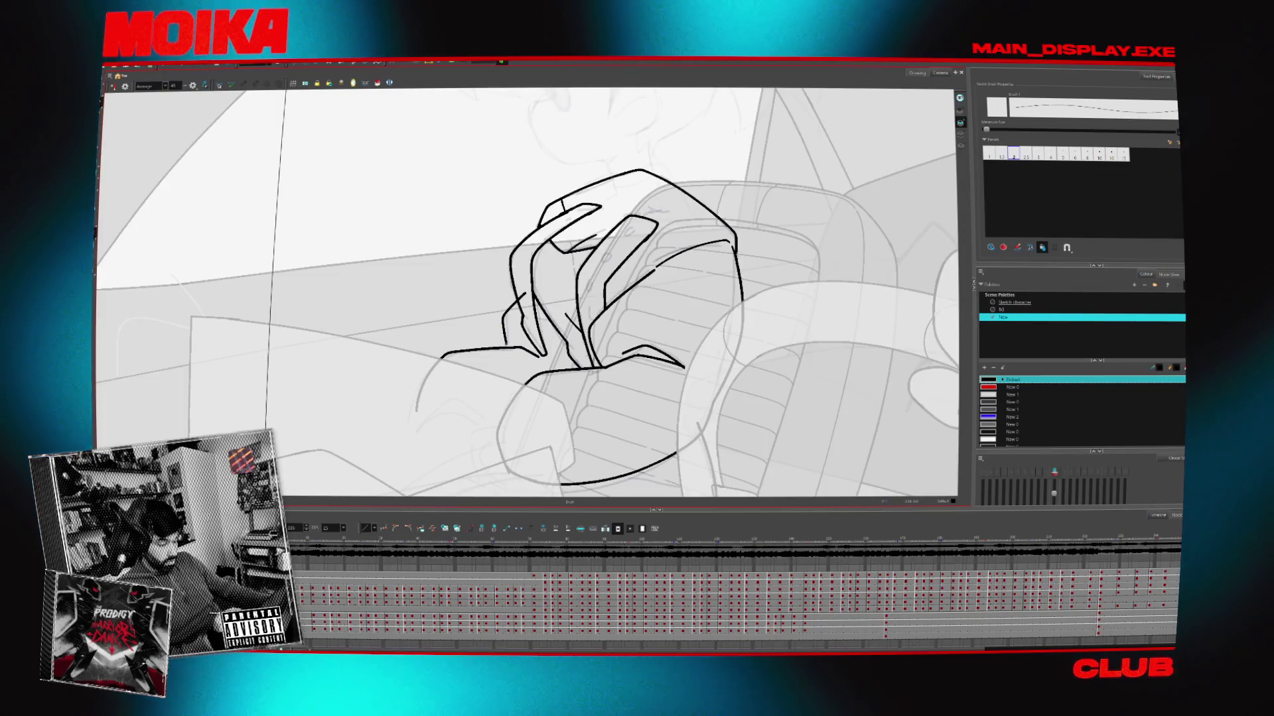
pyautogui.hotkey('alt', 't')
pyautogui.moveTo(597, 331); pyautogui.dragTo(591, 357)
pyautogui.hotkey('alt', 'b')
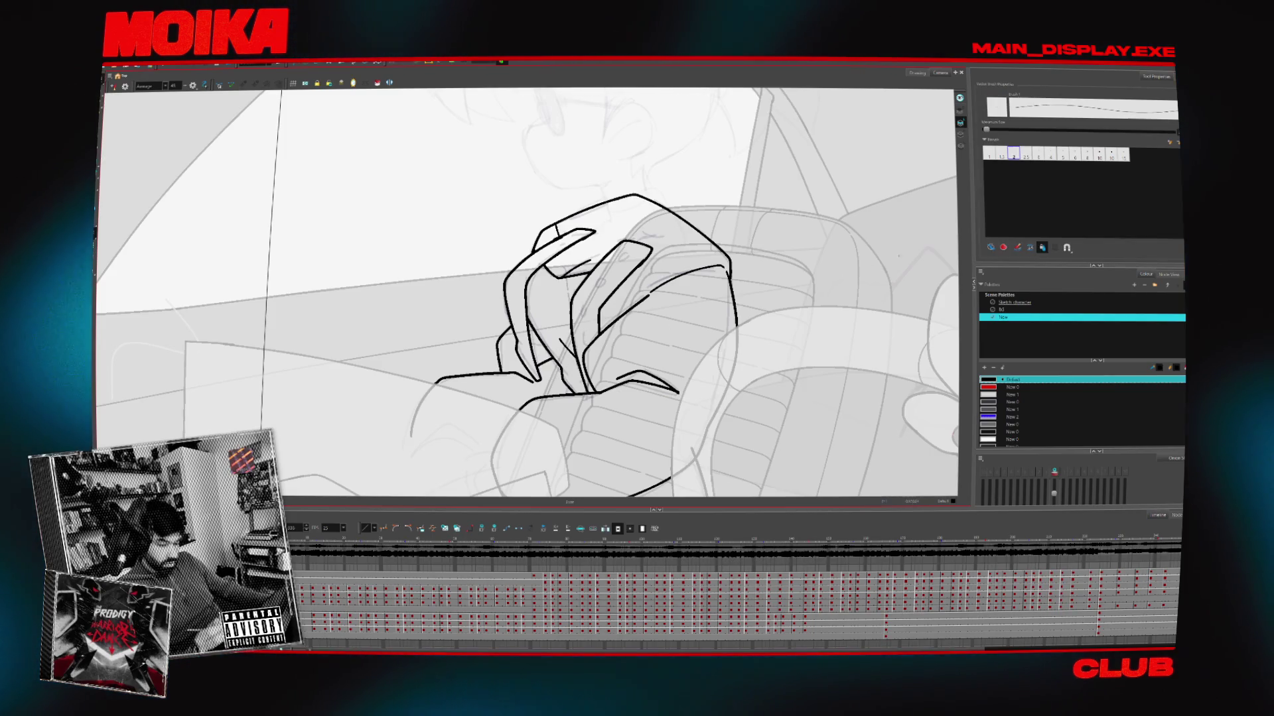
pyautogui.click(1001, 155)
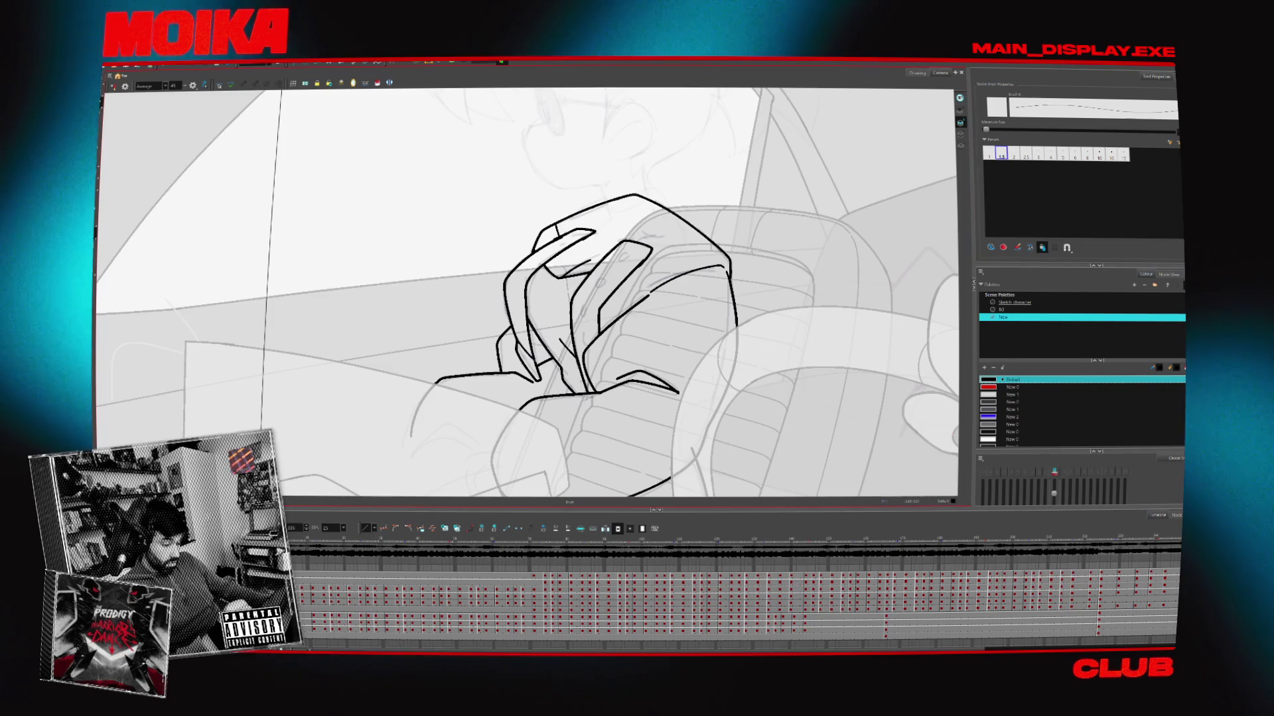
pyautogui.press('.')
pyautogui.press('.')
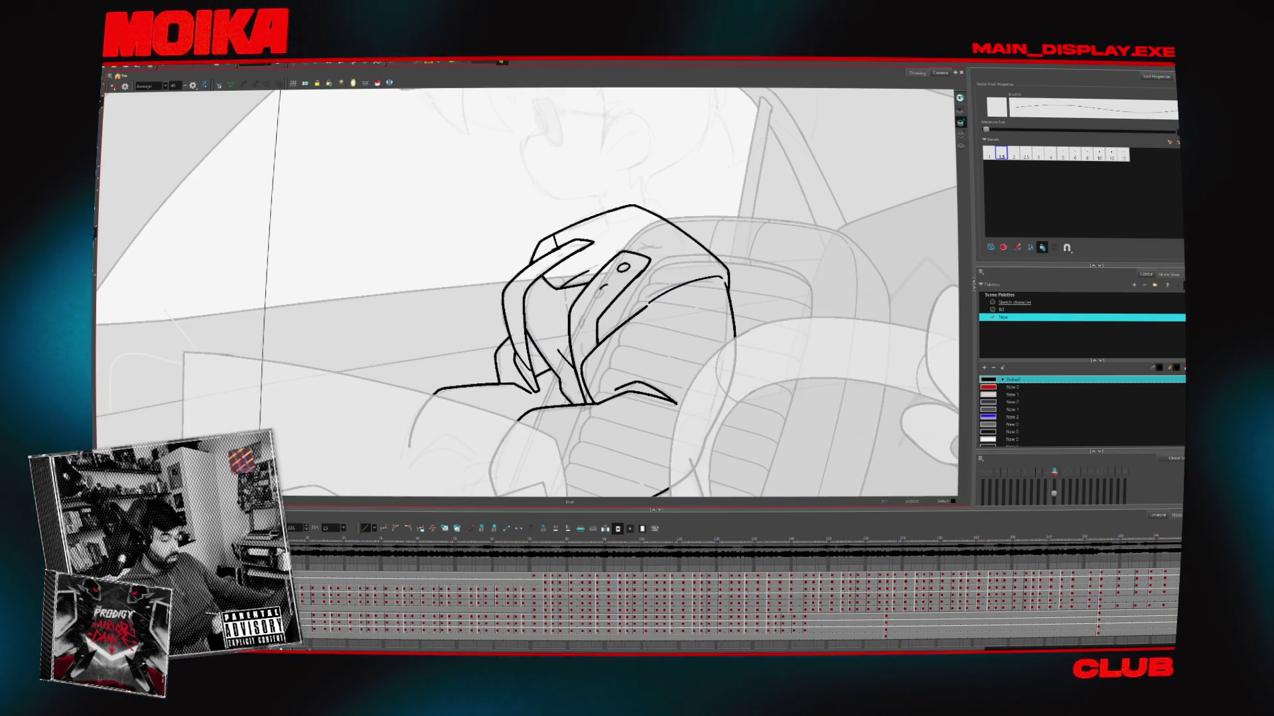
# Draw a round strap hole and short strap-top strokes, then set brush size 2
pyautogui.moveTo(608, 285); pyautogui.dragTo(607, 292)
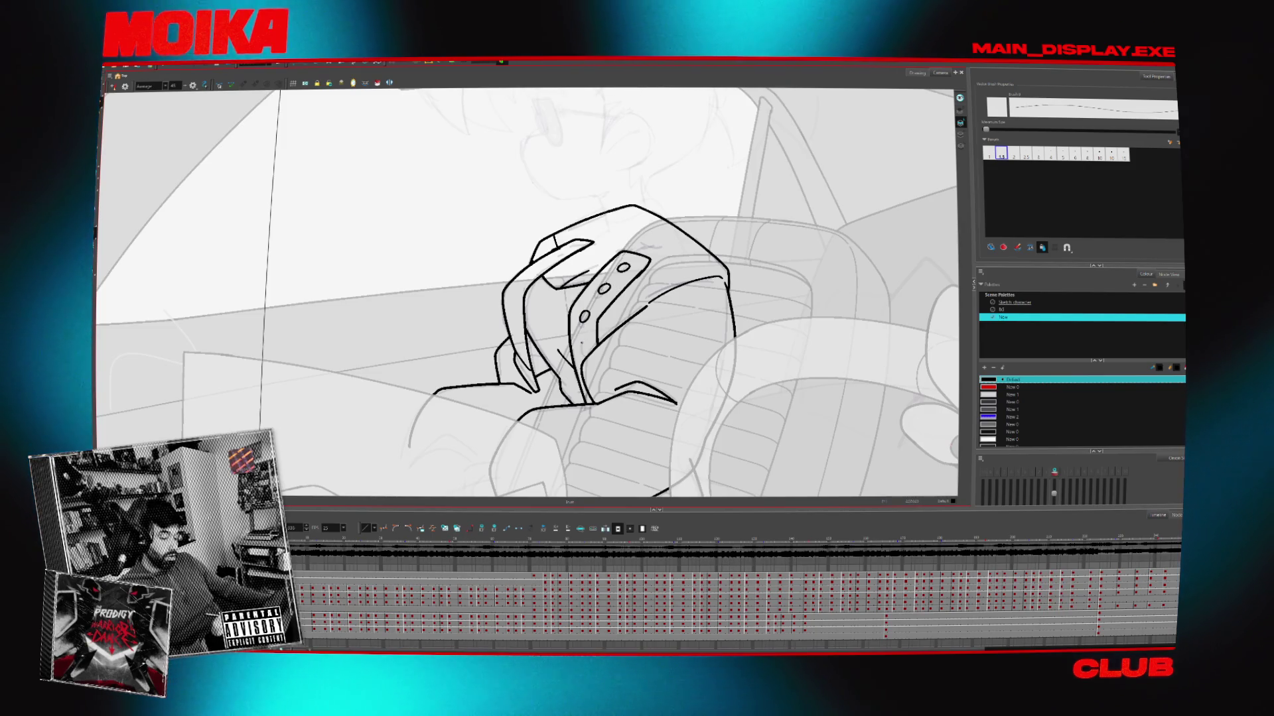
pyautogui.scroll(-2, 726, 352)
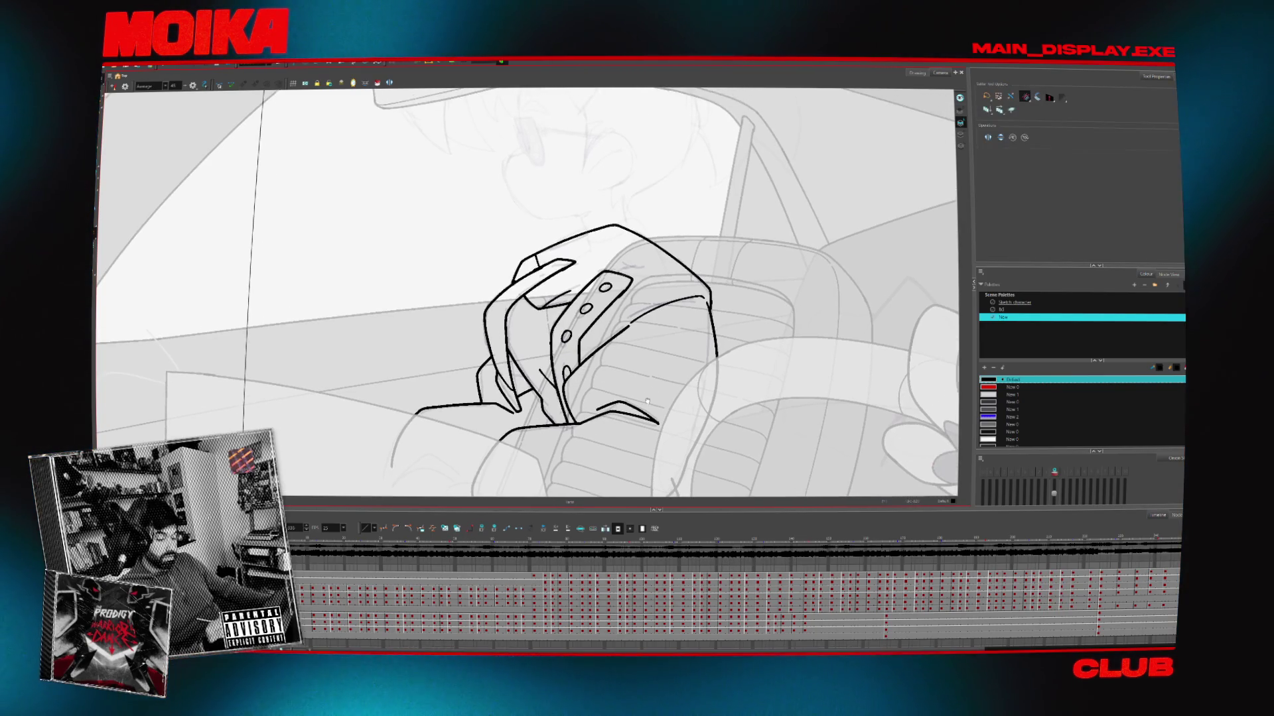
pyautogui.click(112, 86)
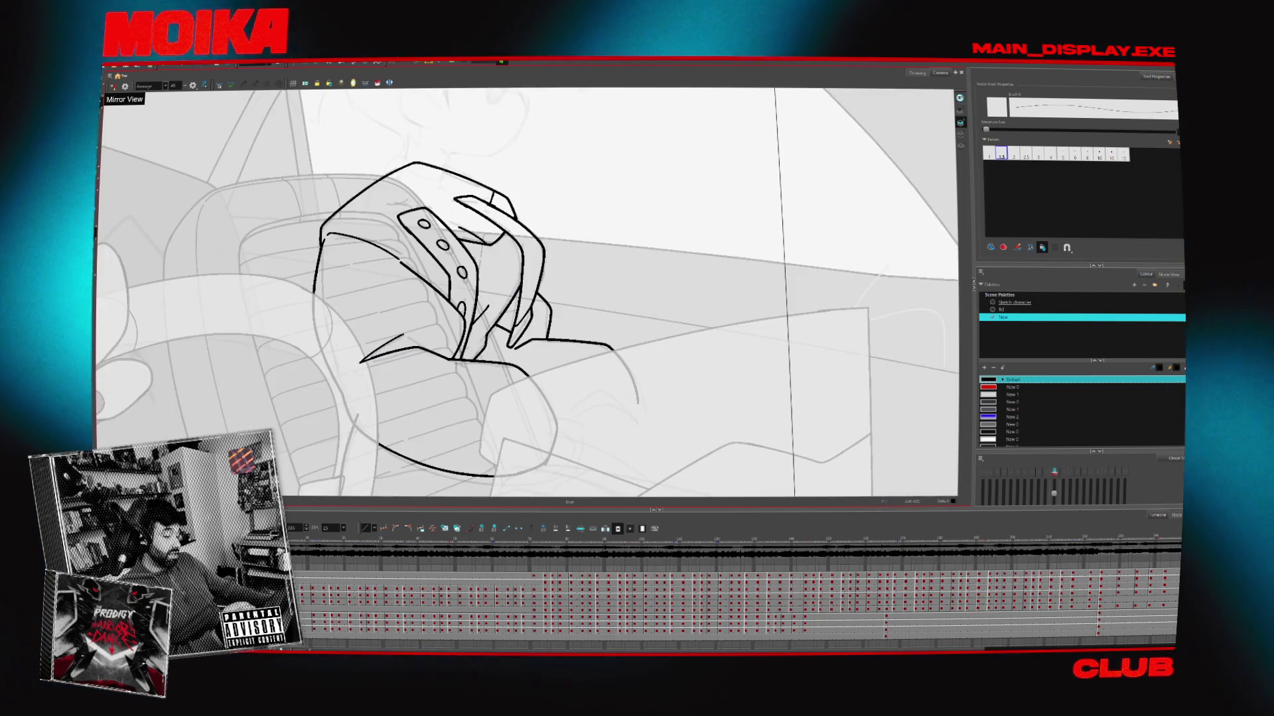
pyautogui.click(112, 87)
pyautogui.moveTo(597, 299); pyautogui.dragTo(651, 325)
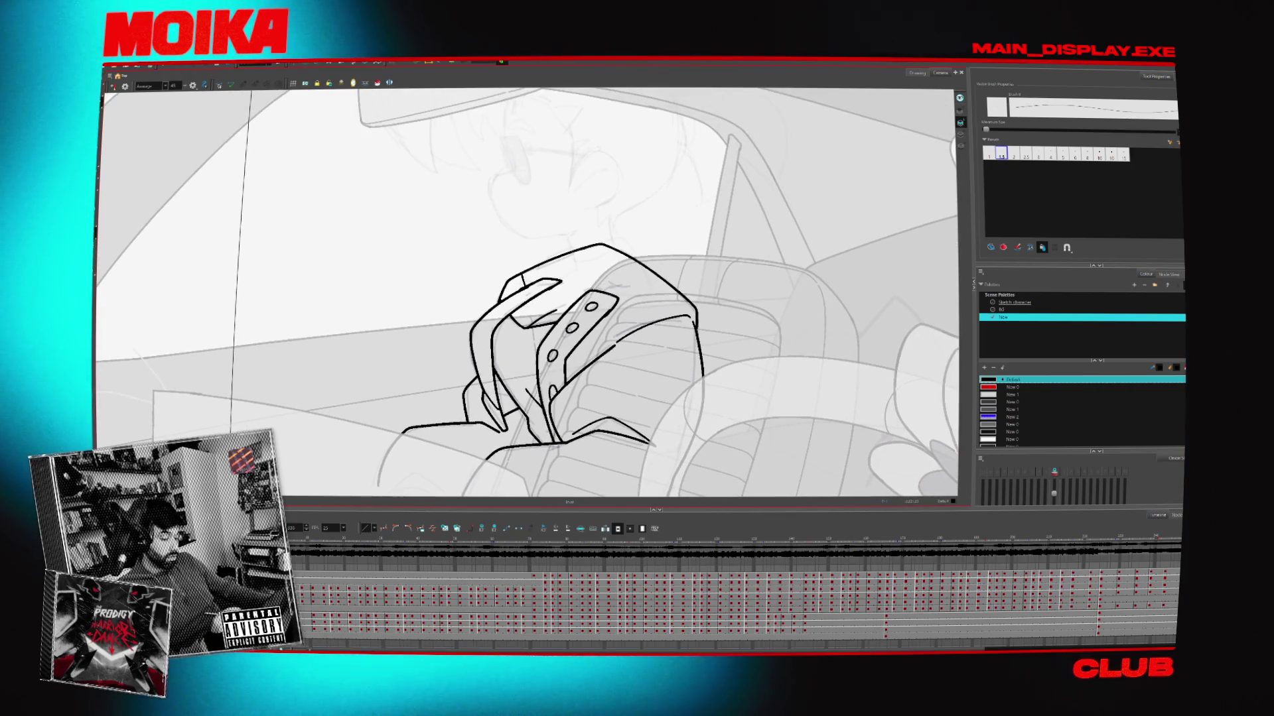
pyautogui.moveTo(627, 264); pyautogui.dragTo(605, 289)
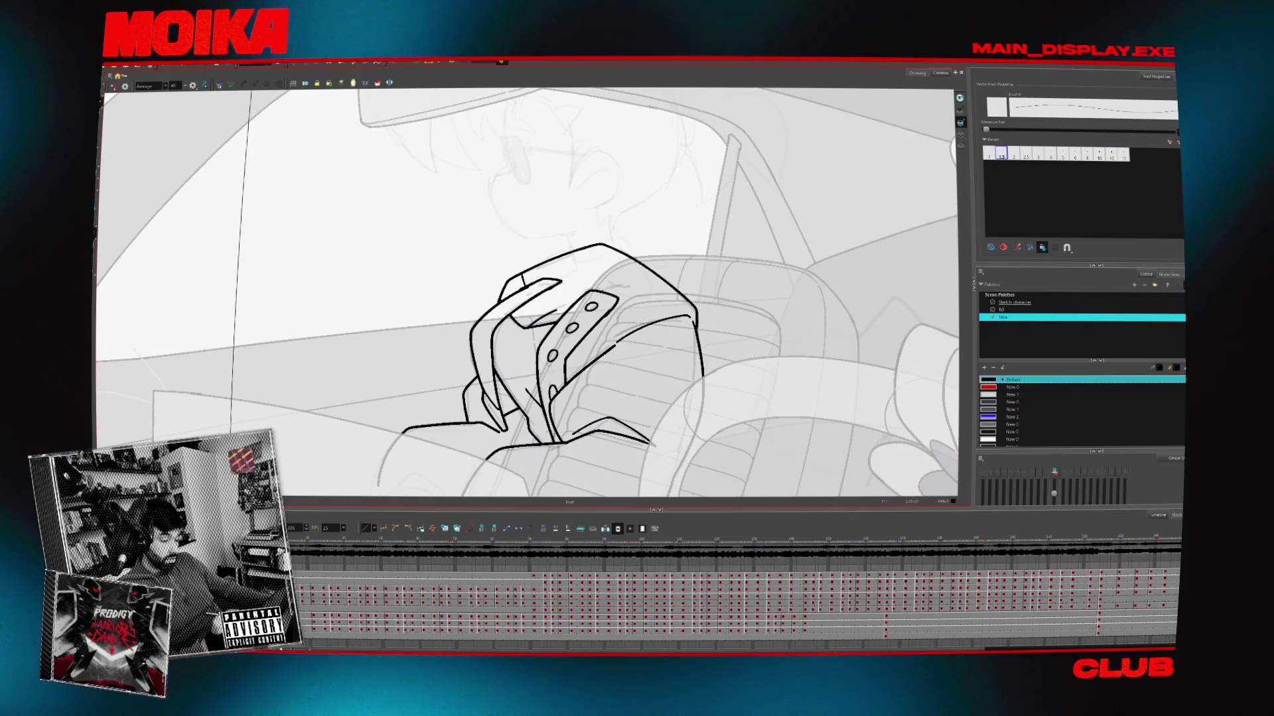
pyautogui.moveTo(565, 254); pyautogui.dragTo(554, 275)
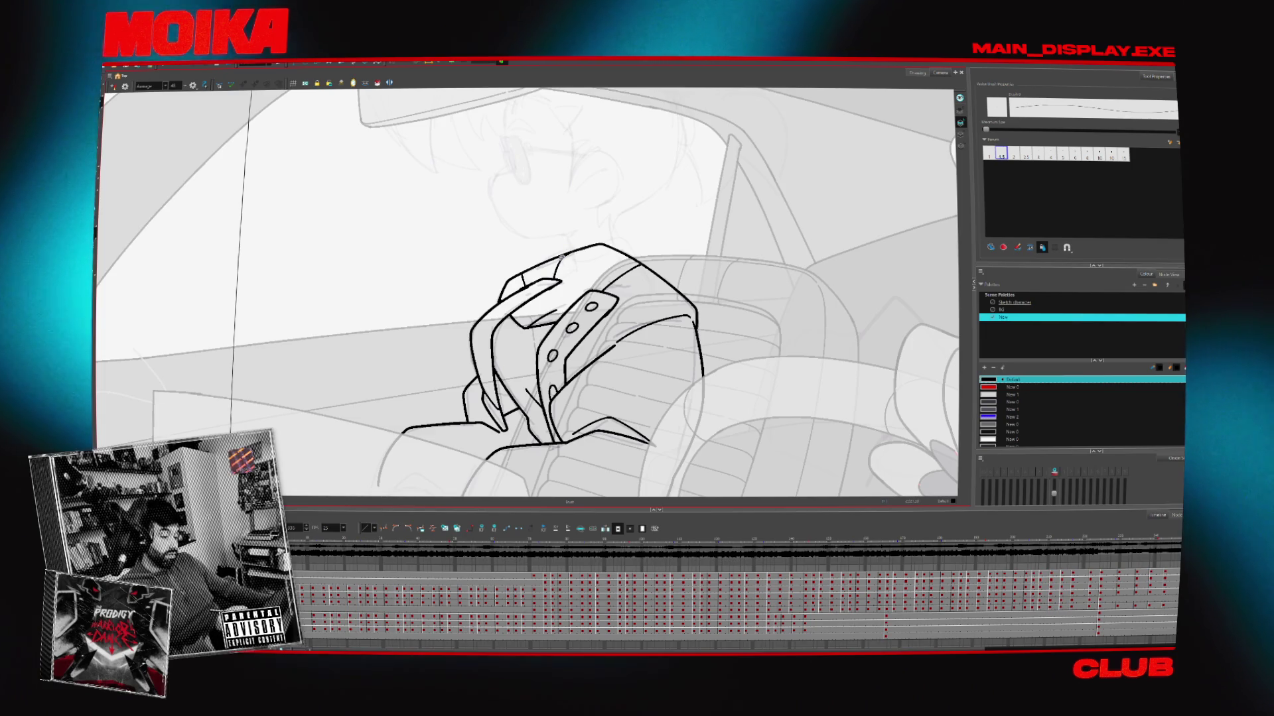
pyautogui.scroll(-1, 527, 293)
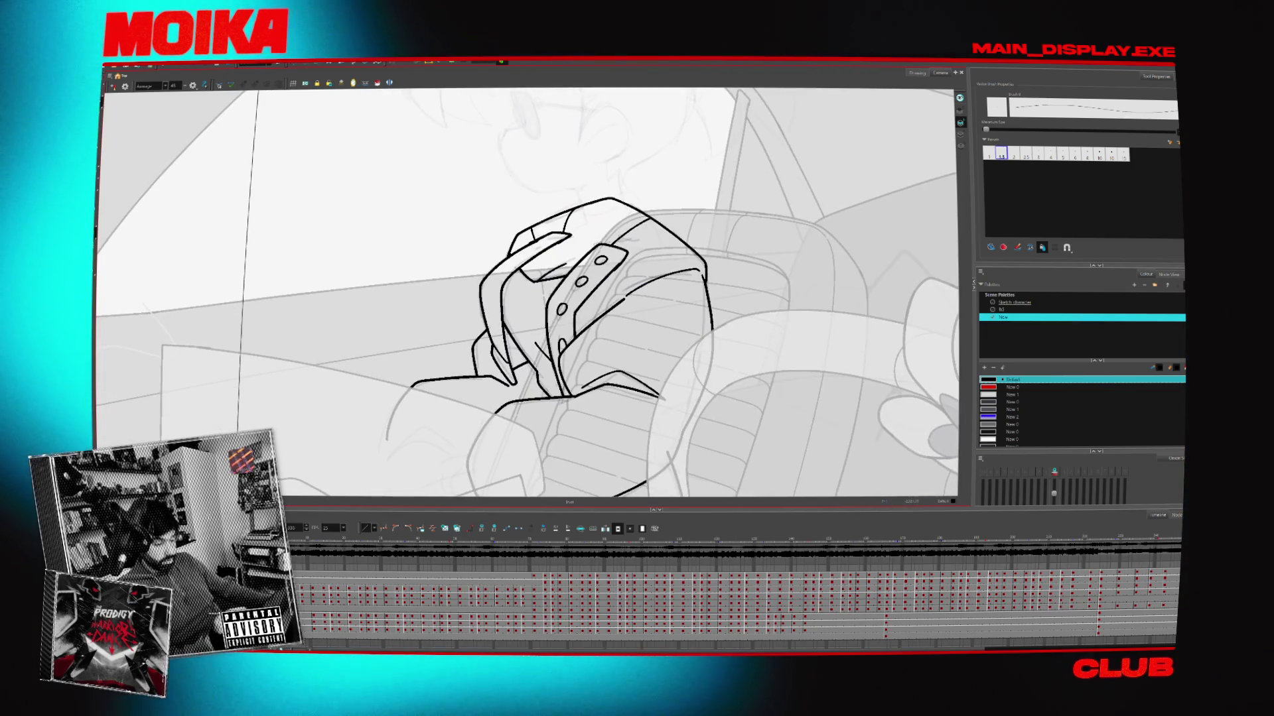
pyautogui.scroll(-1, 638, 366)
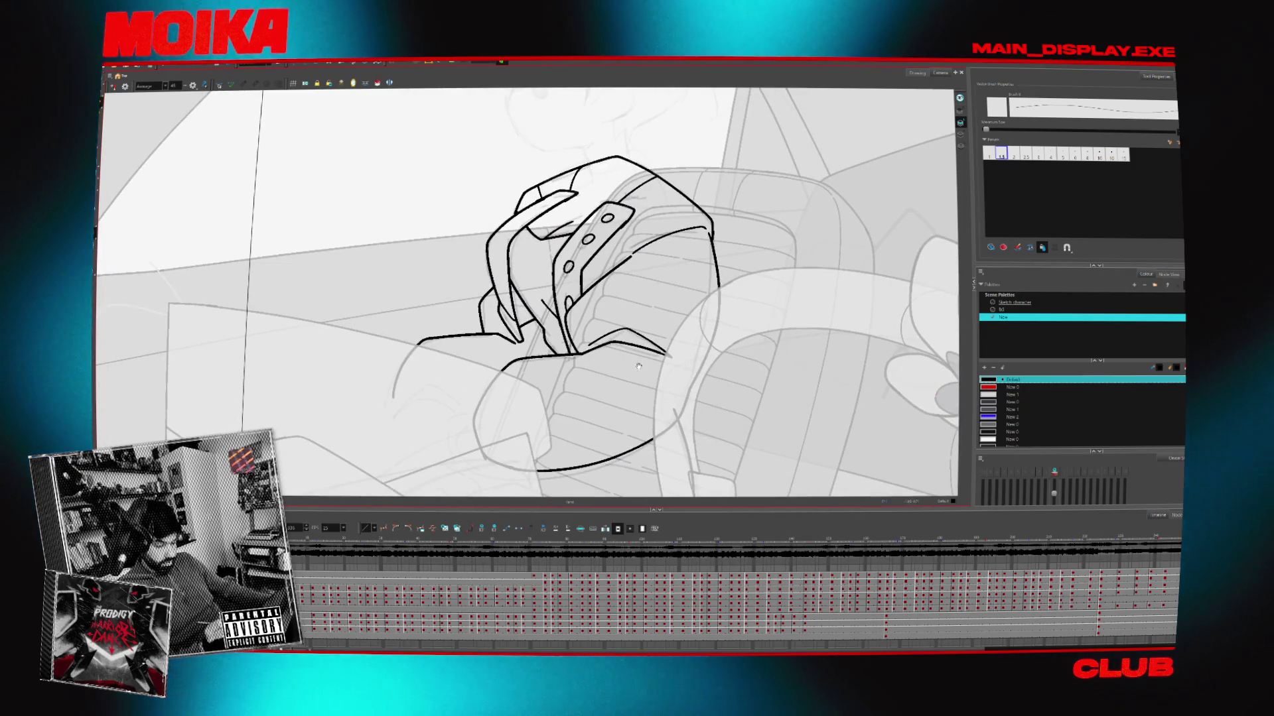
pyautogui.scroll(-2, 527, 292)
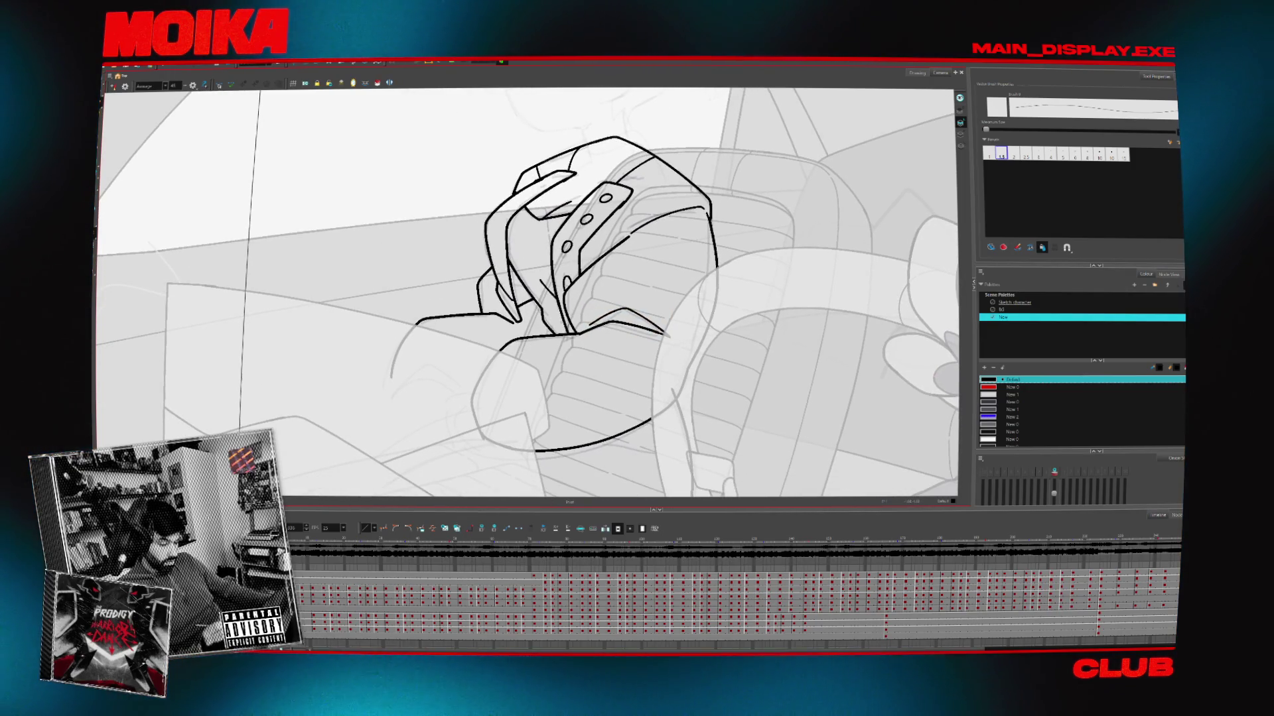
pyautogui.click(1013, 153)
# Try long arm curves beside the hand, then undo the unwanted strokes
pyautogui.press('c')
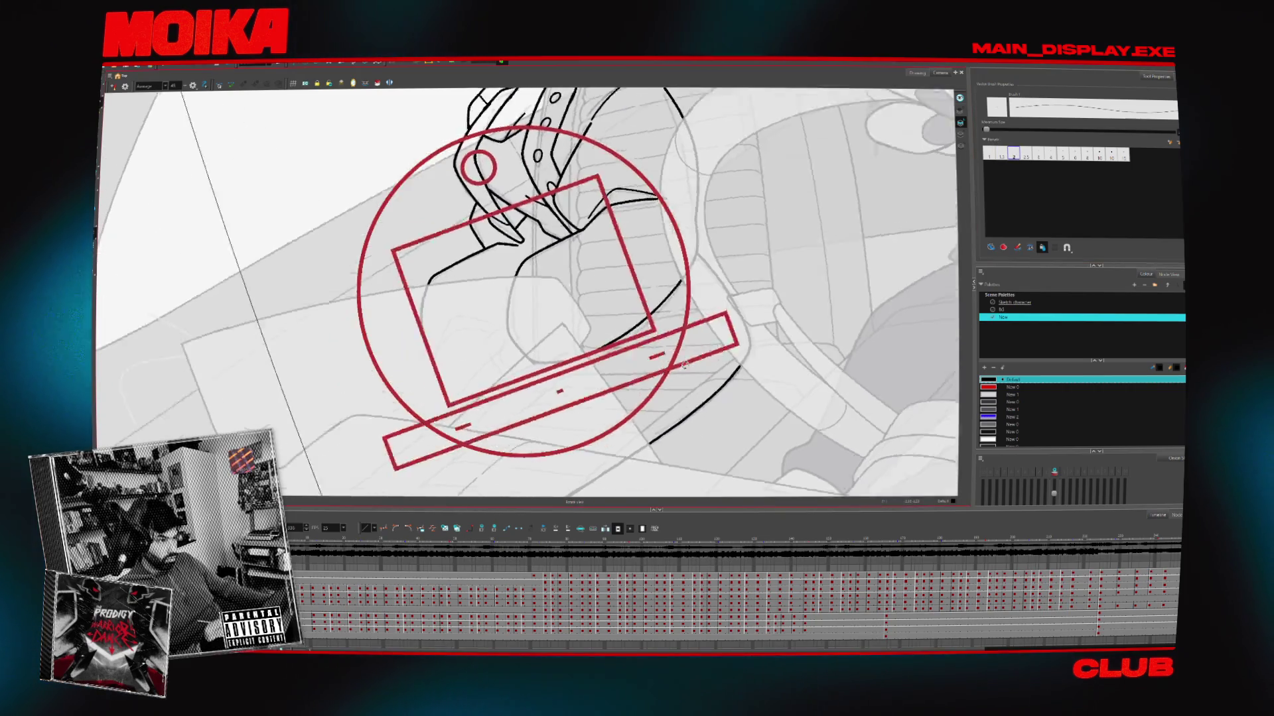
pyautogui.moveTo(663, 106); pyautogui.dragTo(577, 494)
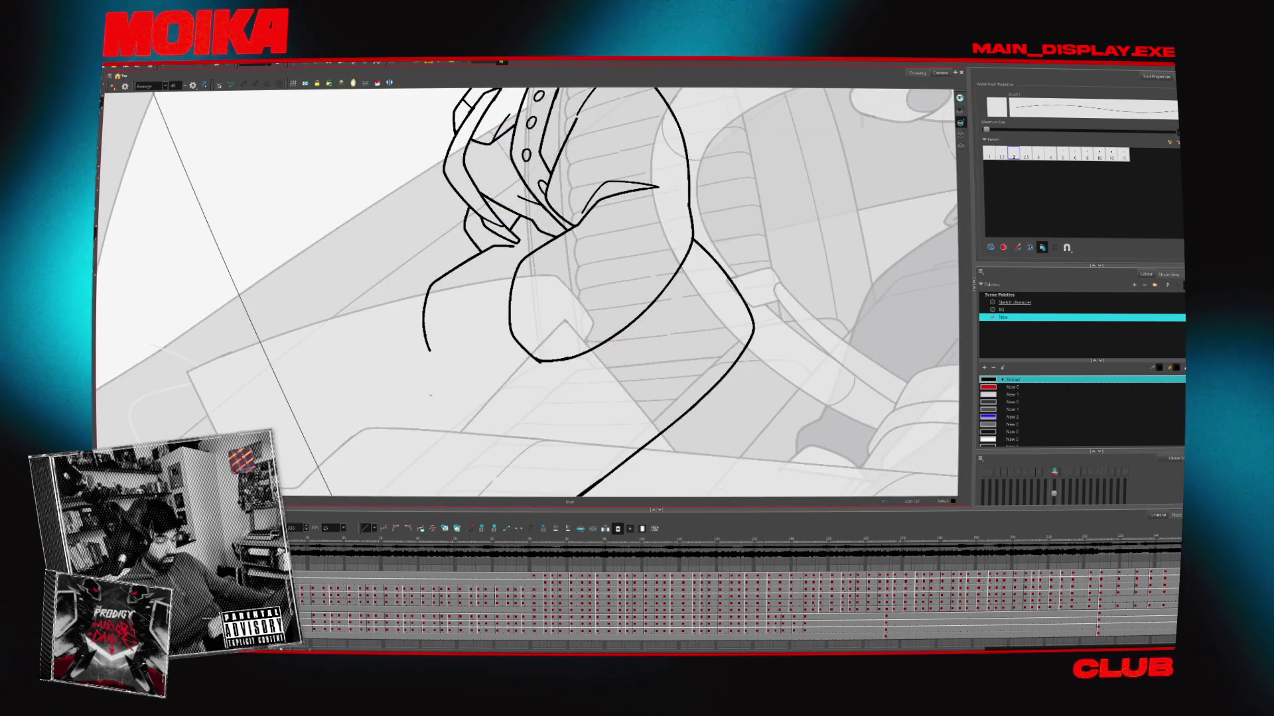
pyautogui.moveTo(678, 269); pyautogui.dragTo(617, 325)
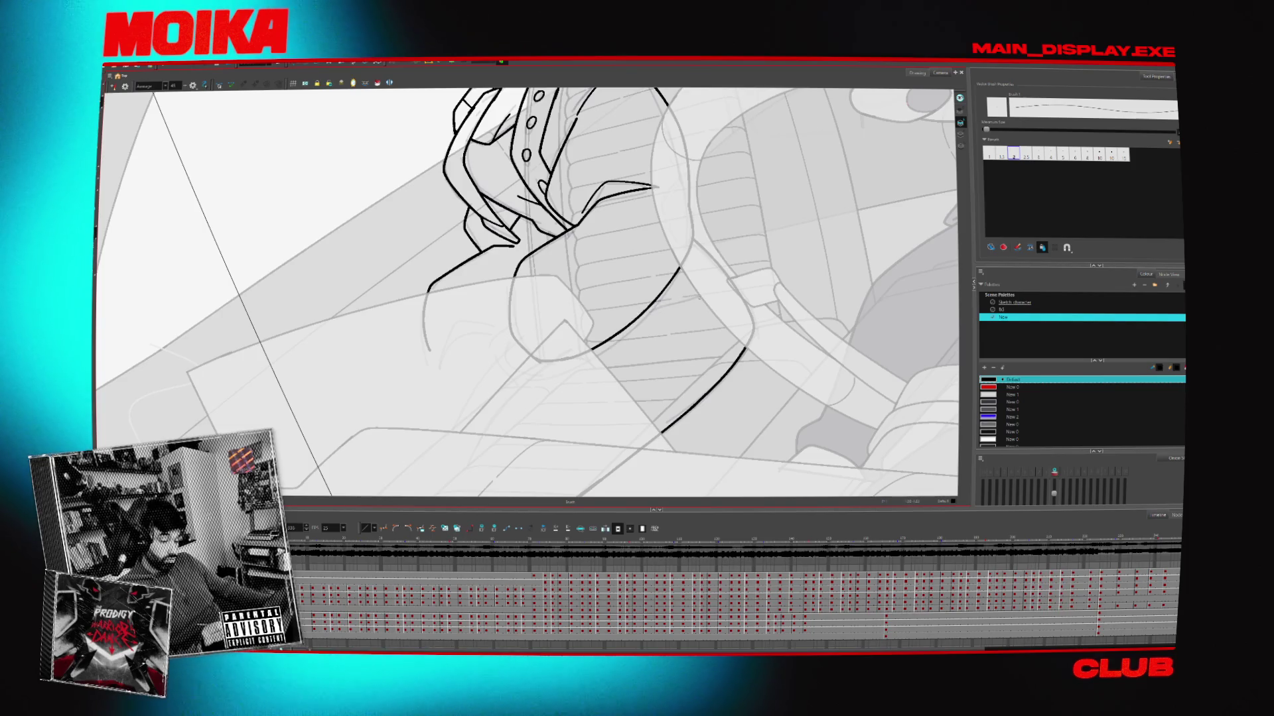
pyautogui.hotkey('ctrl', 'alt', ',')
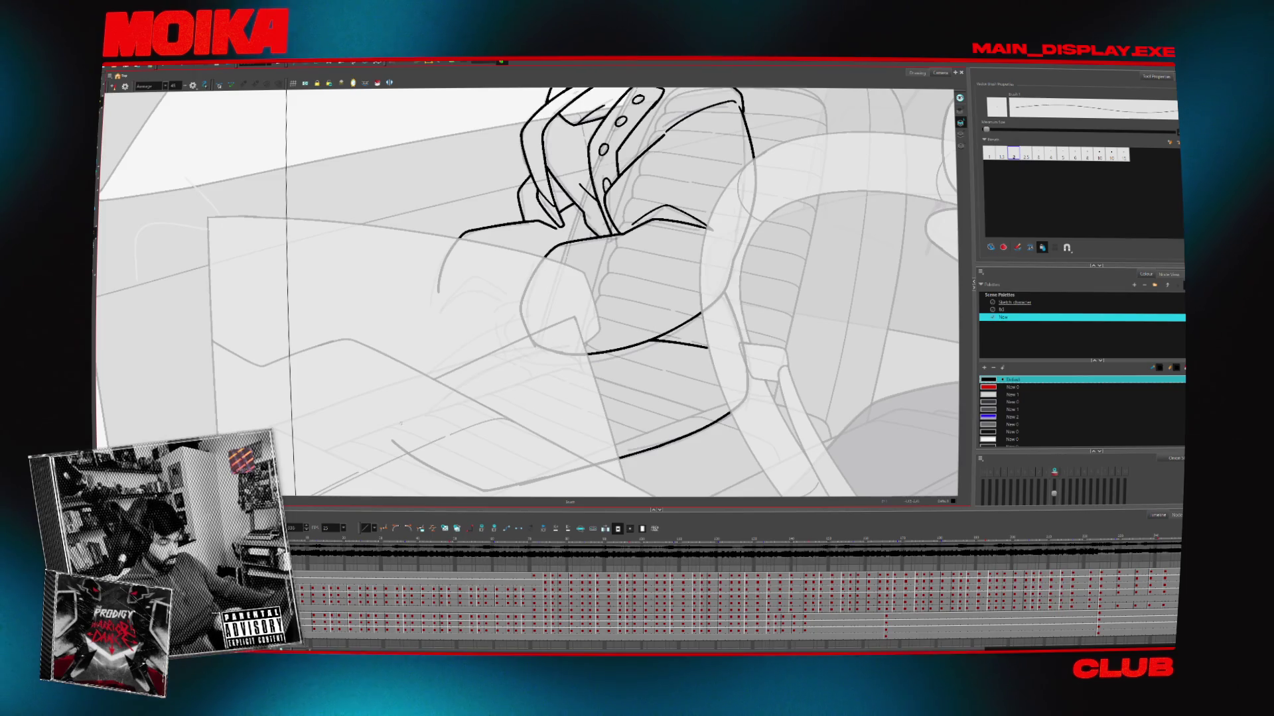
pyautogui.hotkey('ctrl', 'z')
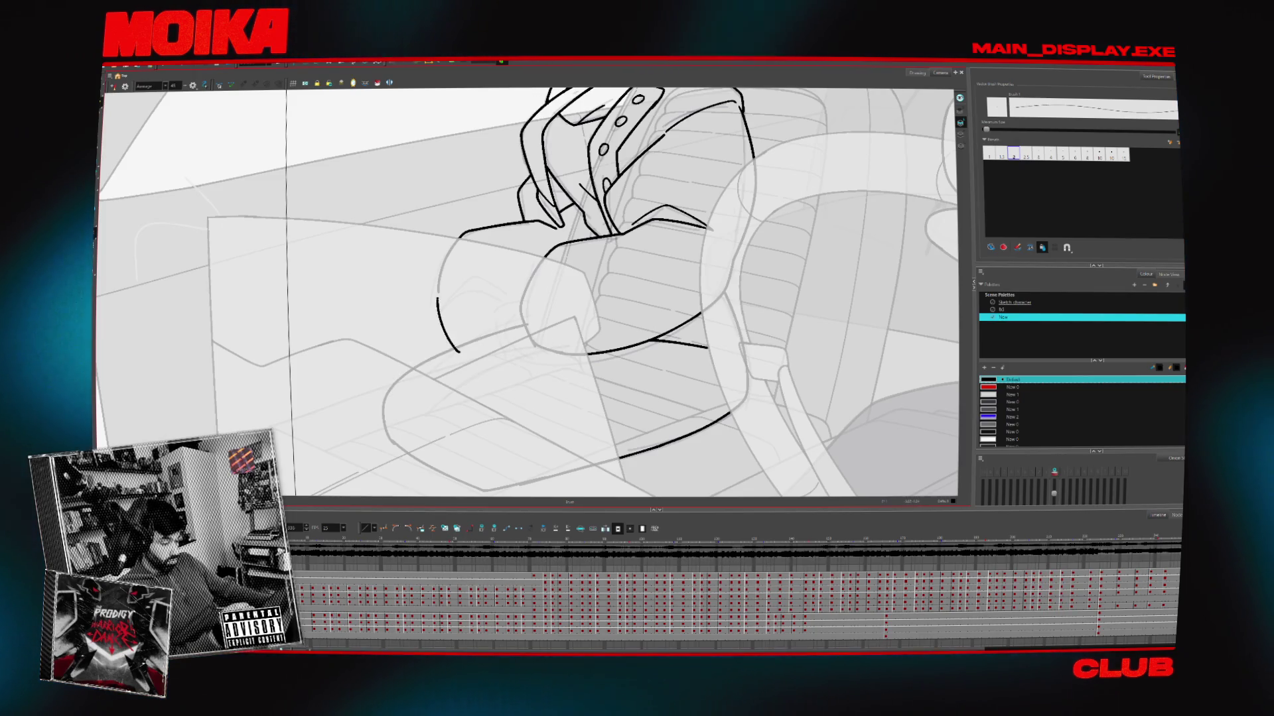
pyautogui.hotkey('ctrl', 'z')
pyautogui.hotkey('alt', 's')
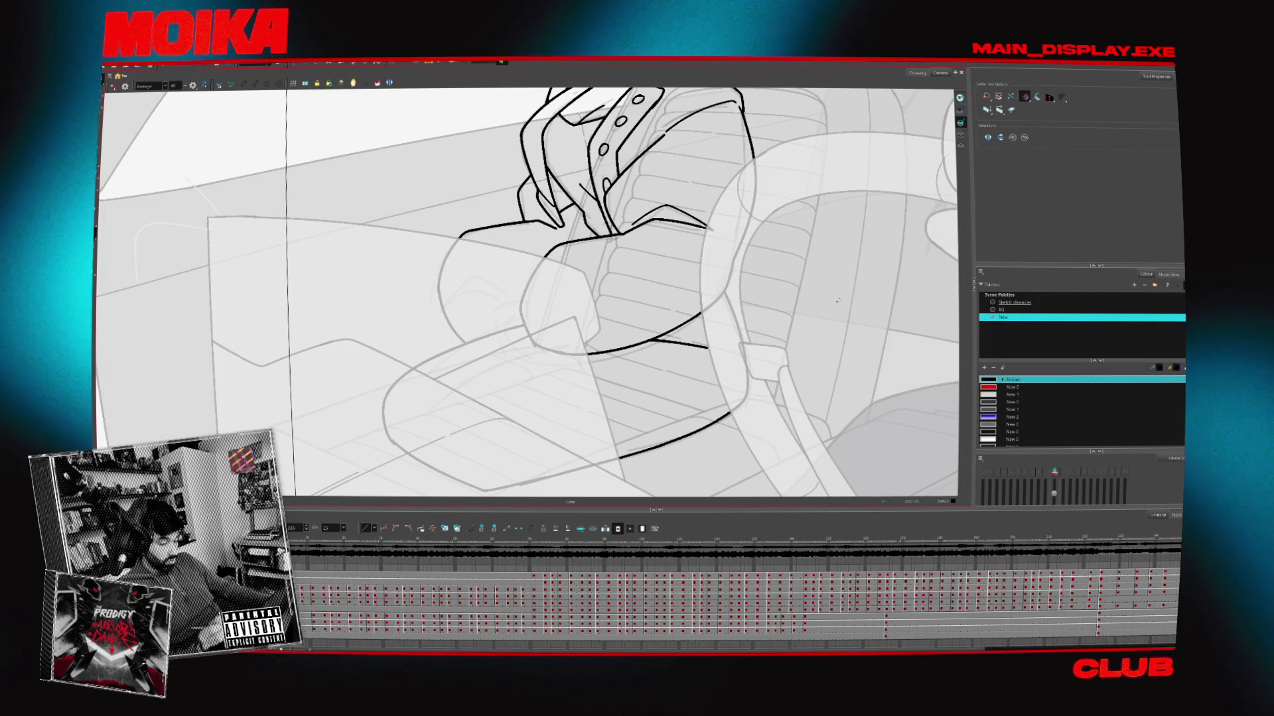
pyautogui.hotkey('alt', 'b')
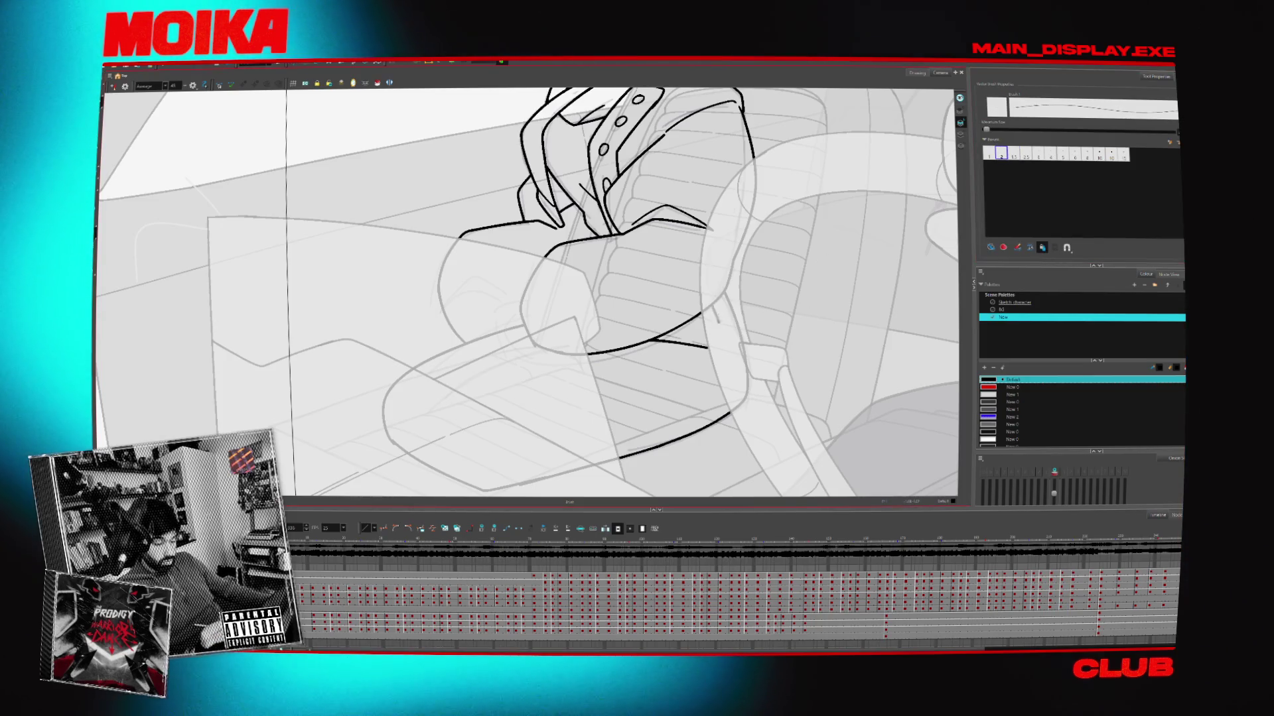
pyautogui.moveTo(683, 359); pyautogui.dragTo(664, 357)
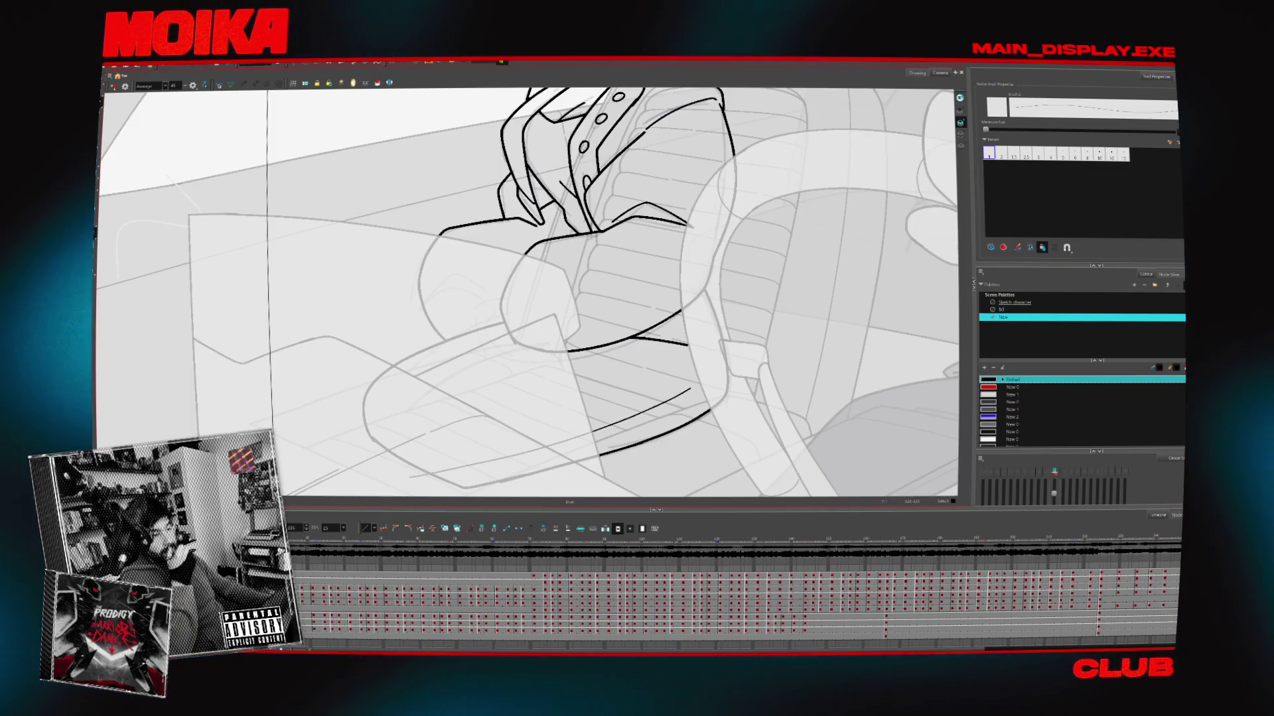
pyautogui.hotkey('ctrl', 'z')
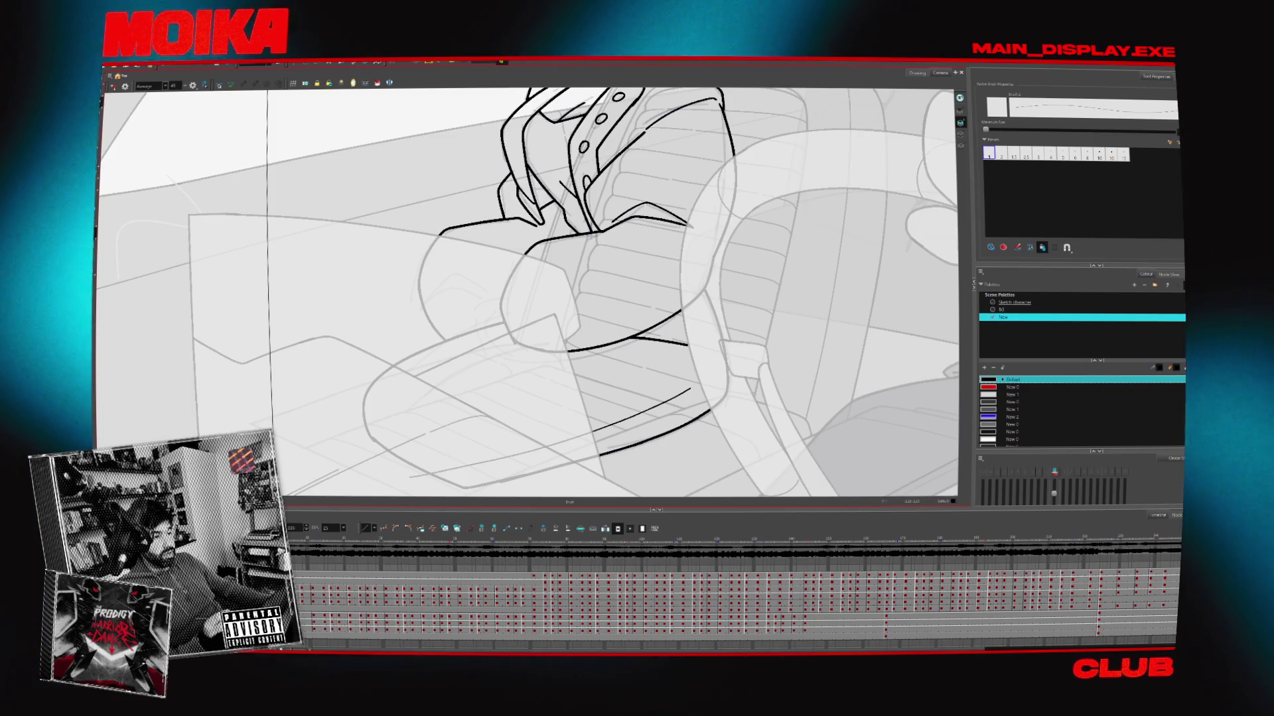
# Nudge the seat stroke right and add short strokes at the lower left and seat line's end
pyautogui.moveTo(432, 479); pyautogui.dragTo(456, 475)
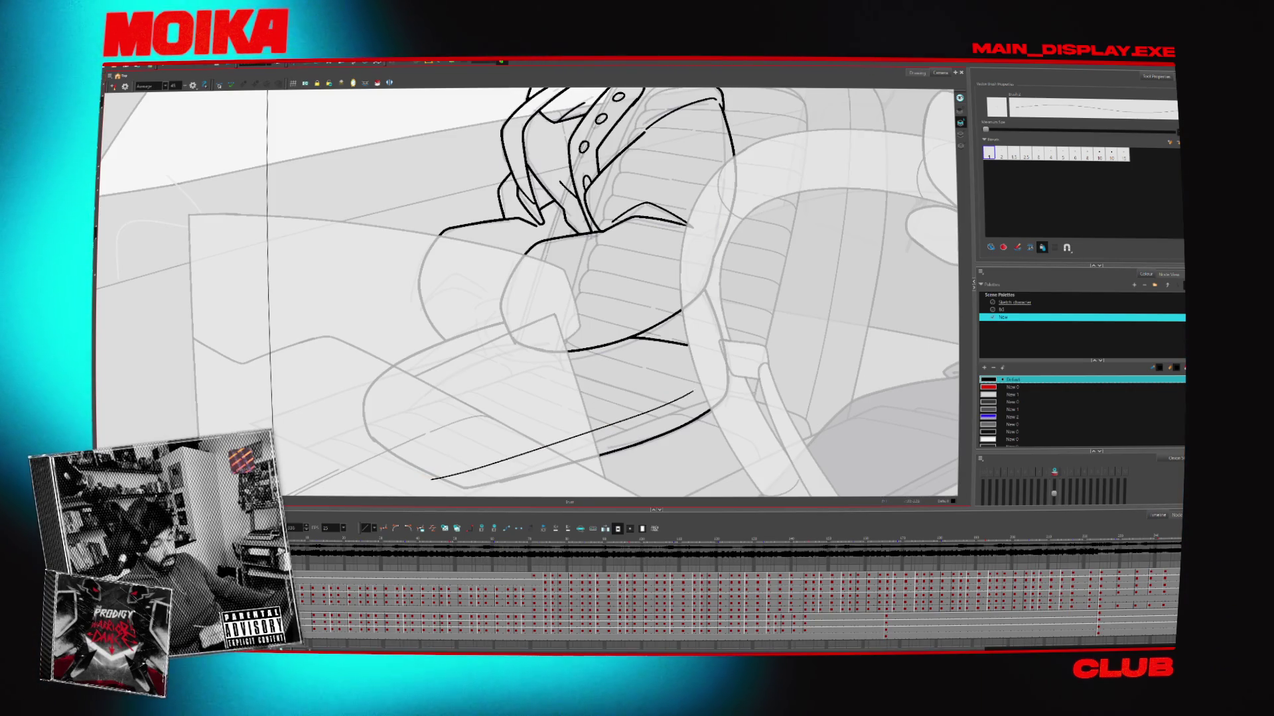
pyautogui.click(114, 86)
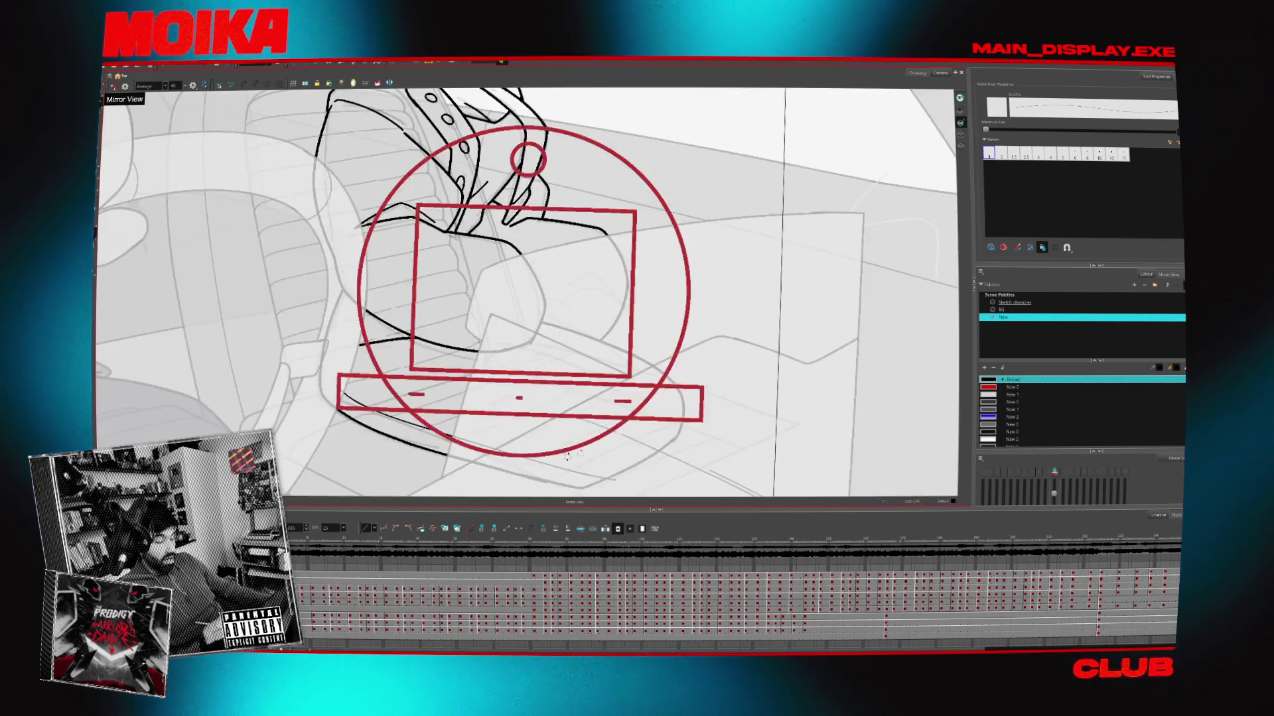
pyautogui.press('c')
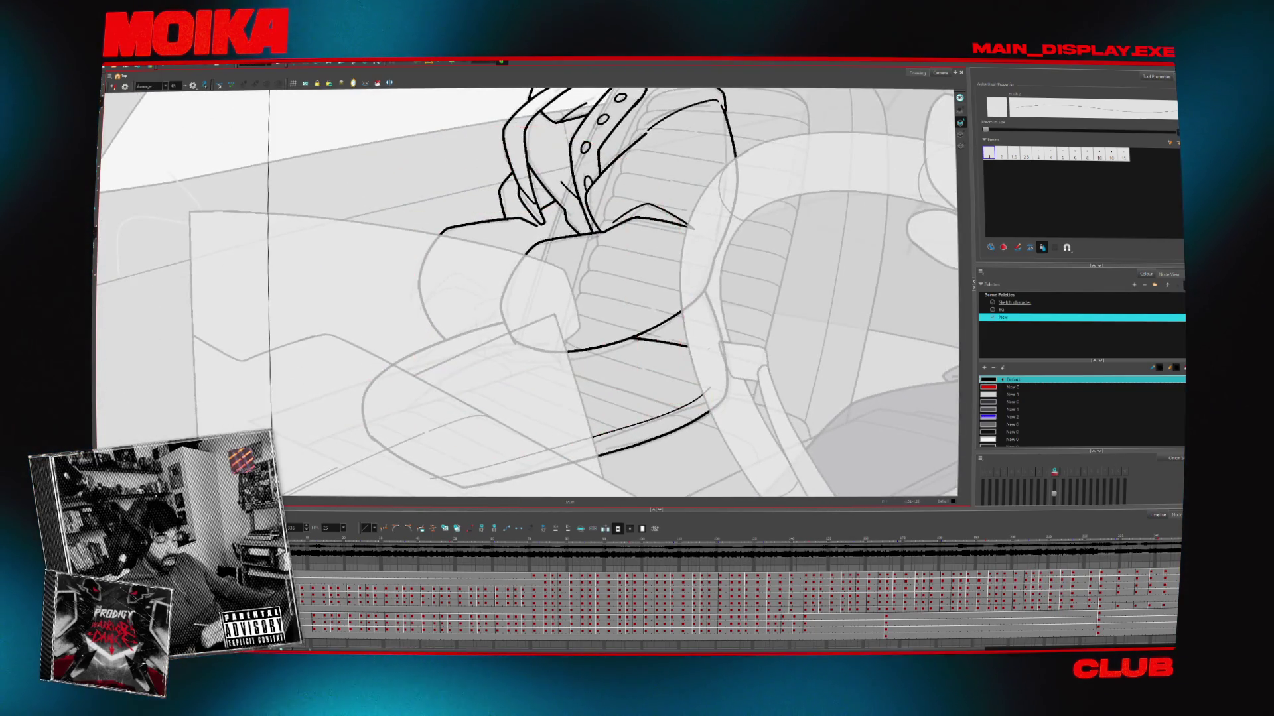
pyautogui.press('Right')
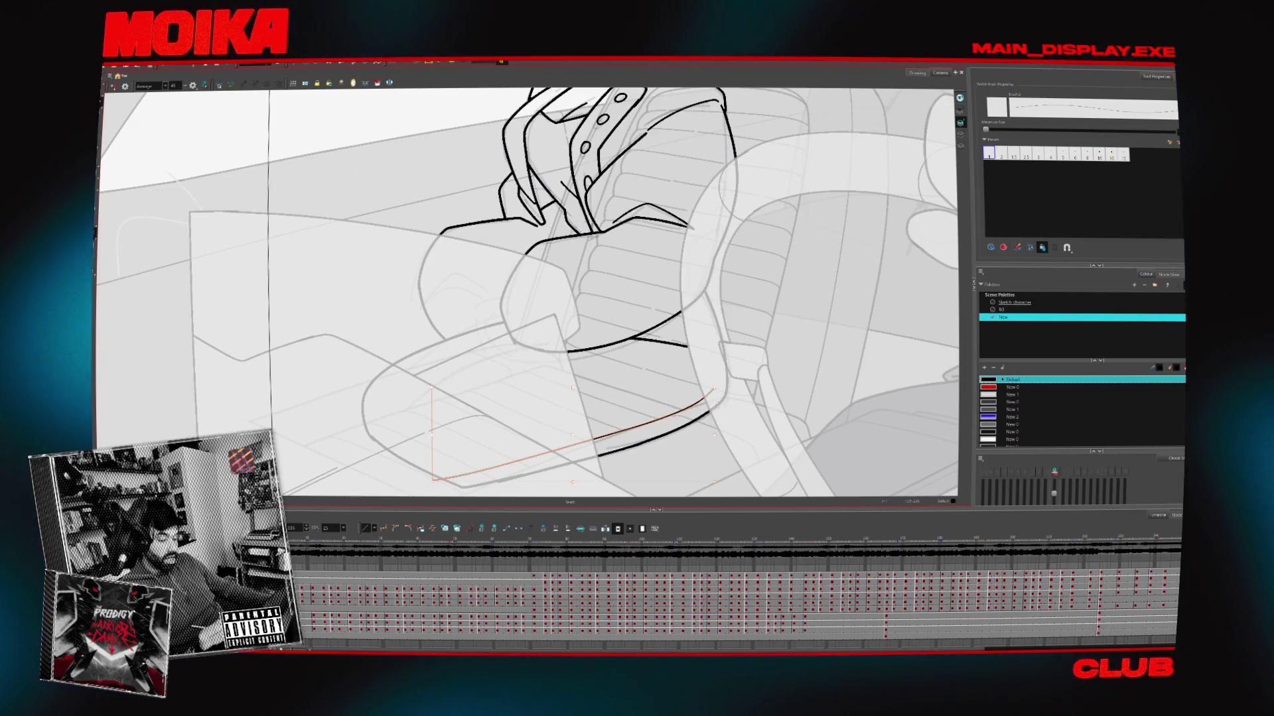
pyautogui.moveTo(714, 392); pyautogui.dragTo(718, 377)
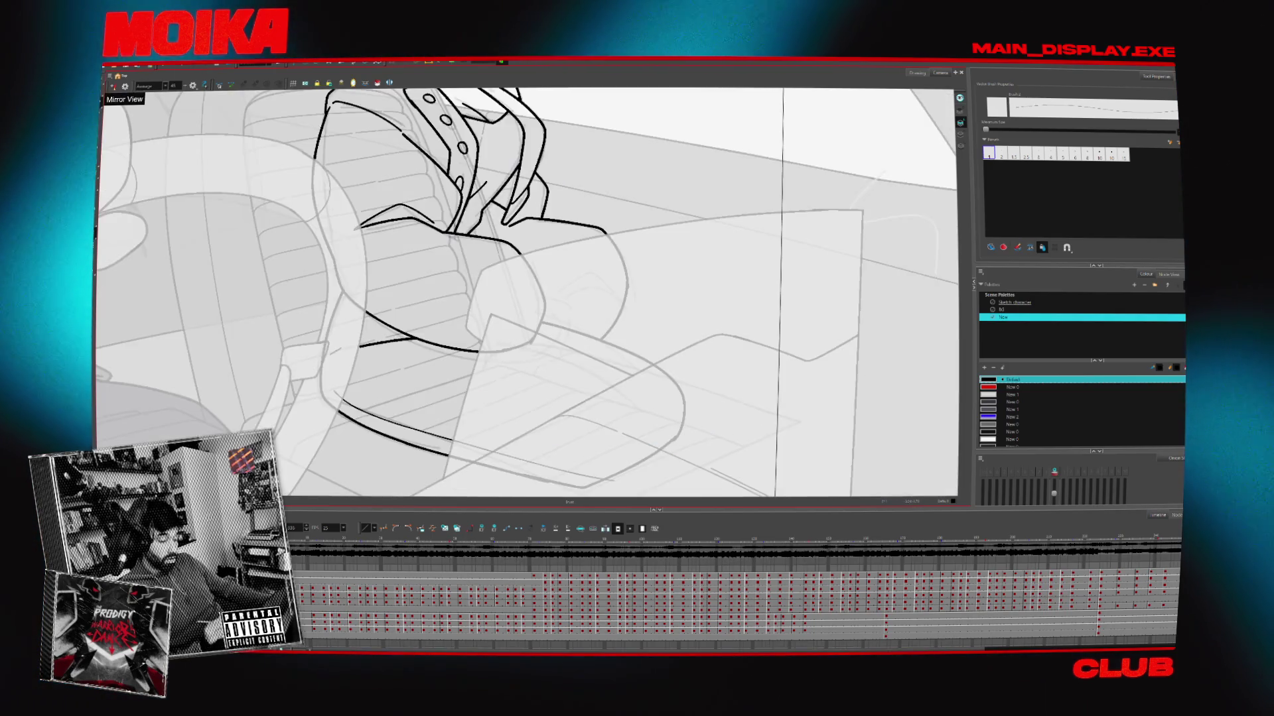
pyautogui.click(113, 86)
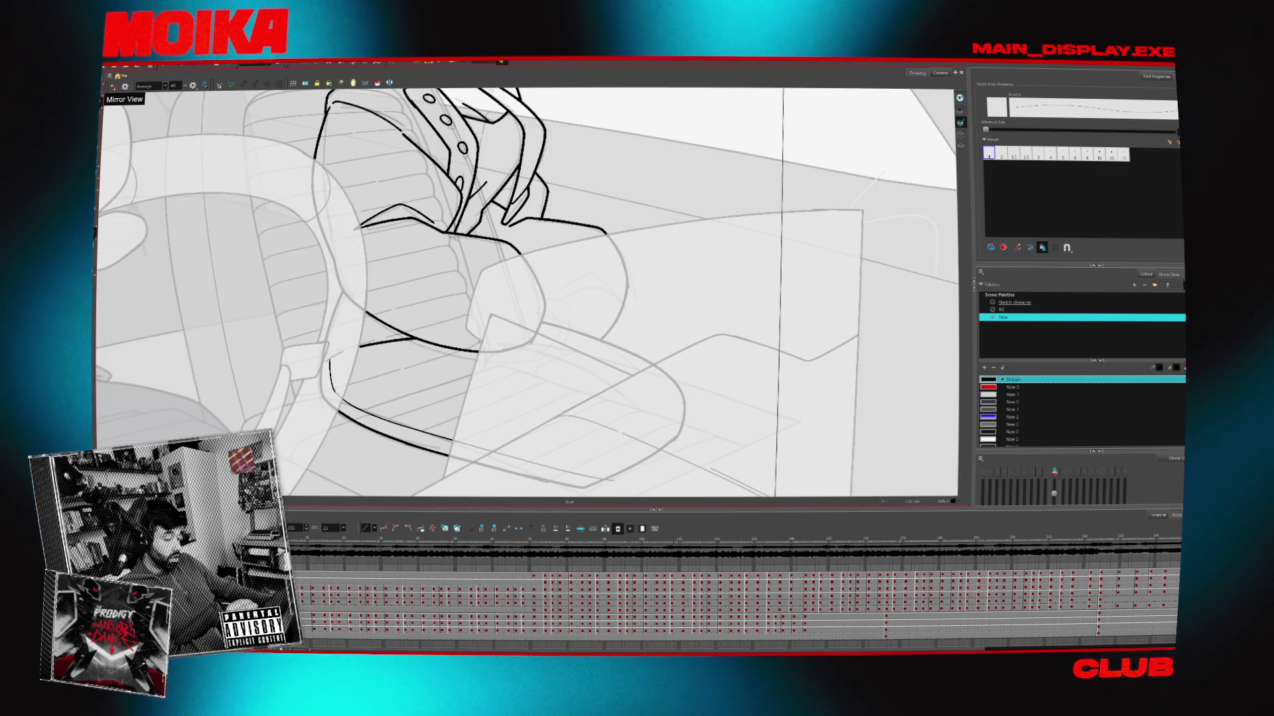
pyautogui.click(113, 87)
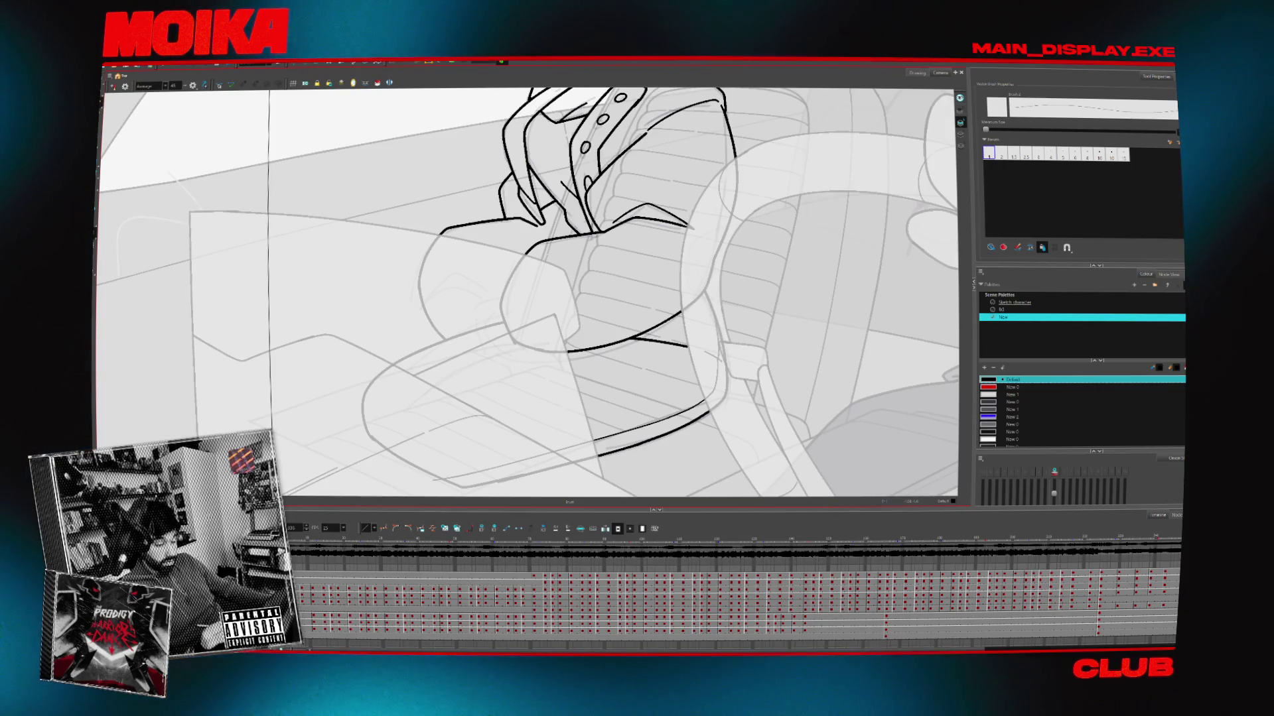
pyautogui.moveTo(723, 379); pyautogui.dragTo(766, 418)
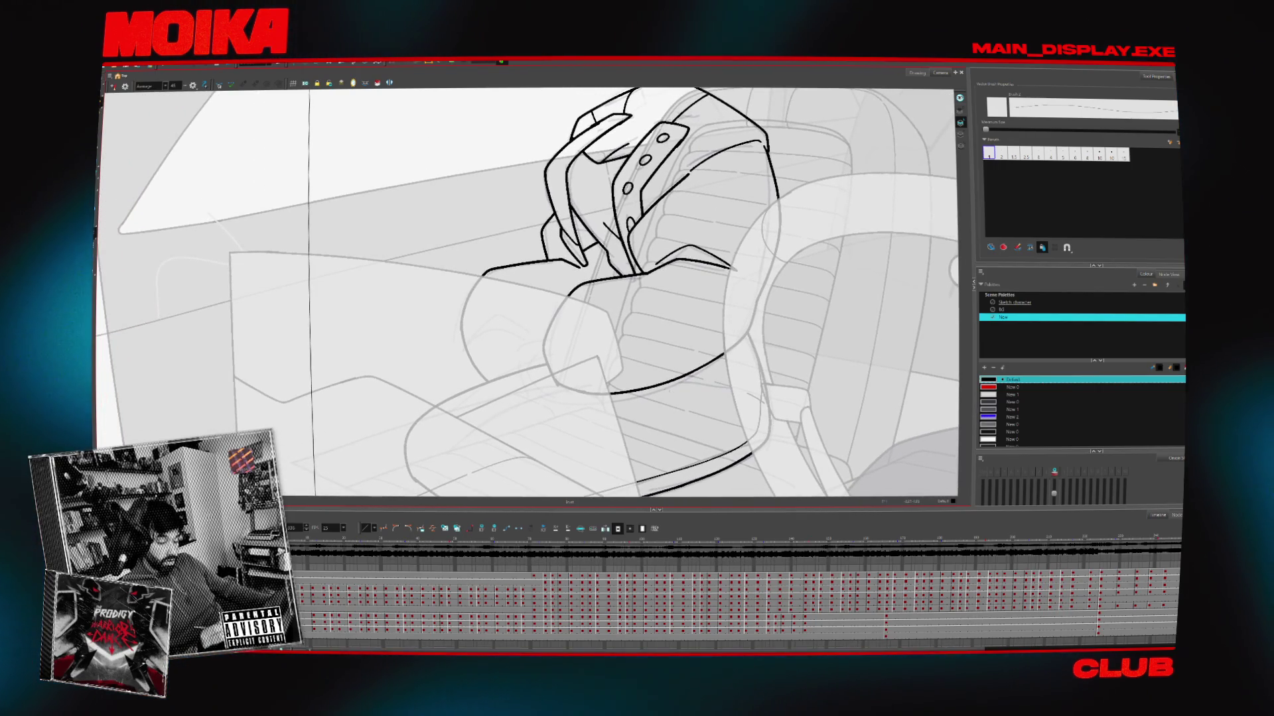
pyautogui.click(114, 86)
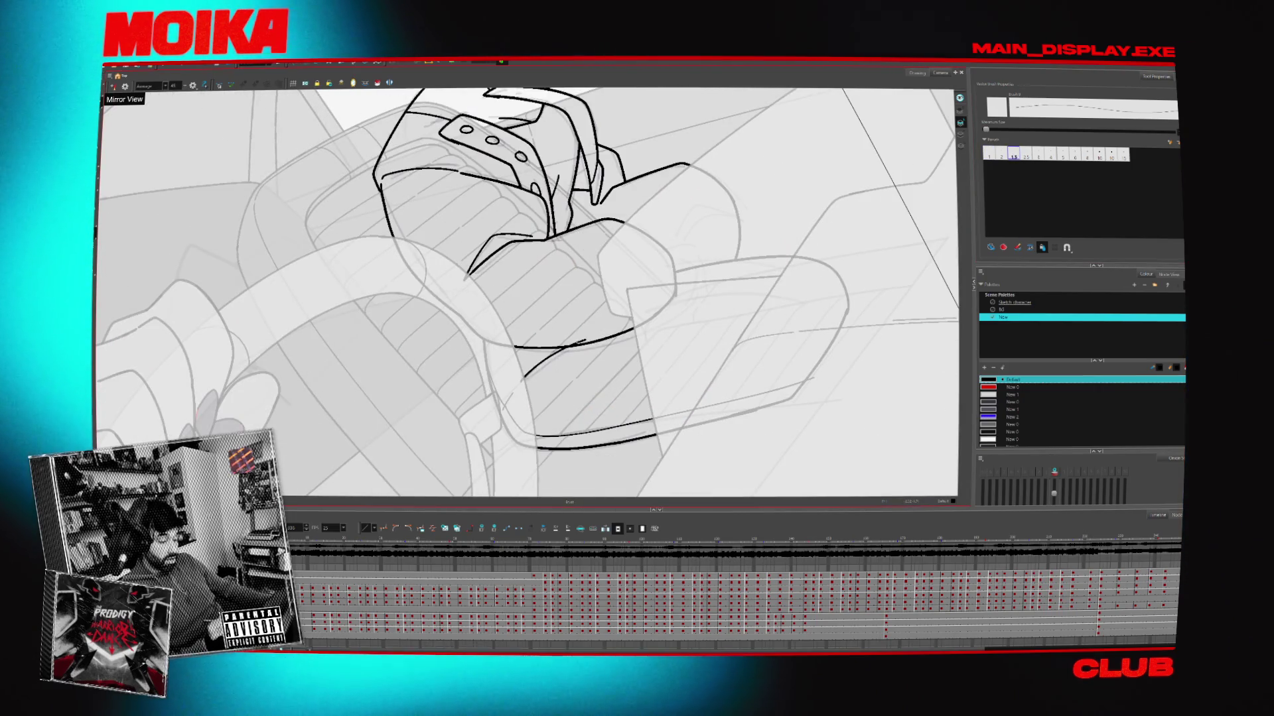
pyautogui.moveTo(597, 318); pyautogui.dragTo(670, 398)
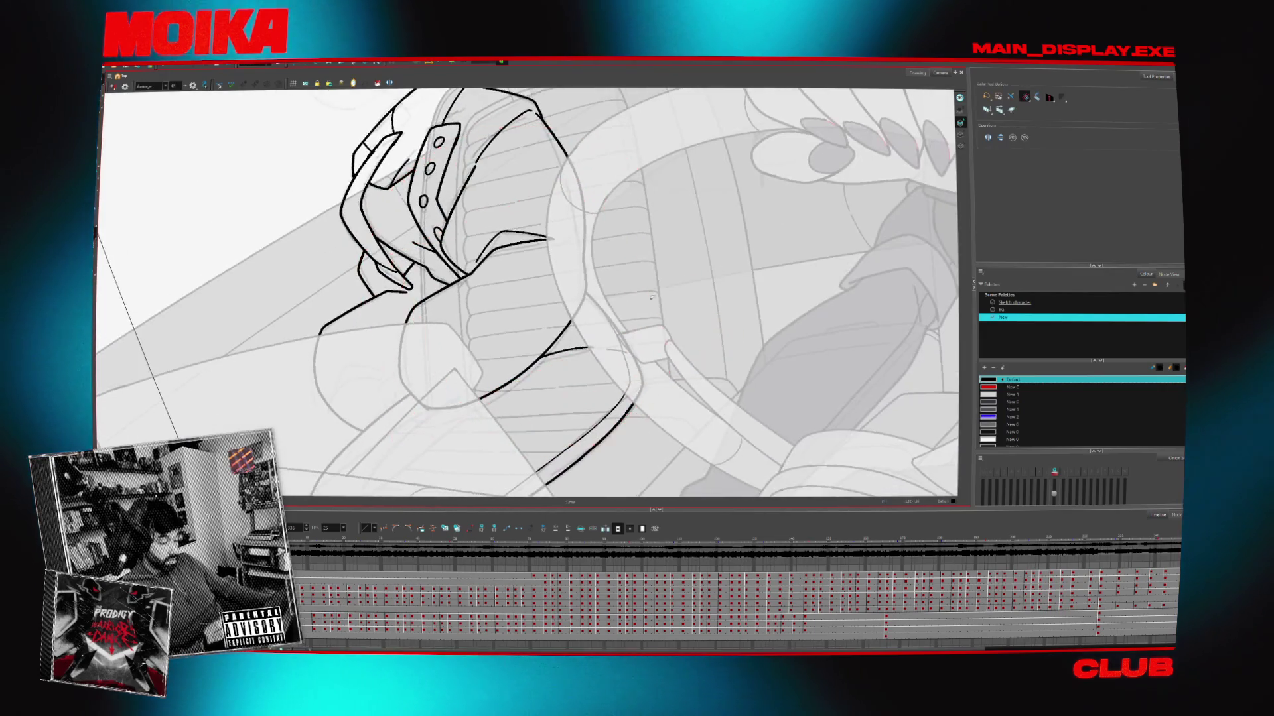
pyautogui.moveTo(572, 342); pyautogui.dragTo(590, 375)
# Zoom and pan the view onto the passenger's sunglasses-wearing face
pyautogui.hotkey('alt', 'z')
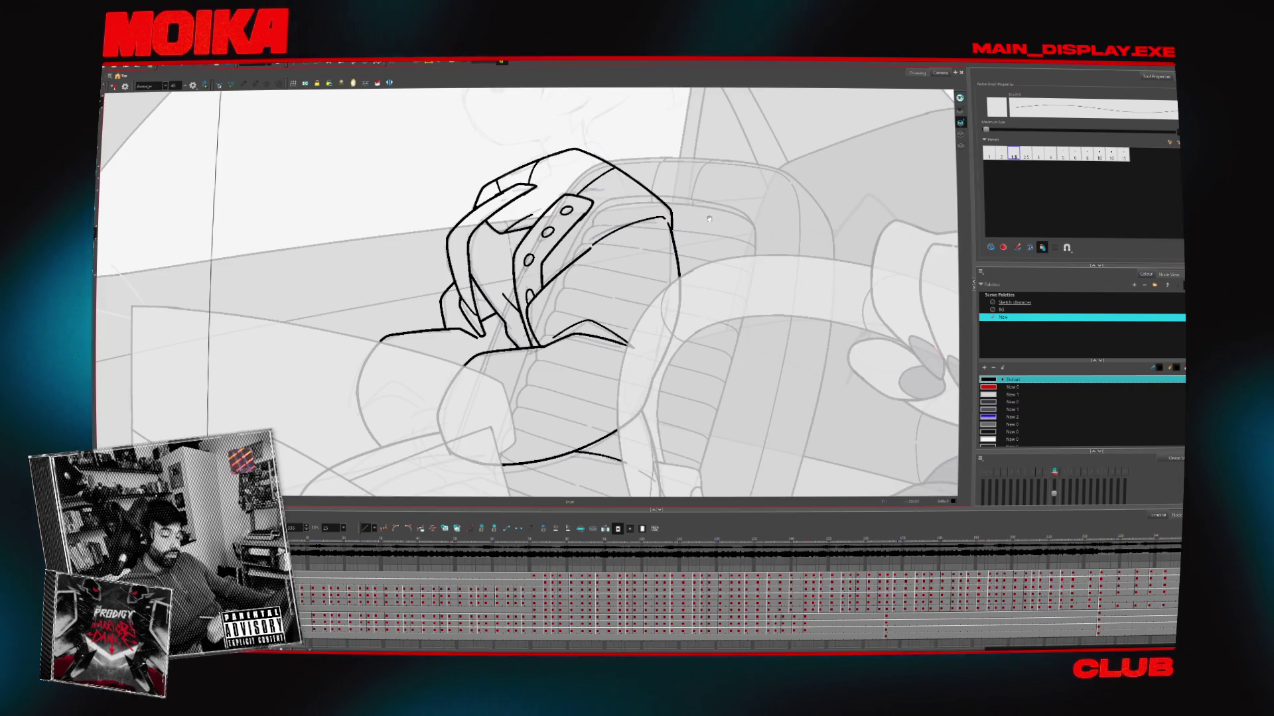
pyautogui.scroll(3, 645, 348)
pyautogui.scroll(3, 487, 264)
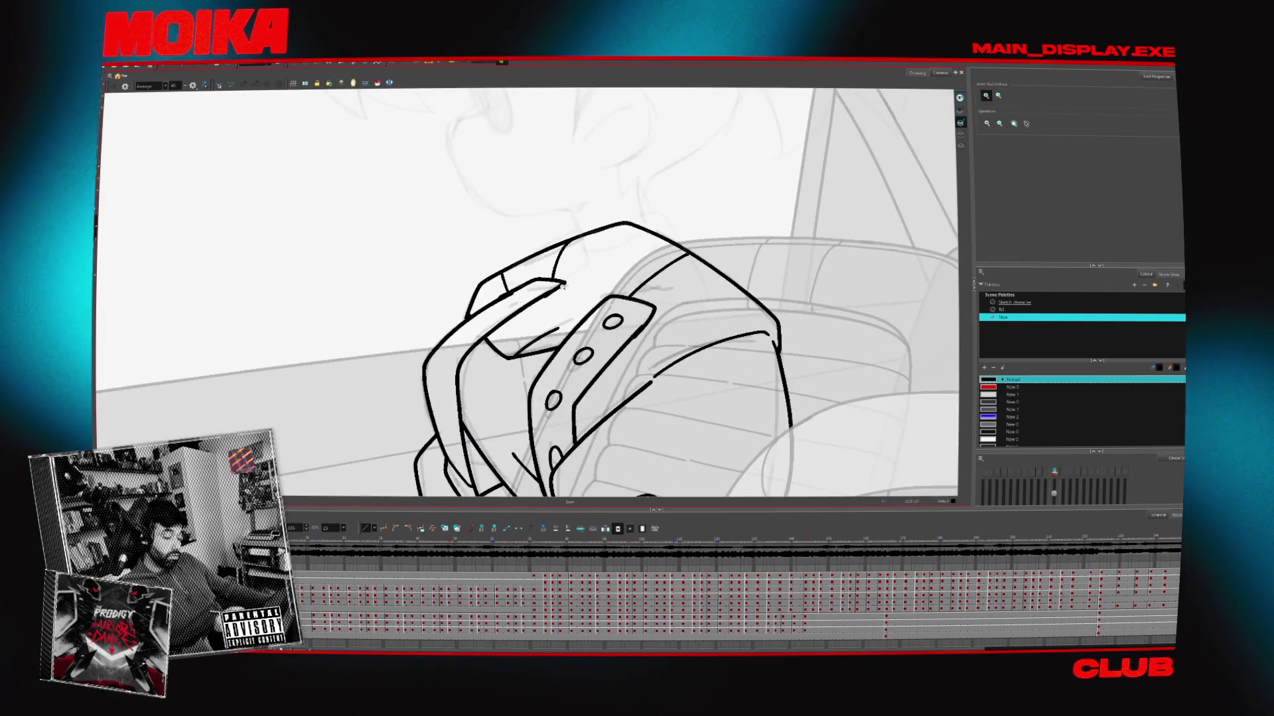
pyautogui.hotkey('alt', 'b')
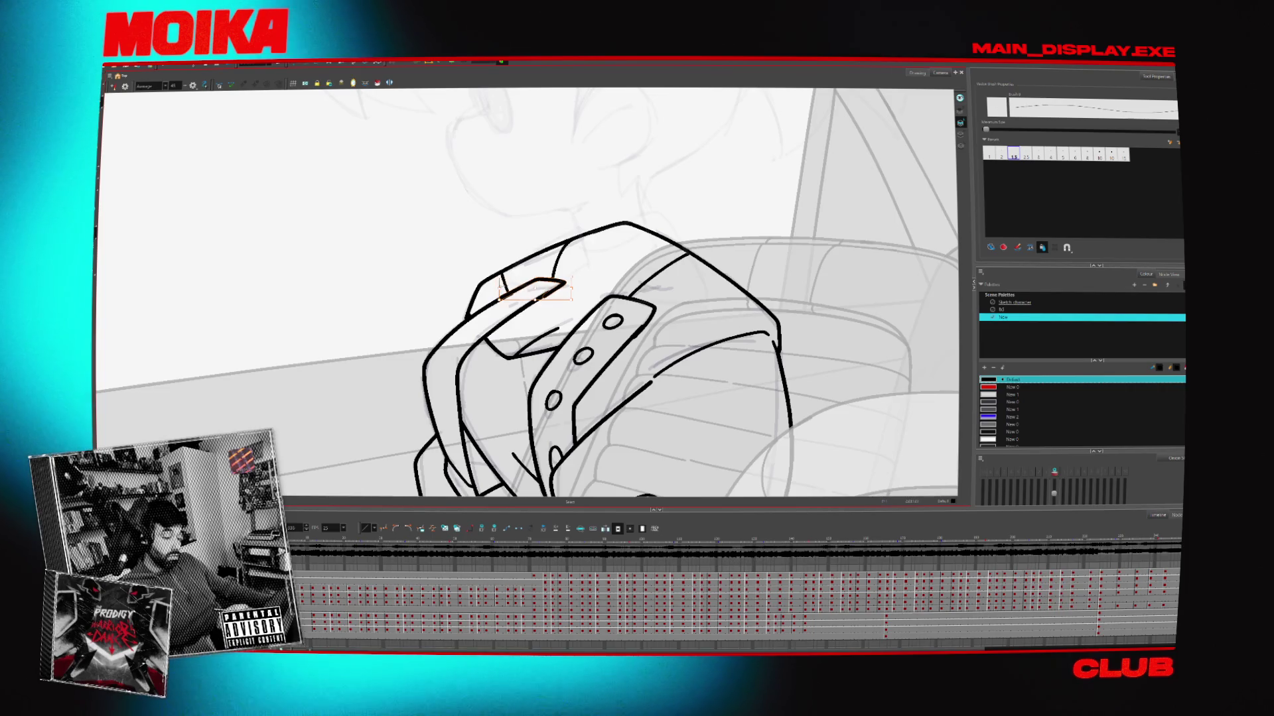
pyautogui.hotkey('alt', 'z')
pyautogui.scroll(-5, 593, 275)
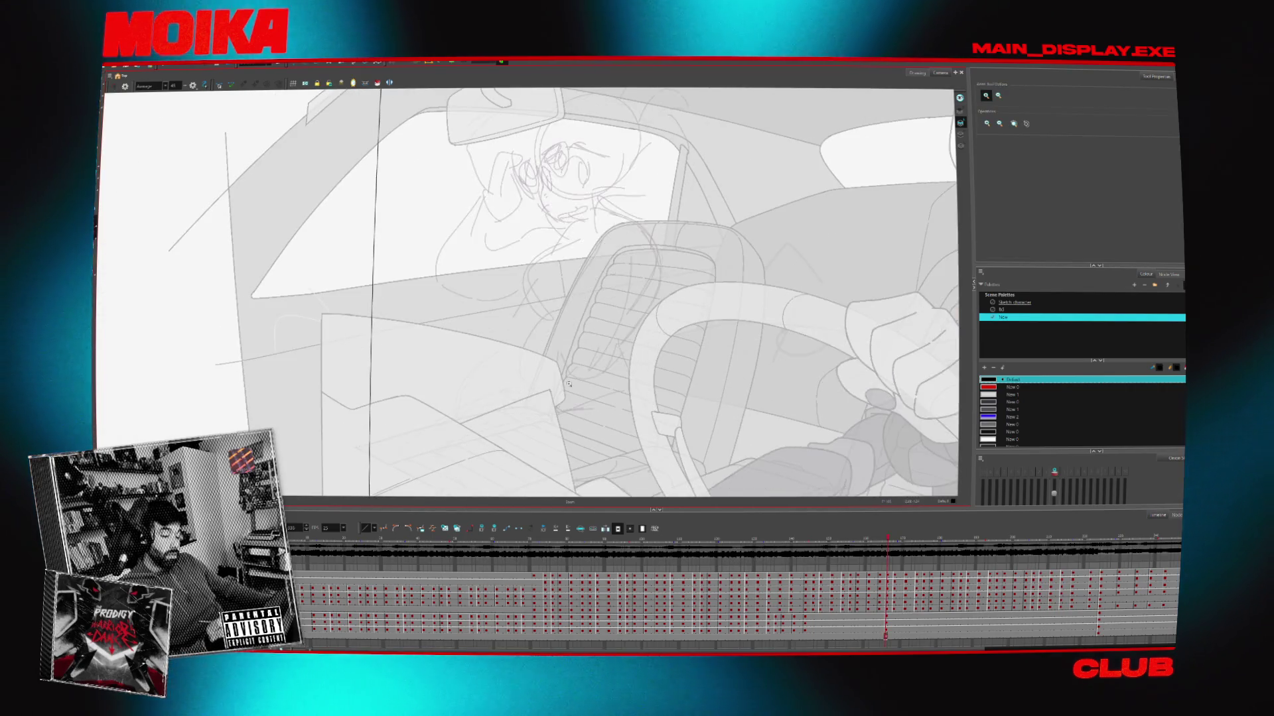
pyautogui.moveTo(676, 333); pyautogui.dragTo(600, 354)
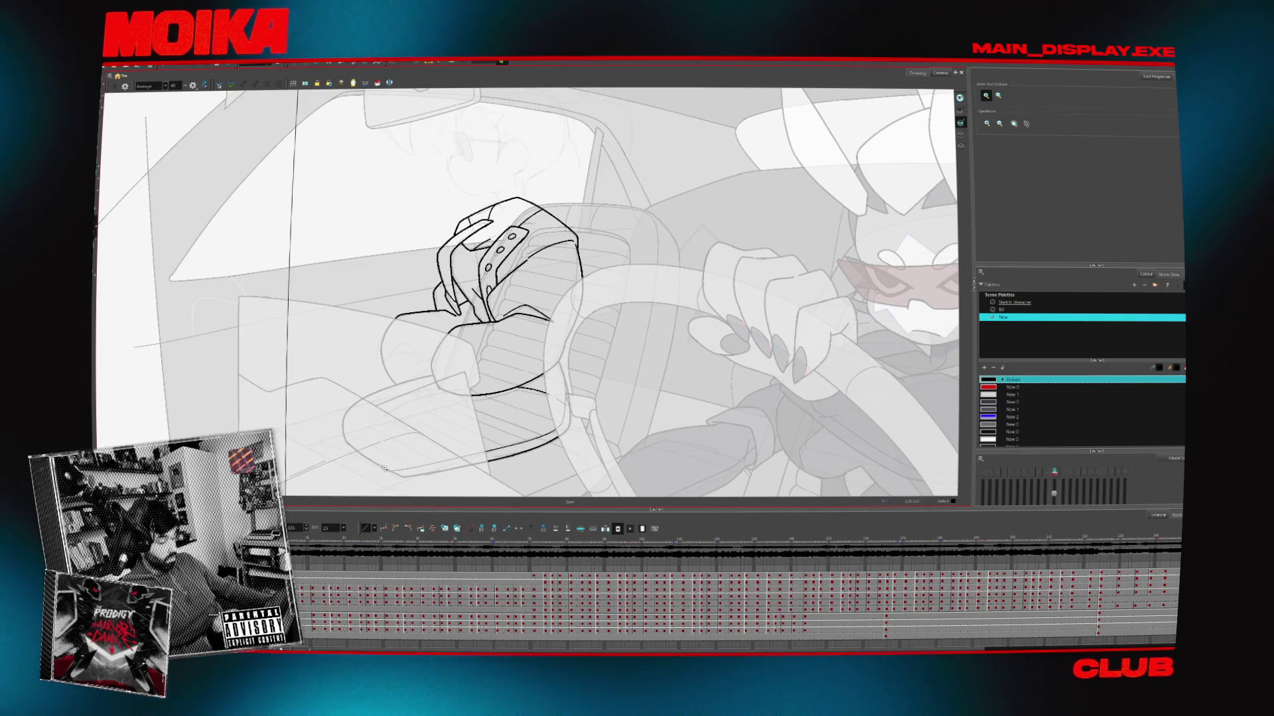
pyautogui.scroll(3, 538, 272)
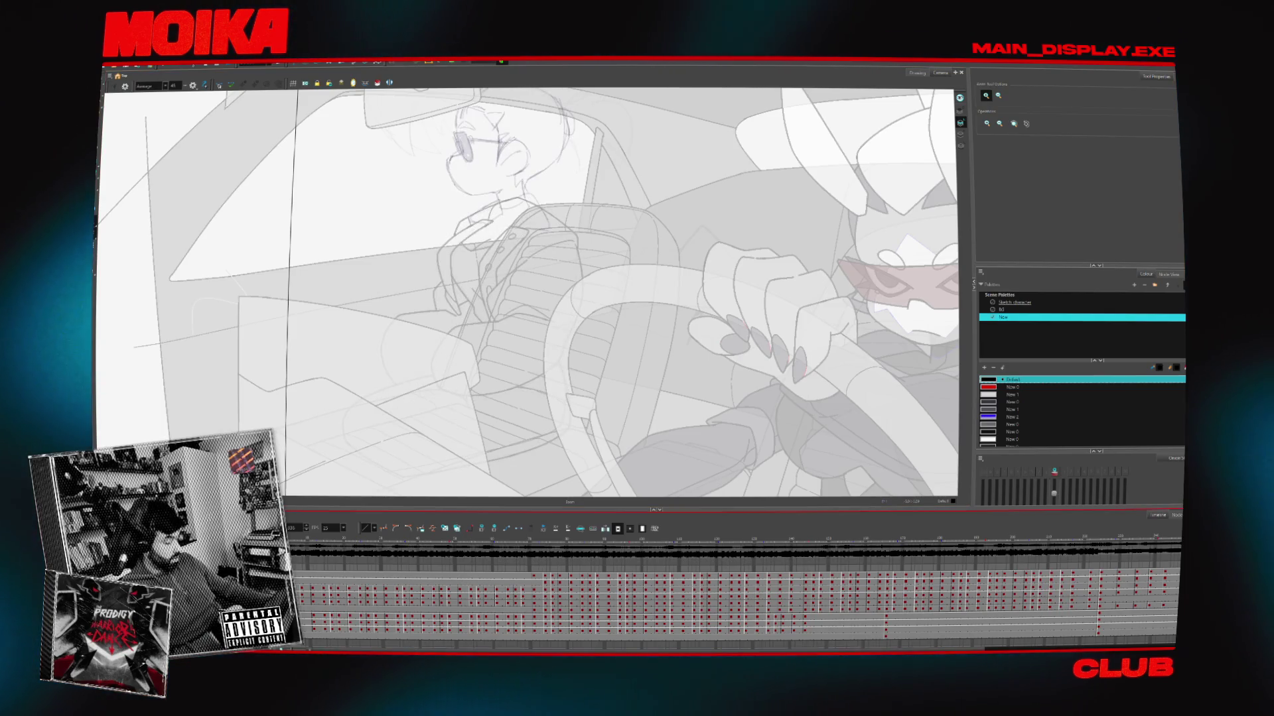
pyautogui.scroll(-1, 538, 273)
pyautogui.scroll(2, 538, 273)
pyautogui.hotkey('alt', 'b')
pyautogui.scroll(1, 538, 272)
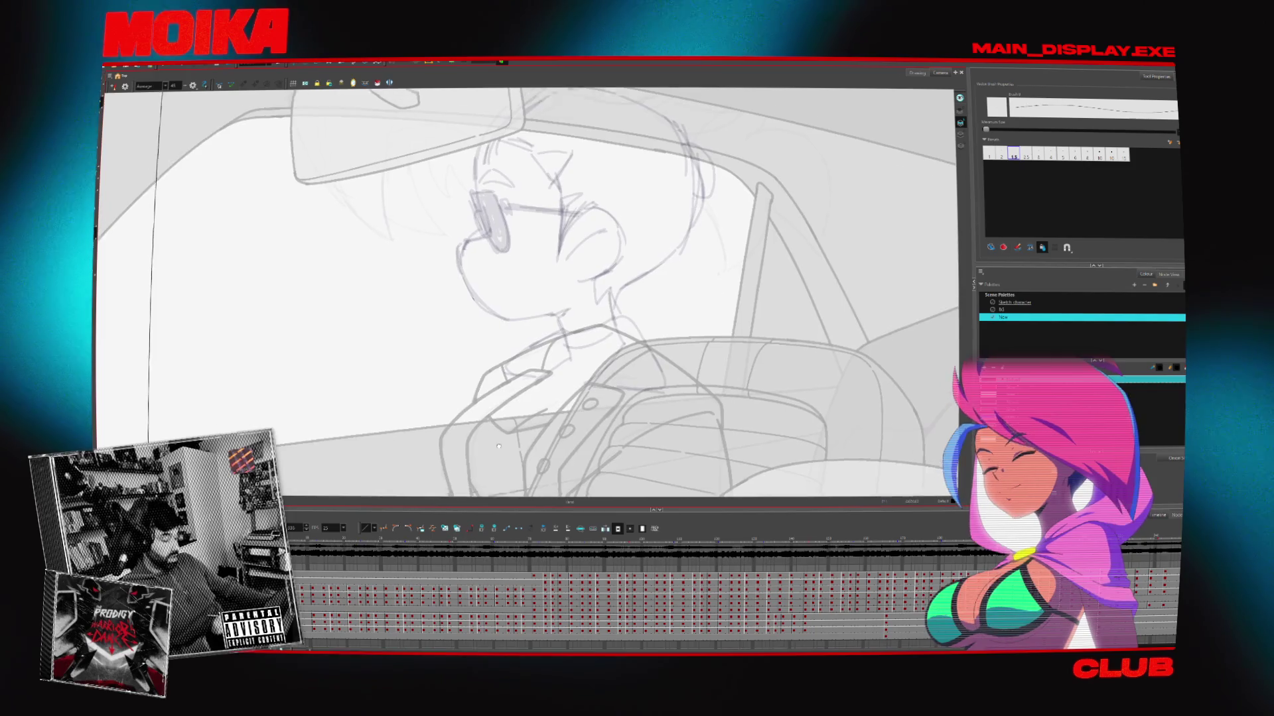
# Sketch black brush strokes down the passenger's face and beside the sunglasses, rotating the view around it
pyautogui.moveTo(583, 267); pyautogui.dragTo(594, 322)
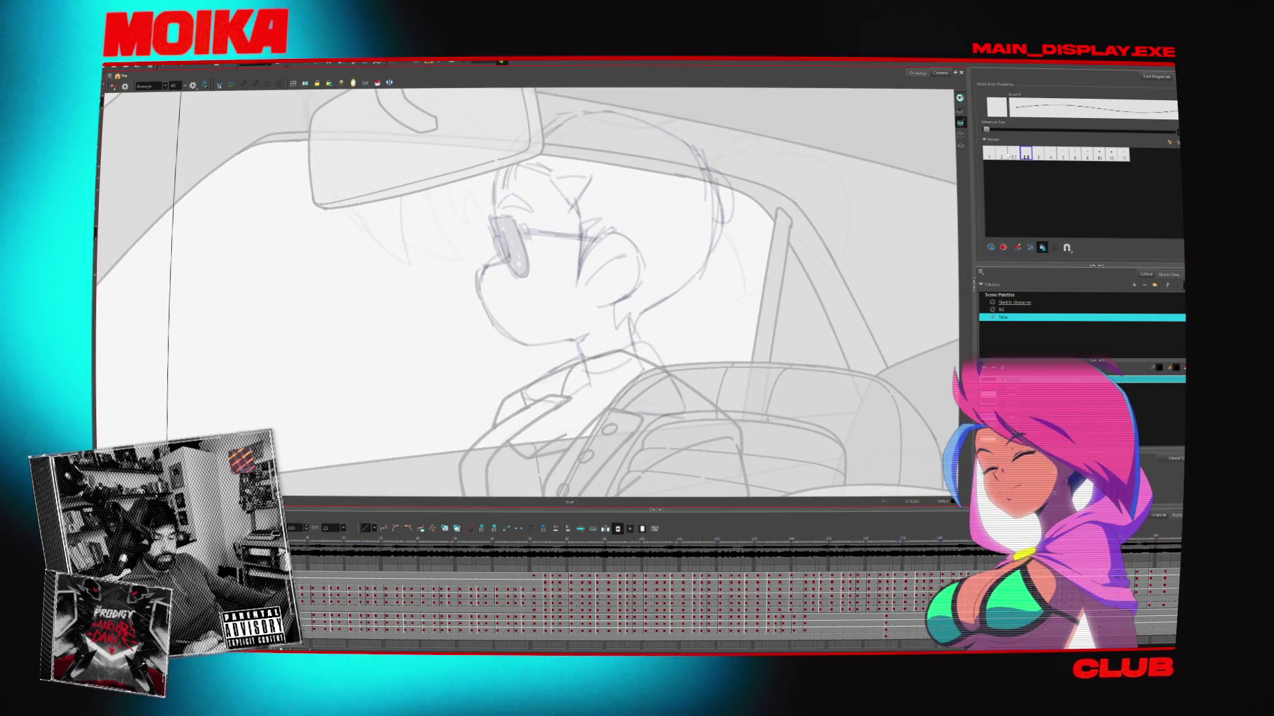
pyautogui.moveTo(502, 267); pyautogui.dragTo(495, 312)
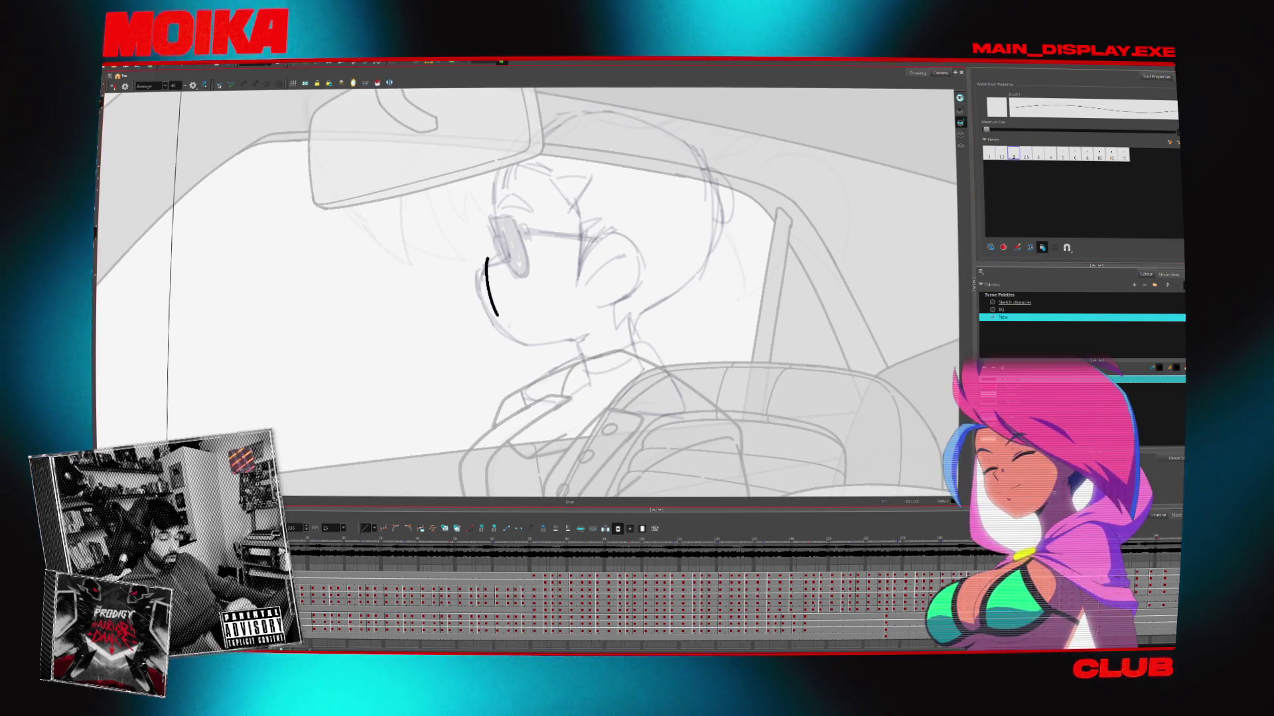
pyautogui.scroll(2, 527, 292)
pyautogui.moveTo(534, 256); pyautogui.dragTo(506, 250)
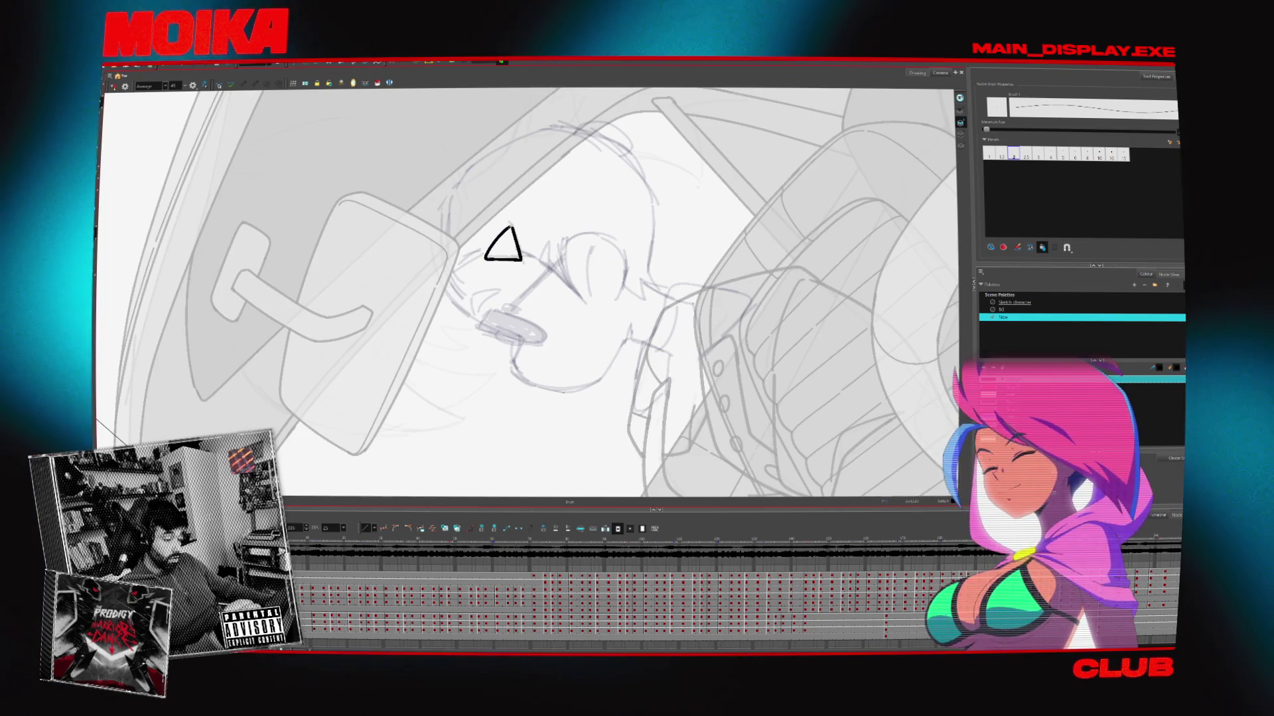
pyautogui.moveTo(500, 241); pyautogui.dragTo(495, 280)
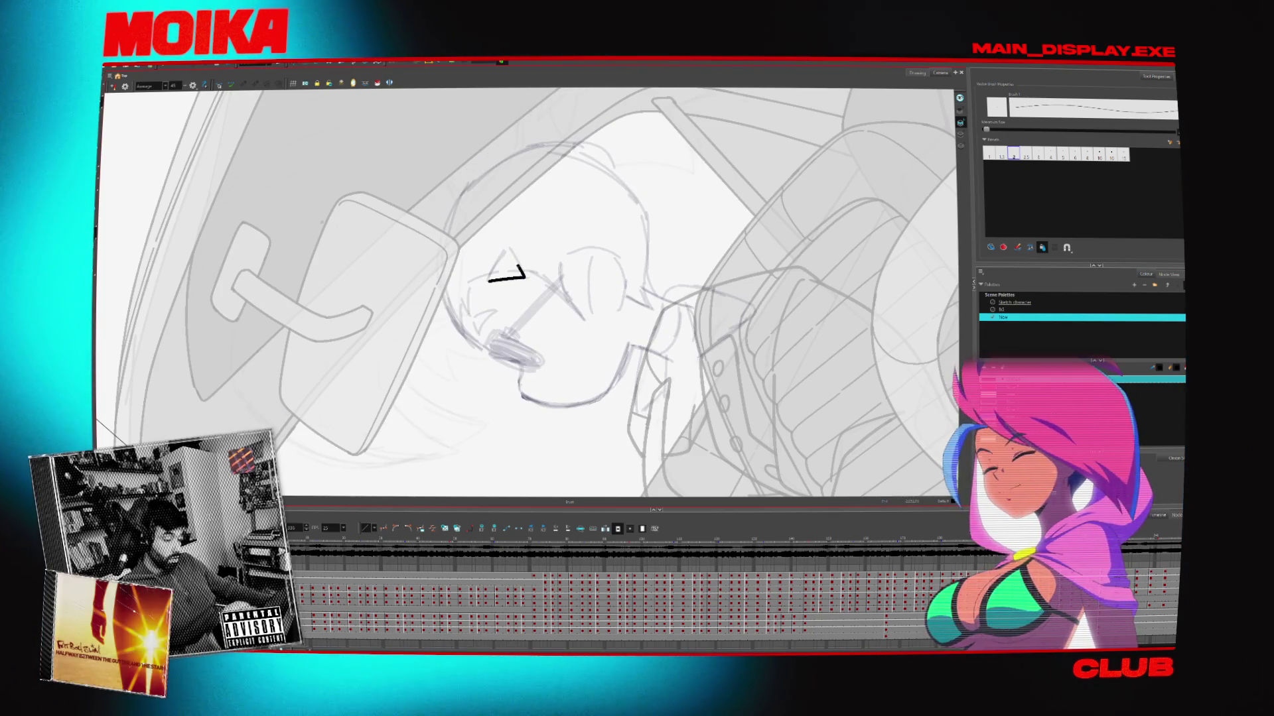
pyautogui.moveTo(506, 266)
pyautogui.mouseDown()
pyautogui.moveTo(531, 265)
pyautogui.moveTo(544, 305)
pyautogui.moveTo(532, 287)
pyautogui.moveTo(531, 307)
pyautogui.moveTo(534, 287)
pyautogui.moveTo(497, 300)
pyautogui.mouseUp()
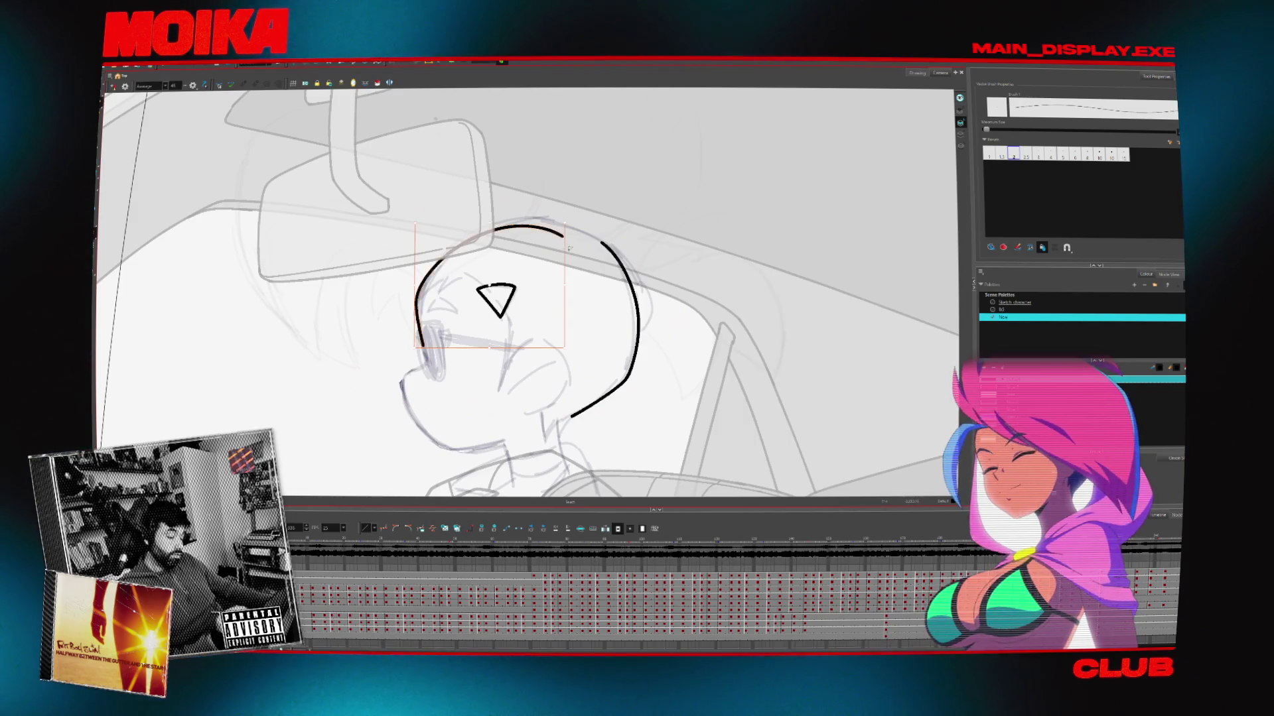
# Undo the left arc and redraw the black head circle across consecutive head-turn frames
pyautogui.hotkey('ctrl', 'z')
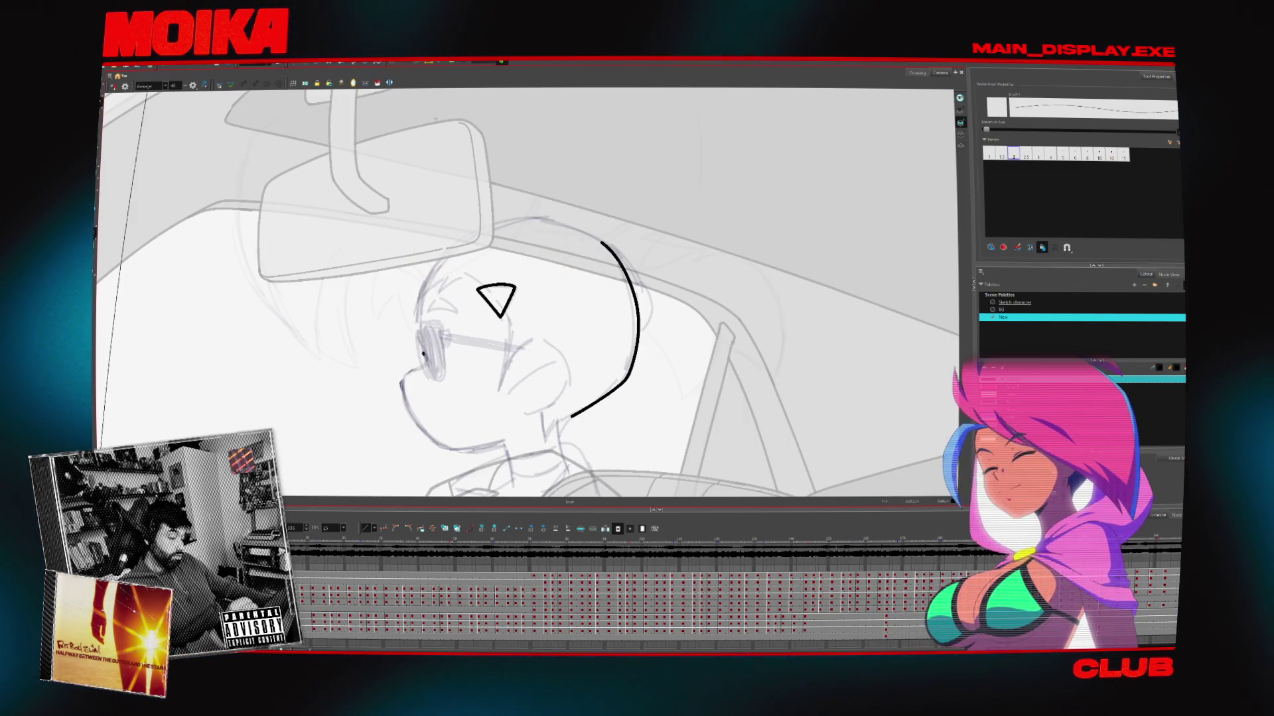
pyautogui.moveTo(431, 269); pyautogui.dragTo(592, 231)
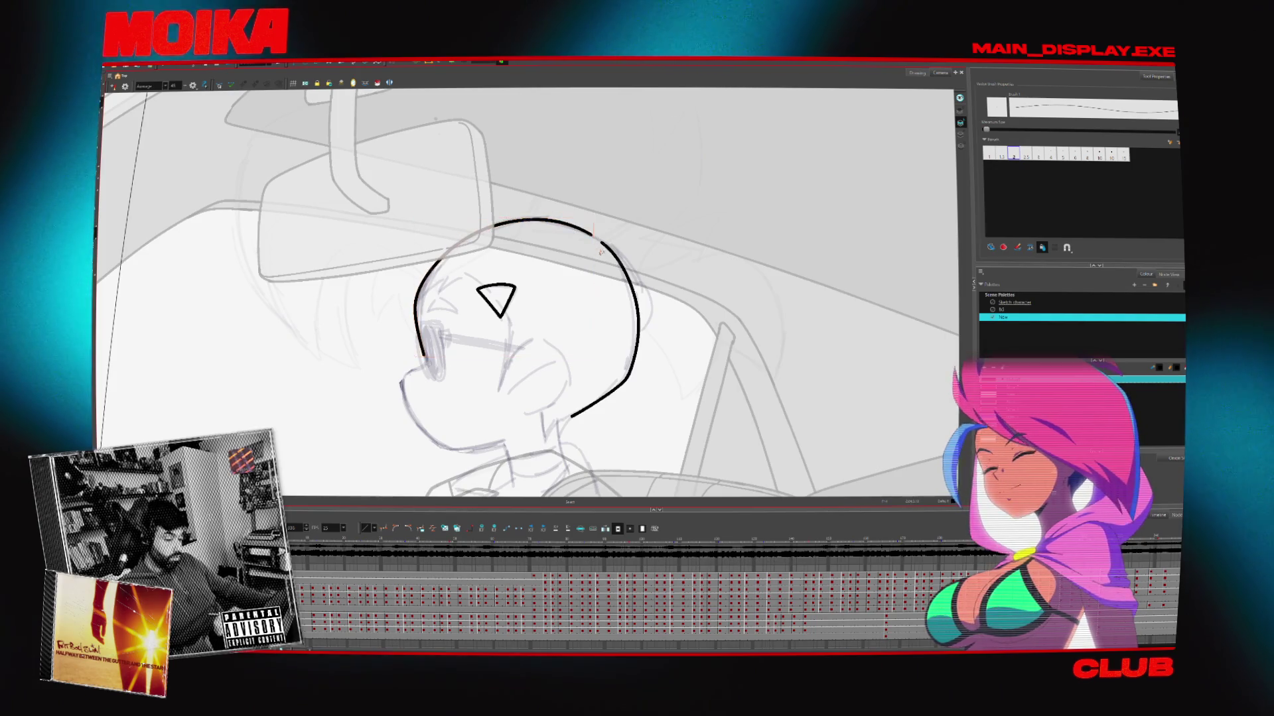
pyautogui.press('.')
pyautogui.moveTo(439, 335)
pyautogui.mouseDown()
pyautogui.moveTo(499, 216)
pyautogui.moveTo(557, 207)
pyautogui.moveTo(625, 227)
pyautogui.mouseUp()
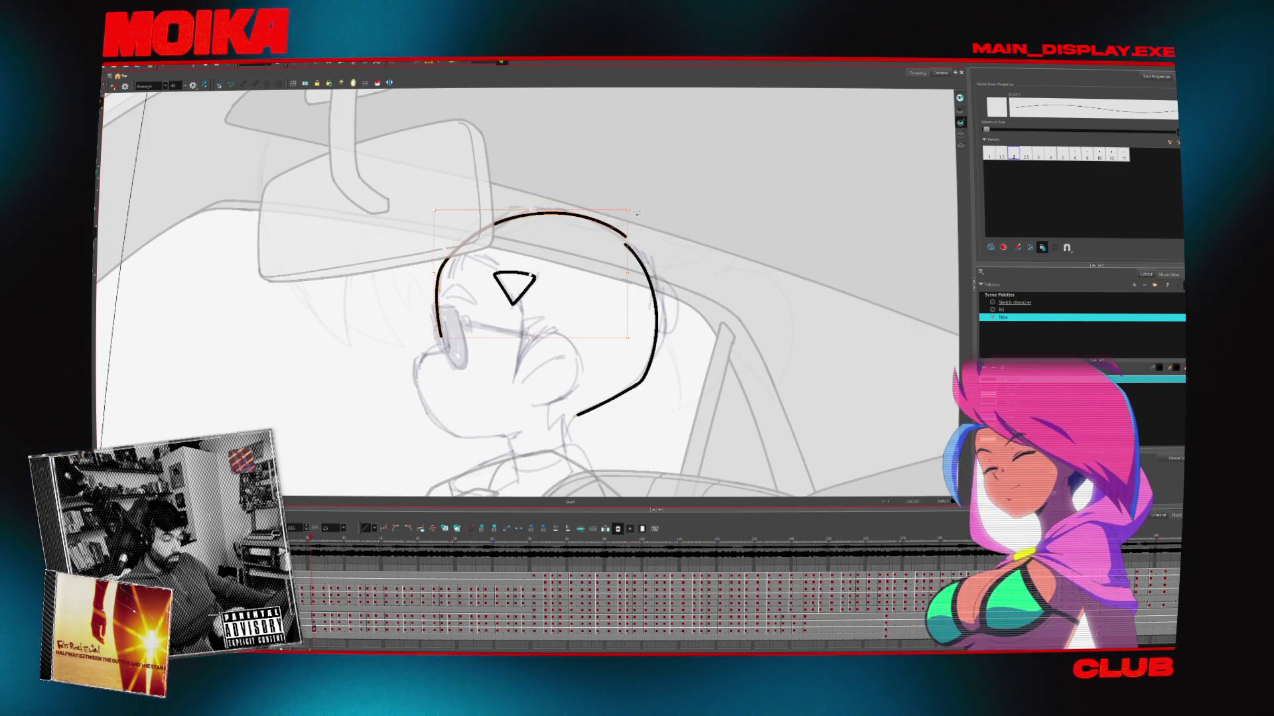
# Compare neighbouring frames and toggle Mirror View to check the head circle
pyautogui.press(',')
pyautogui.press('.')
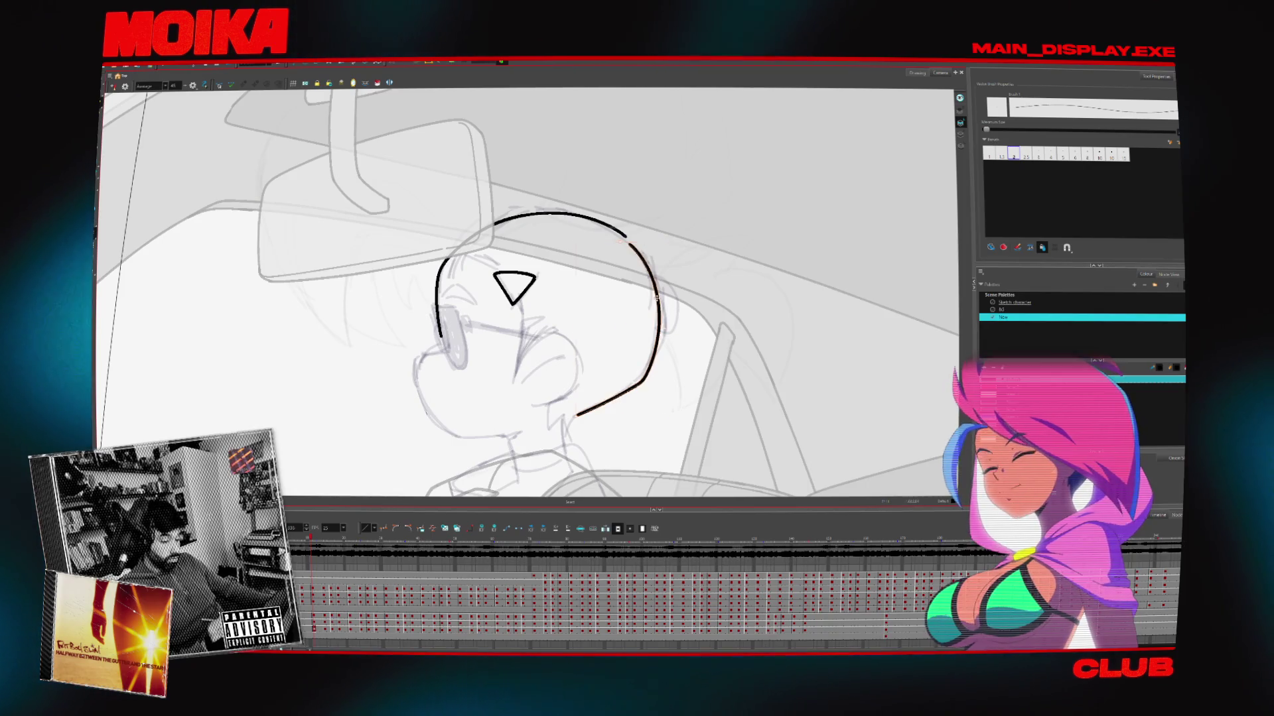
pyautogui.click(113, 86)
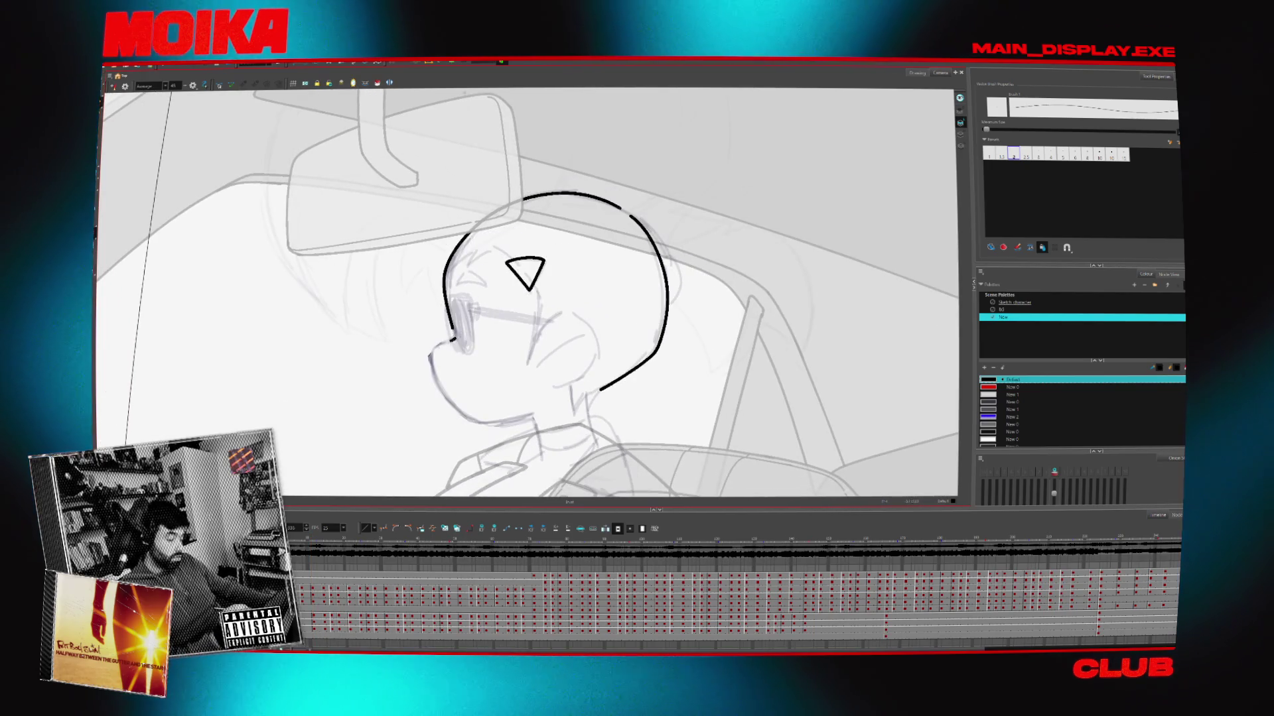
pyautogui.press('4')
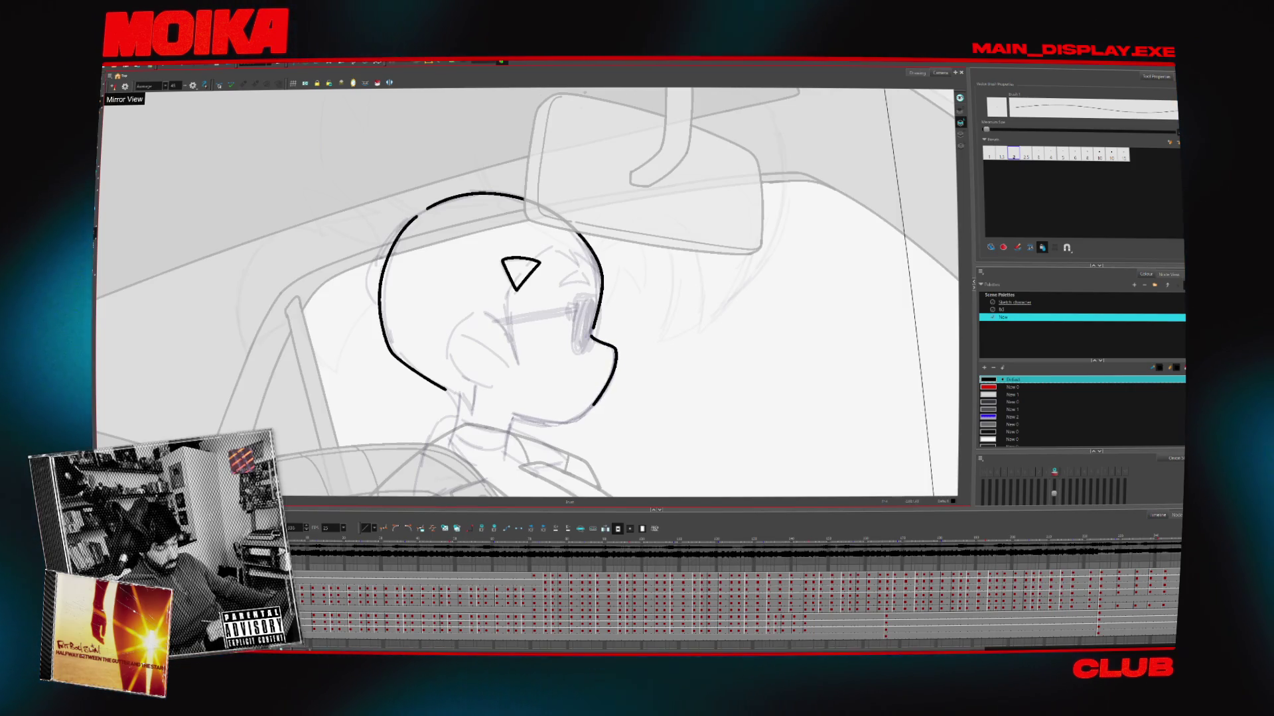
pyautogui.press('.')
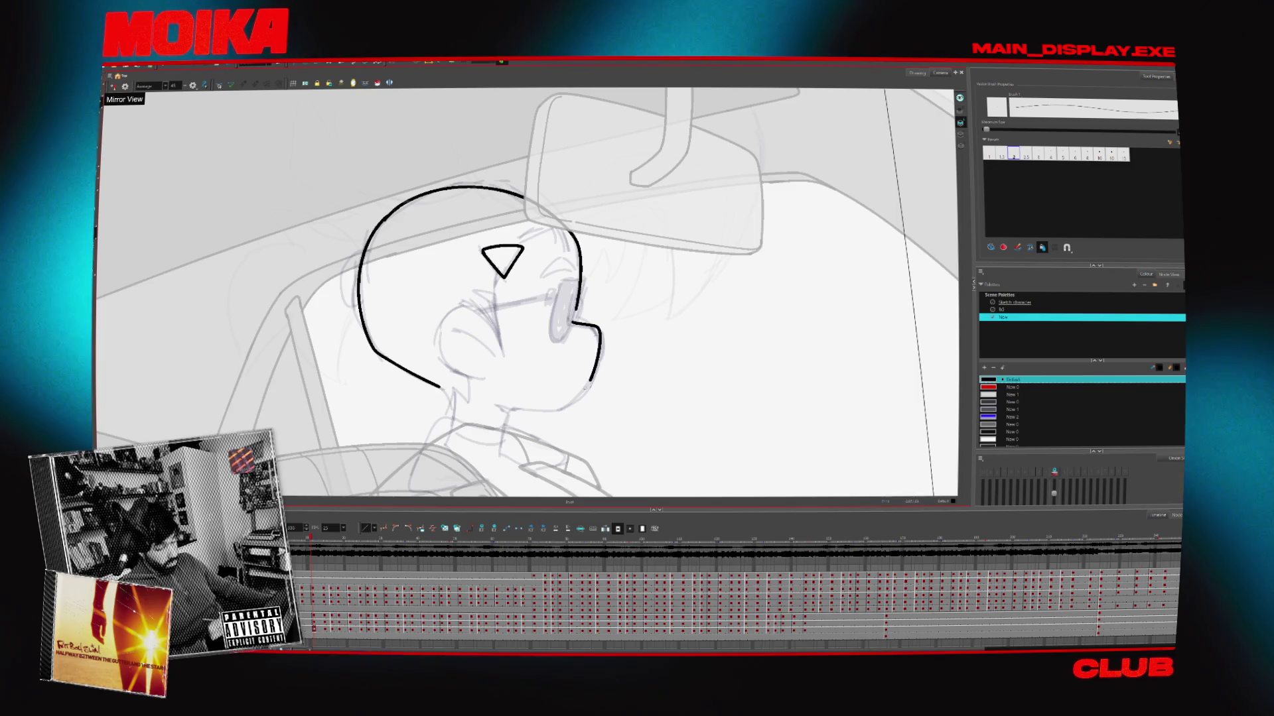
pyautogui.press('4')
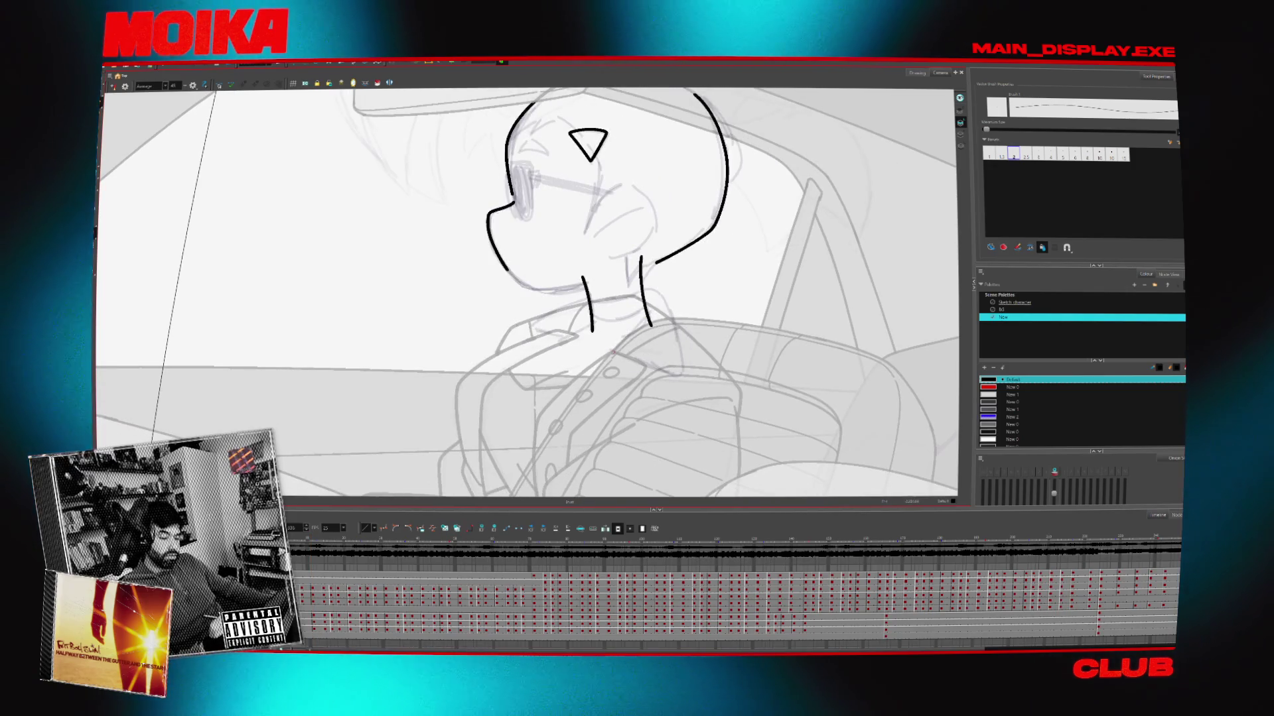
# Step through the next head-turn drawings, mirroring and tilting the view to check each
pyautogui.press('4')
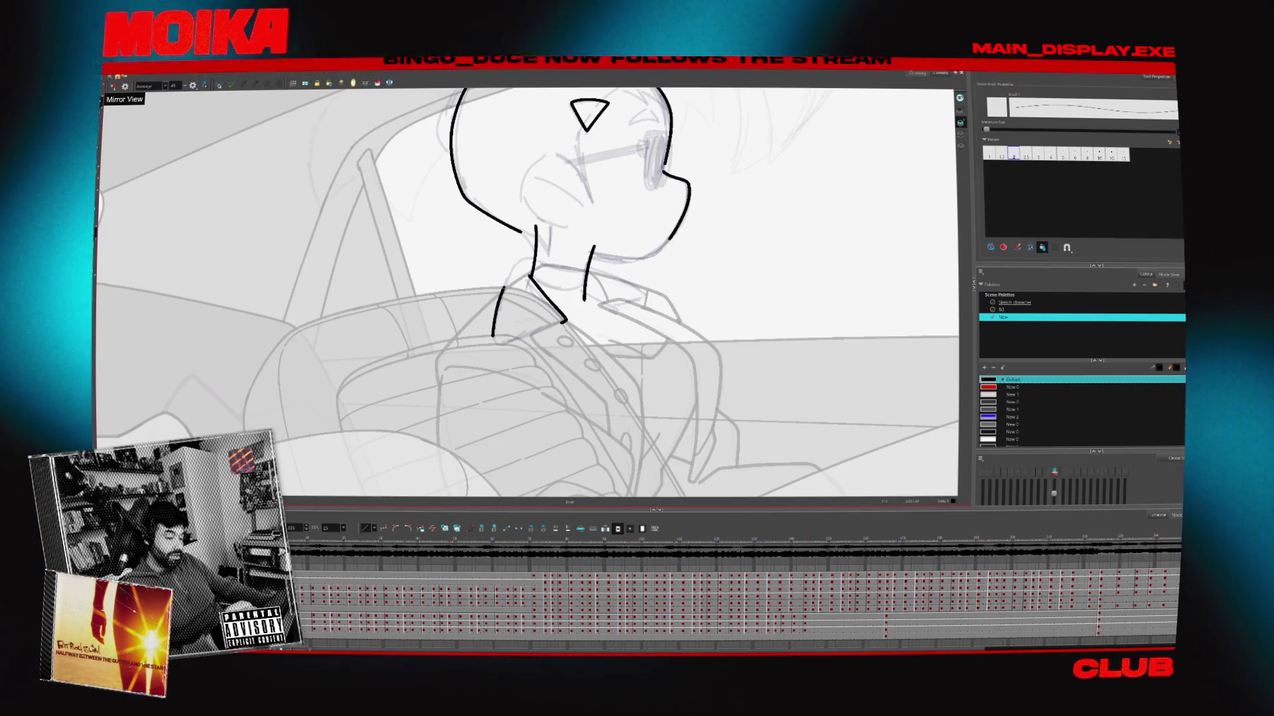
pyautogui.press('.')
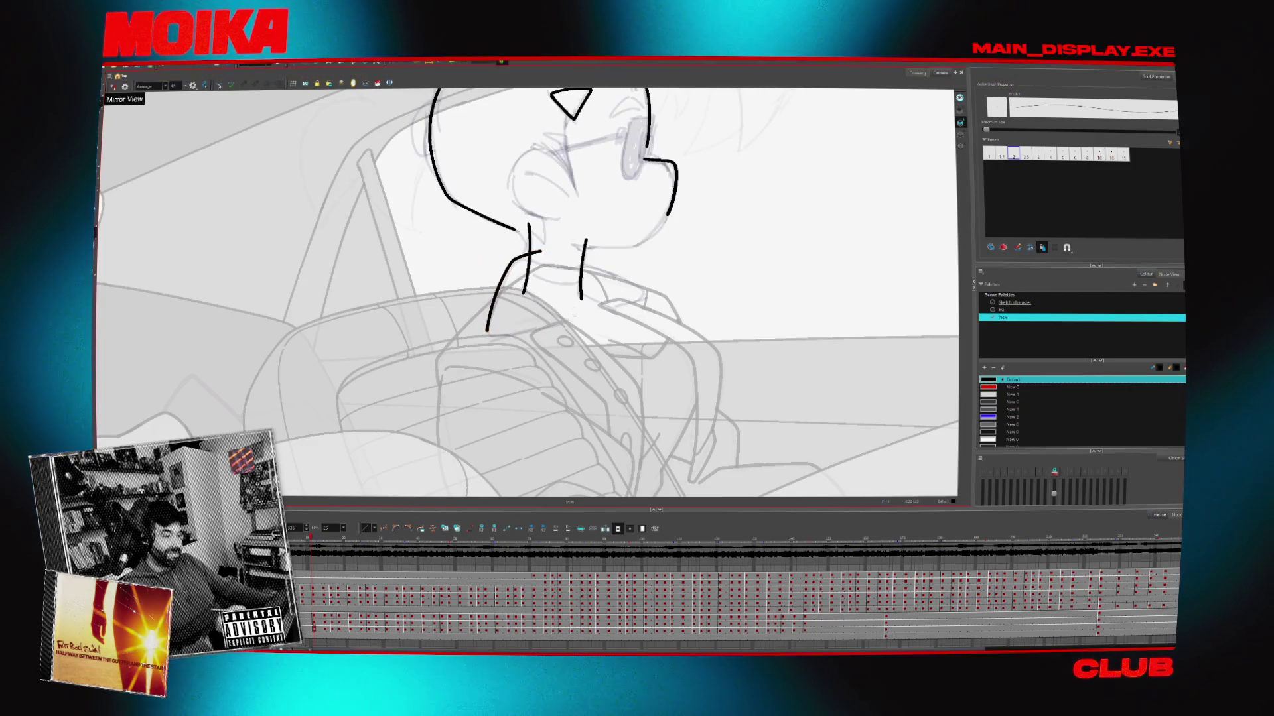
pyautogui.click(113, 86)
pyautogui.press('.')
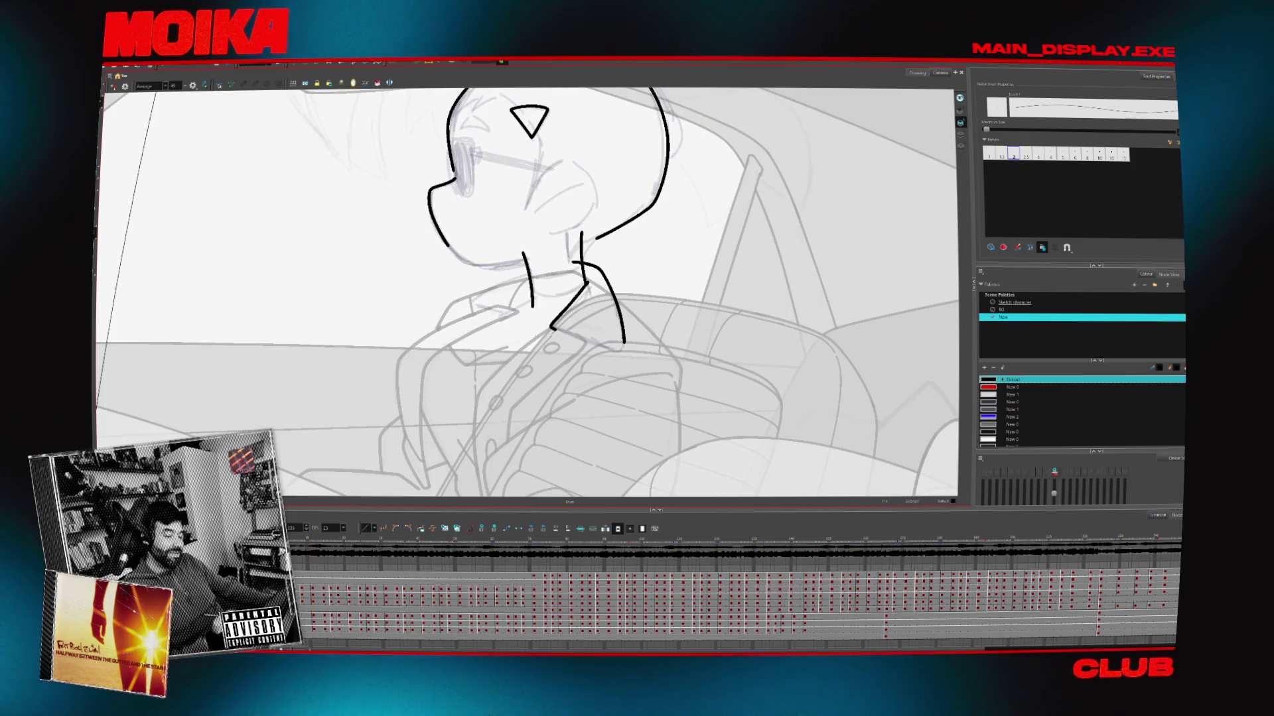
pyautogui.moveTo(504, 318)
pyautogui.mouseDown()
pyautogui.moveTo(597, 358)
pyautogui.moveTo(499, 321)
pyautogui.moveTo(543, 296)
pyautogui.mouseUp()
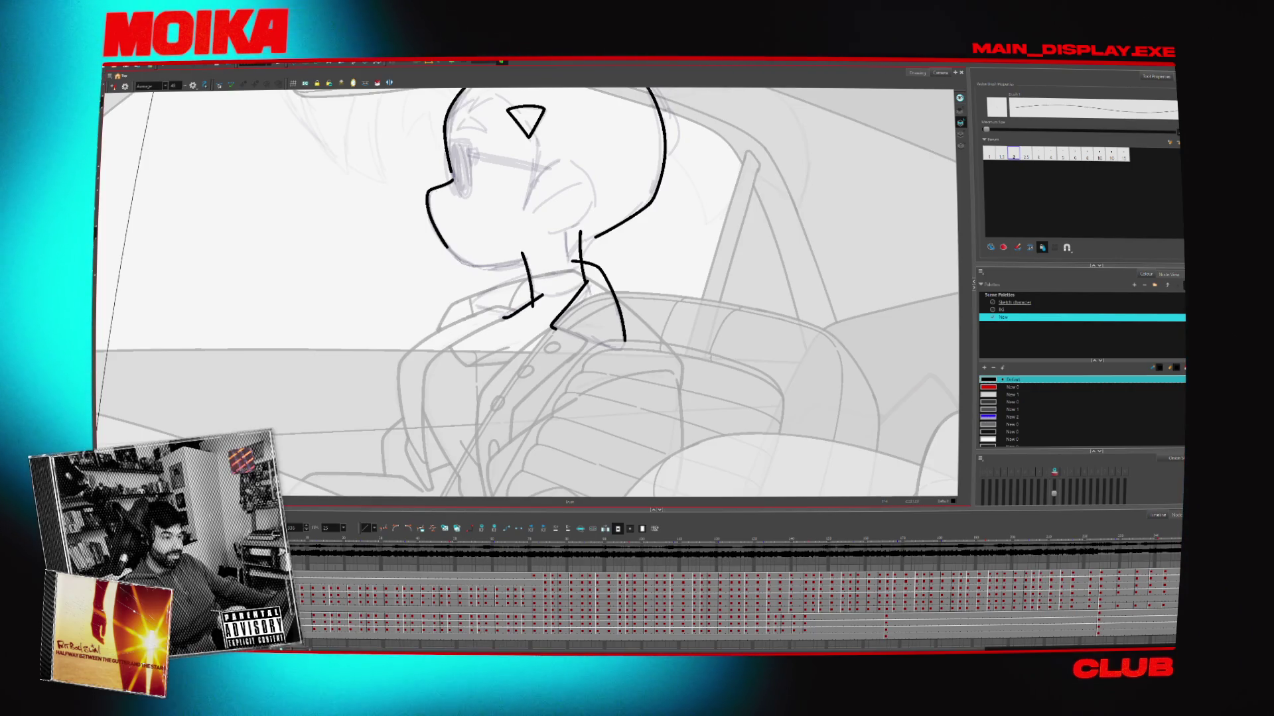
pyautogui.press('.')
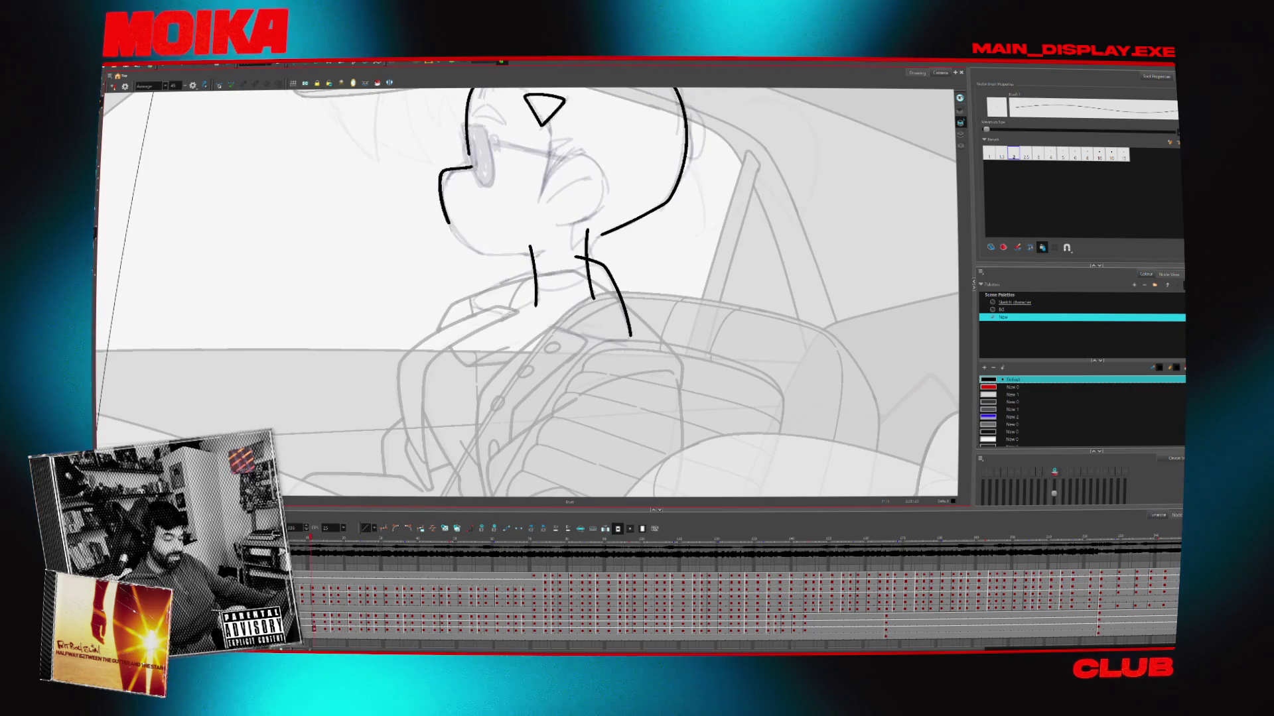
pyautogui.click(114, 87)
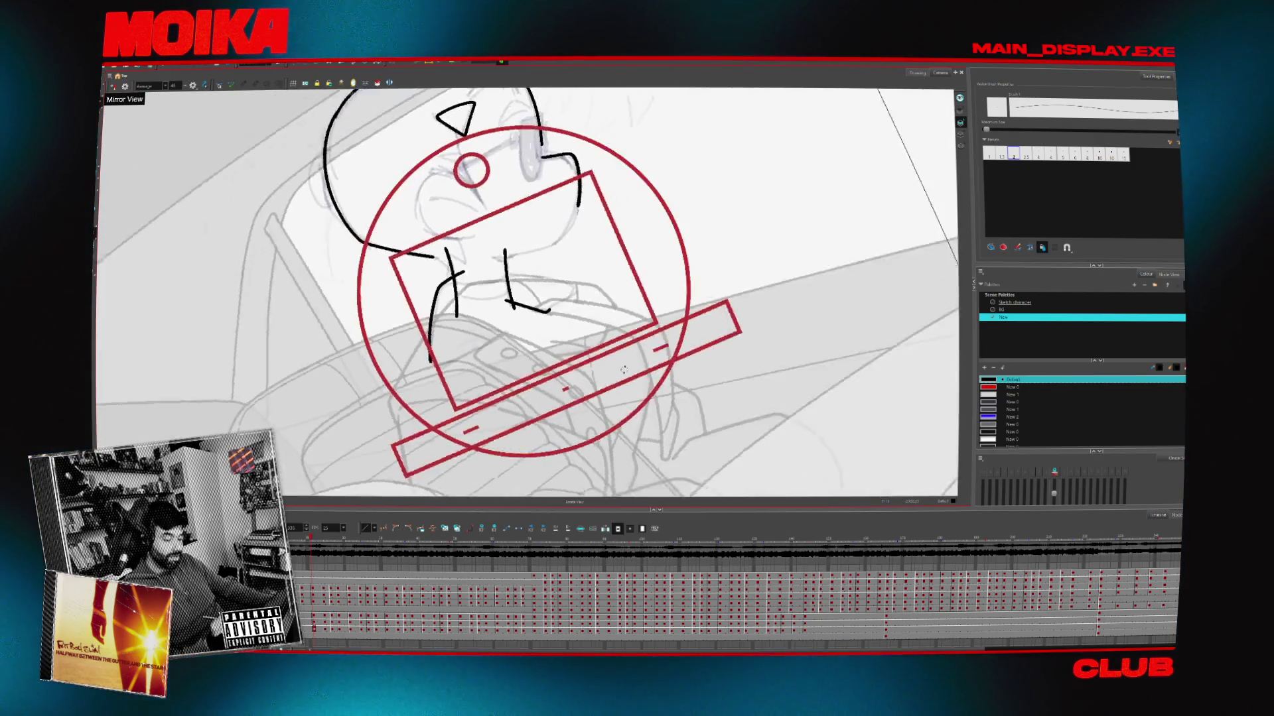
# Replace a discarded neck stroke with a collar line crossing the passenger's neck
pyautogui.press('v')
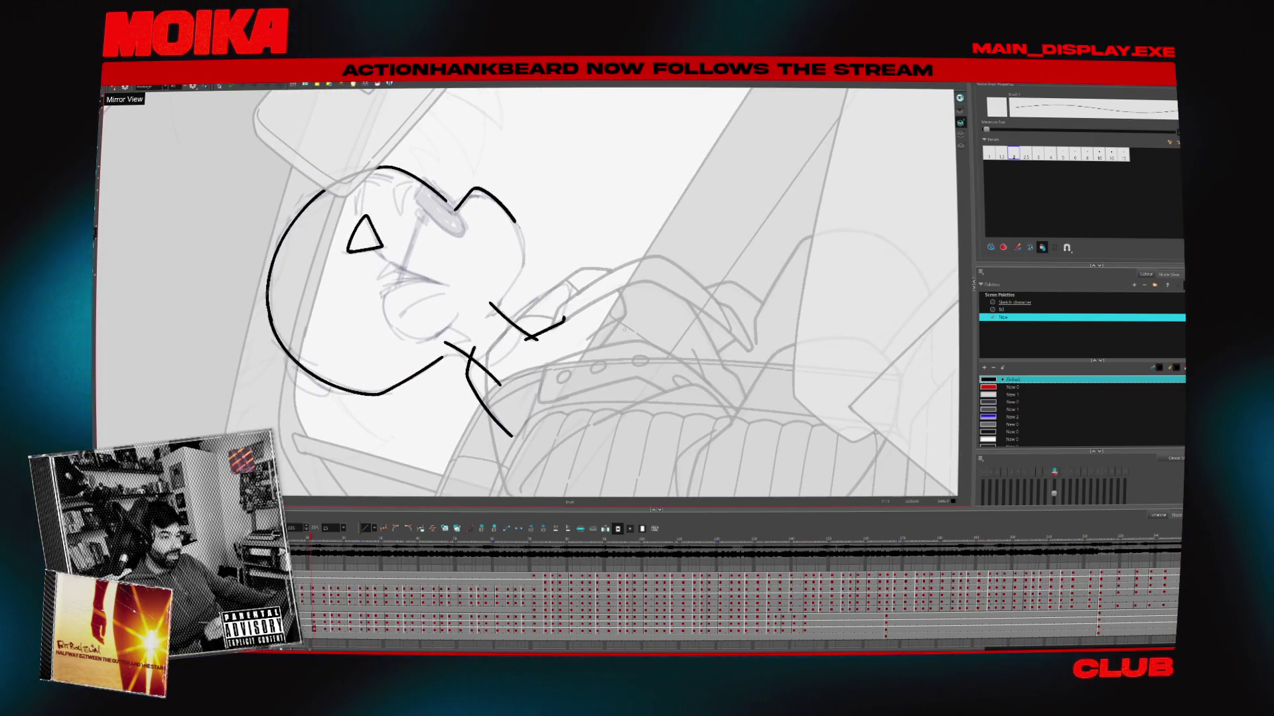
pyautogui.moveTo(494, 326); pyautogui.dragTo(569, 288)
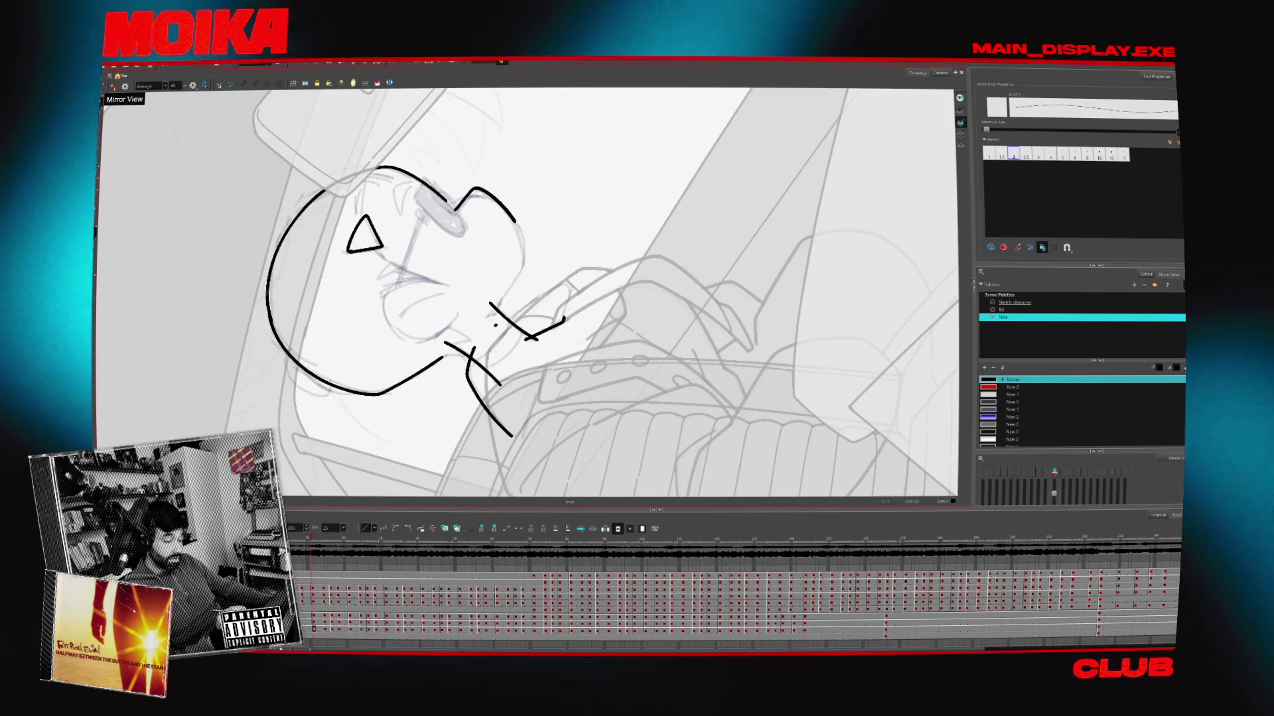
pyautogui.hotkey('ctrl', 'z')
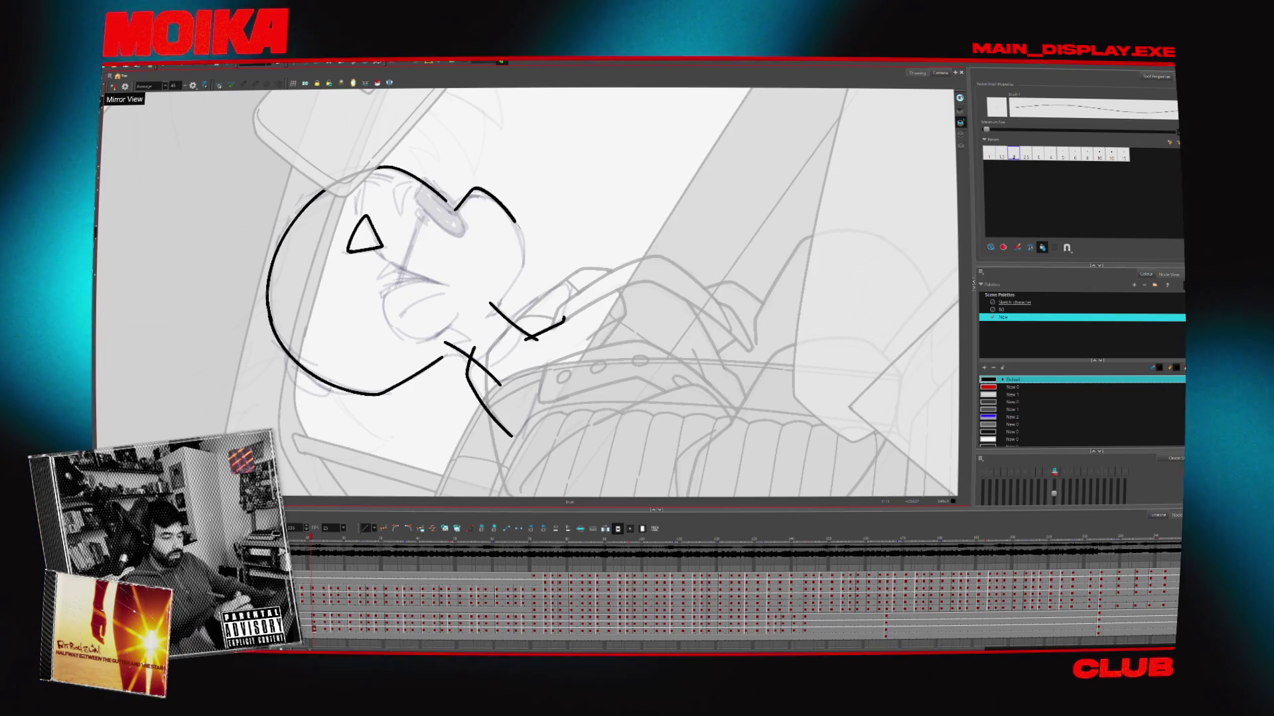
pyautogui.click(588, 268)
pyautogui.moveTo(498, 323)
pyautogui.mouseDown()
pyautogui.moveTo(569, 284)
pyautogui.moveTo(565, 312)
pyautogui.mouseUp()
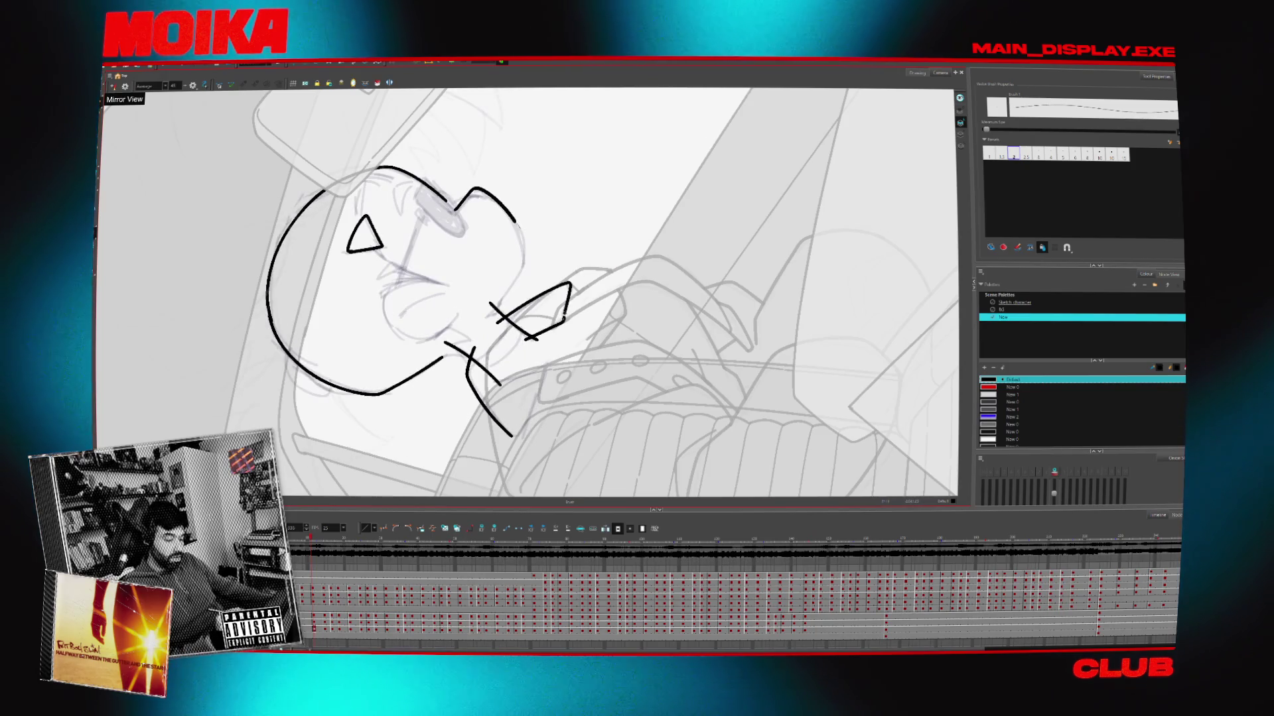
pyautogui.press('.')
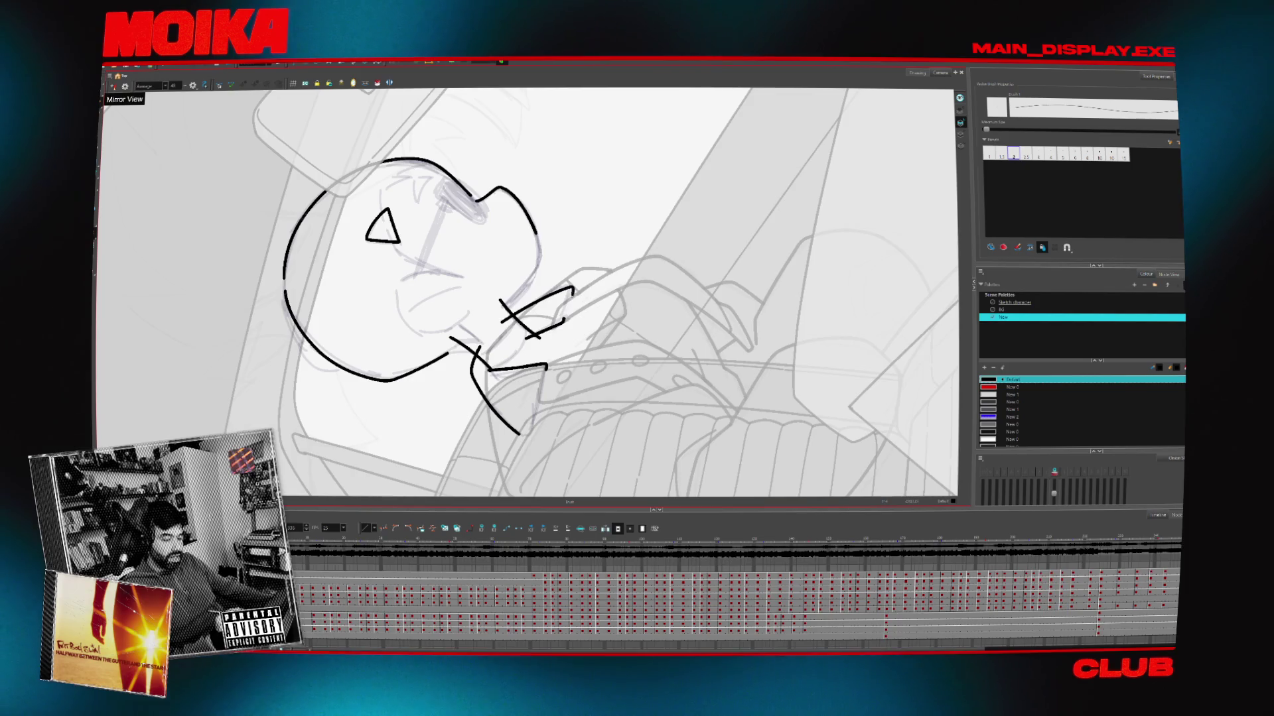
pyautogui.moveTo(574, 262)
pyautogui.mouseDown()
pyautogui.moveTo(583, 279)
pyautogui.moveTo(570, 308)
pyautogui.mouseUp()
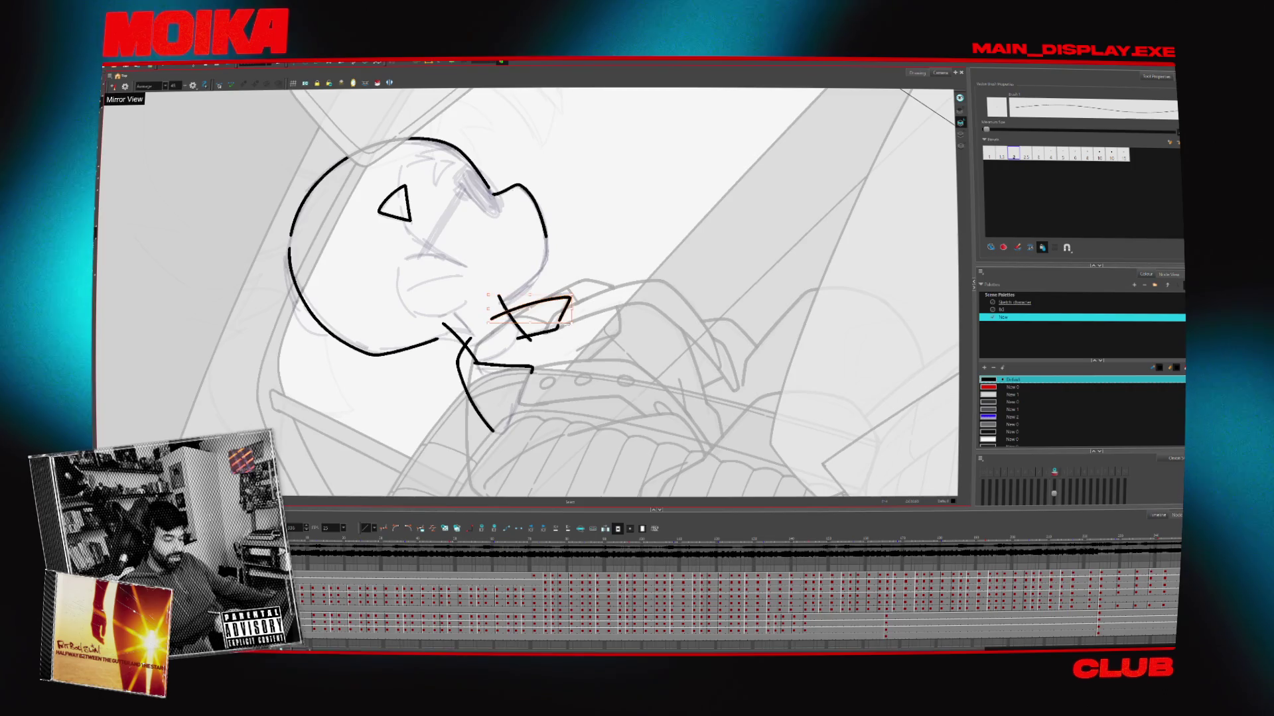
pyautogui.press('Escape')
# Advance through the turn and add pencil curves down the left side of the face
pyautogui.press('.')
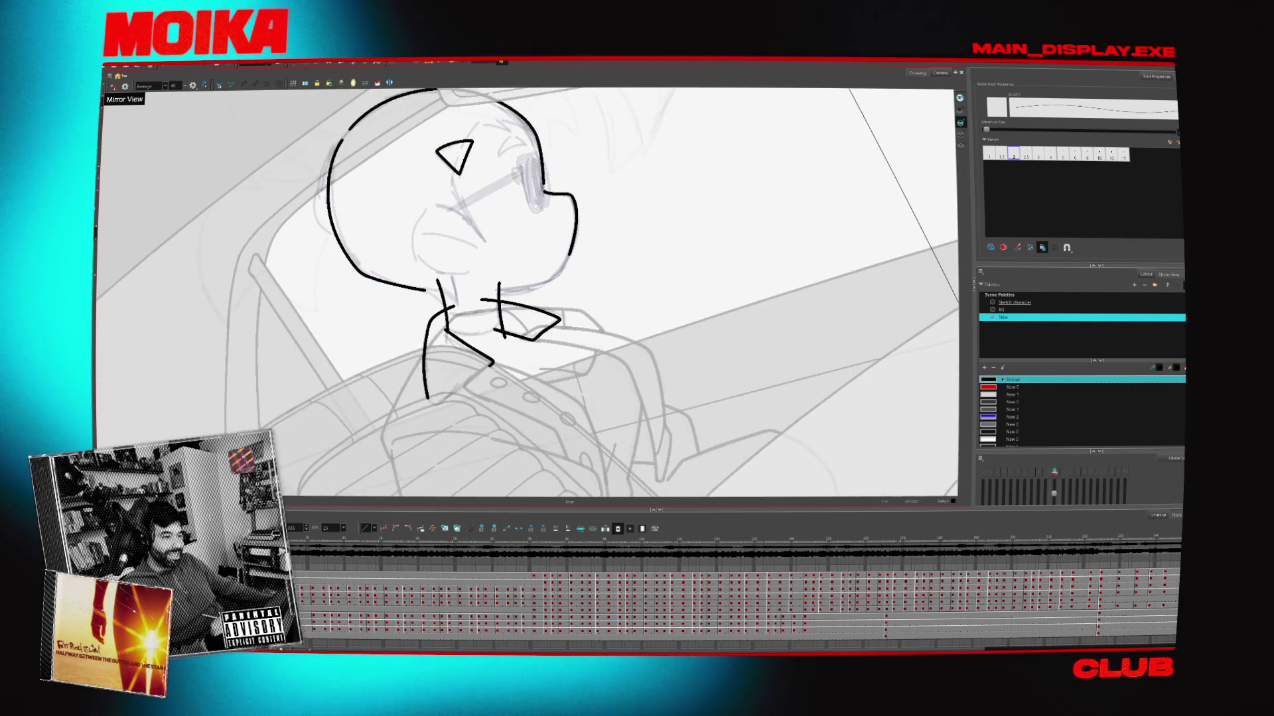
pyautogui.press('.')
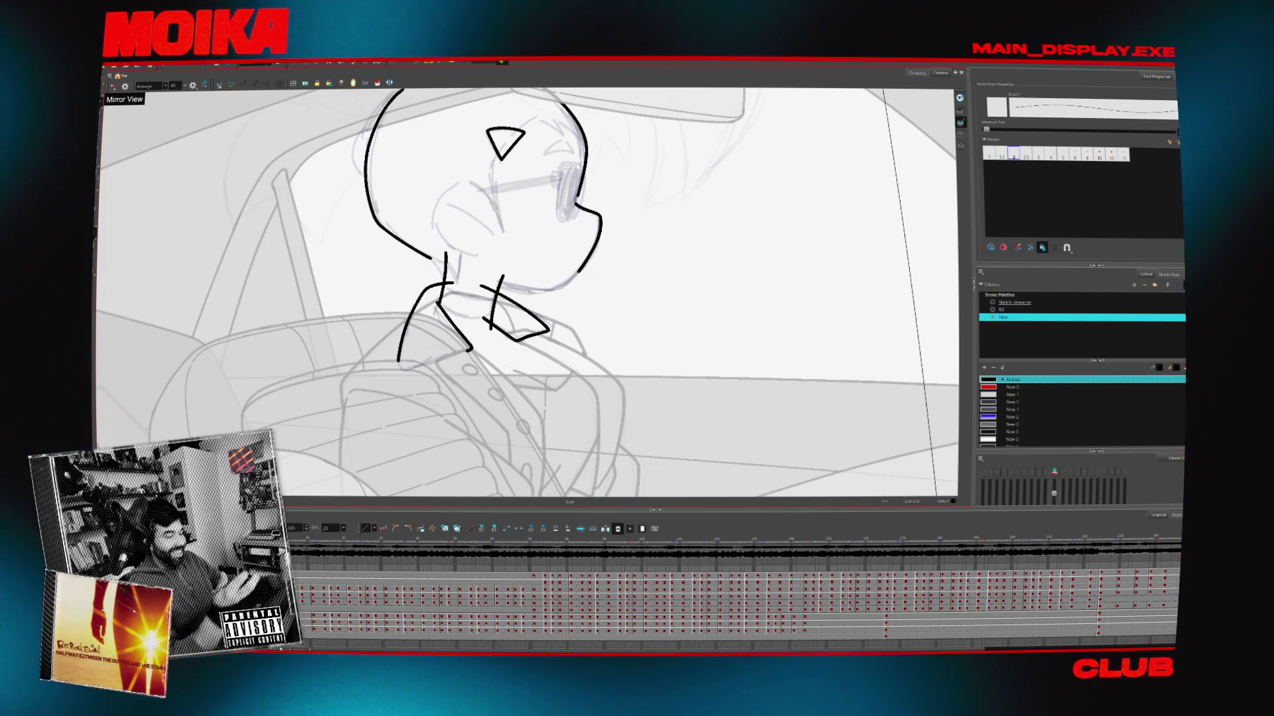
pyautogui.press('.')
pyautogui.press('.')
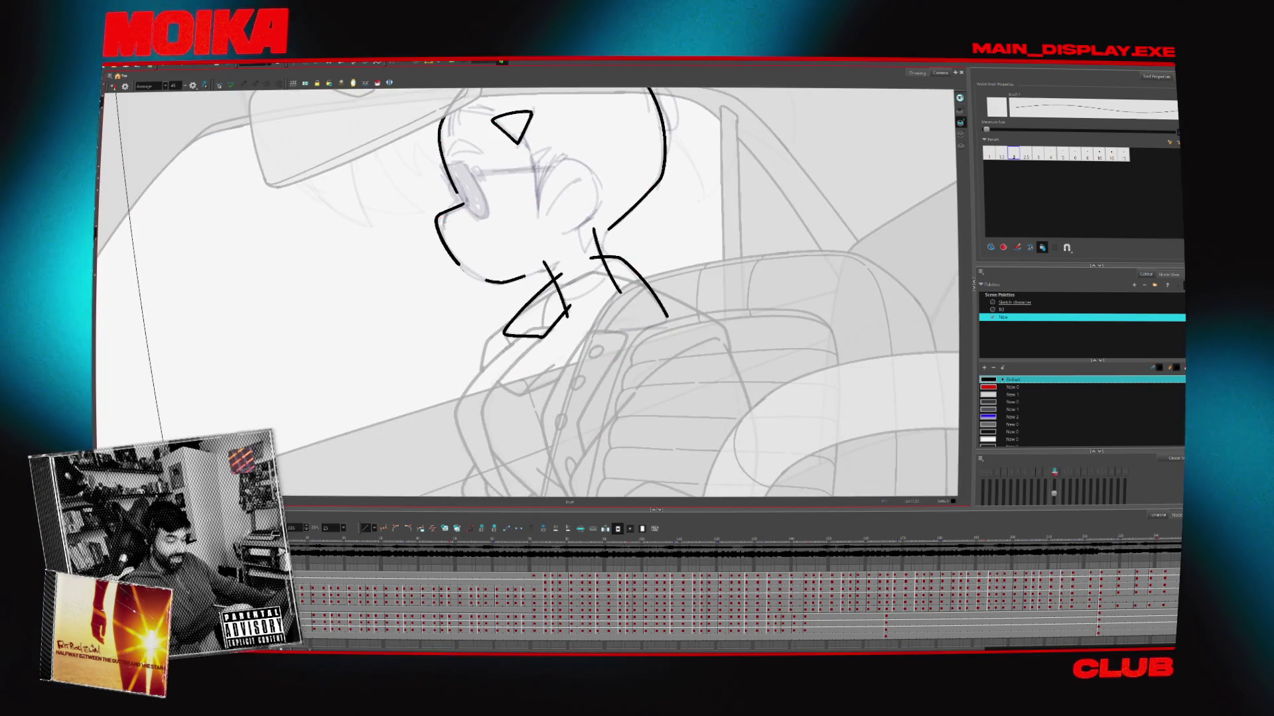
pyautogui.press('.')
pyautogui.moveTo(486, 280)
pyautogui.mouseDown()
pyautogui.moveTo(501, 353)
pyautogui.moveTo(500, 294)
pyautogui.mouseUp()
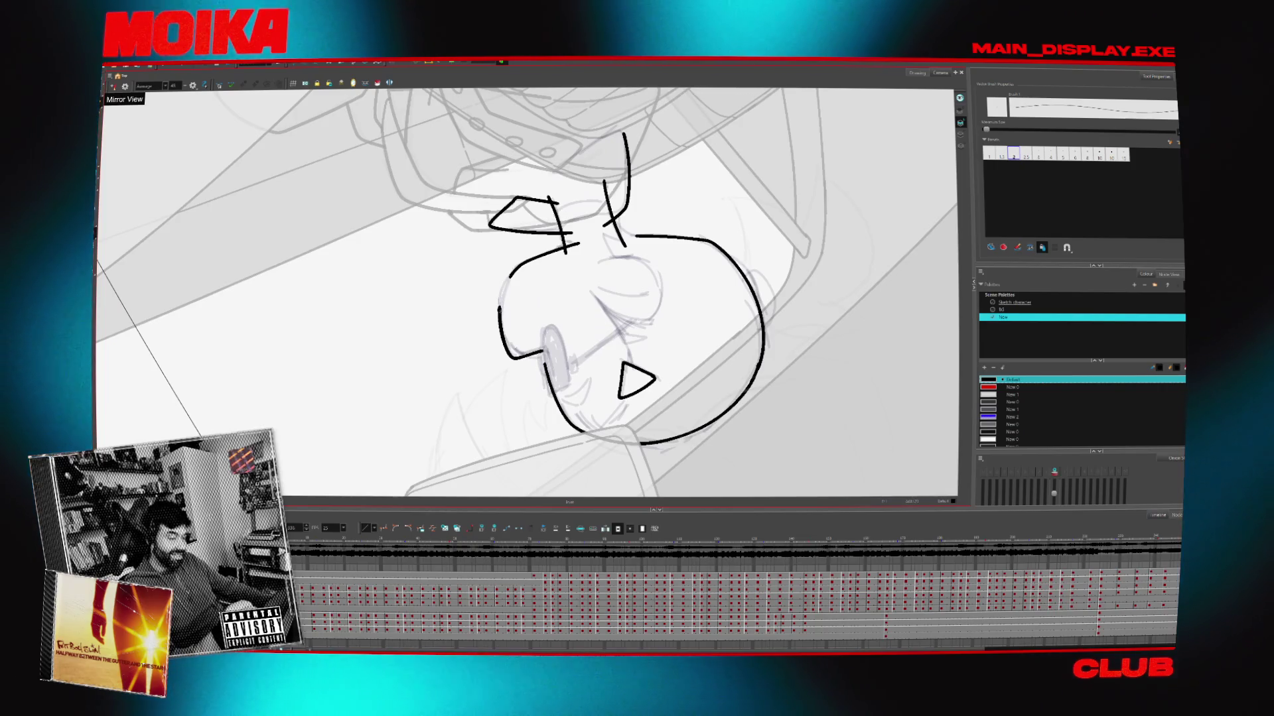
pyautogui.scroll(-2, 499, 294)
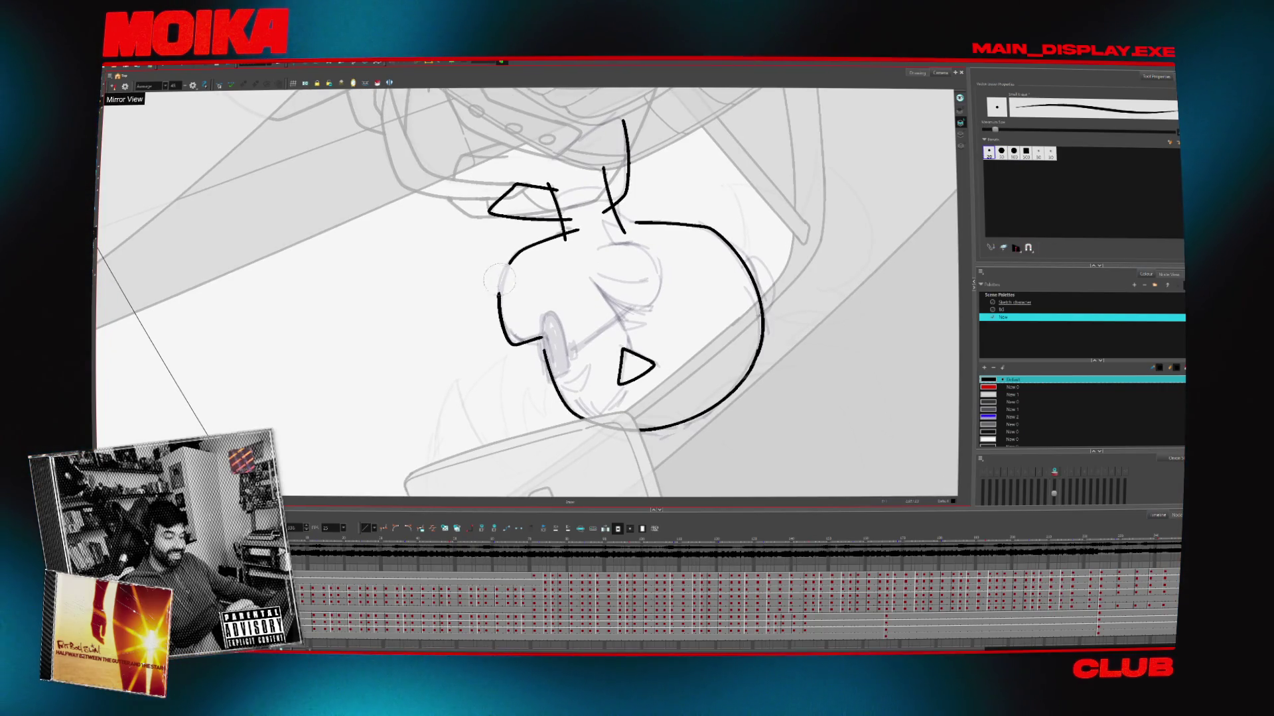
pyautogui.hotkey('alt', '/')
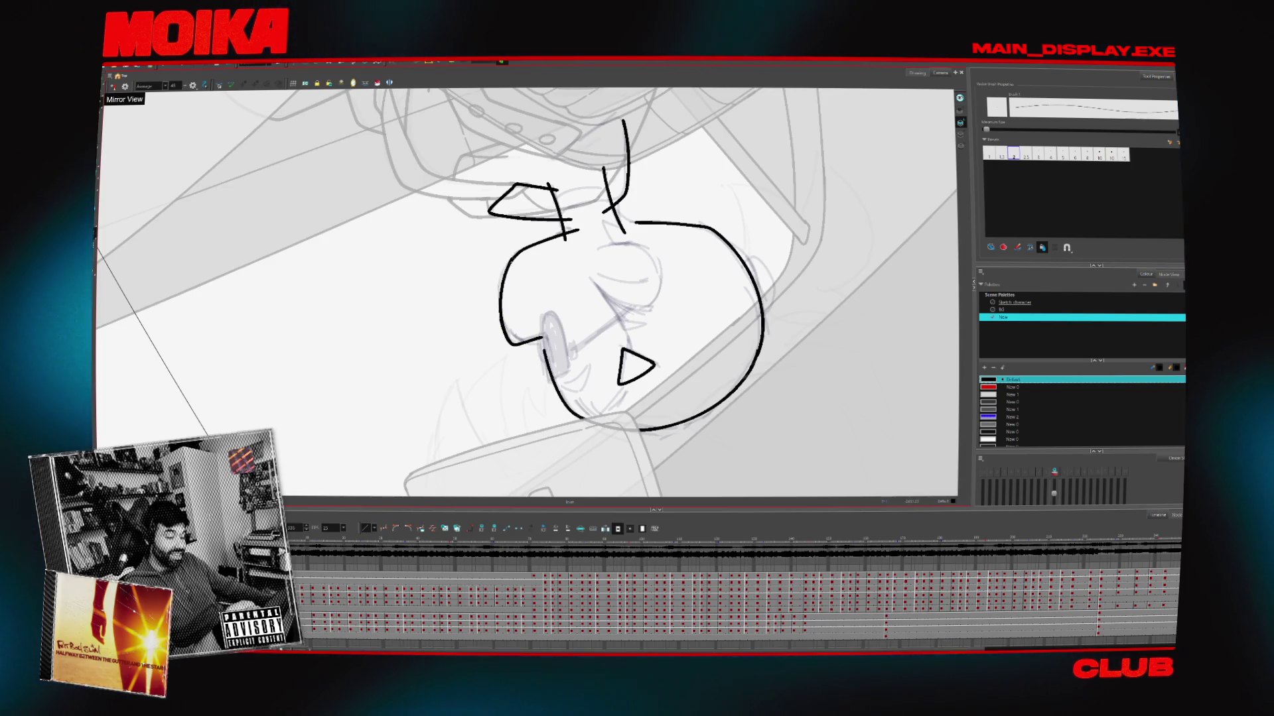
pyautogui.moveTo(501, 325); pyautogui.dragTo(516, 253)
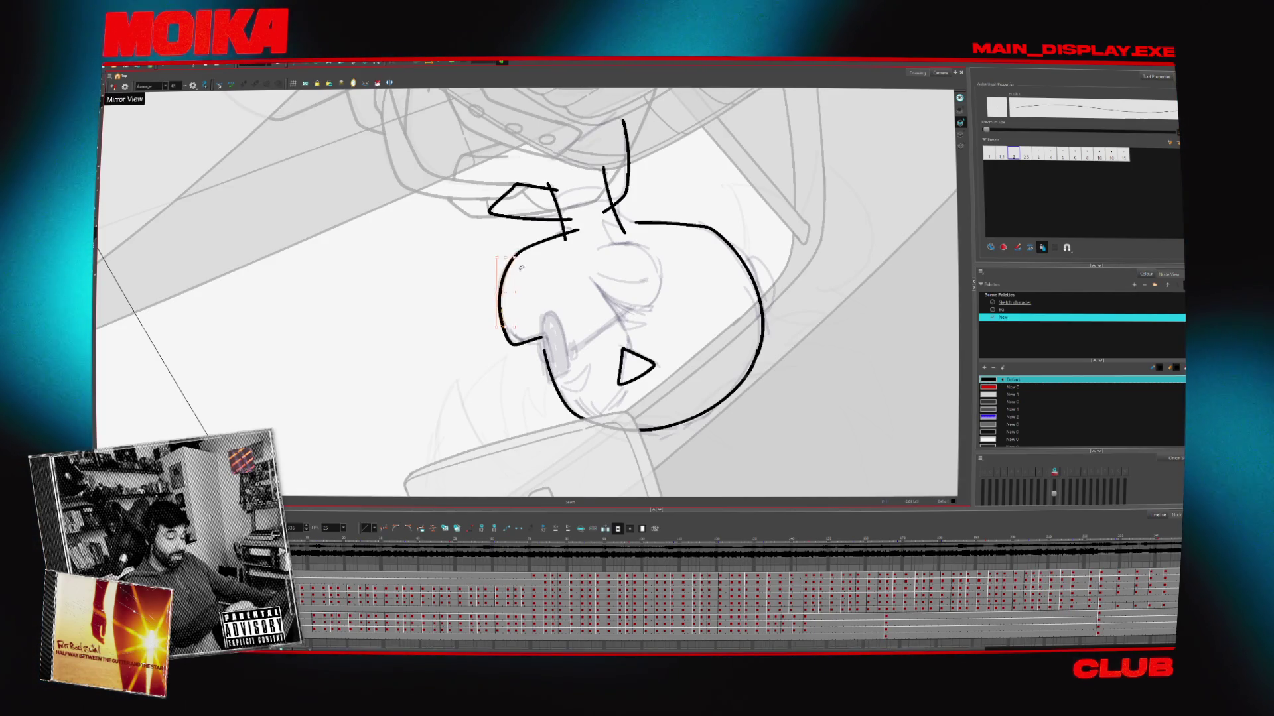
pyautogui.press('v')
pyautogui.press('v')
pyautogui.press('v')
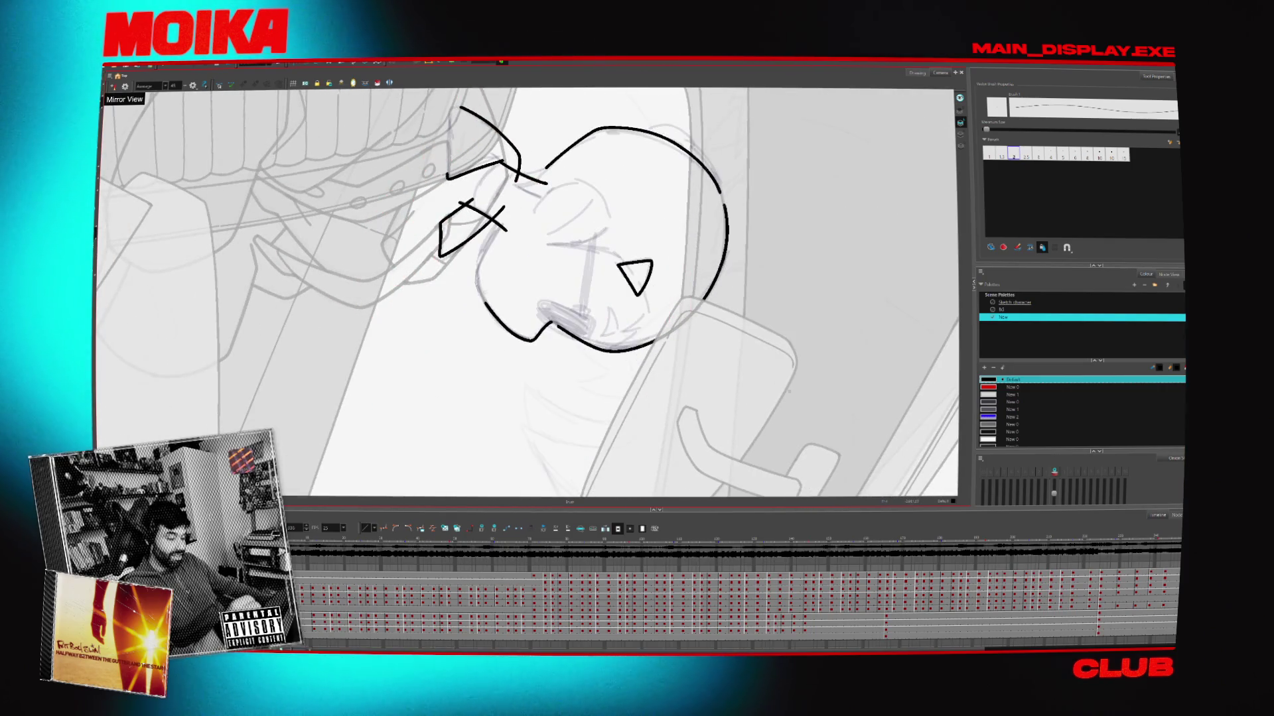
pyautogui.moveTo(504, 211)
pyautogui.mouseDown()
pyautogui.moveTo(484, 302)
pyautogui.moveTo(521, 274)
pyautogui.mouseUp()
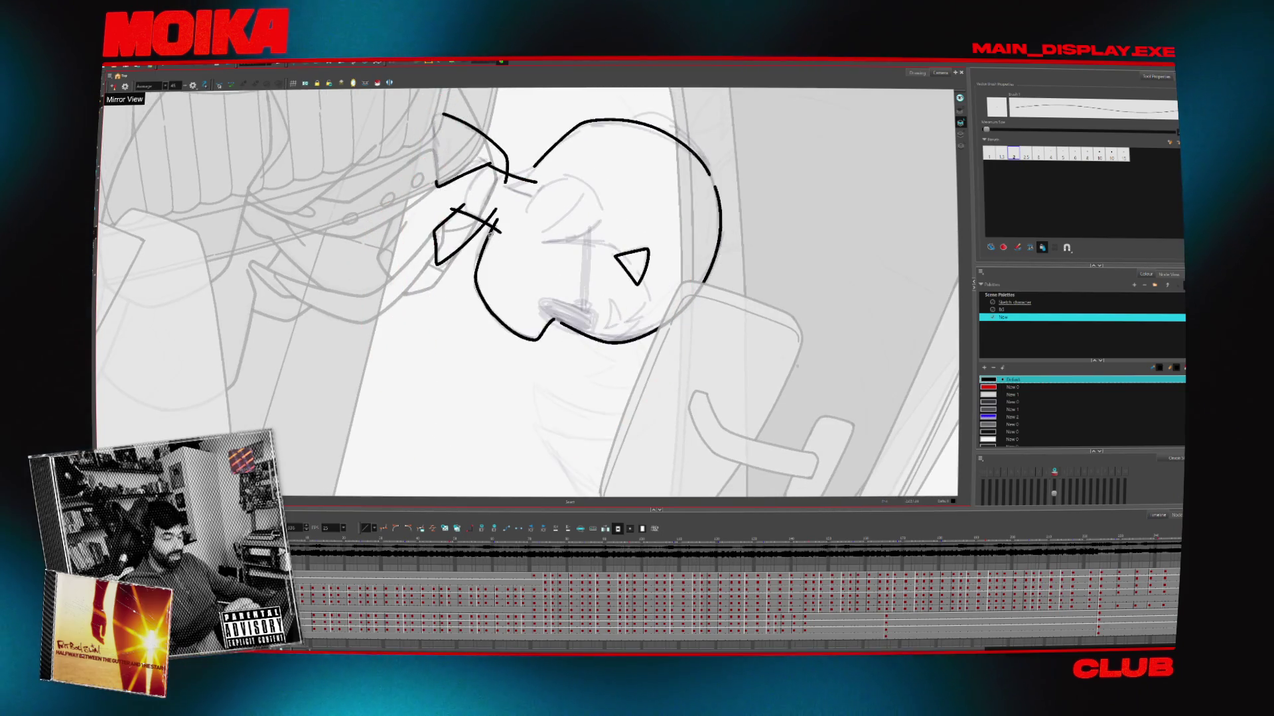
pyautogui.moveTo(512, 212); pyautogui.dragTo(465, 279)
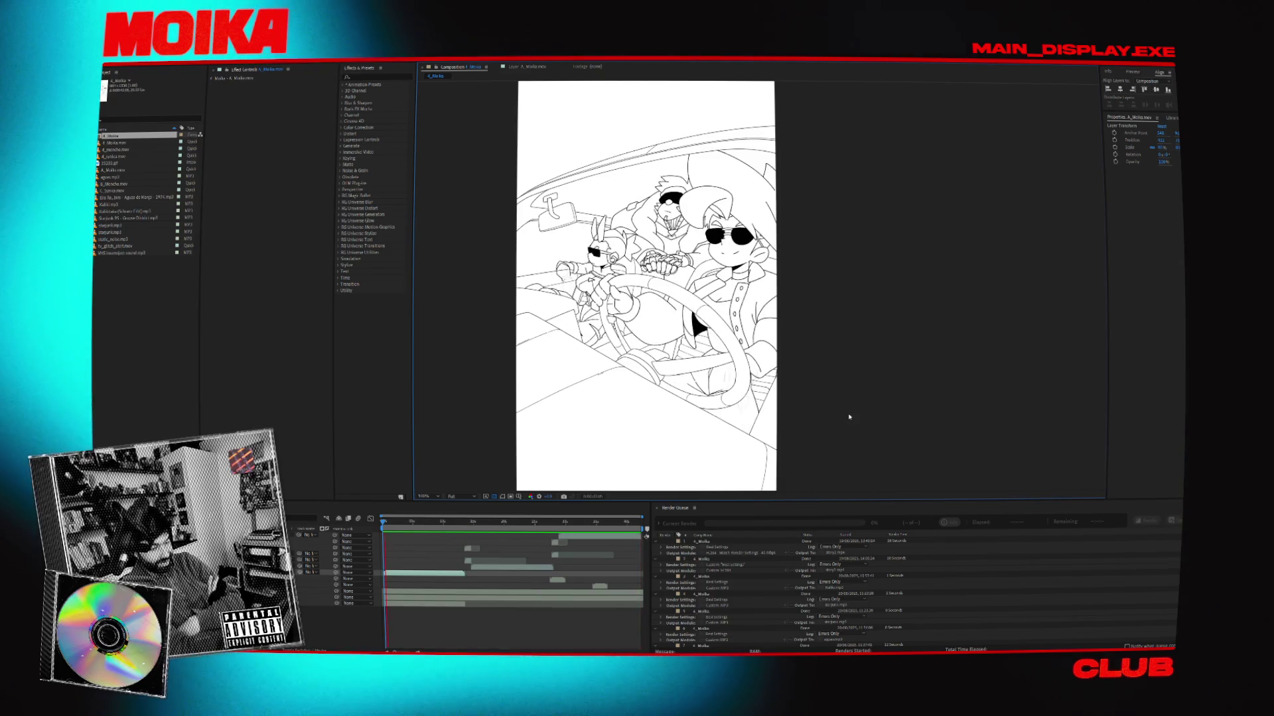
# Move the timeline playhead to a later frame of the car scene
pyautogui.click(525, 524)
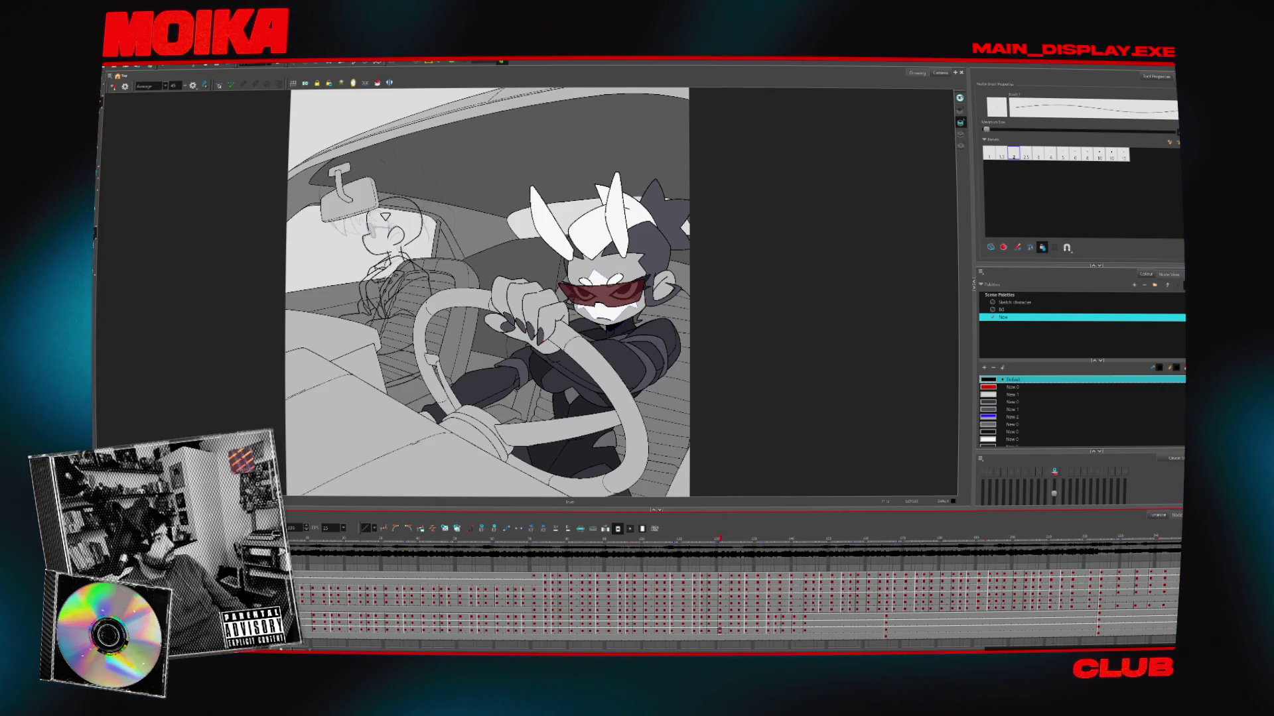
# Switch to the browser window showing the night-time moose photo
pyautogui.hotkey('alt', 'Tab')
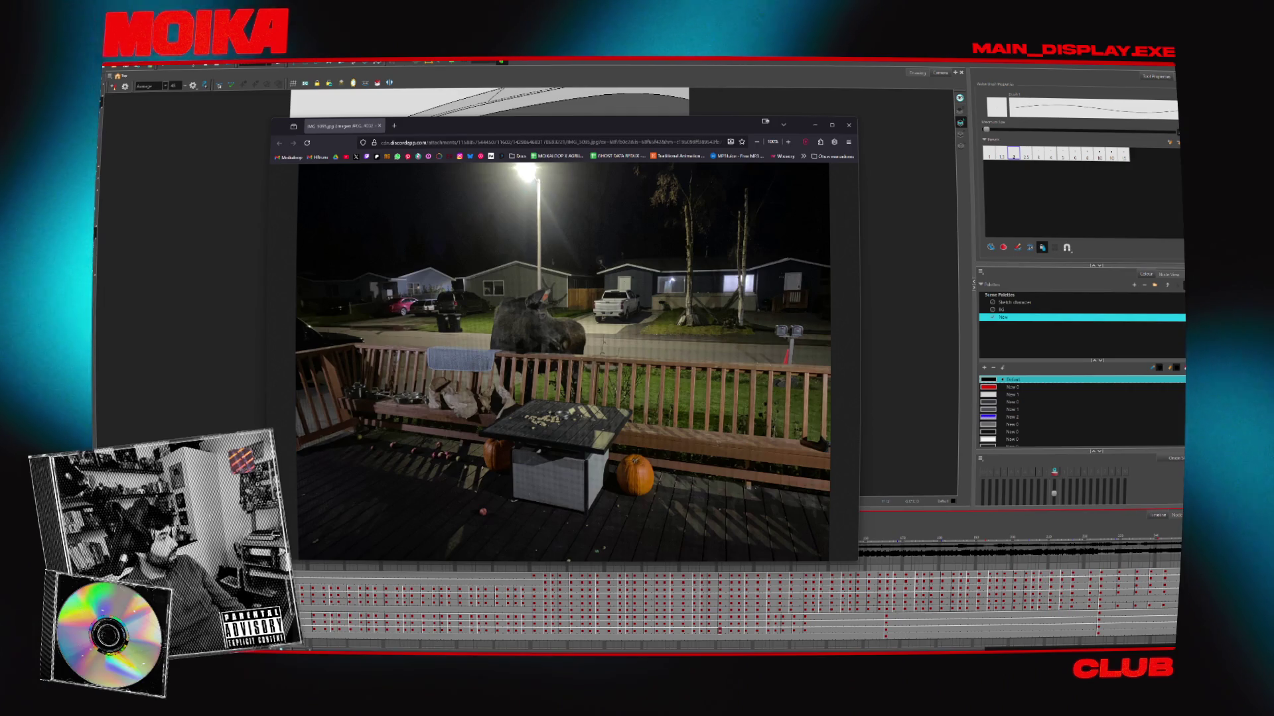
# Zoom into the moose photo, fit it back to the window, then minimize the browser
pyautogui.click(552, 302)
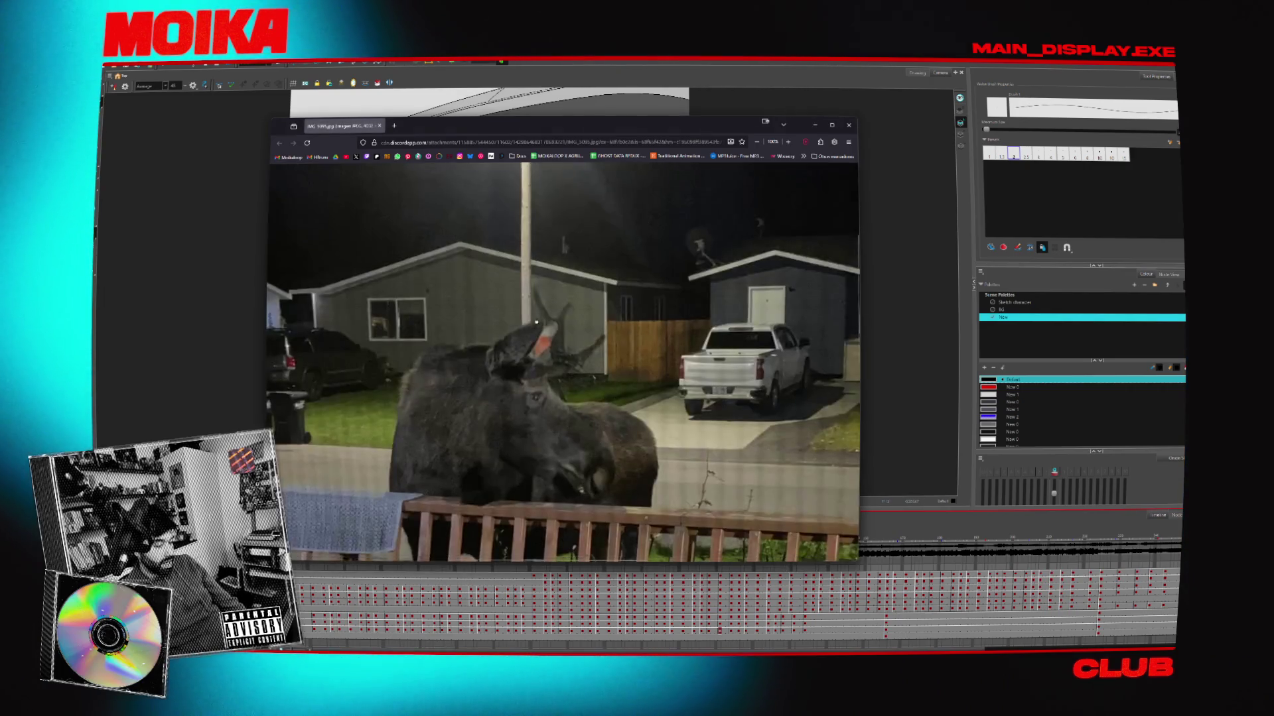
pyautogui.scroll(-5, 557, 331)
pyautogui.scroll(1, 557, 331)
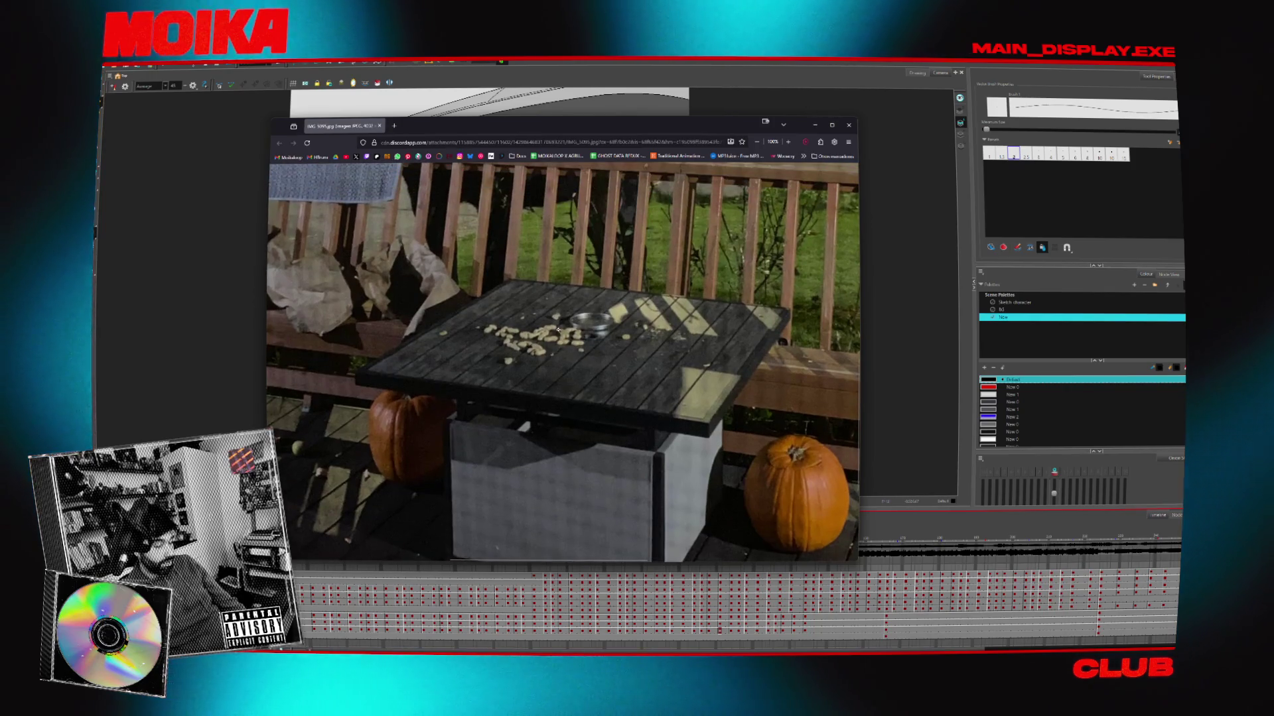
pyautogui.scroll(5, 557, 331)
pyautogui.click(581, 271)
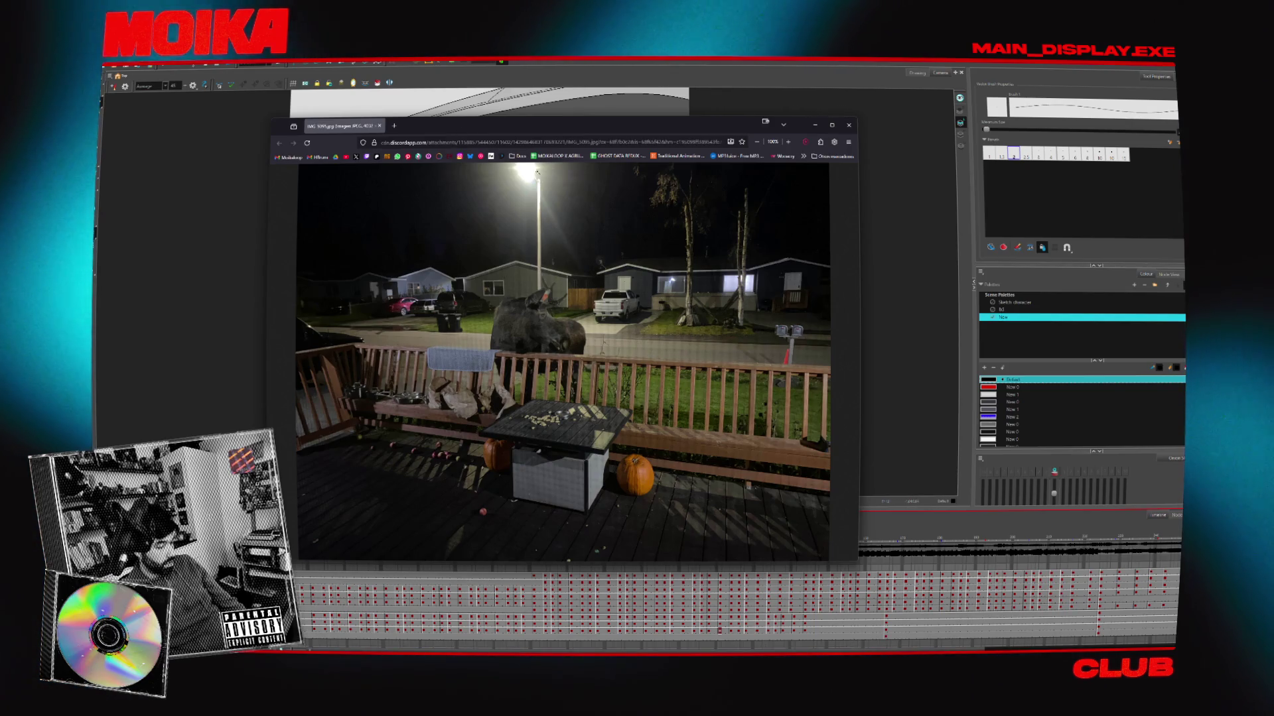
pyautogui.moveTo(510, 135); pyautogui.dragTo(508, 133)
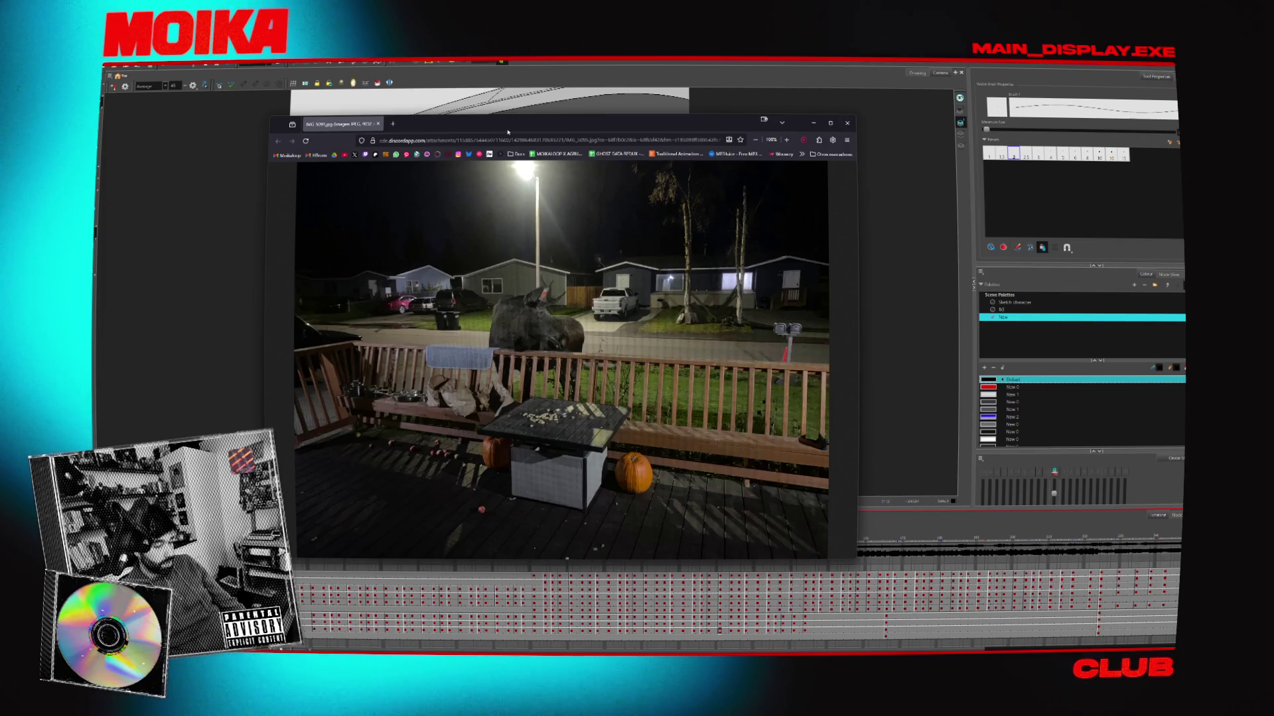
pyautogui.click(813, 123)
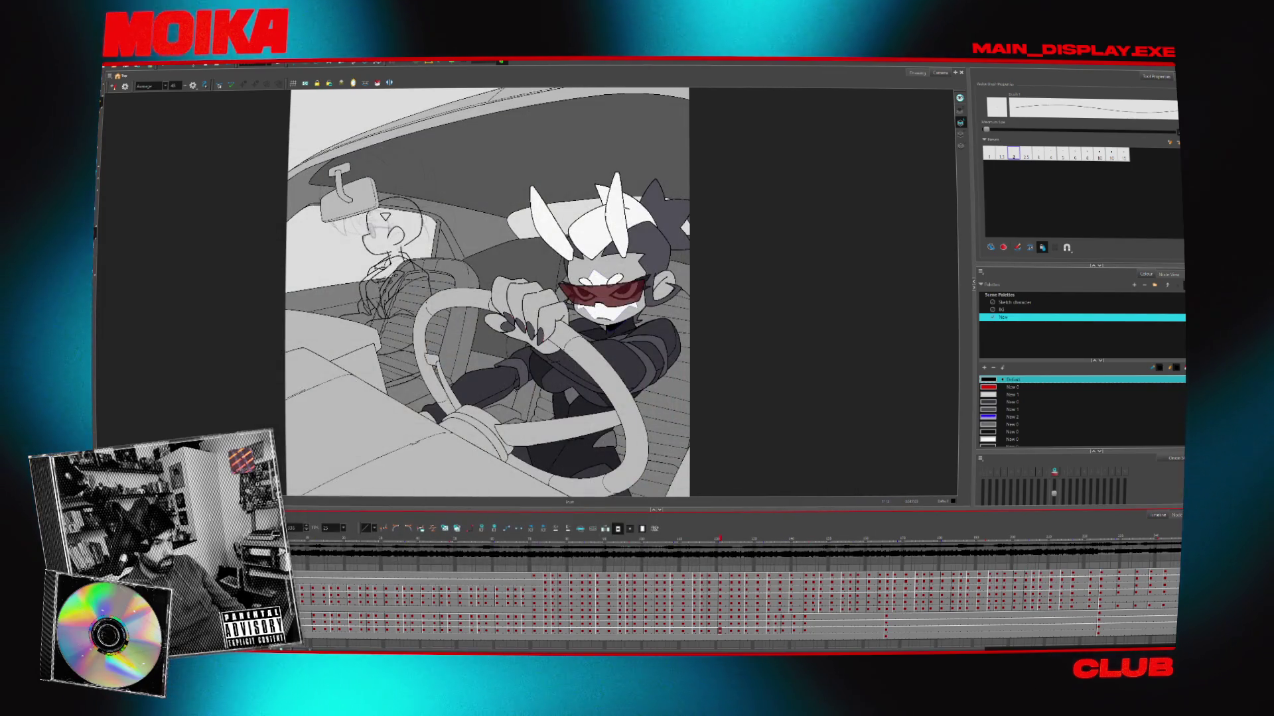
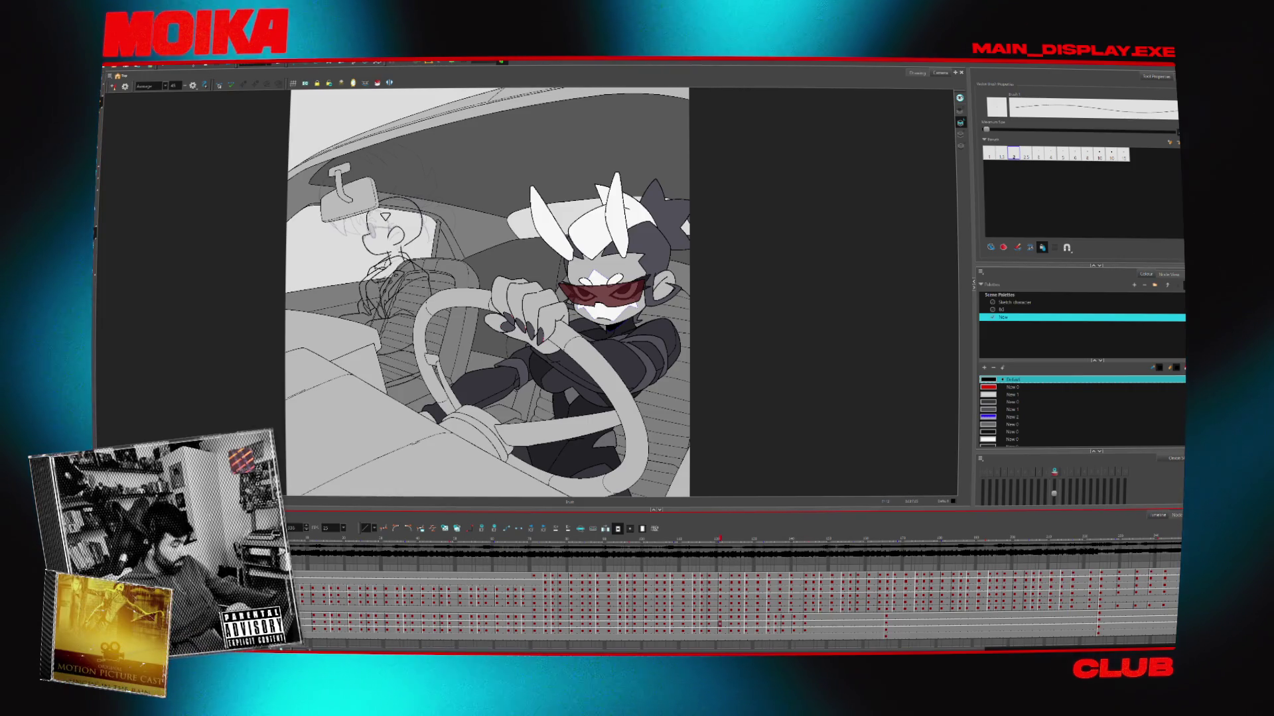
# Zoom in on the passenger's head and brush a short stroke at the top of the head
pyautogui.moveTo(361, 365); pyautogui.dragTo(454, 381)
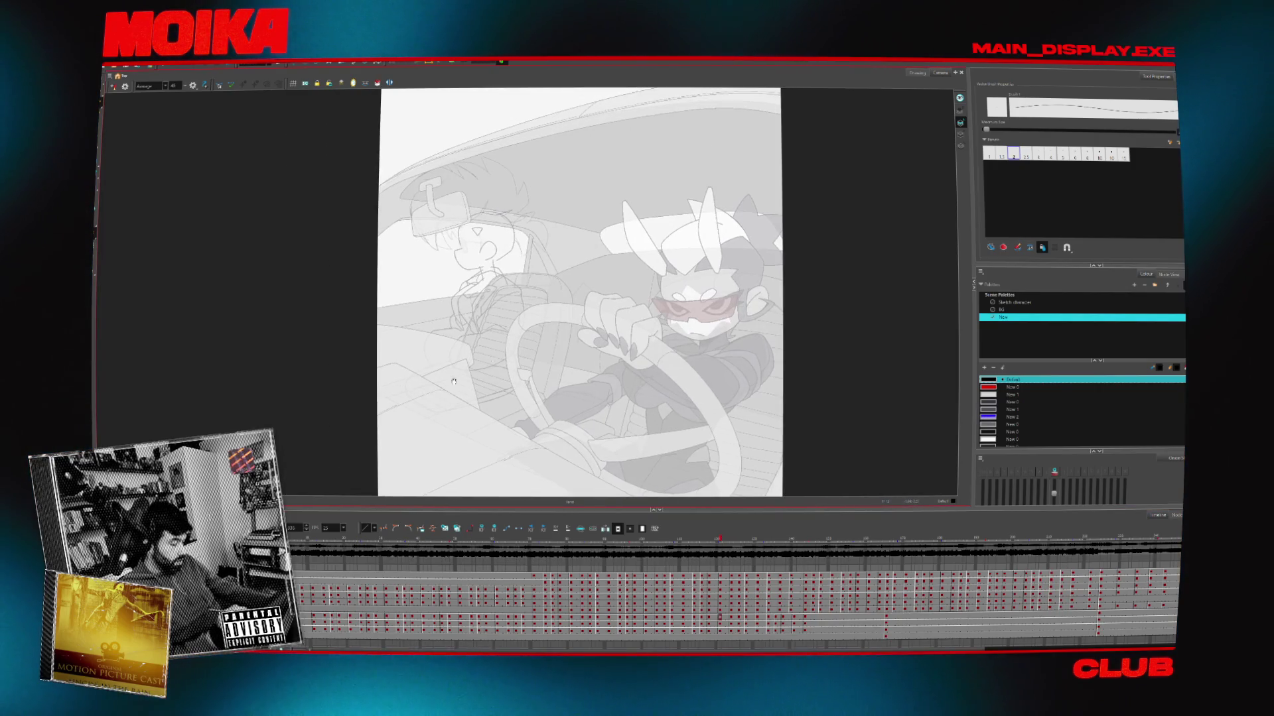
pyautogui.hotkey('alt', 'z')
pyautogui.click(487, 248)
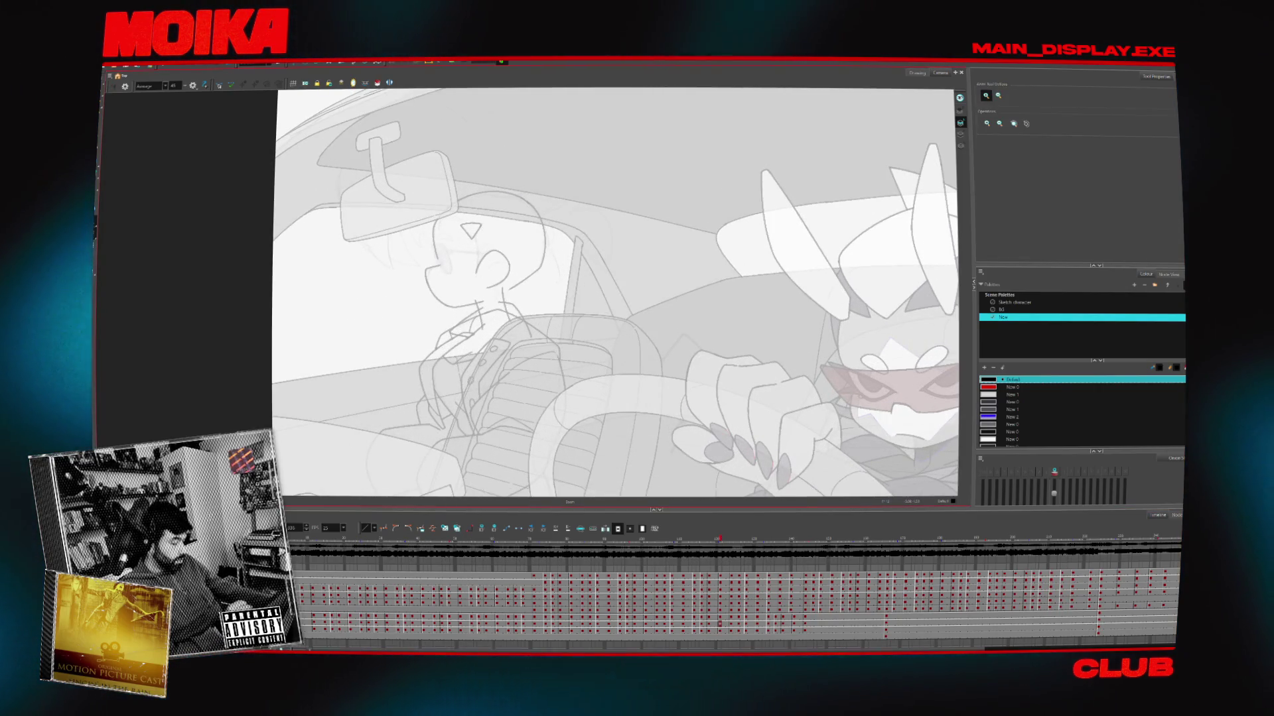
pyautogui.click(435, 253)
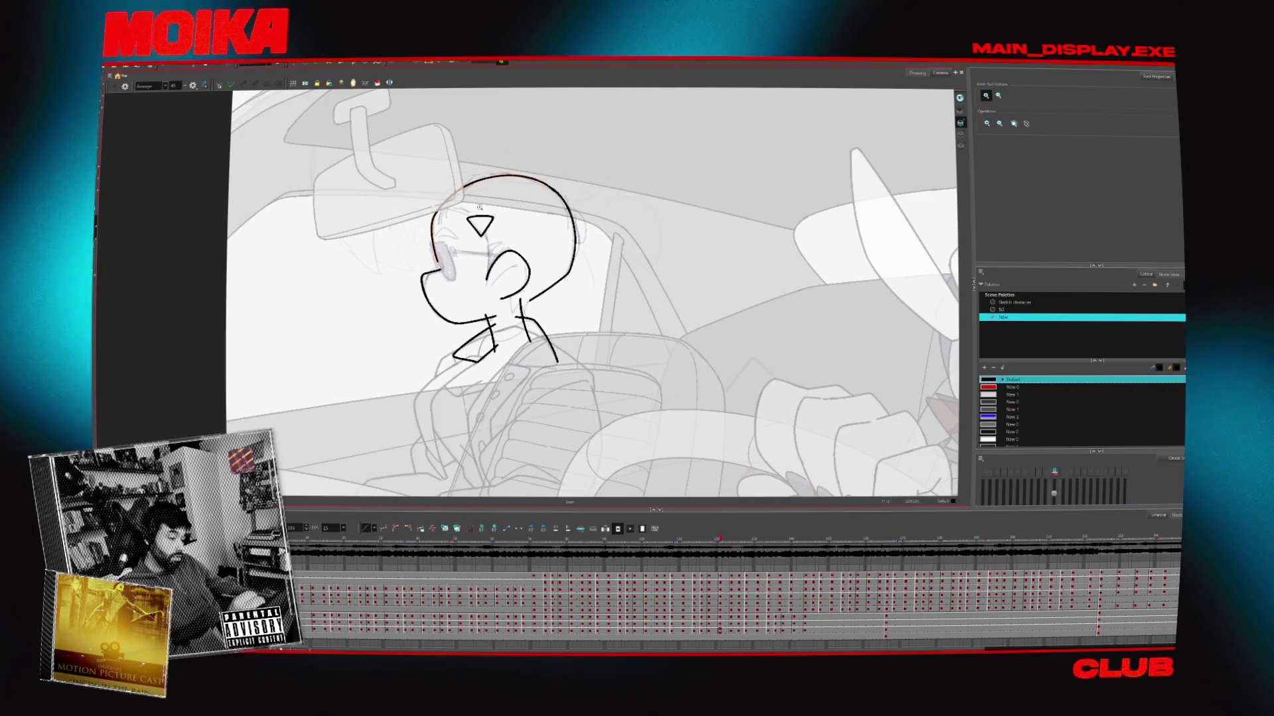
pyautogui.hotkey('alt', 'b')
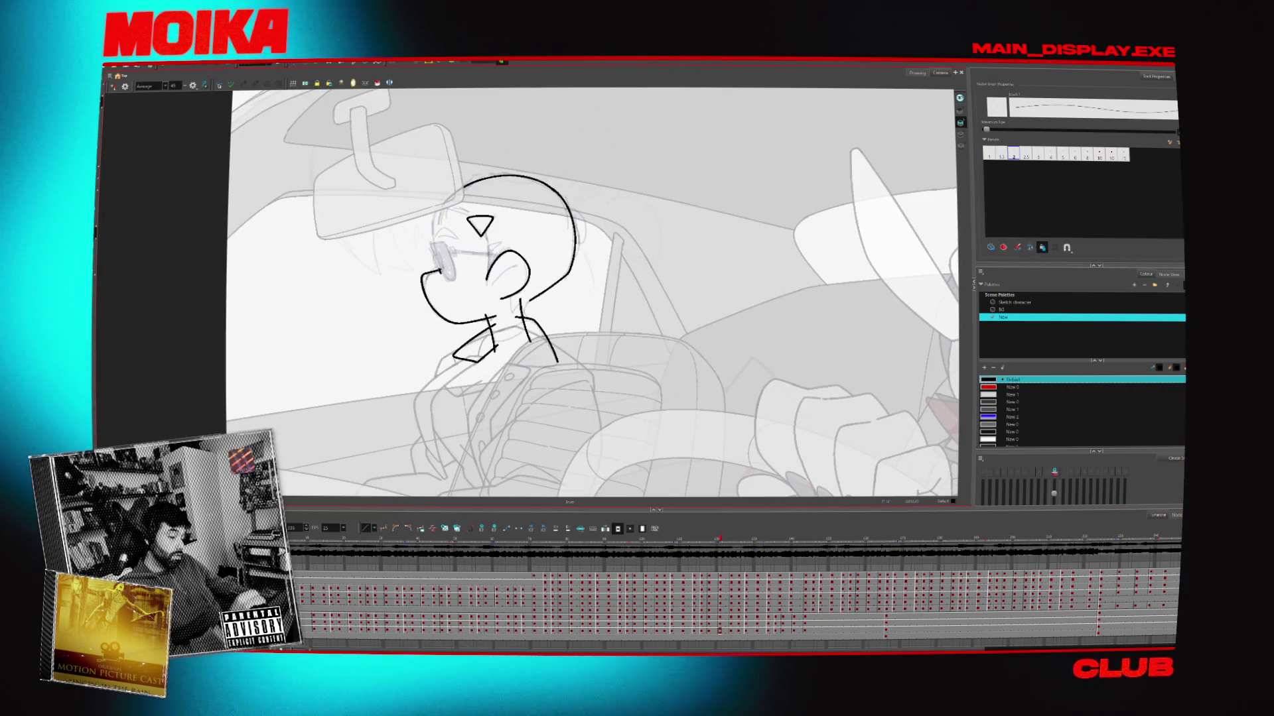
pyautogui.moveTo(463, 186); pyautogui.dragTo(472, 180)
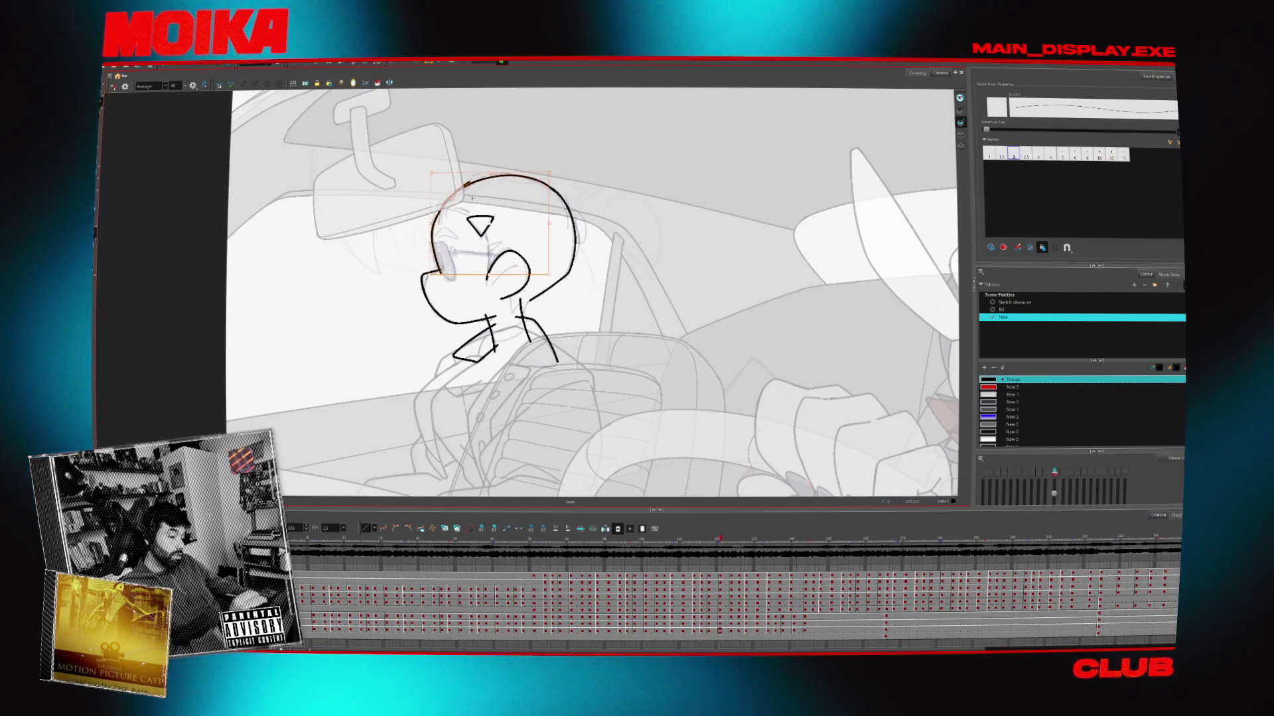
# Flip between adjacent frames while trying other drawing tools, ending back on the Brush
pyautogui.press('g')
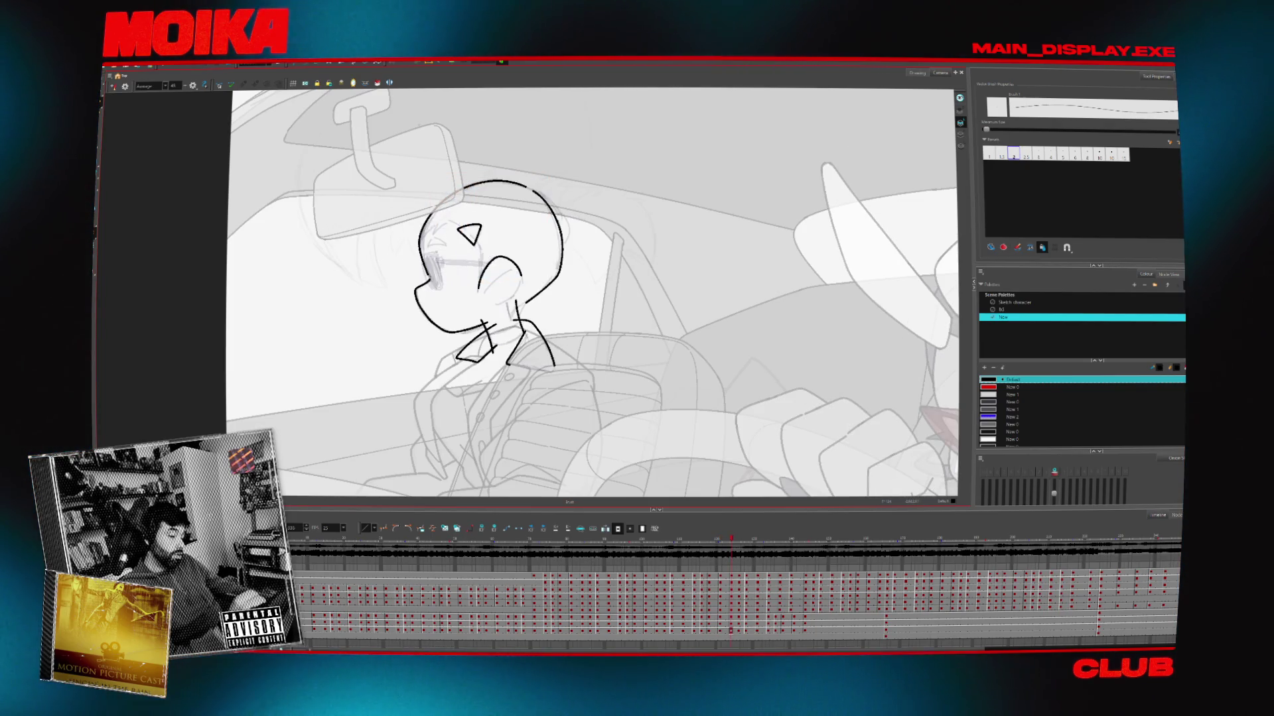
pyautogui.hotkey('alt', '/')
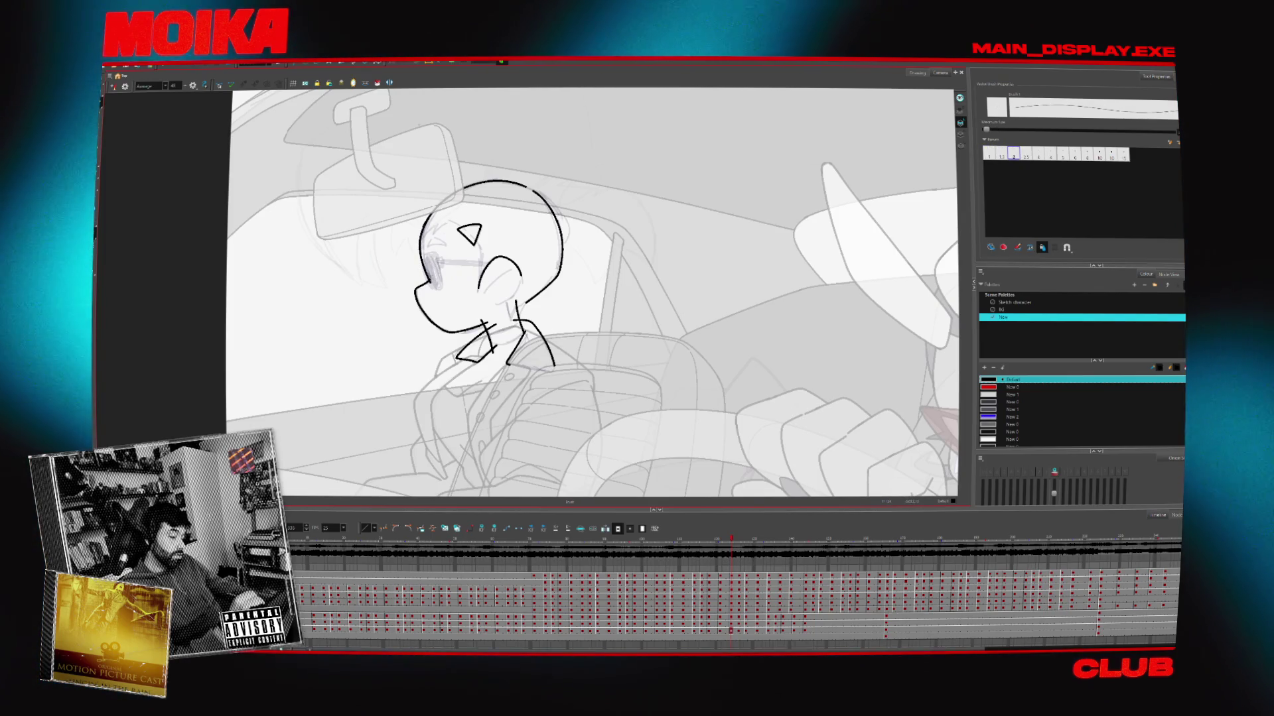
pyautogui.hotkey('alt', 't')
pyautogui.press('f')
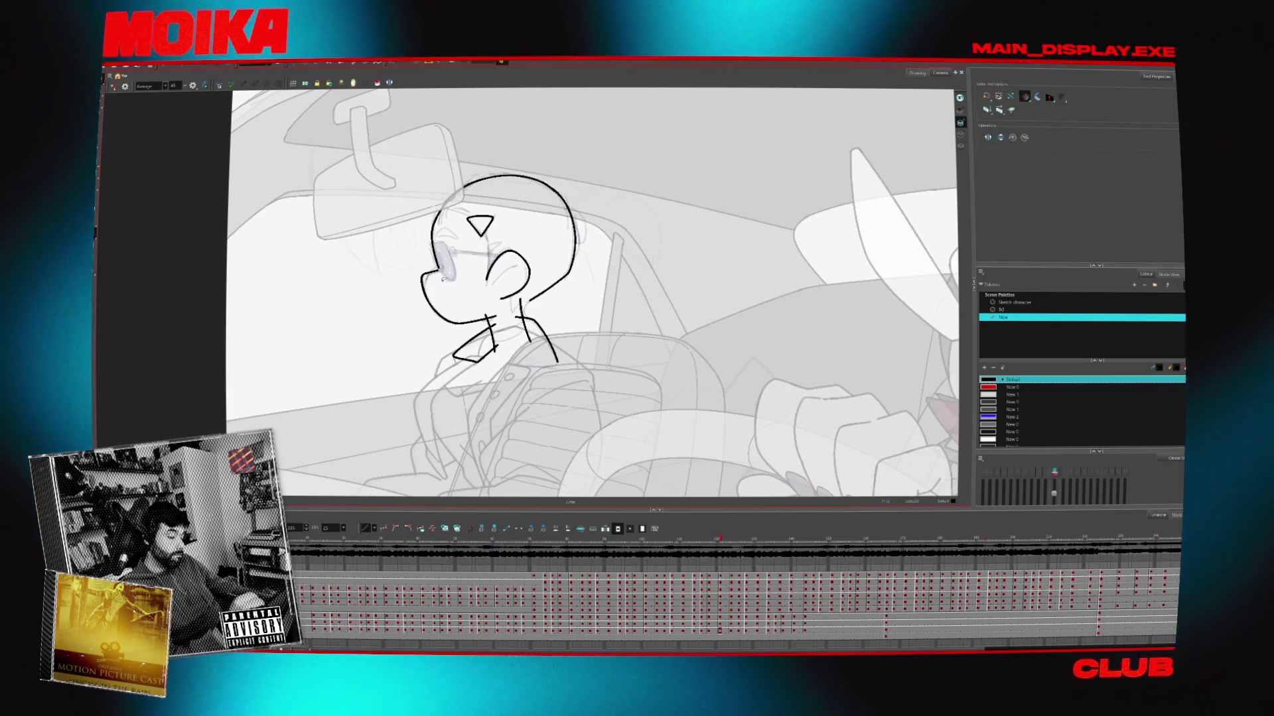
pyautogui.hotkey('alt', 'b')
# Mirror and zoom the view, then select and reshape the passenger's cheek stroke
pyautogui.press('4')
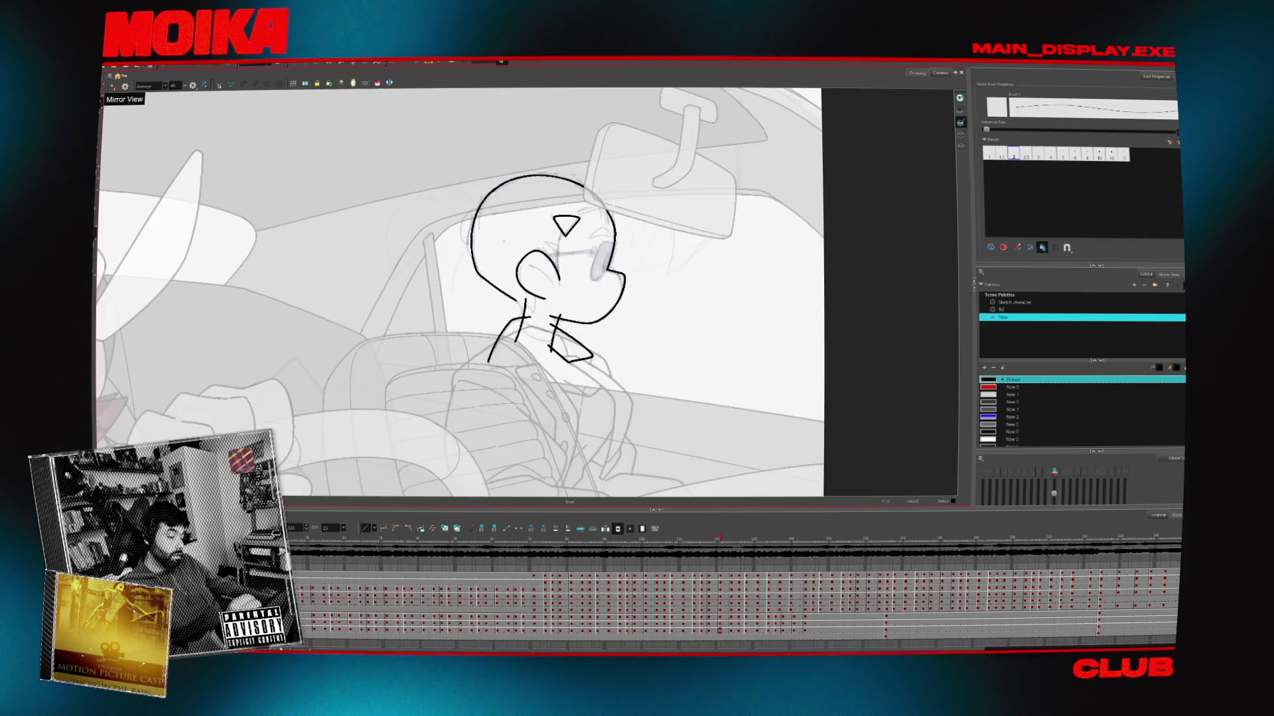
pyautogui.press('2')
pyautogui.press('f')
pyautogui.press('g')
pyautogui.hotkey('alt', 's')
pyautogui.click(568, 245)
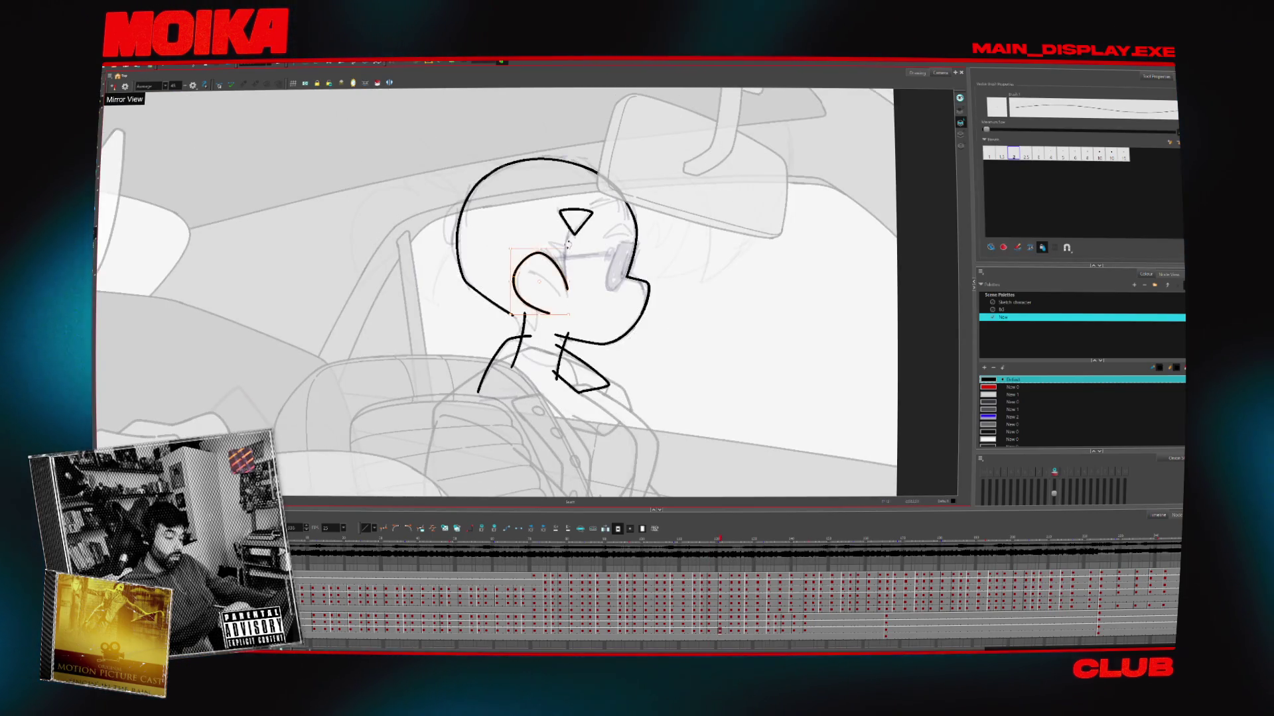
pyautogui.moveTo(561, 266); pyautogui.dragTo(559, 260)
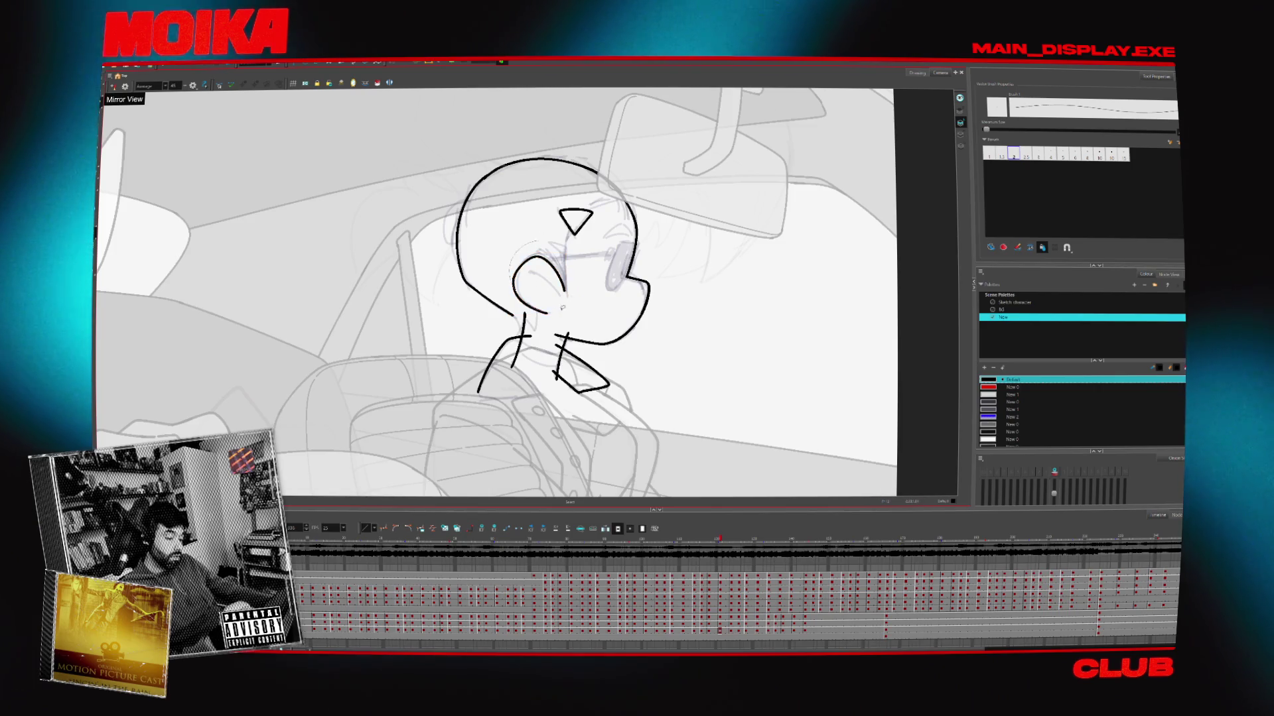
pyautogui.hotkey('alt', 'b')
# Toggle Mirror View and rotate the view to check the drawing, then reset it upright
pyautogui.press('g')
pyautogui.hotkey('alt', 's')
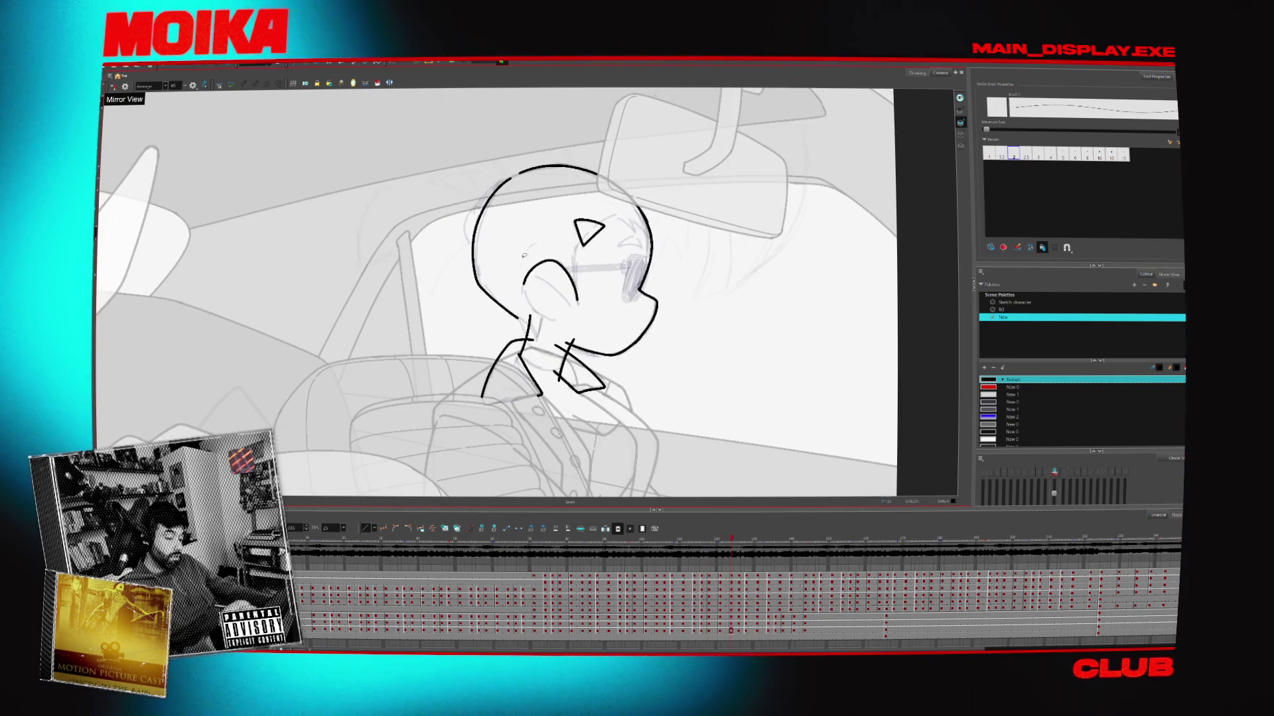
pyautogui.click(113, 86)
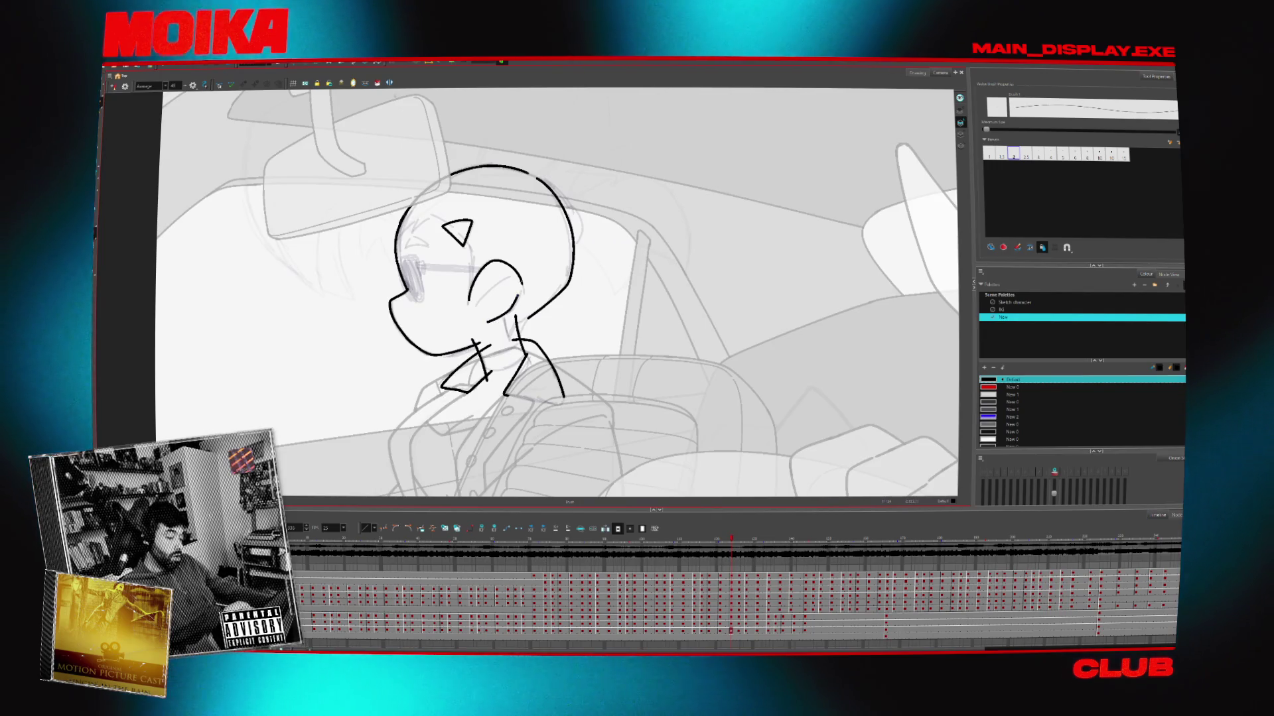
pyautogui.click(112, 86)
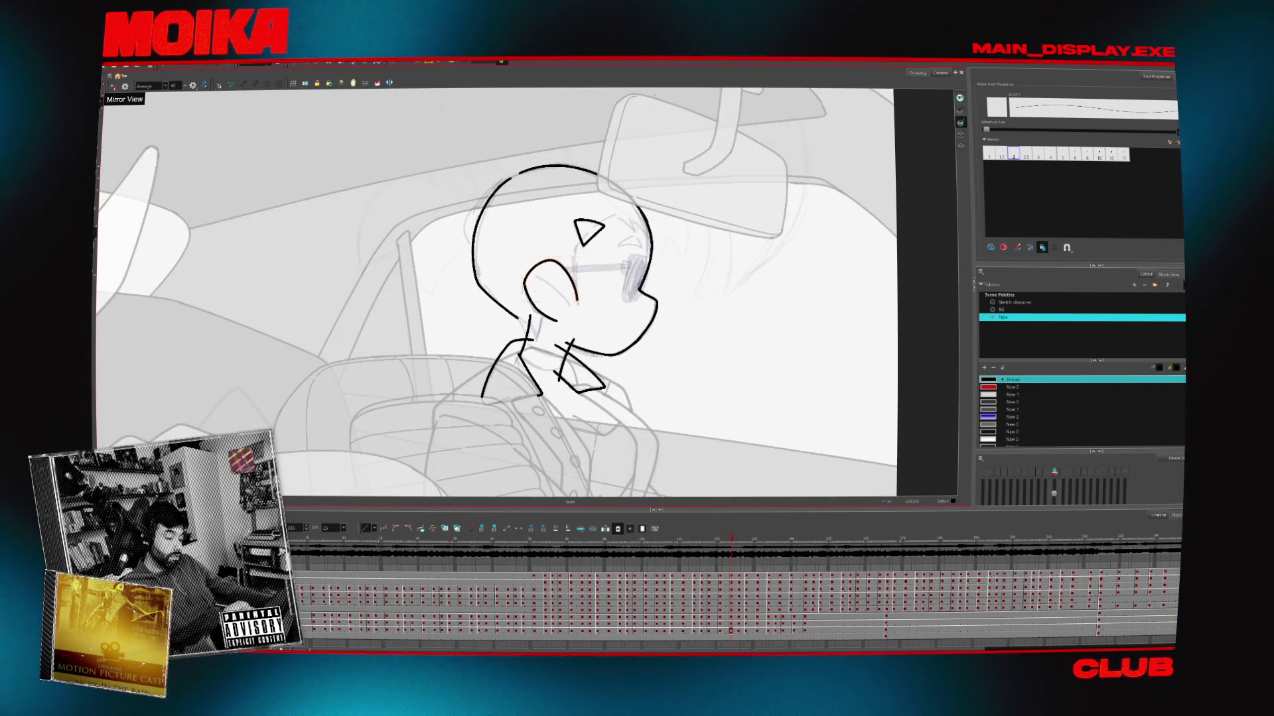
pyautogui.moveTo(596, 329)
pyautogui.mouseDown()
pyautogui.moveTo(506, 320)
pyautogui.moveTo(528, 290)
pyautogui.moveTo(506, 330)
pyautogui.mouseUp()
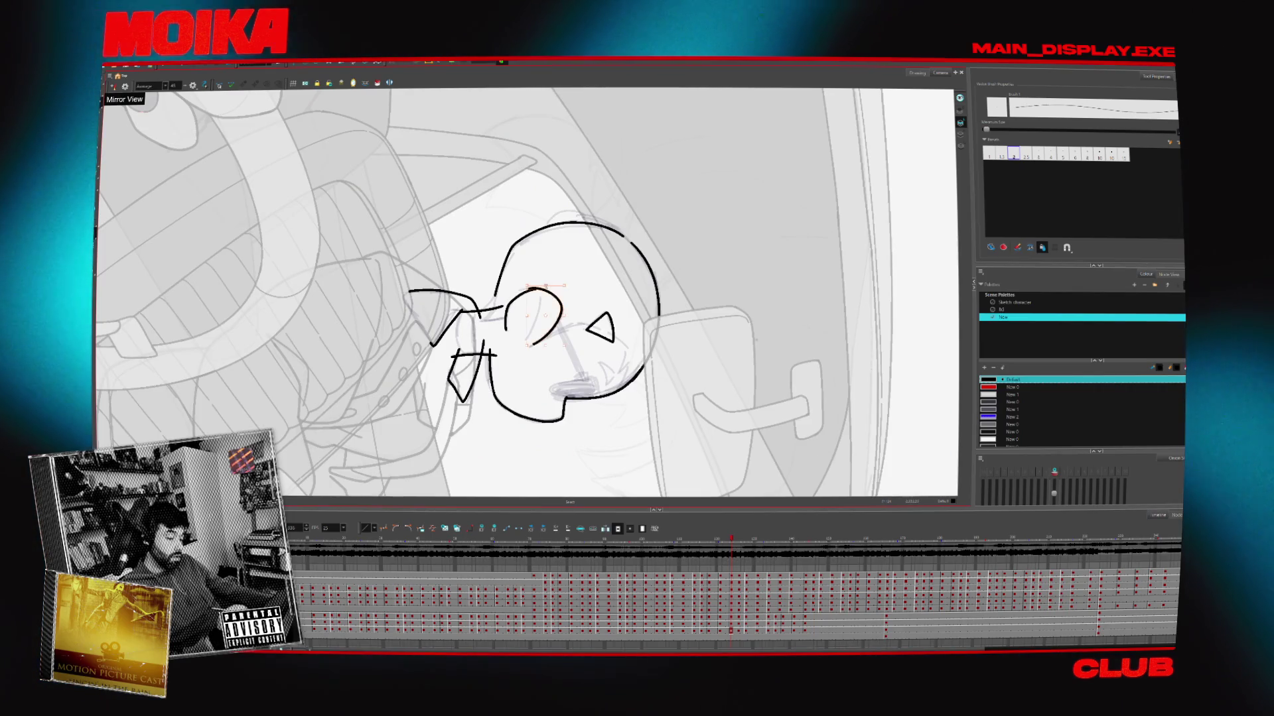
pyautogui.click(112, 87)
pyautogui.hotkey('shift', 'm')
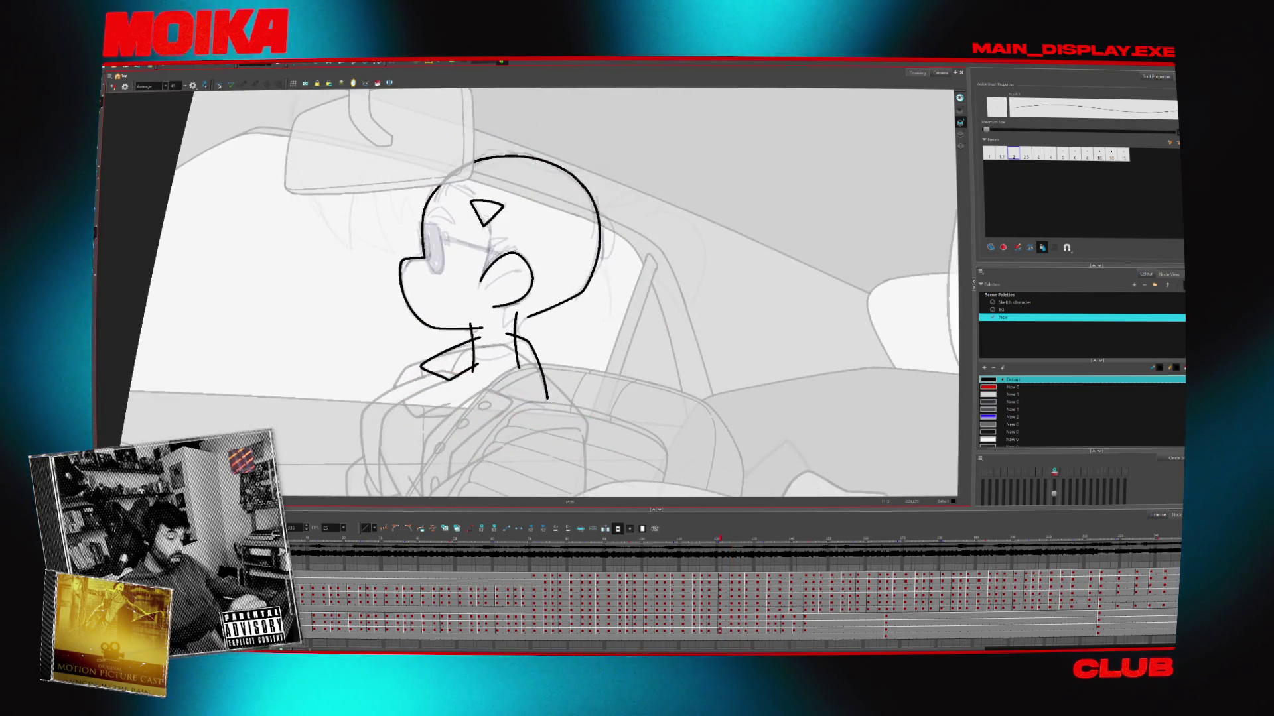
# Draw a line inside the triangle on the head and flip frames to compare
pyautogui.moveTo(483, 210); pyautogui.dragTo(491, 247)
pyautogui.press('g')
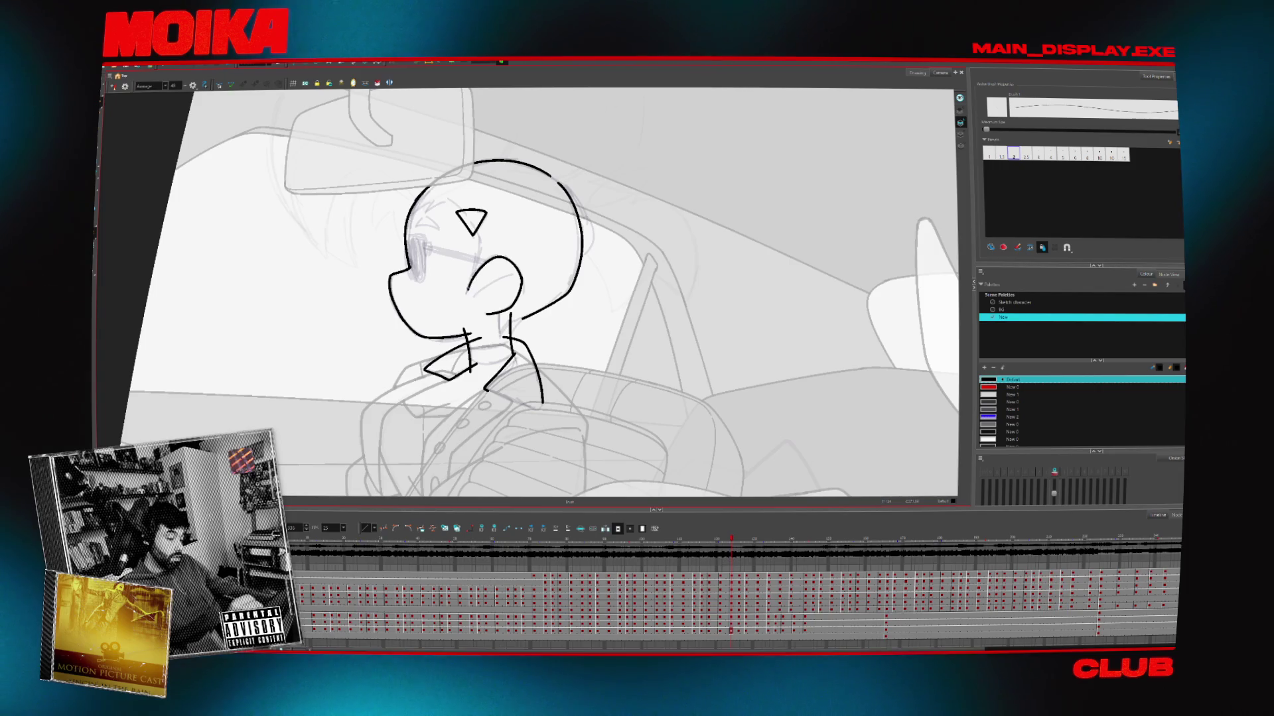
pyautogui.press('f')
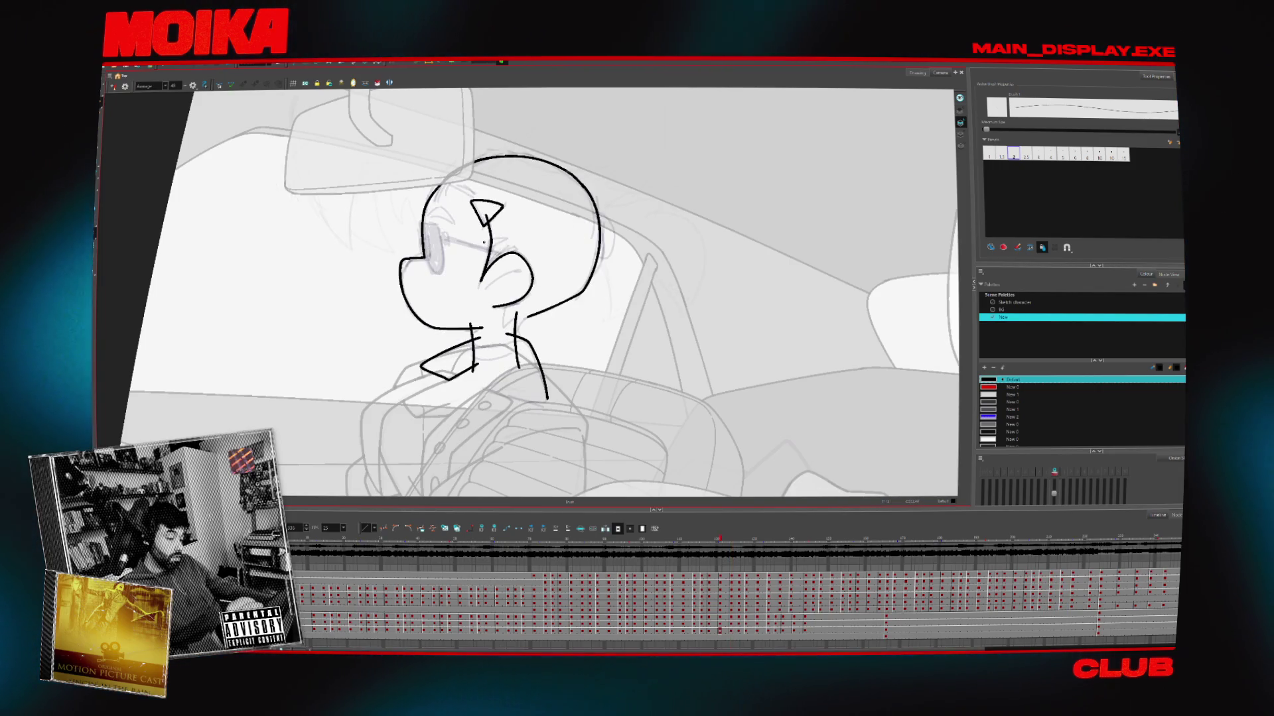
pyautogui.press('g')
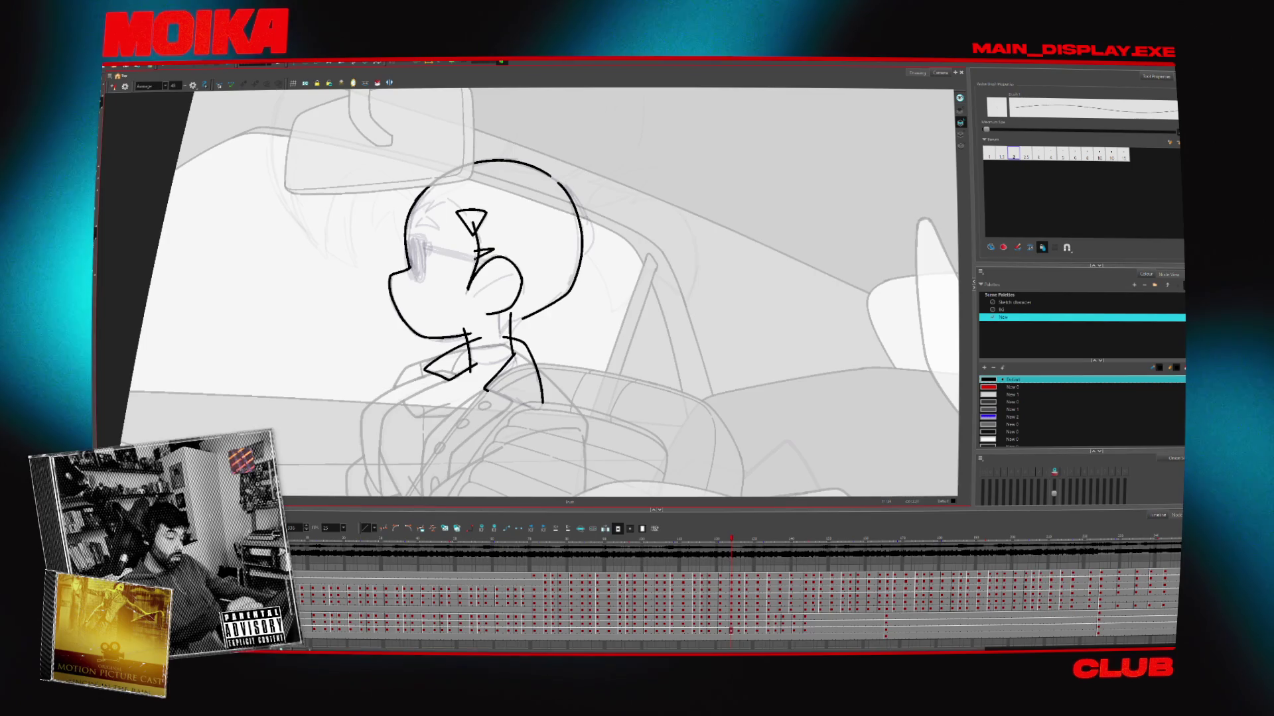
pyautogui.press('f')
pyautogui.press('g')
pyautogui.press('f')
pyautogui.press('g')
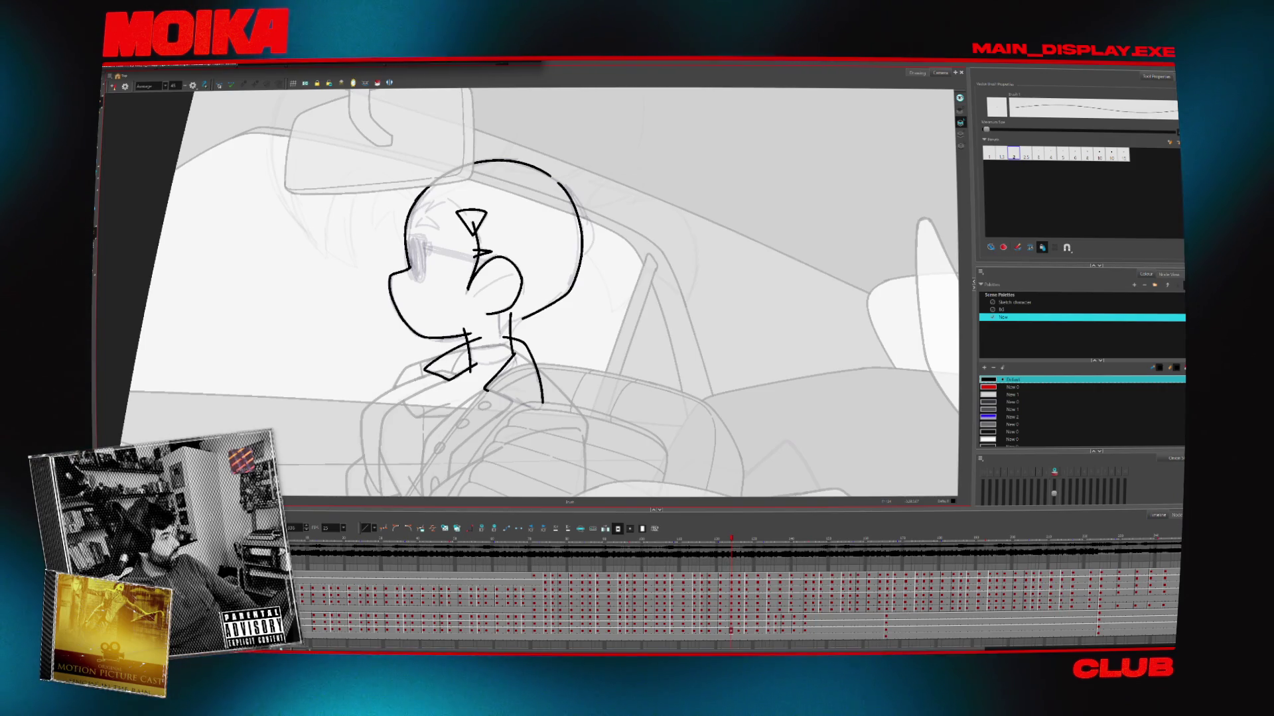
# Play the reference animation clip in the floating video window
pyautogui.click(1007, 265)
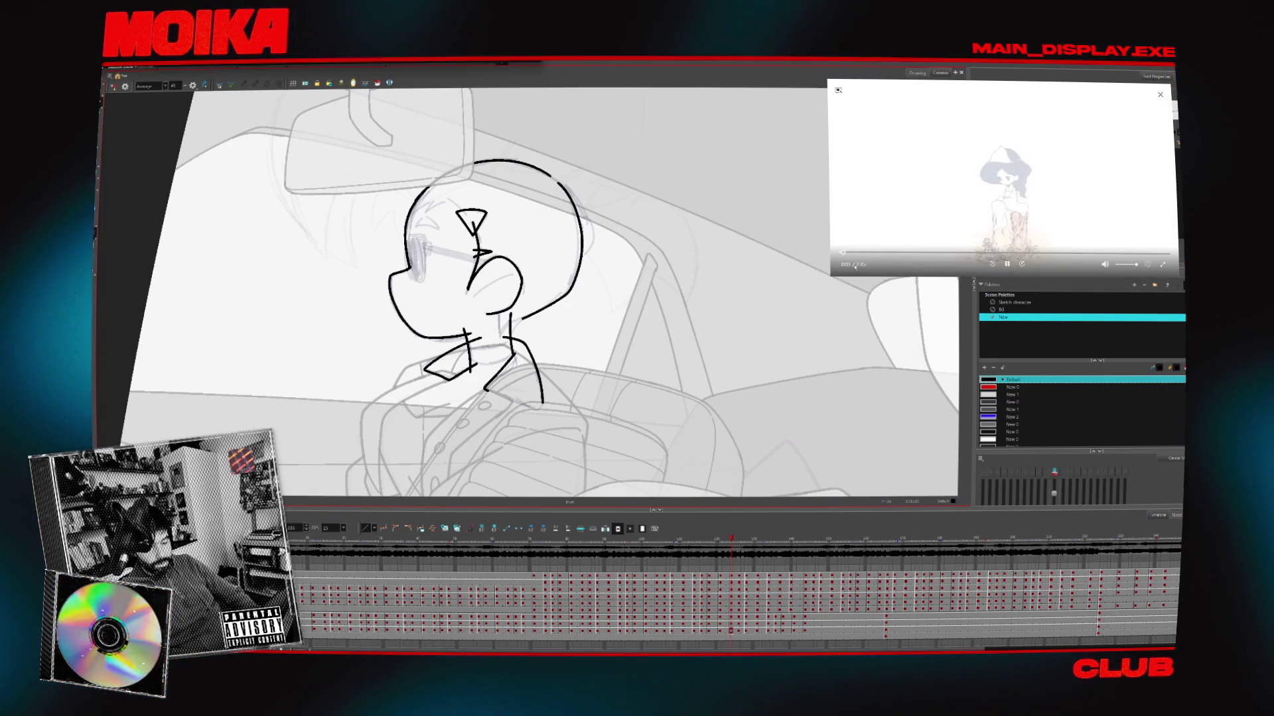
# Enlarge the reference video window, flip drawings, and mirror and slightly rotate the canvas view
pyautogui.moveTo(830, 276); pyautogui.dragTo(759, 315)
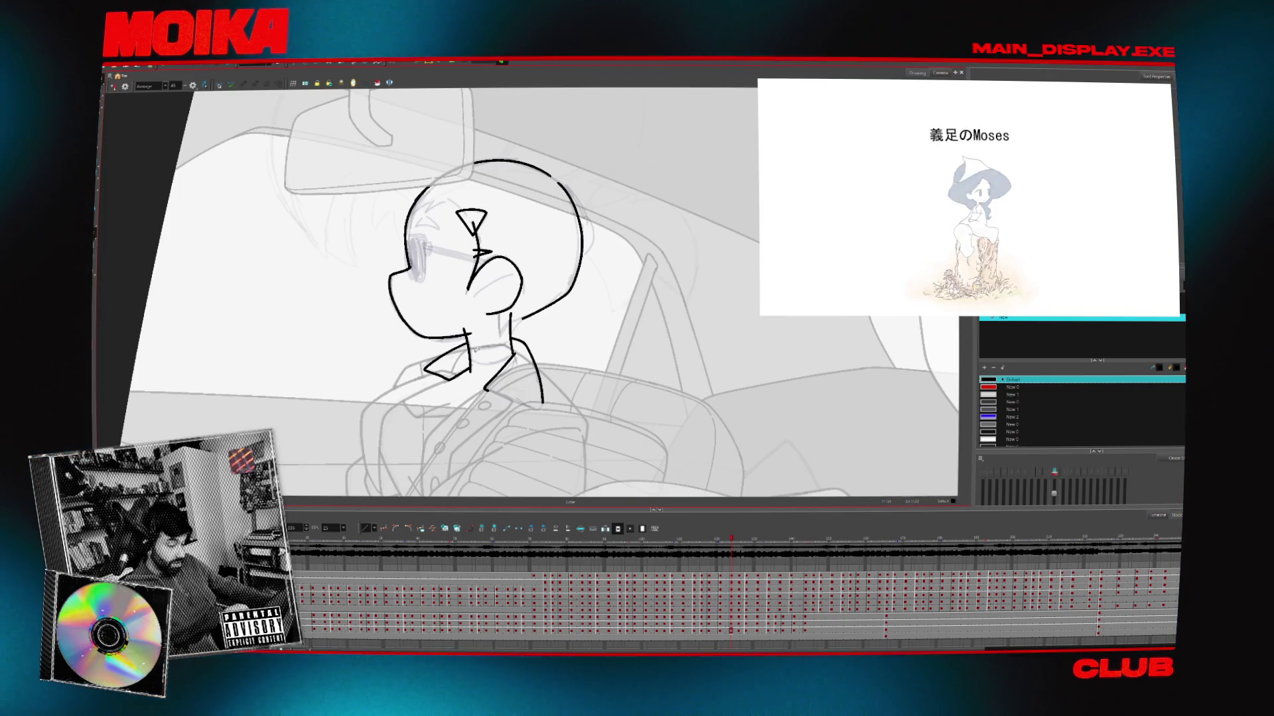
pyautogui.press(',')
pyautogui.press(',')
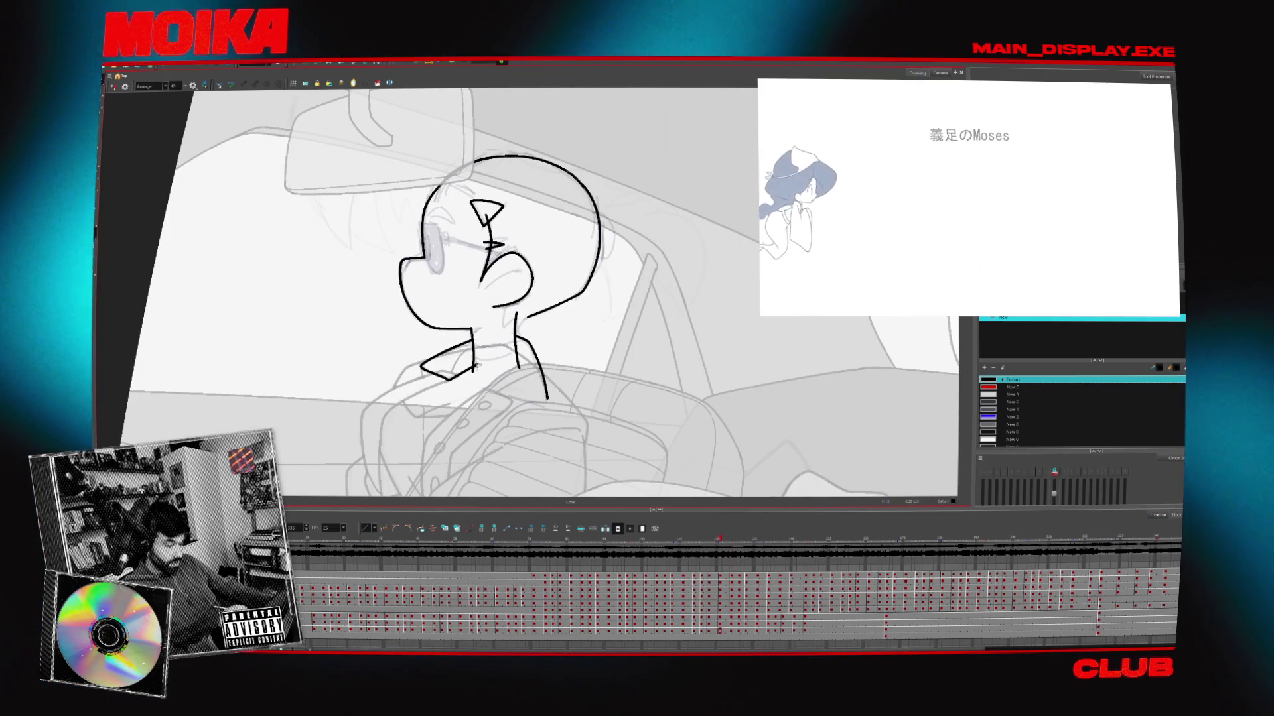
pyautogui.press('.')
pyautogui.press('.')
pyautogui.press(',')
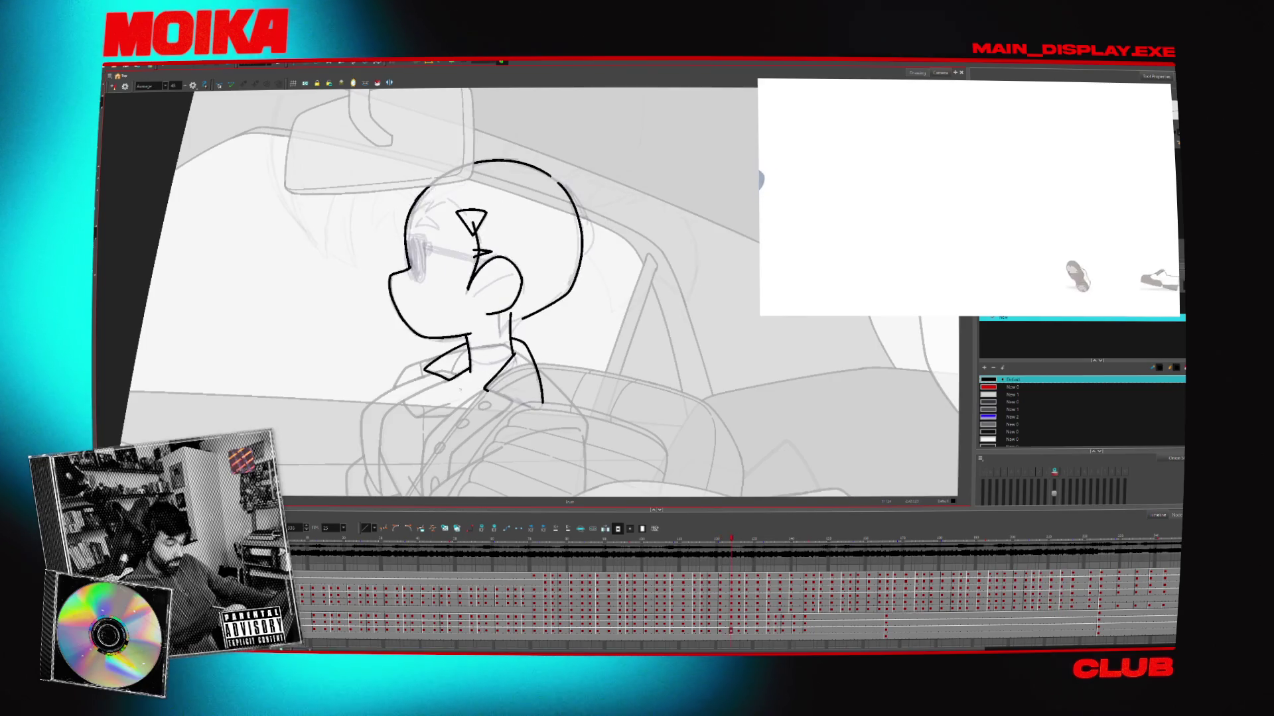
pyautogui.press('4')
pyautogui.moveTo(597, 292); pyautogui.dragTo(577, 312)
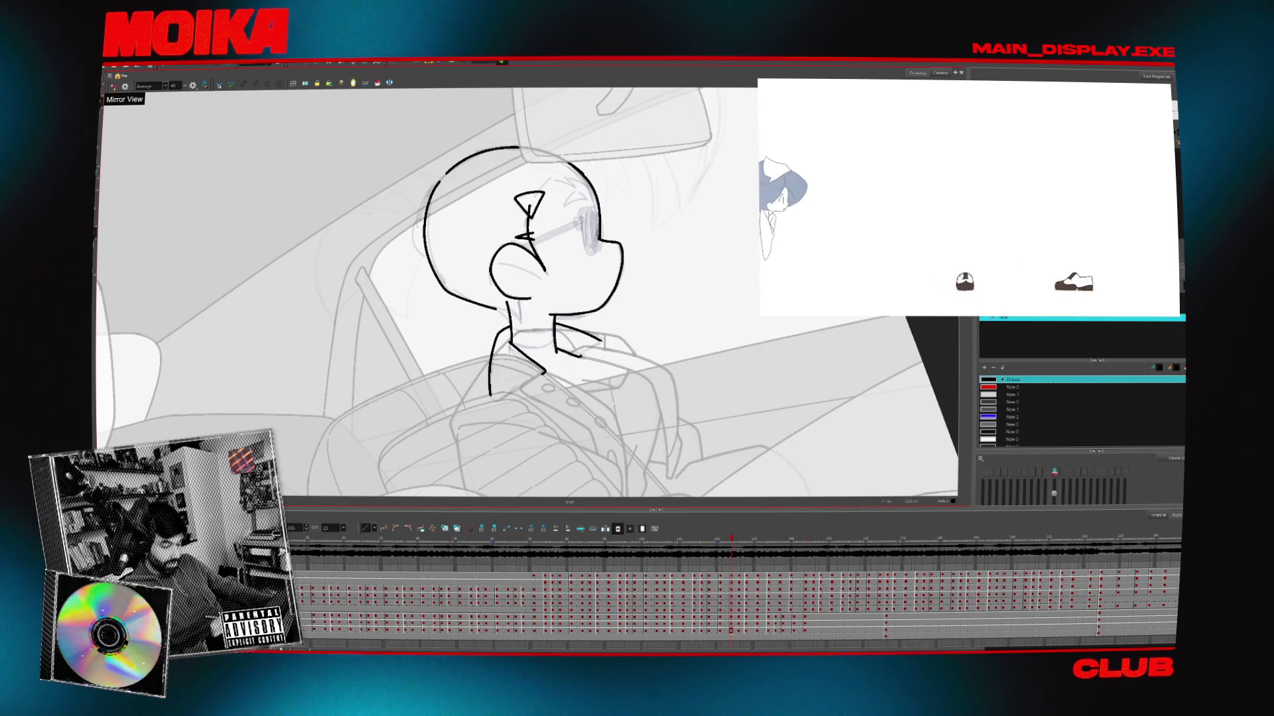
# Try a stroke extending the collar, undo it, then step back a drawing and flip the view
pyautogui.hotkey('alt', 't')
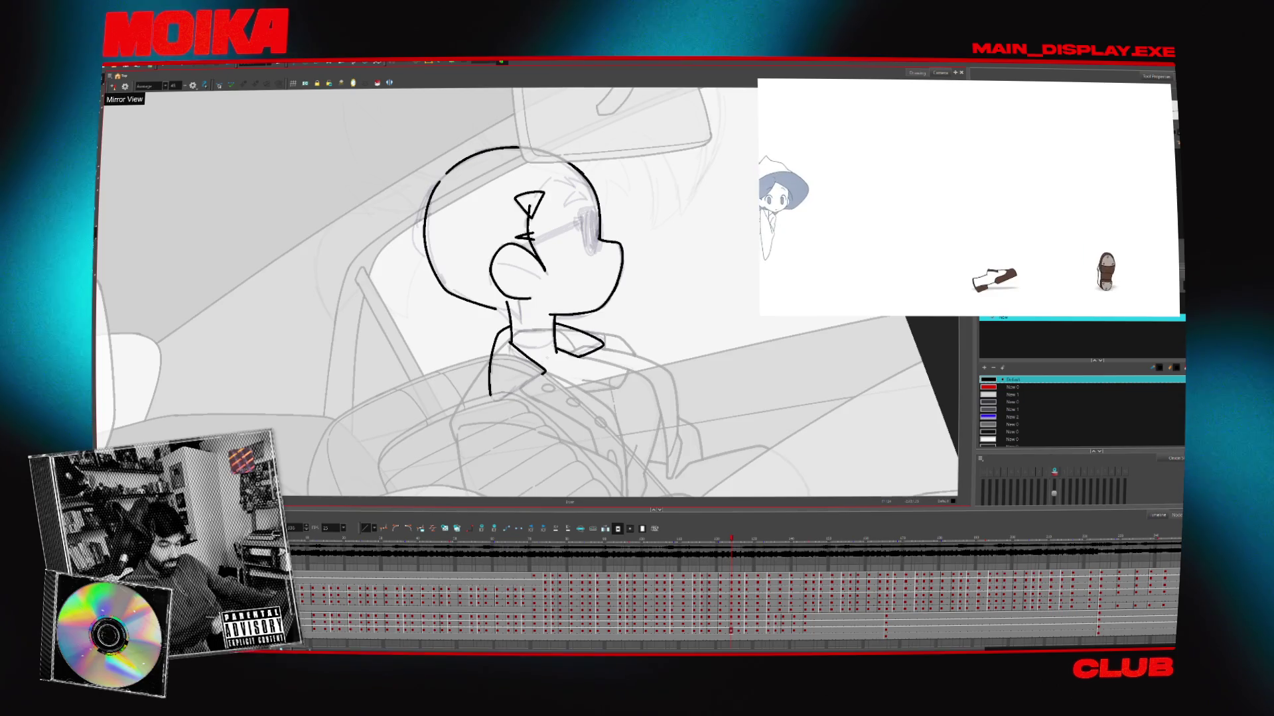
pyautogui.hotkey('alt', 'b')
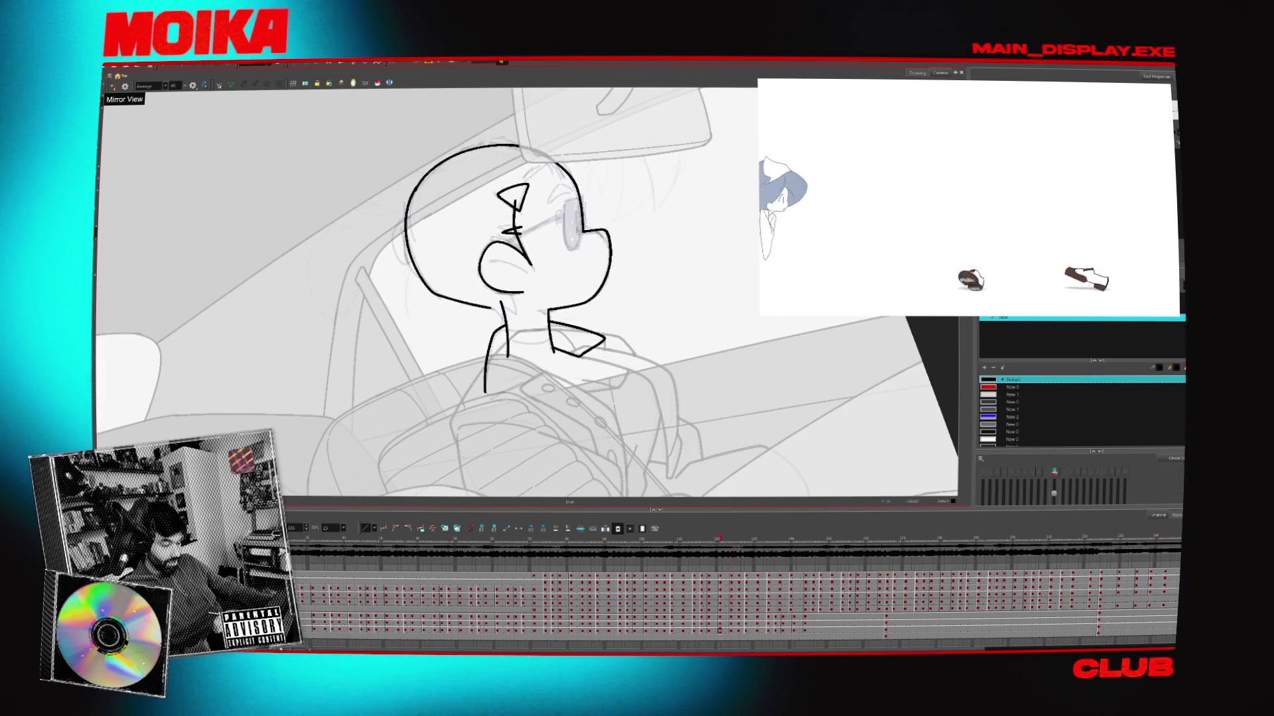
pyautogui.moveTo(543, 373); pyautogui.dragTo(491, 398)
pyautogui.hotkey('ctrl', 'z')
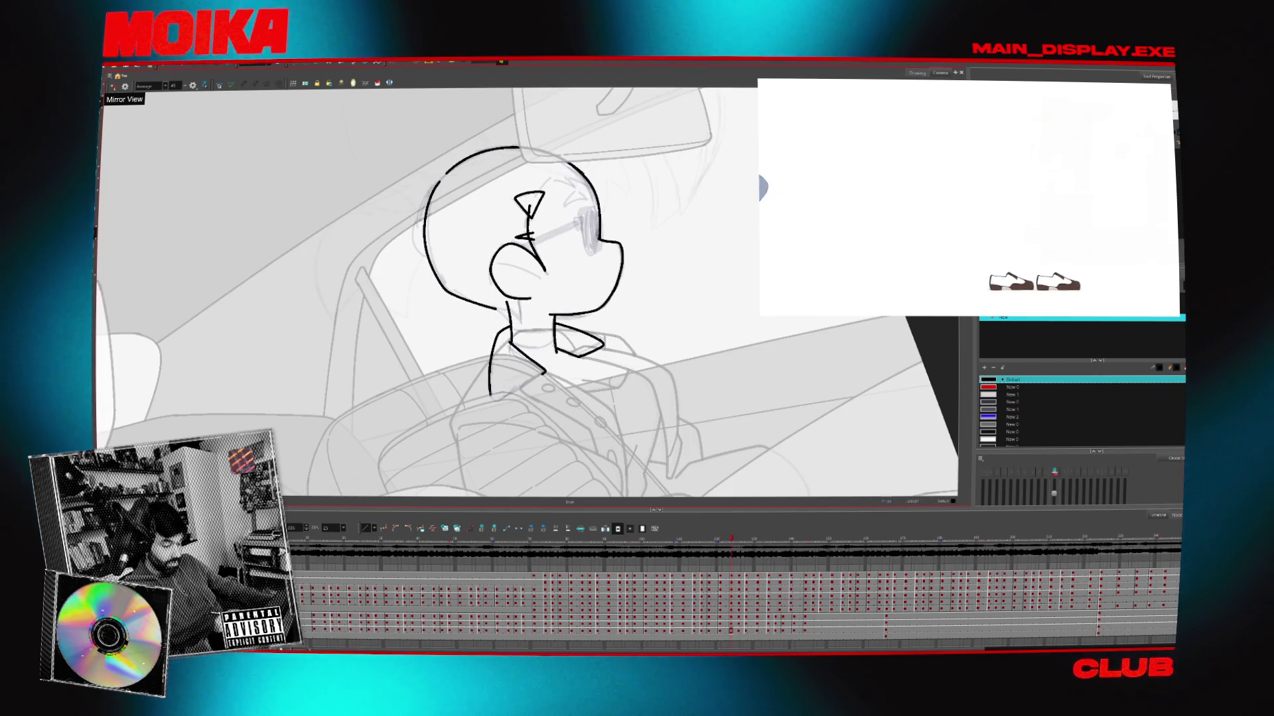
pyautogui.press(',')
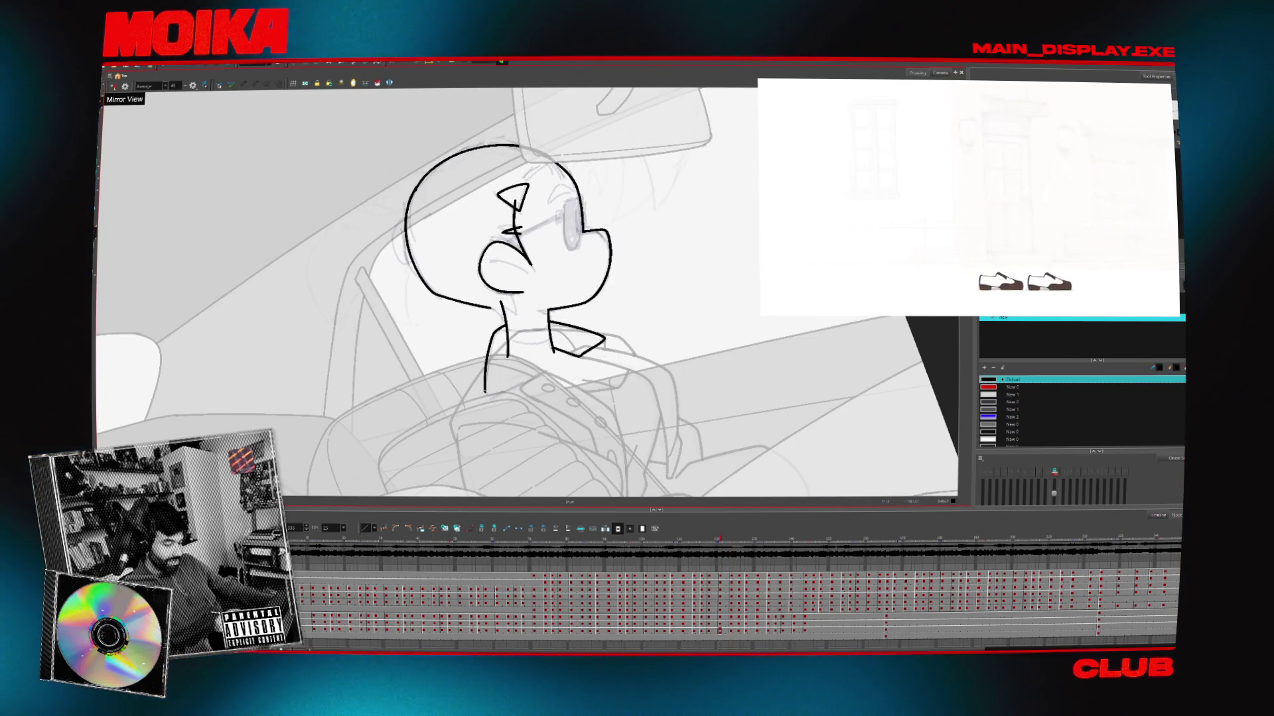
pyautogui.click(113, 87)
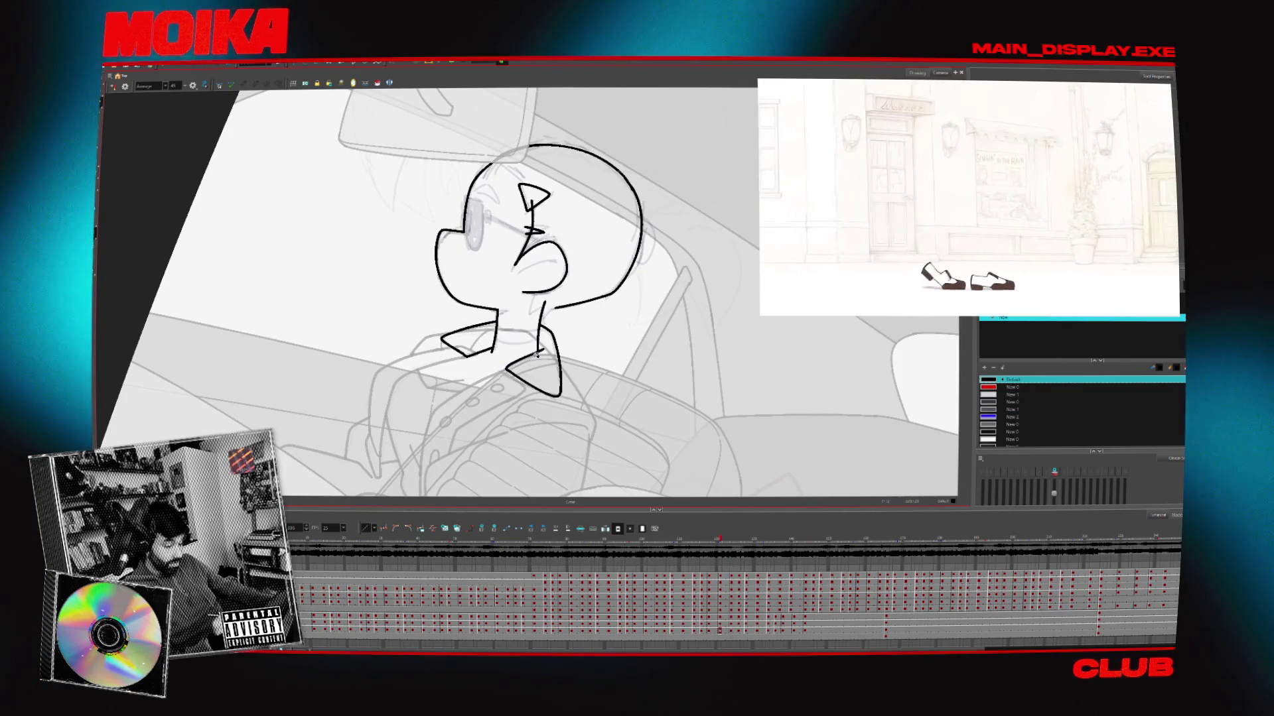
# Rotate the canvas back to level and lasso the stroke near the passenger's neck
pyautogui.press('.')
pyautogui.press(',')
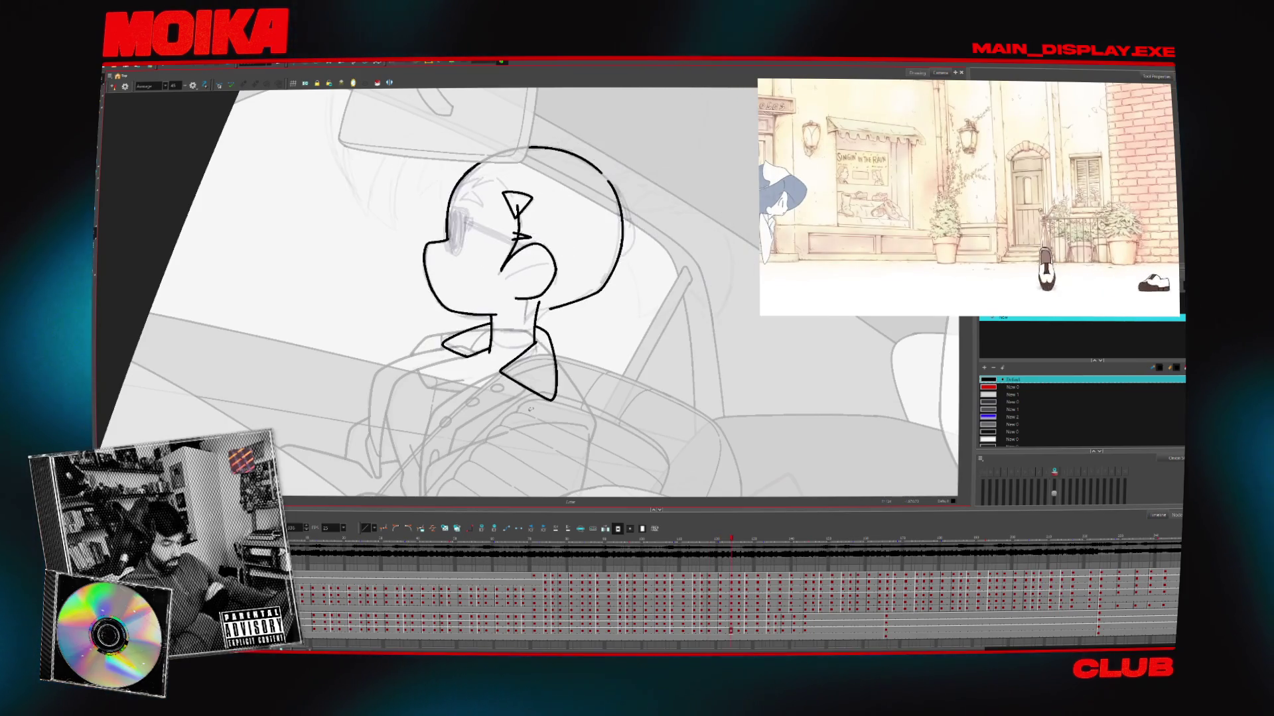
pyautogui.moveTo(530, 416); pyautogui.dragTo(522, 392)
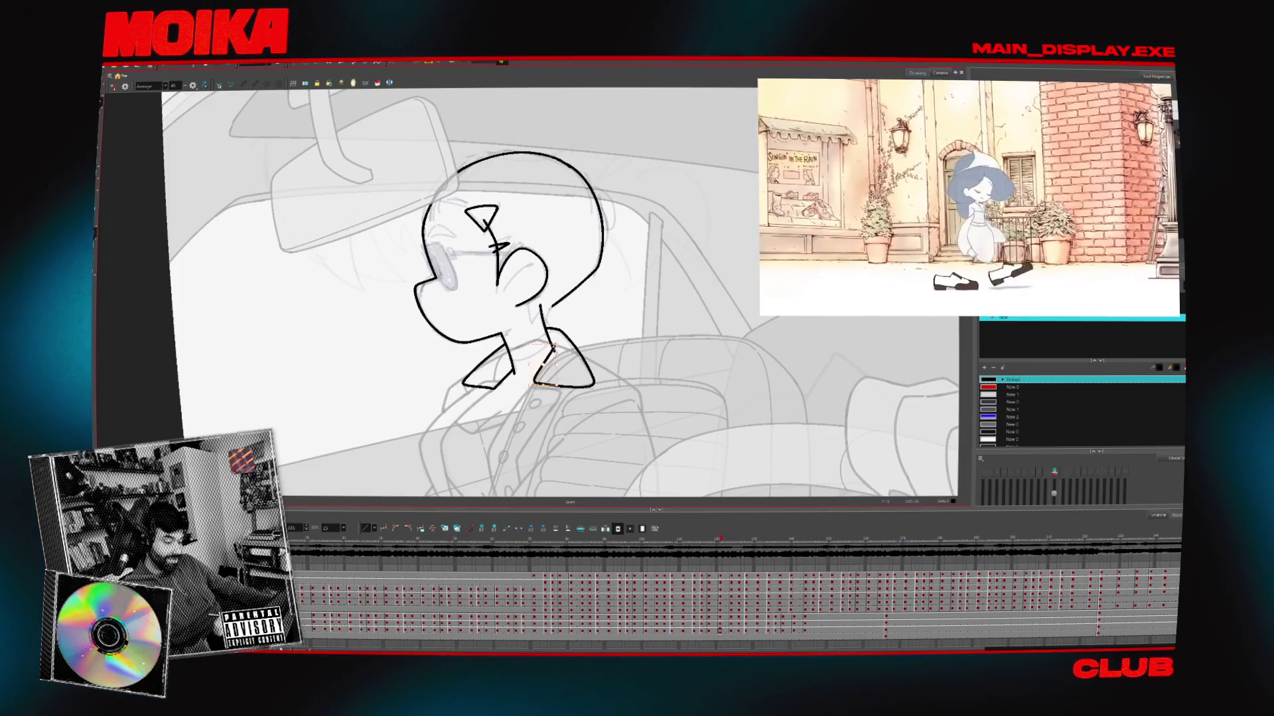
pyautogui.moveTo(536, 383); pyautogui.dragTo(531, 346)
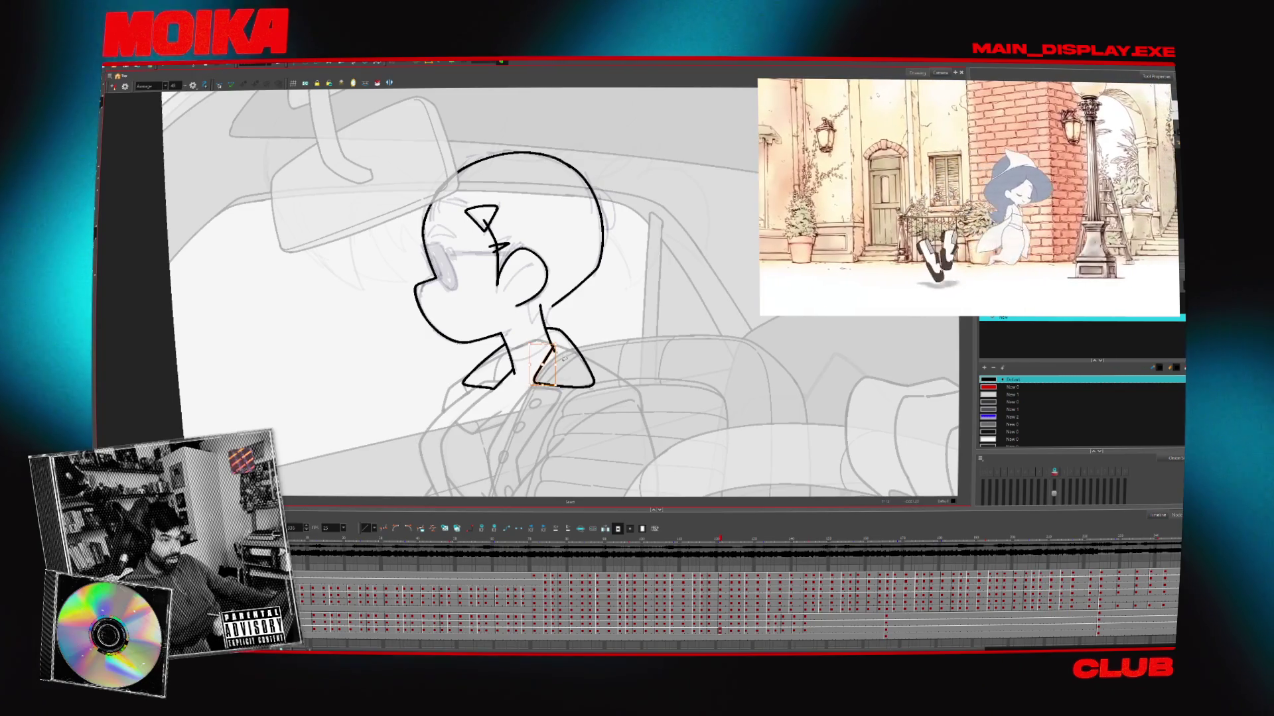
pyautogui.press('Escape')
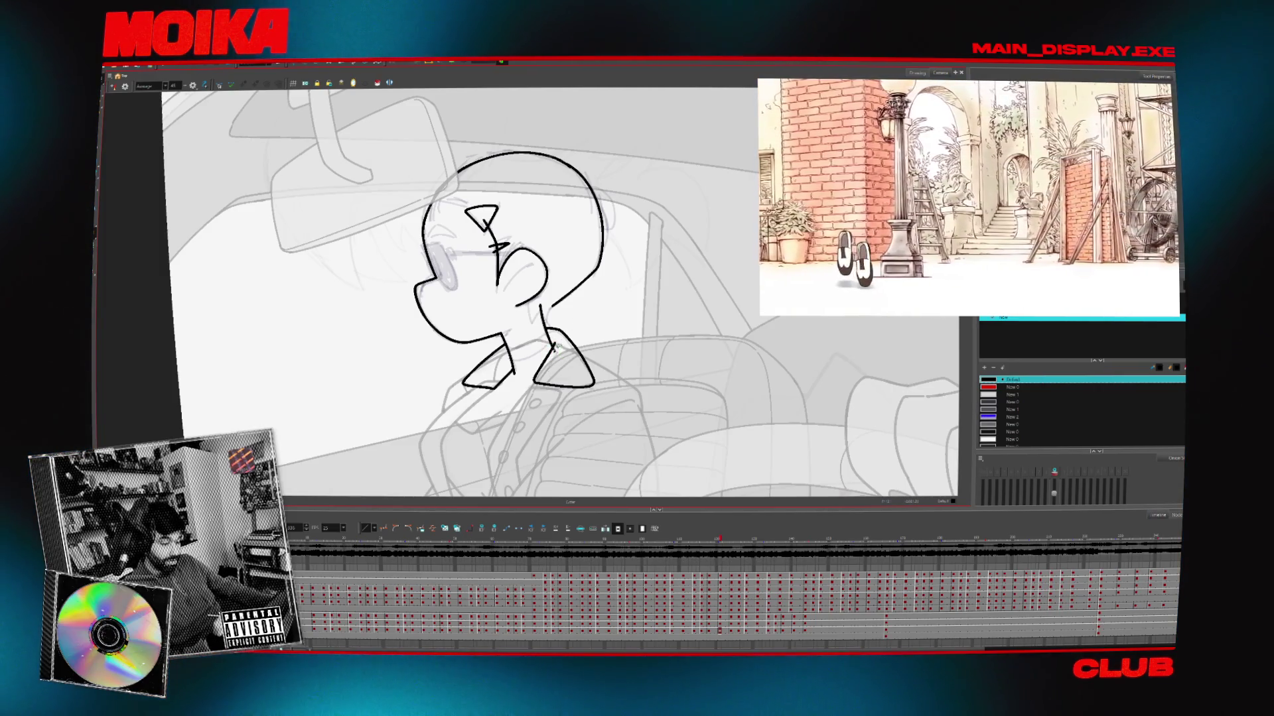
pyautogui.scroll(5, 553, 351)
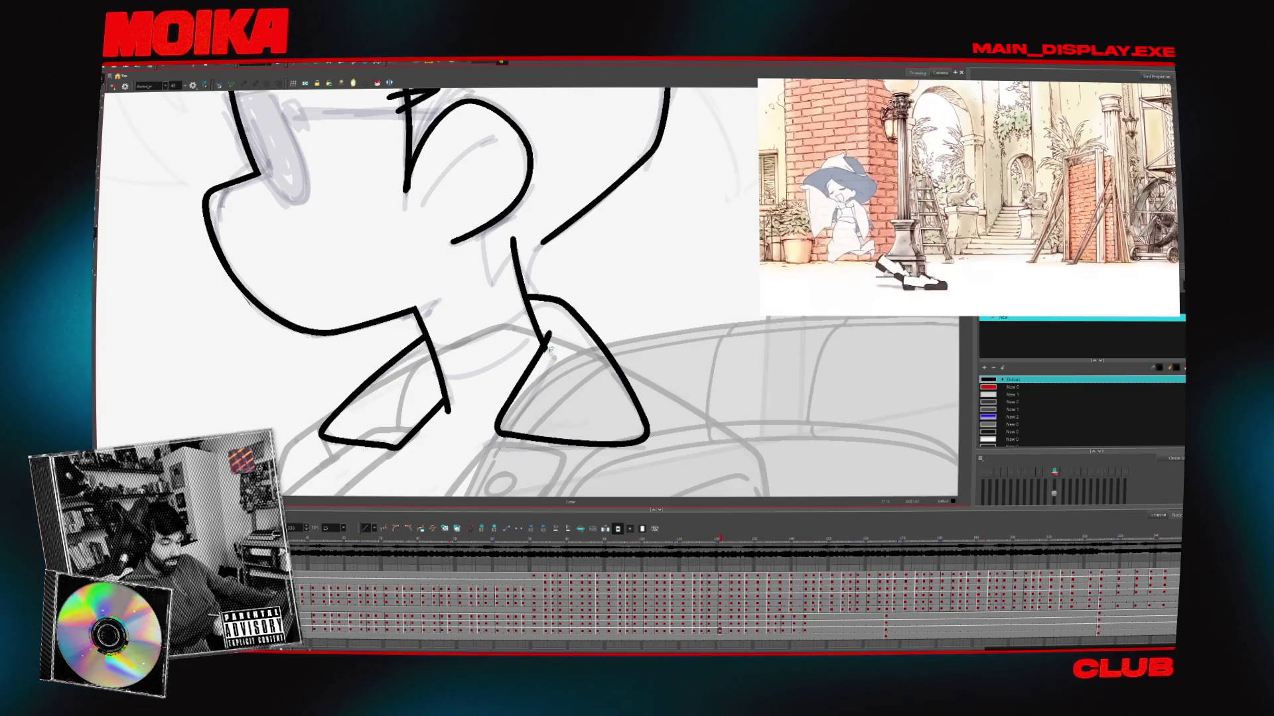
pyautogui.scroll(-5, 544, 349)
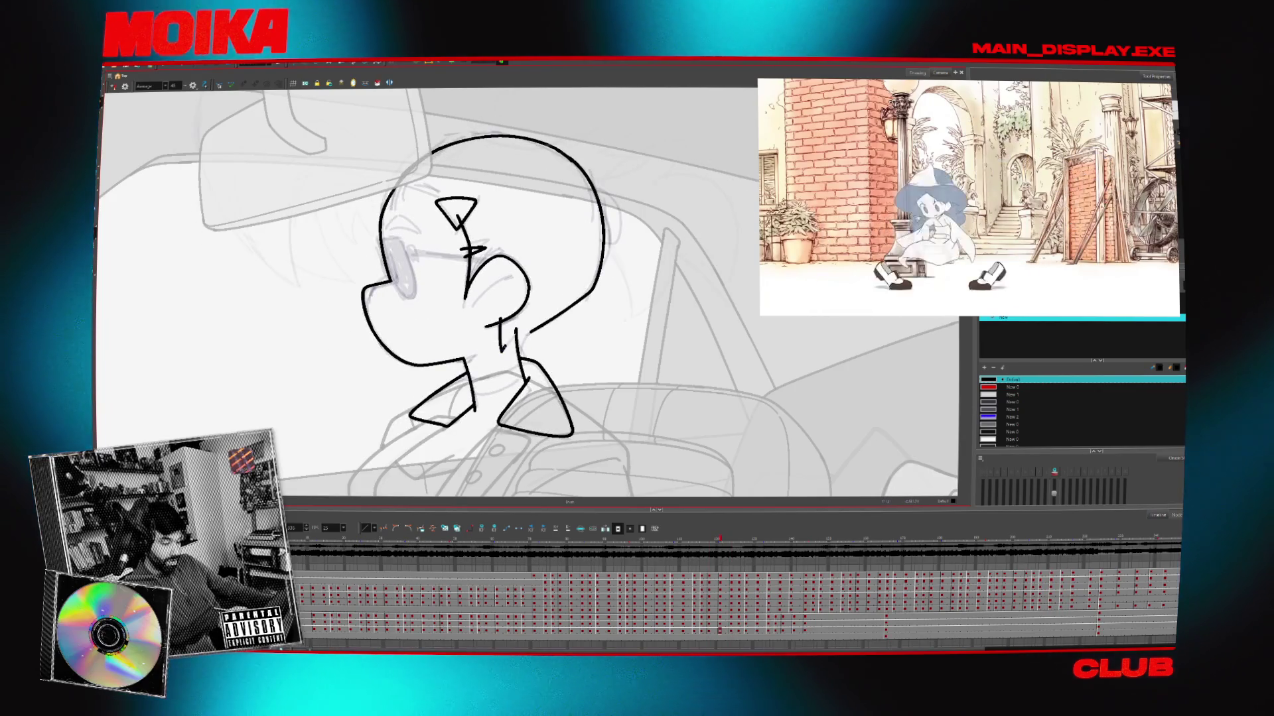
# Flip through the head drawings to compare poses, swapping between Cutter, Brush and Select tools
pyautogui.press('.')
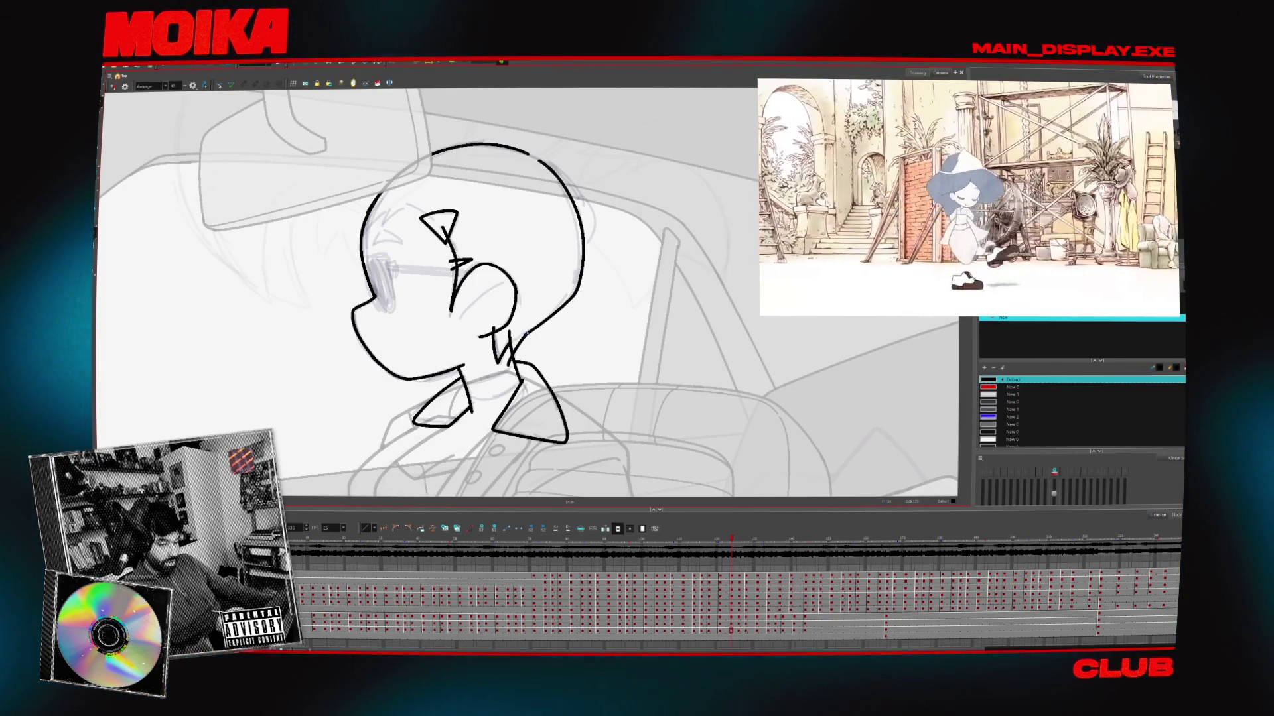
pyautogui.press(',')
pyautogui.press(',')
pyautogui.press(',')
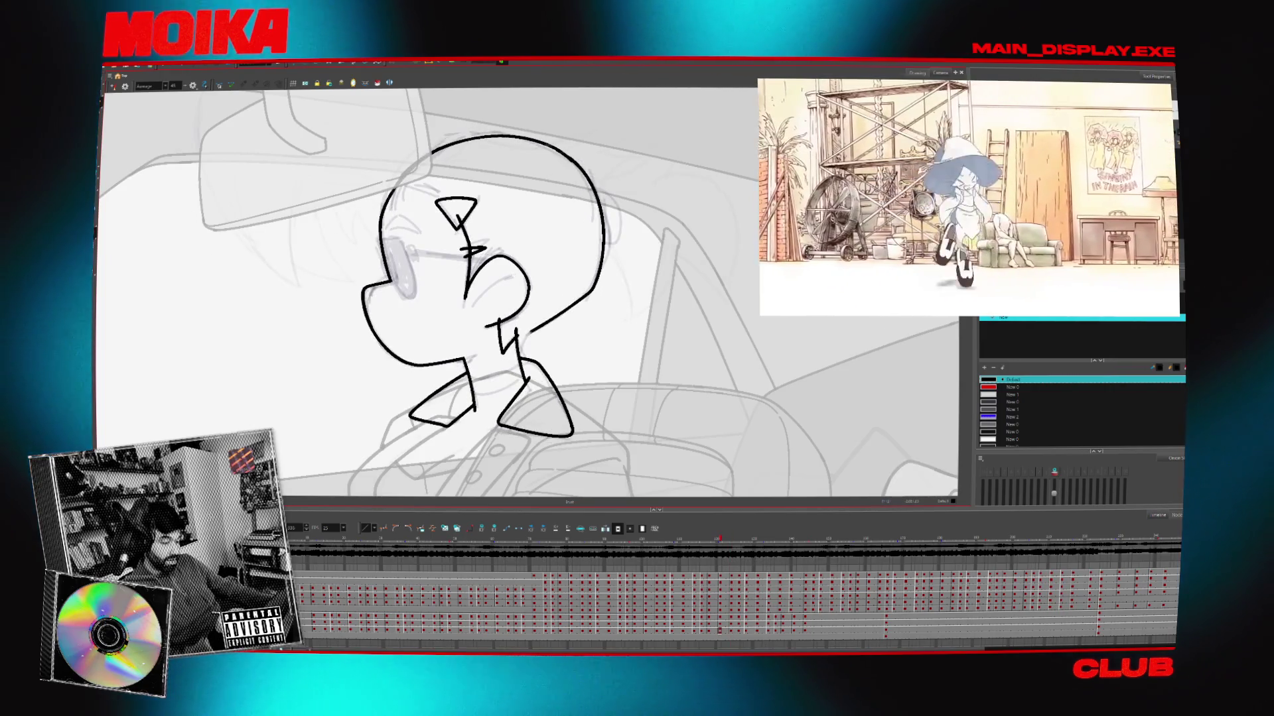
pyautogui.press('.')
pyautogui.press('.')
pyautogui.press('.')
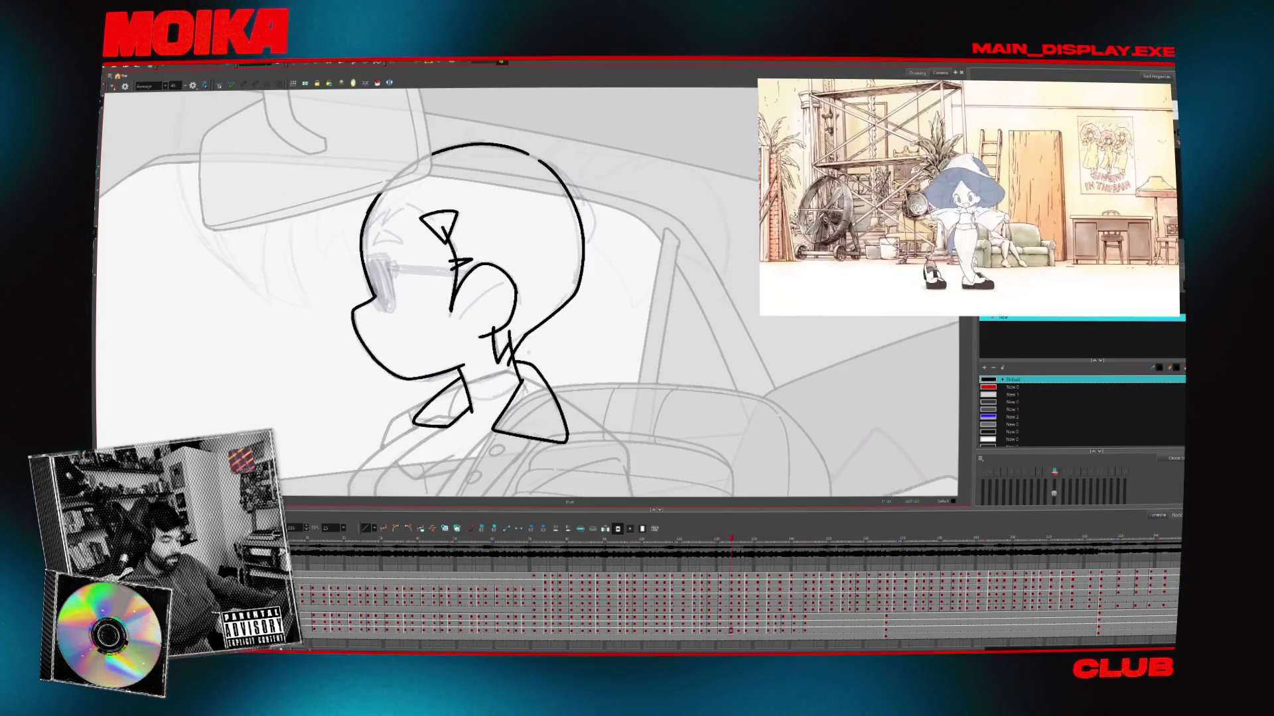
pyautogui.hotkey('alt', 't')
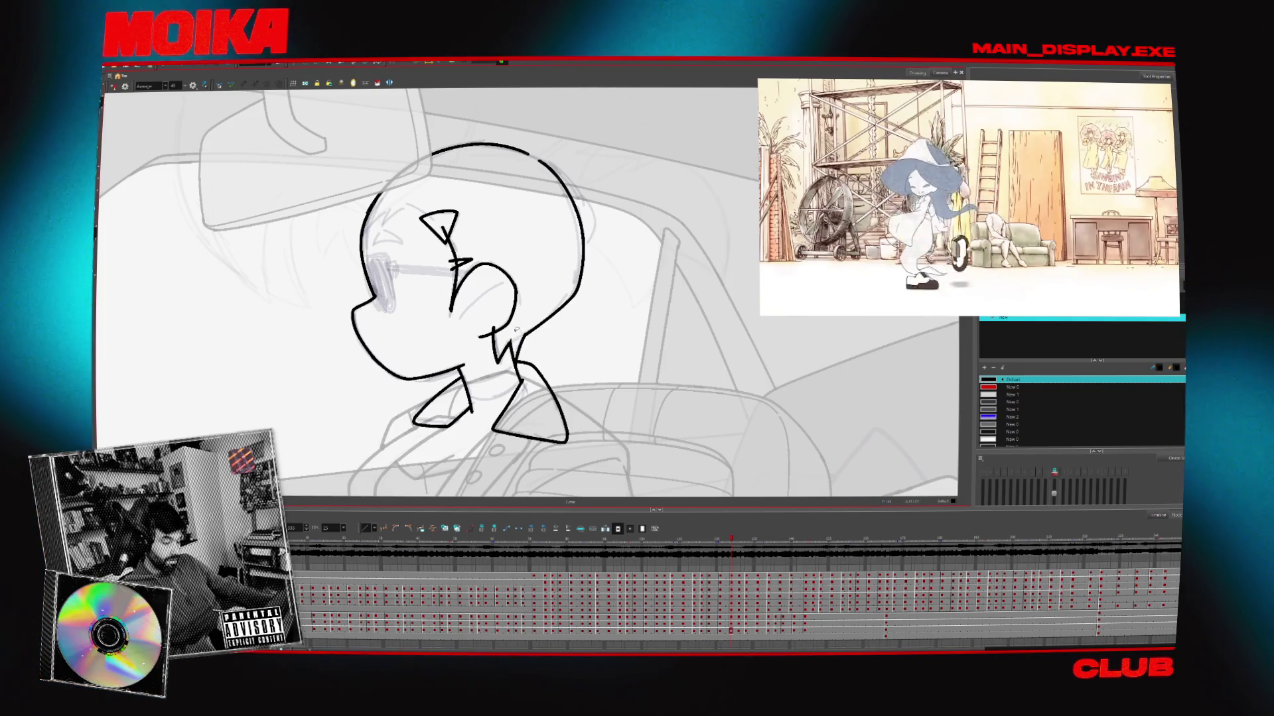
pyautogui.press(',')
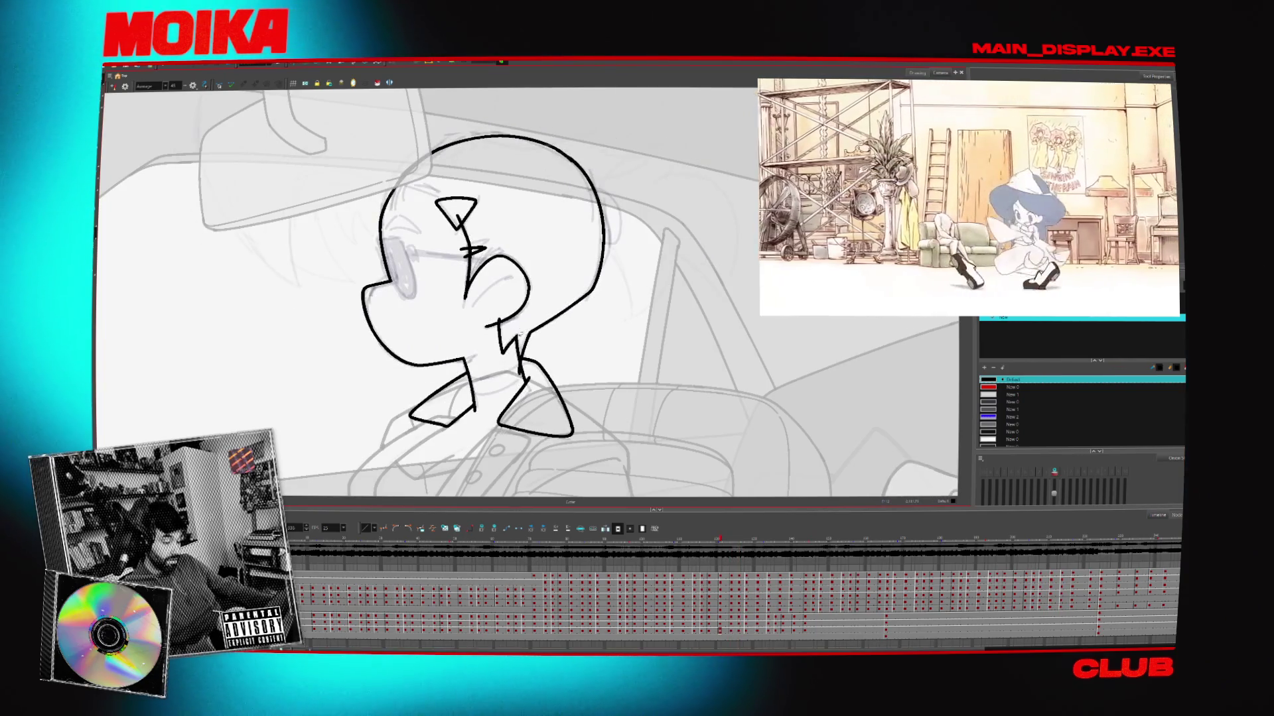
pyautogui.hotkey('alt', 'b')
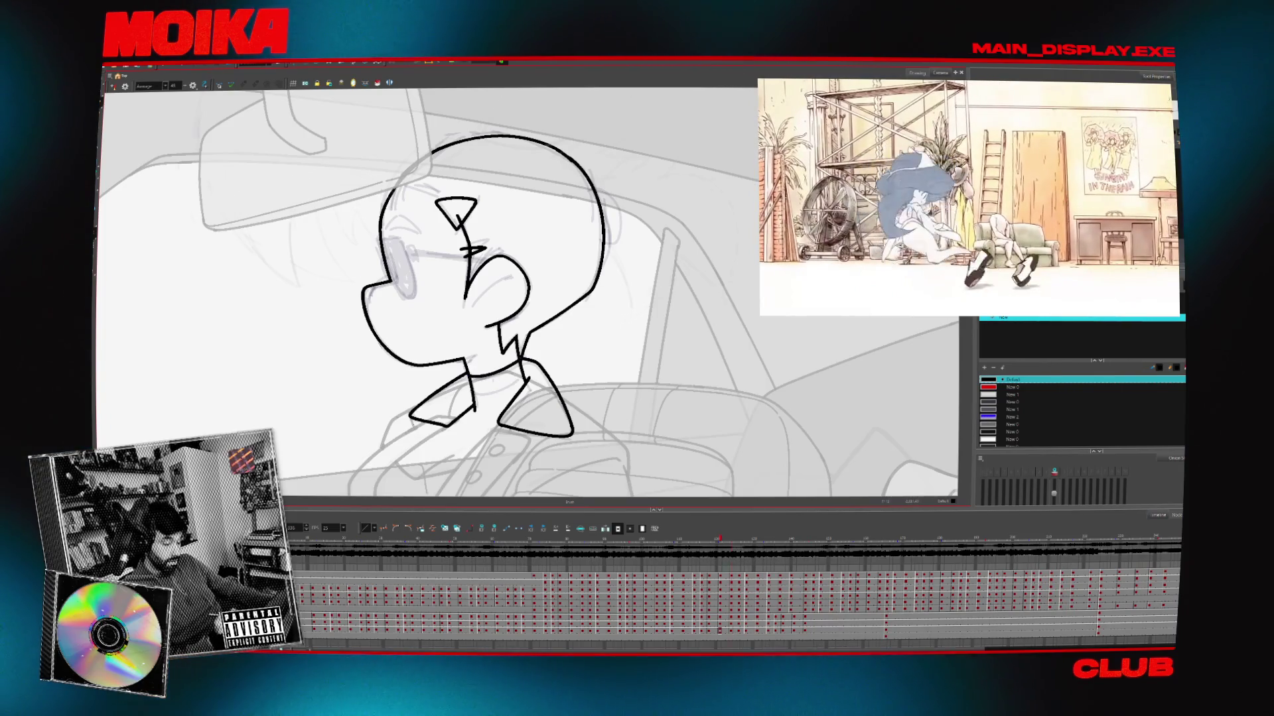
pyautogui.press('.')
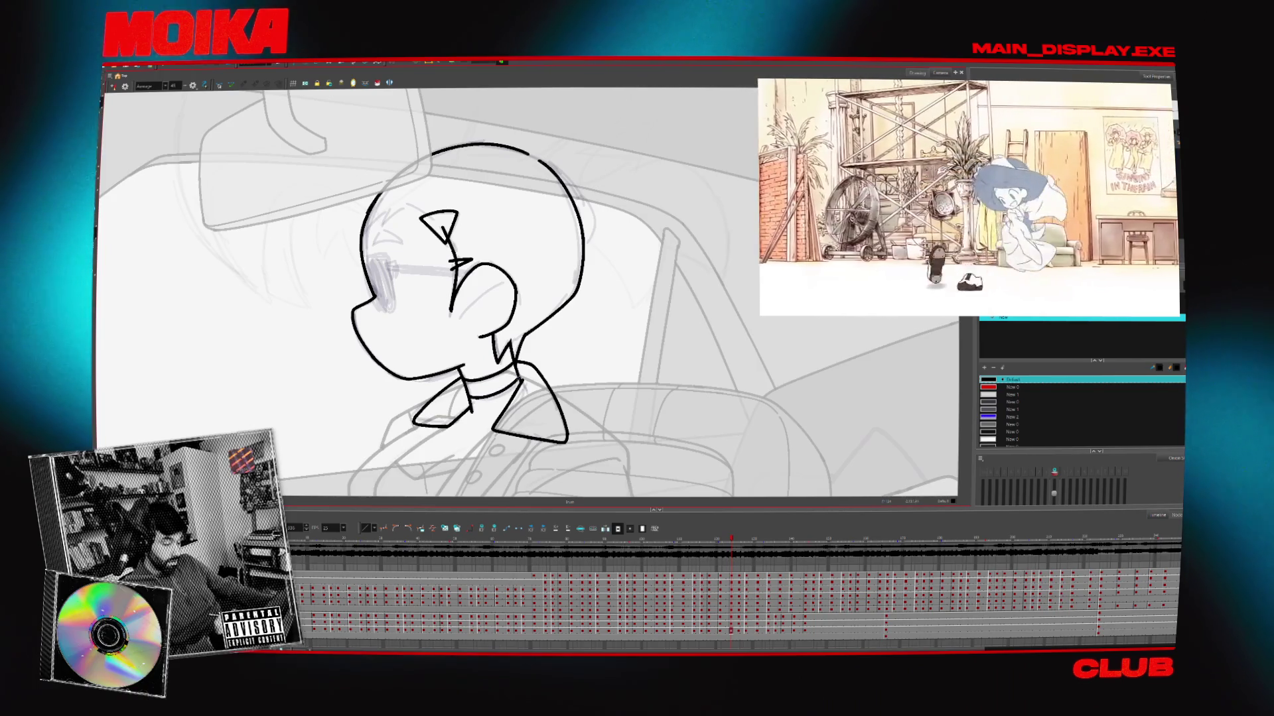
pyautogui.press(',')
pyautogui.press(',')
pyautogui.press(',')
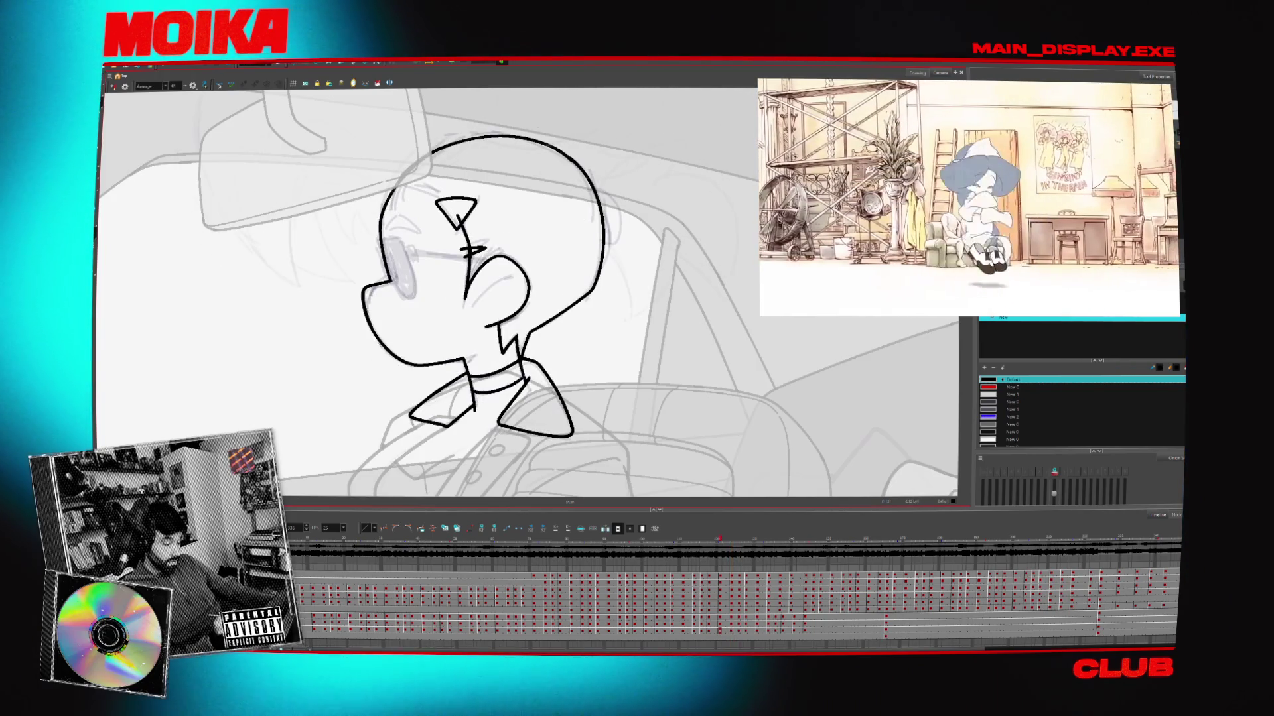
pyautogui.hotkey('alt', 's')
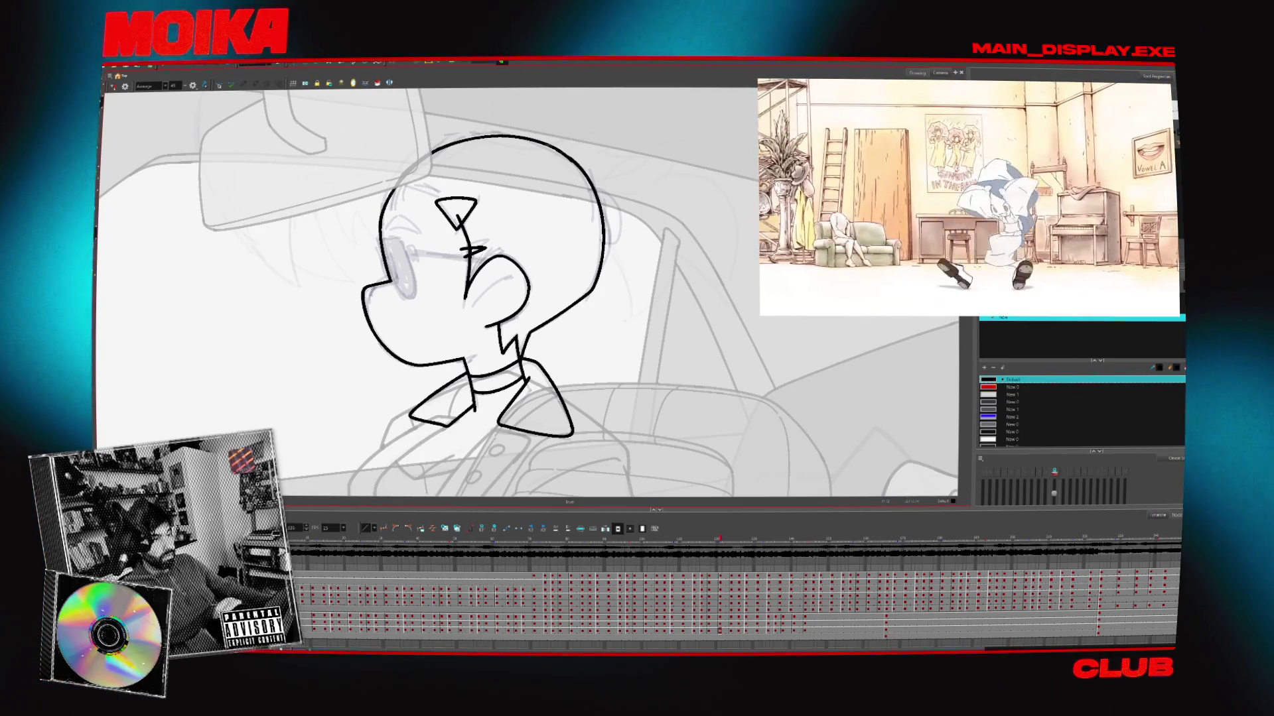
pyautogui.press('.')
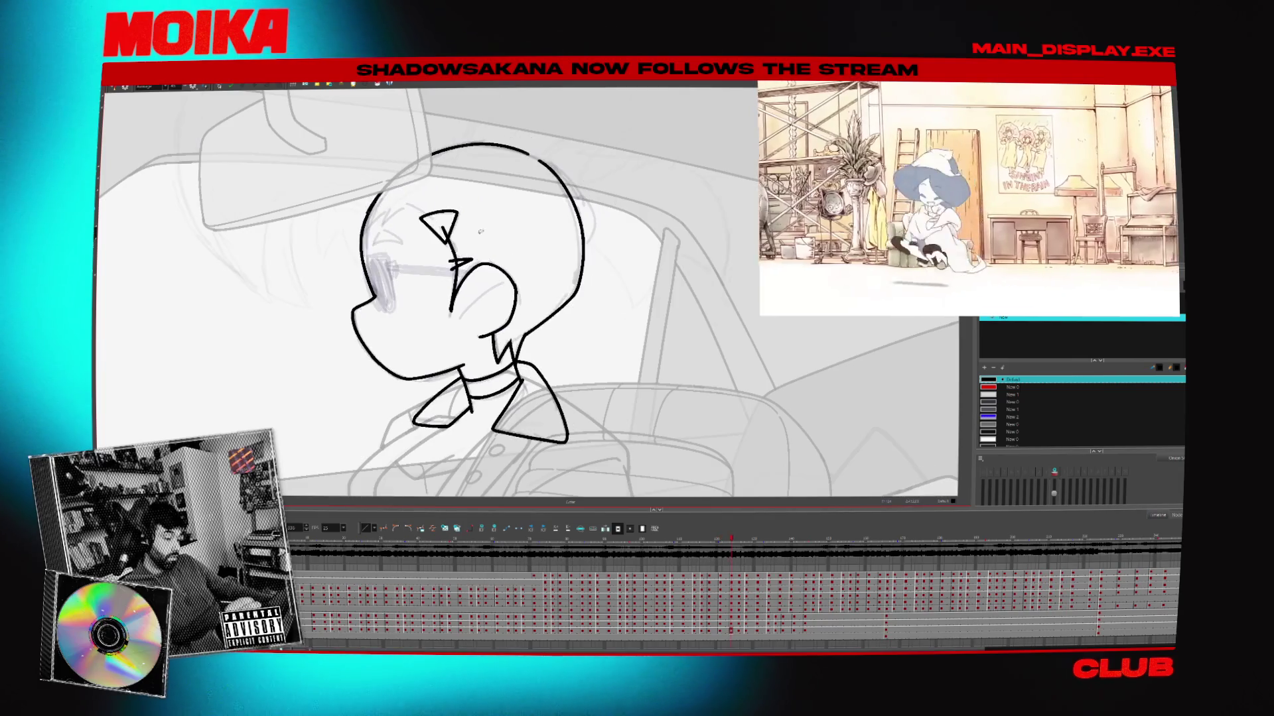
pyautogui.click(124, 86)
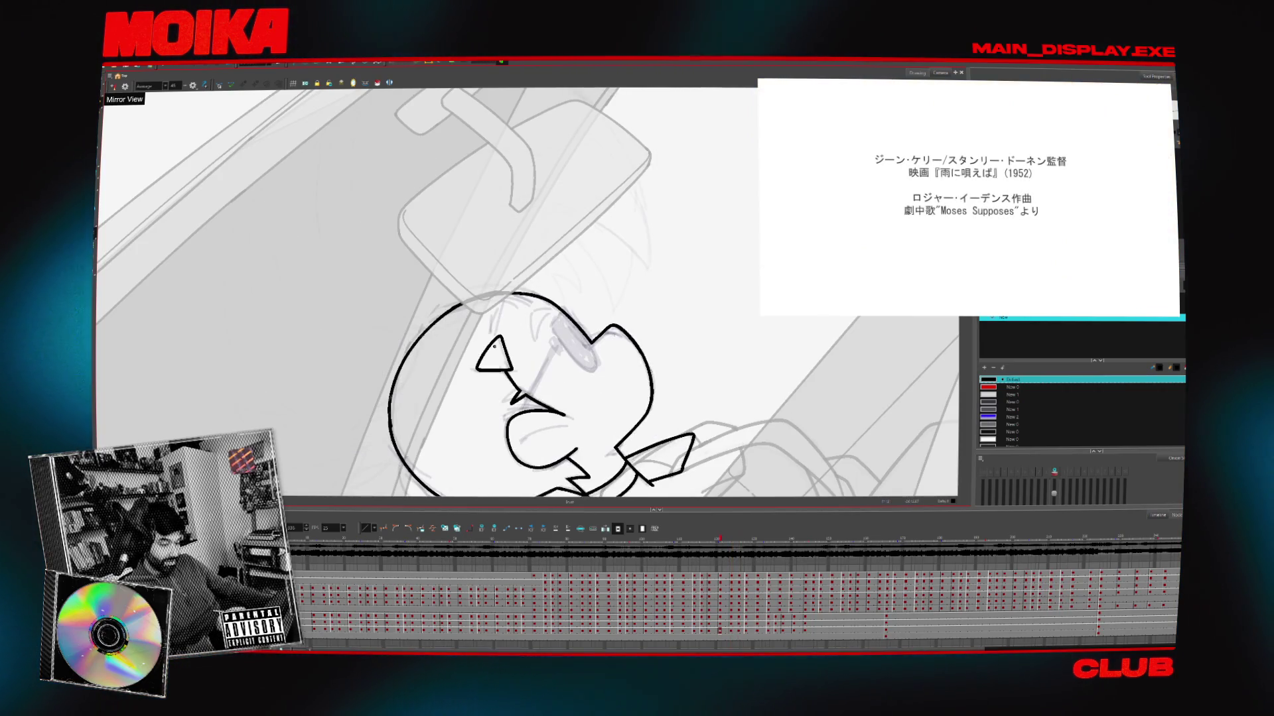
# Draw a hair spike above the passenger's eye, compare drawings, and close the reference video player
pyautogui.moveTo(493, 326); pyautogui.dragTo(522, 308)
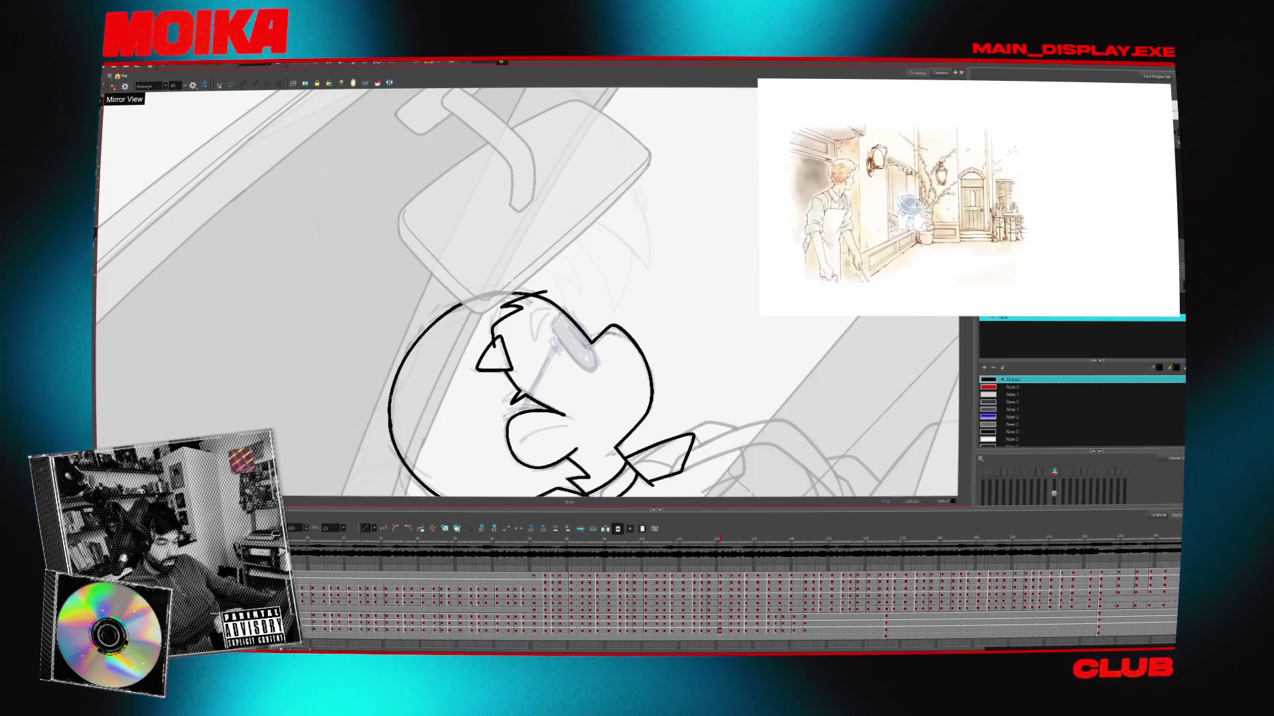
pyautogui.press('.')
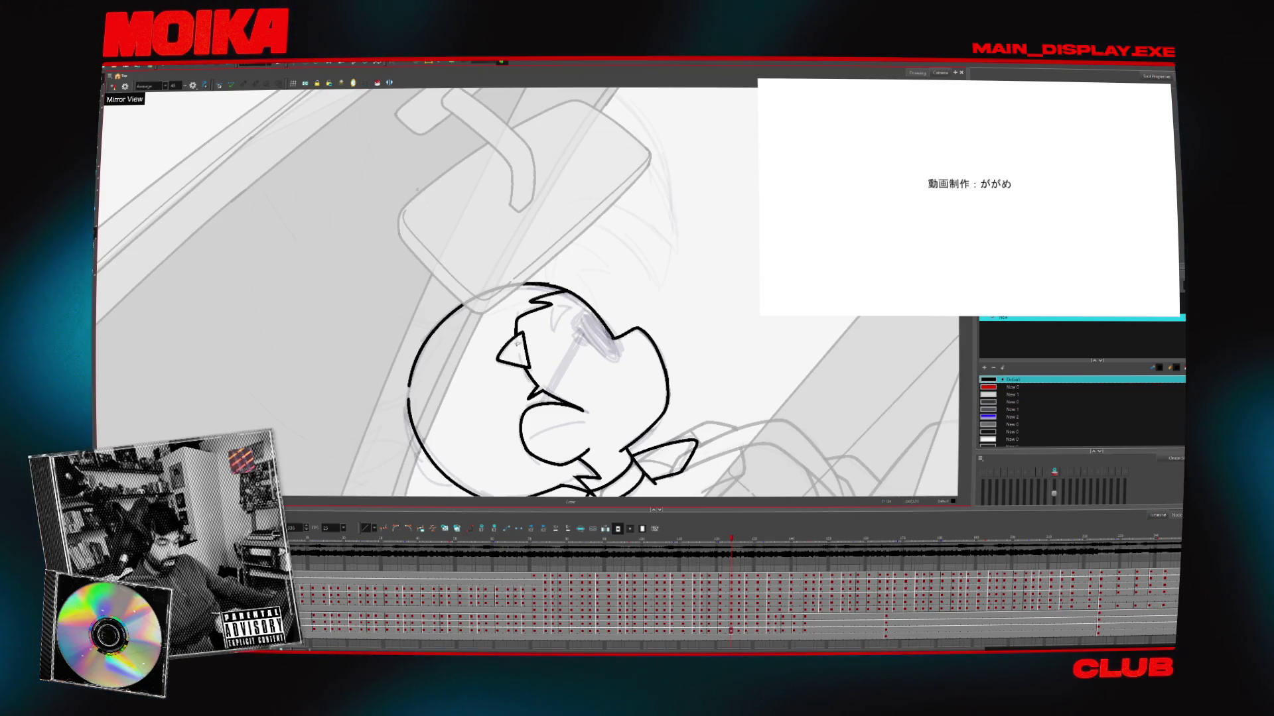
pyautogui.press(',')
pyautogui.press(',')
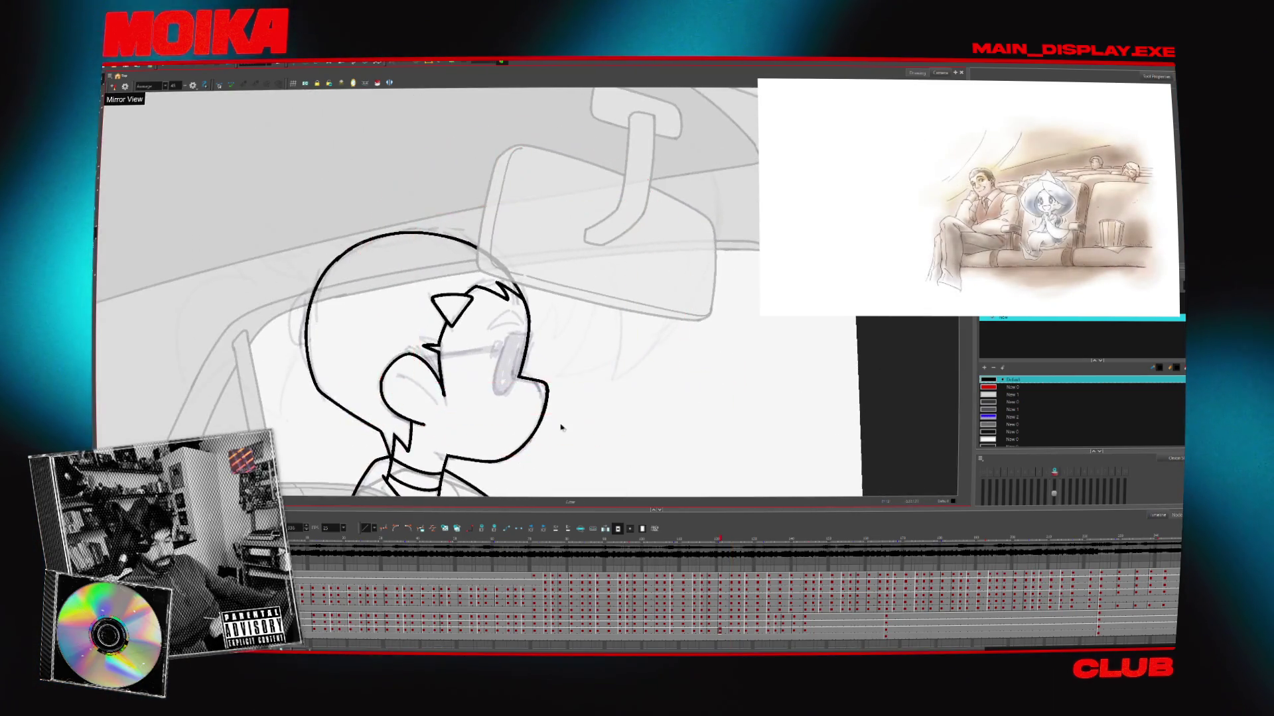
pyautogui.press('.')
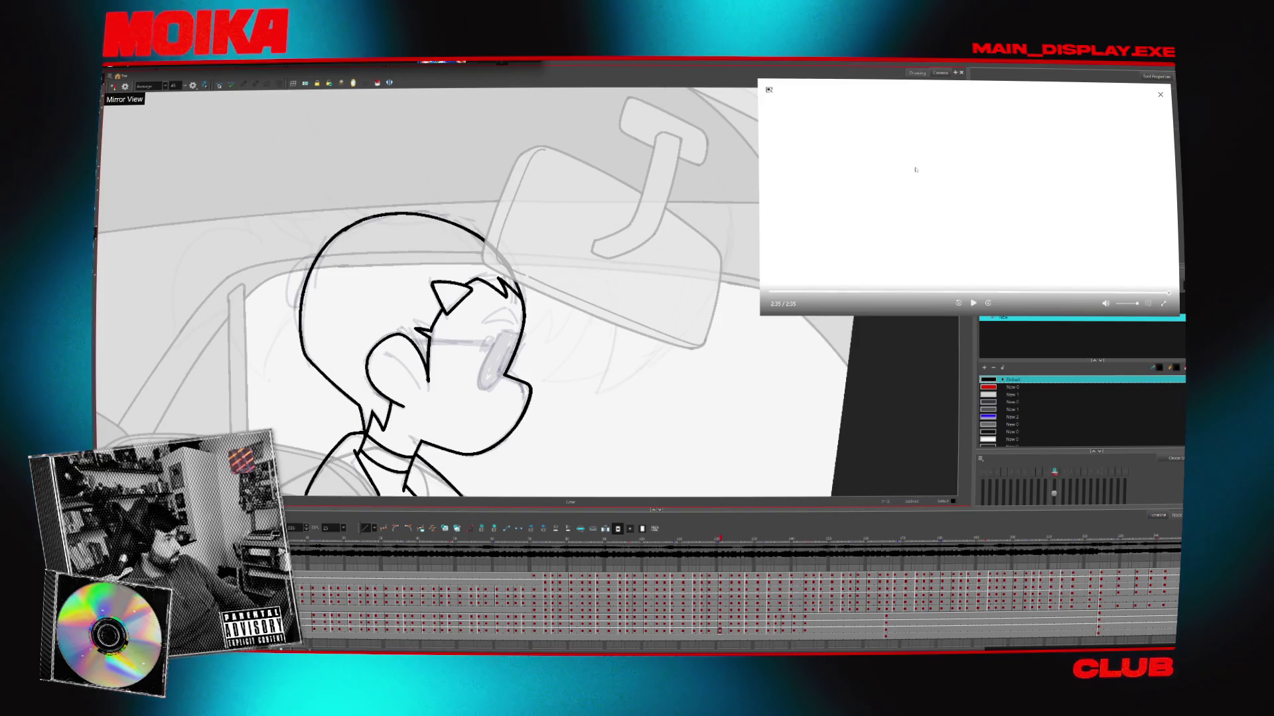
pyautogui.click(1160, 94)
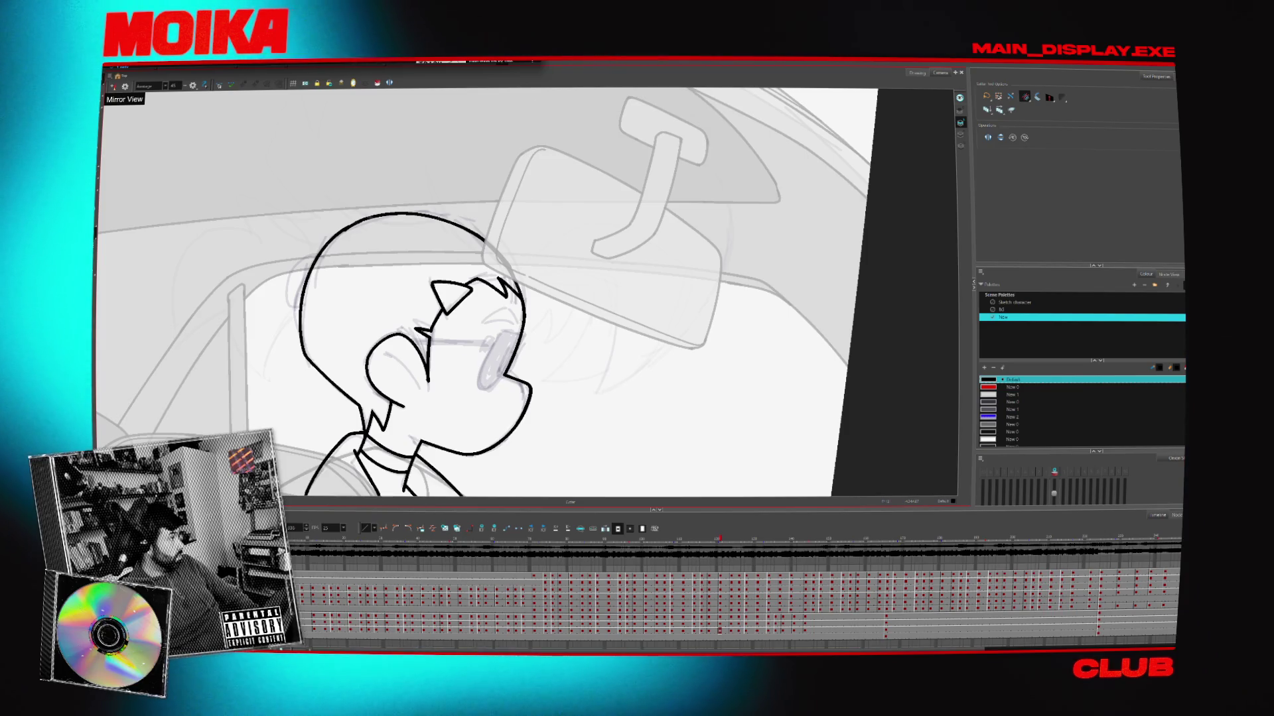
# Switch to the YouTube comments browser window with Alt+Tab
pyautogui.hotkey('alt', 'Tab')
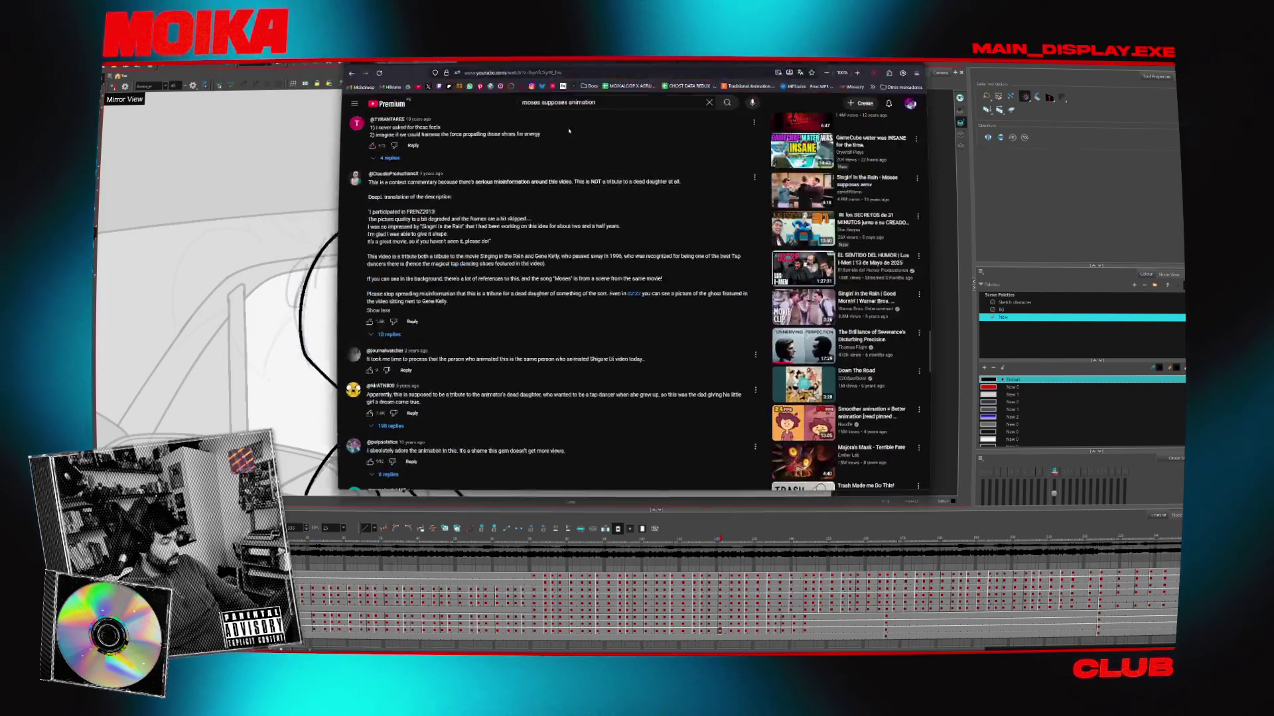
pyautogui.press('super+Up')
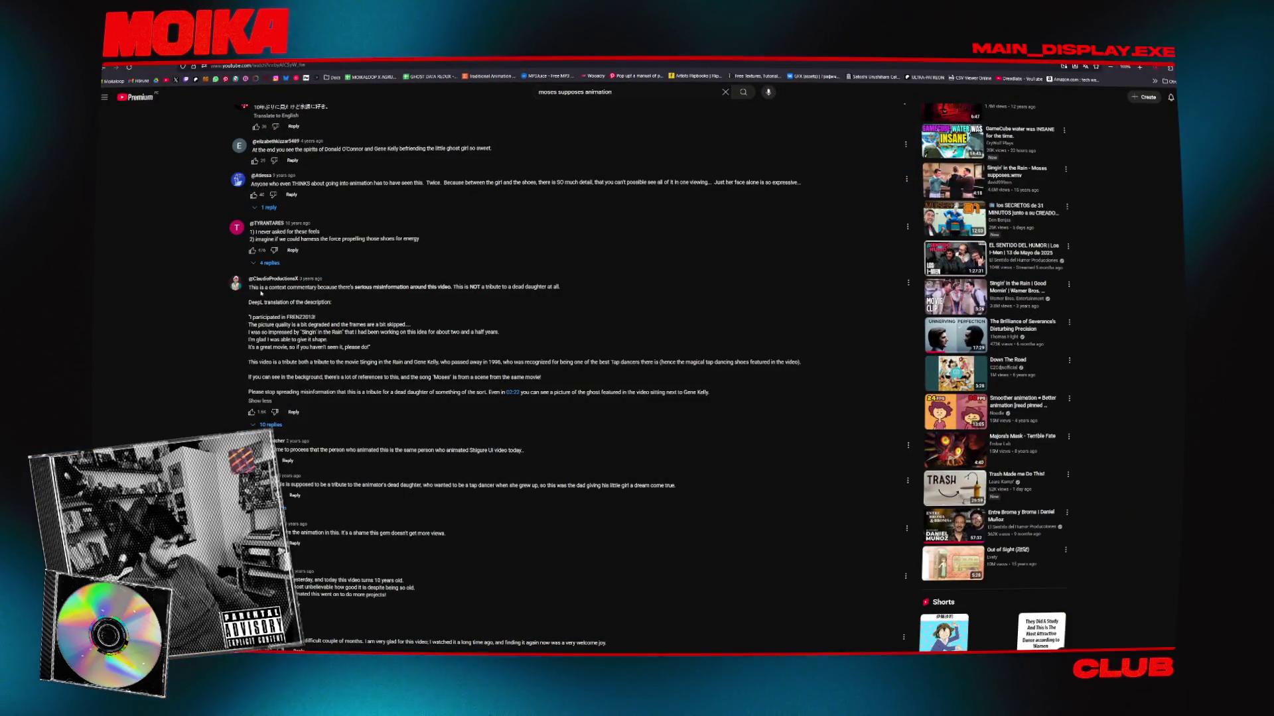
pyautogui.moveTo(278, 323); pyautogui.dragTo(374, 323)
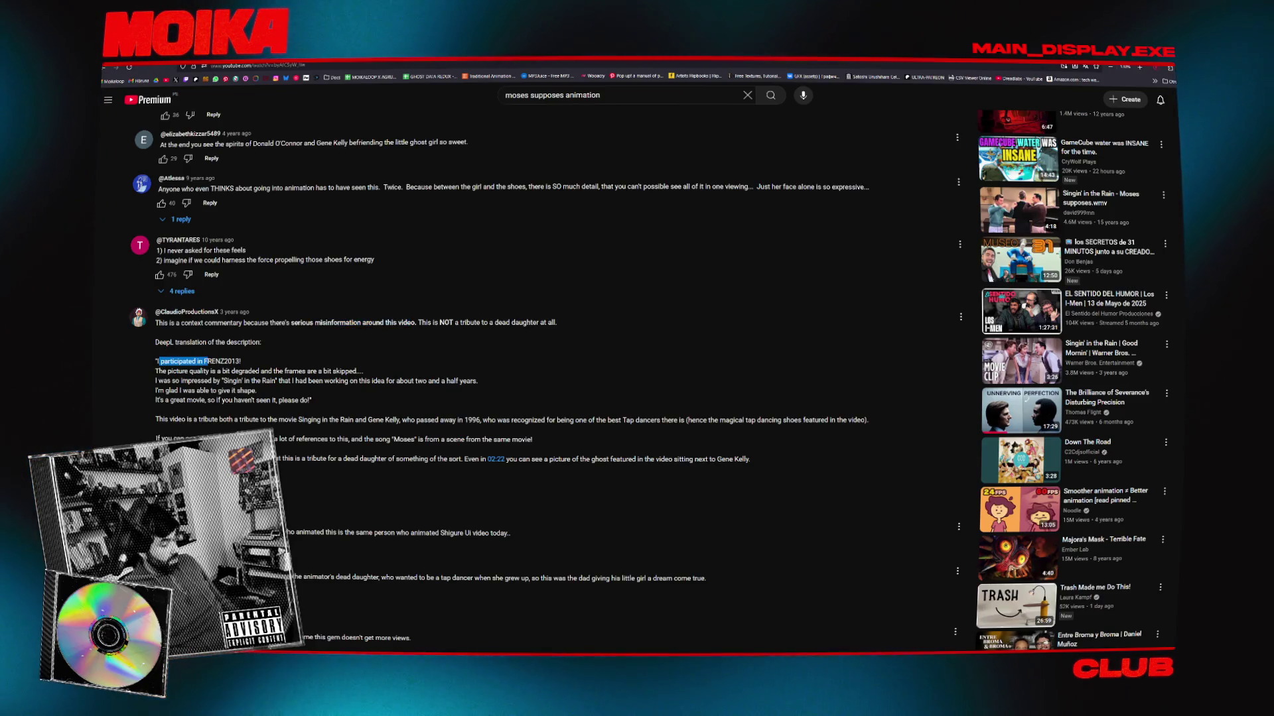
pyautogui.scroll(-1, 201, 339)
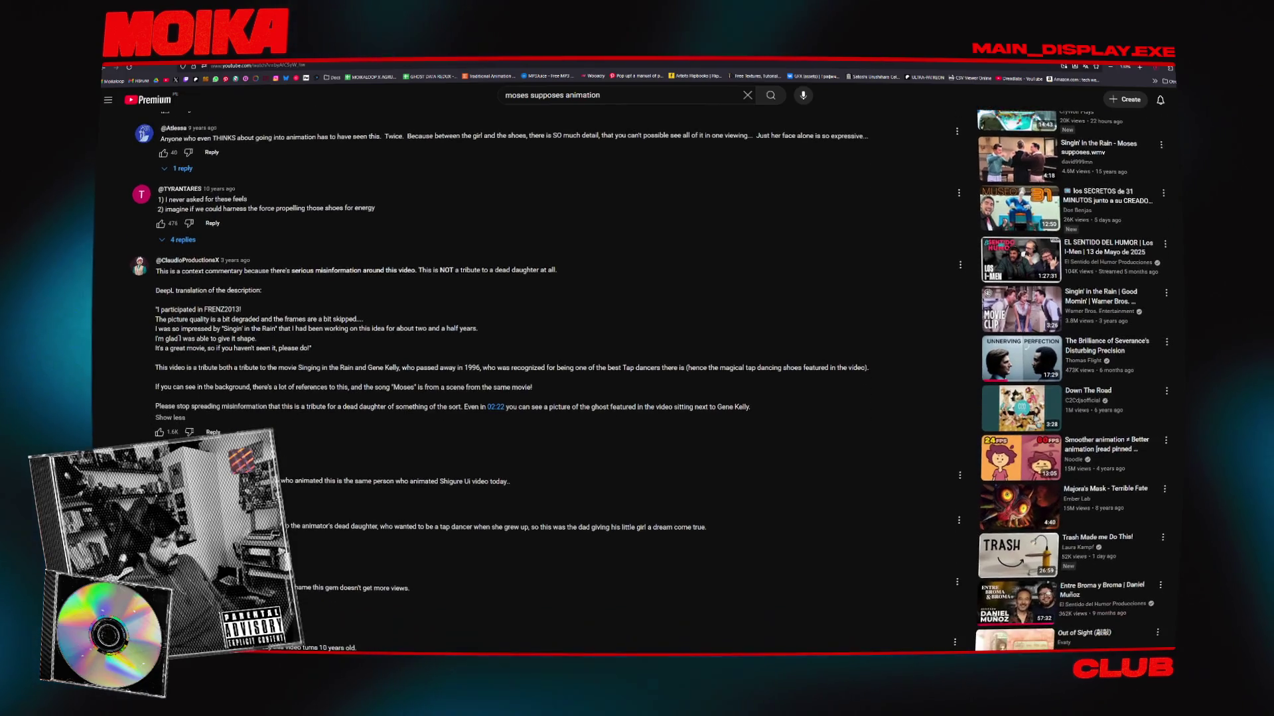
pyautogui.moveTo(208, 320); pyautogui.dragTo(289, 319)
pyautogui.moveTo(161, 328)
pyautogui.mouseDown()
pyautogui.moveTo(478, 329)
pyautogui.moveTo(212, 339)
pyautogui.mouseUp()
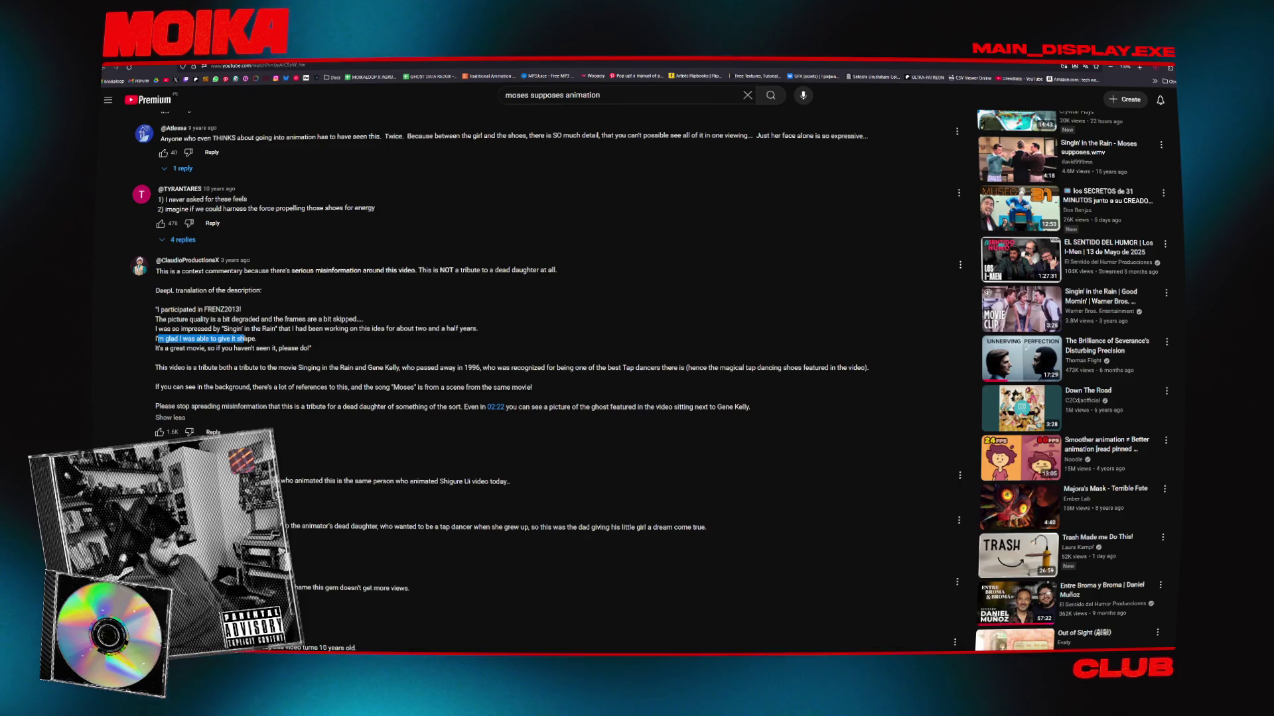
pyautogui.moveTo(254, 339)
pyautogui.mouseDown()
pyautogui.moveTo(231, 365)
pyautogui.moveTo(306, 369)
pyautogui.mouseUp()
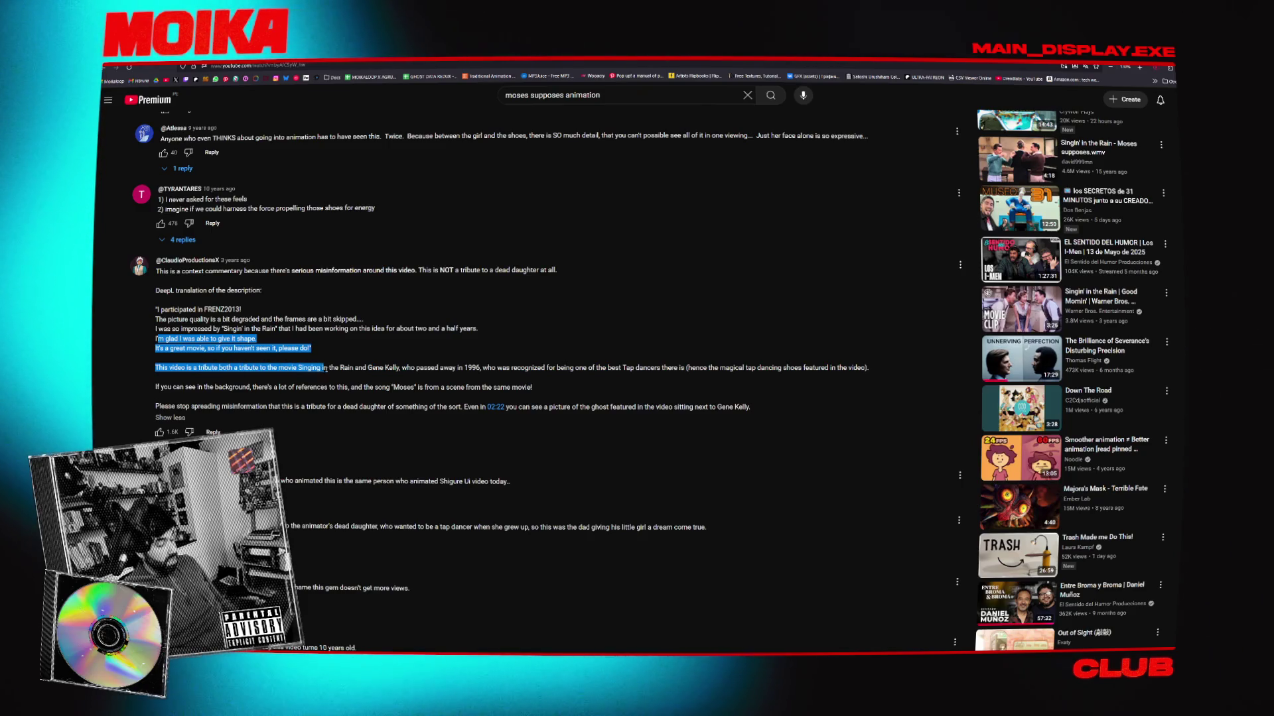
pyautogui.moveTo(389, 369); pyautogui.dragTo(484, 368)
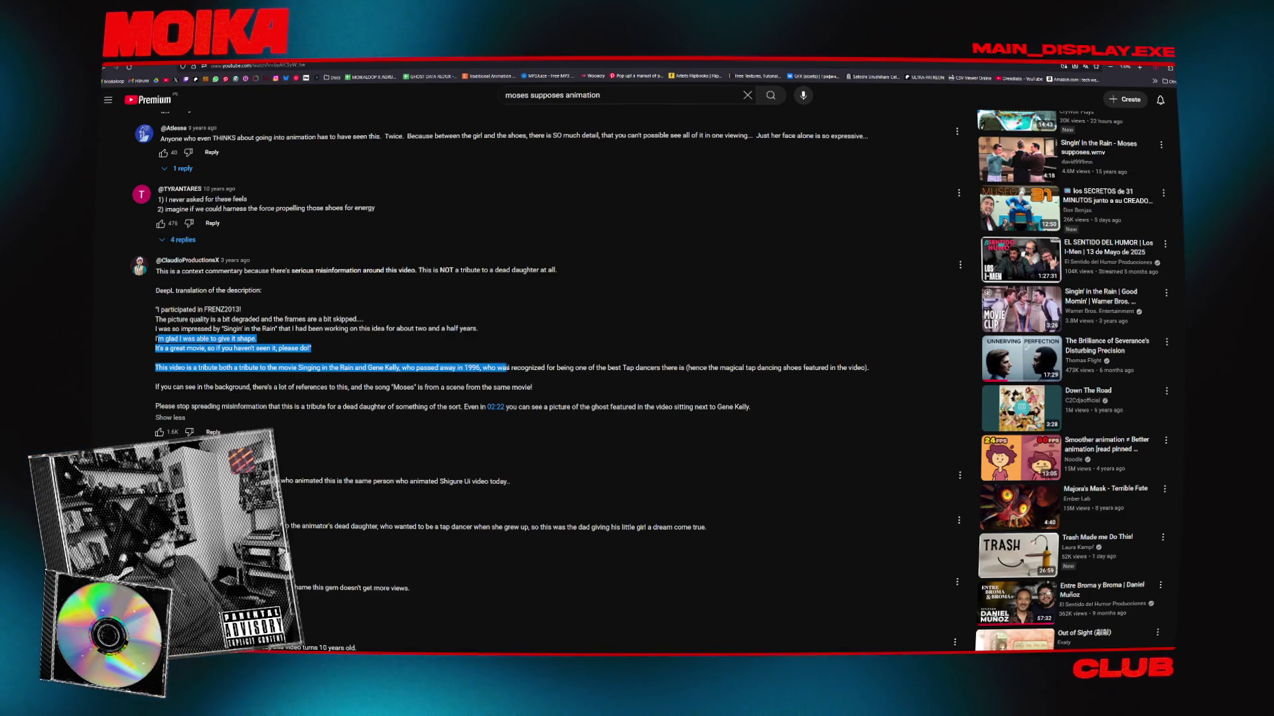
pyautogui.moveTo(630, 368); pyautogui.dragTo(717, 369)
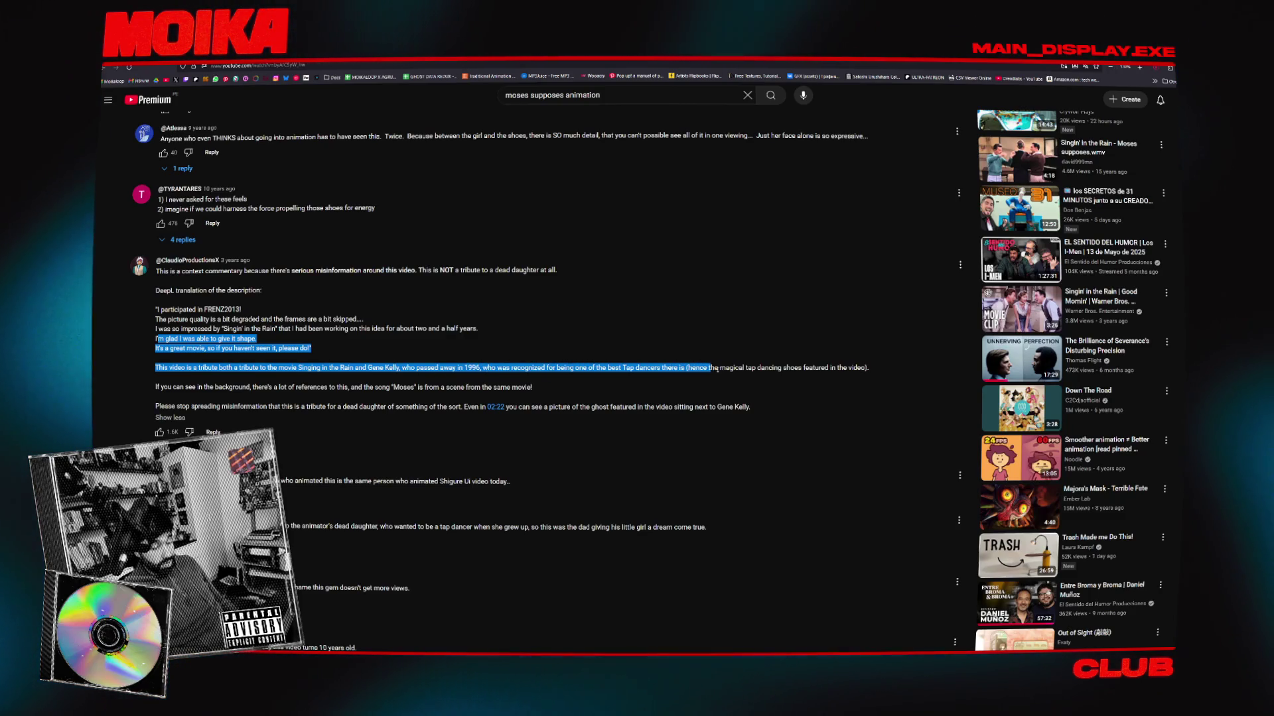
pyautogui.moveTo(794, 369)
pyautogui.mouseDown()
pyautogui.moveTo(764, 378)
pyautogui.moveTo(862, 371)
pyautogui.moveTo(222, 394)
pyautogui.mouseUp()
pyautogui.moveTo(303, 390)
pyautogui.mouseDown()
pyautogui.moveTo(524, 391)
pyautogui.moveTo(430, 390)
pyautogui.moveTo(504, 390)
pyautogui.mouseUp()
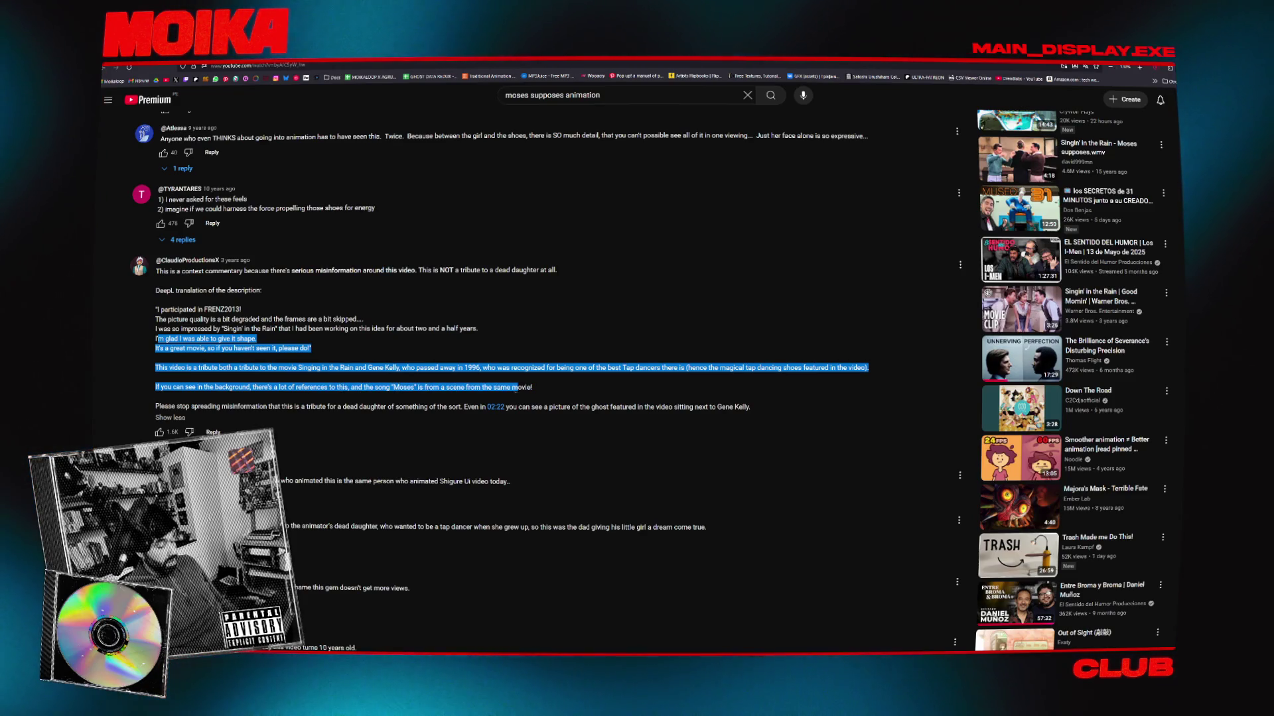
pyautogui.moveTo(172, 407); pyautogui.dragTo(446, 410)
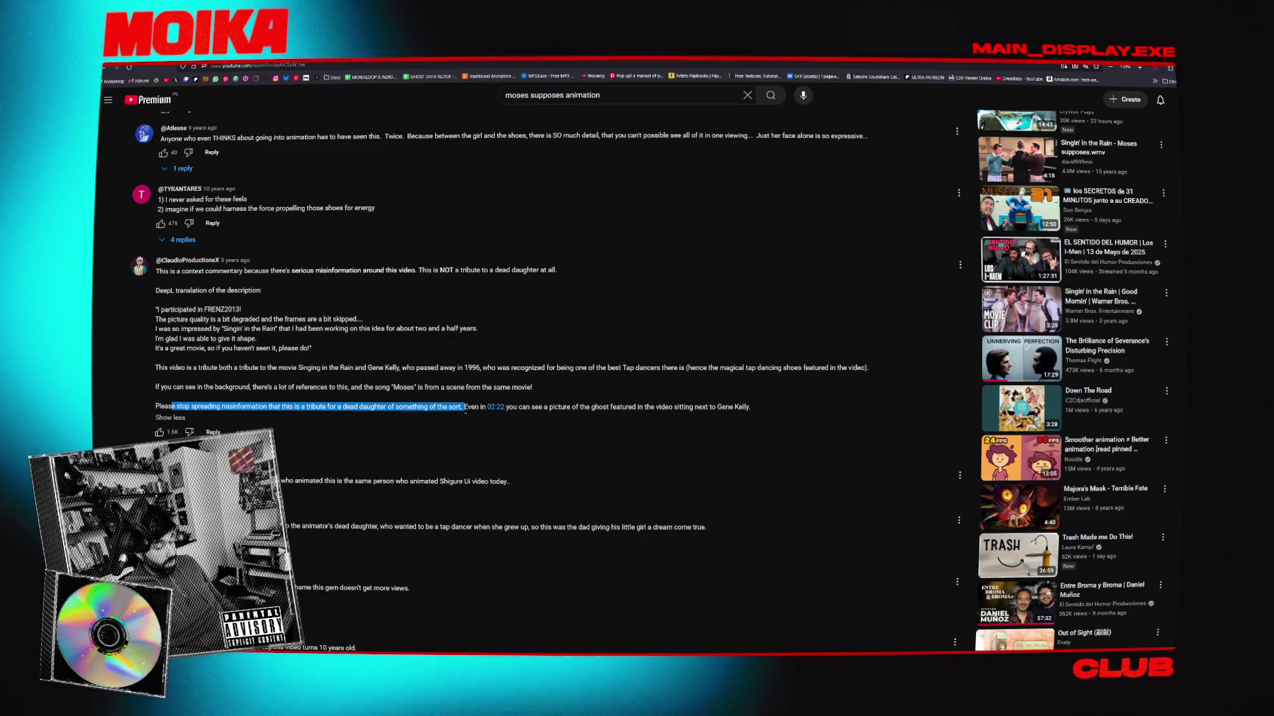
pyautogui.click(466, 410)
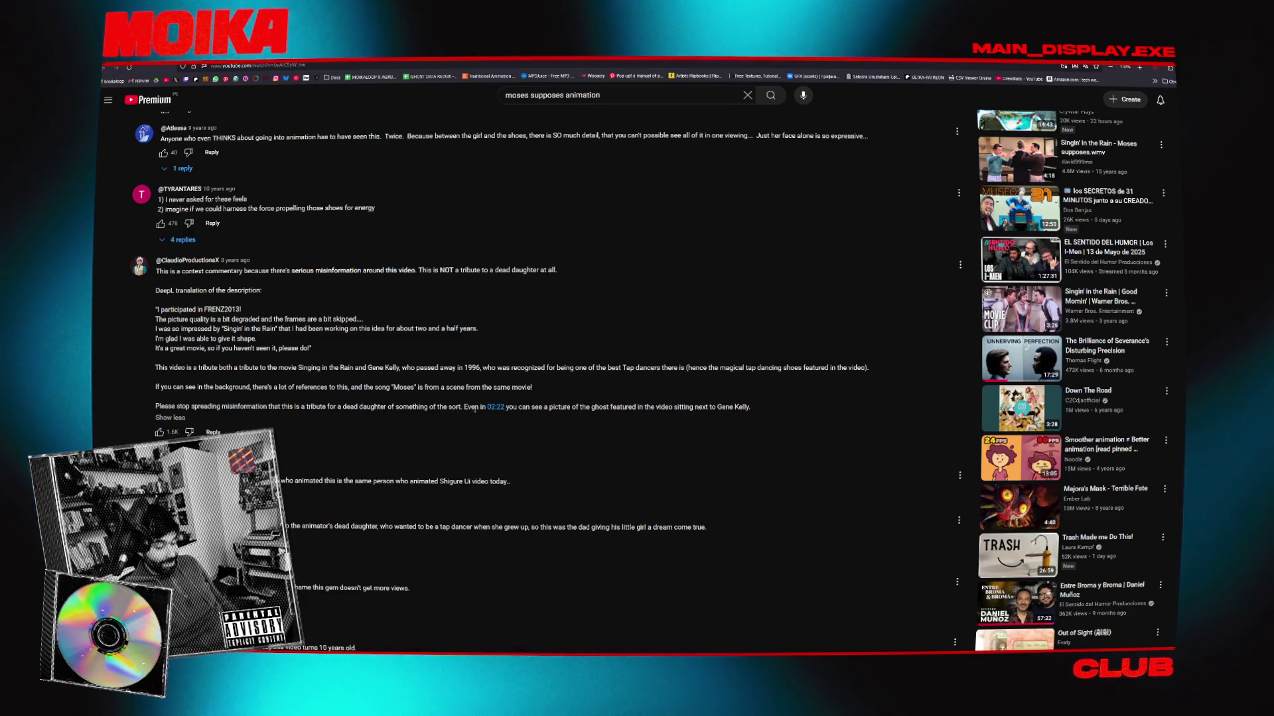
pyautogui.hotkey('alt', 'Tab')
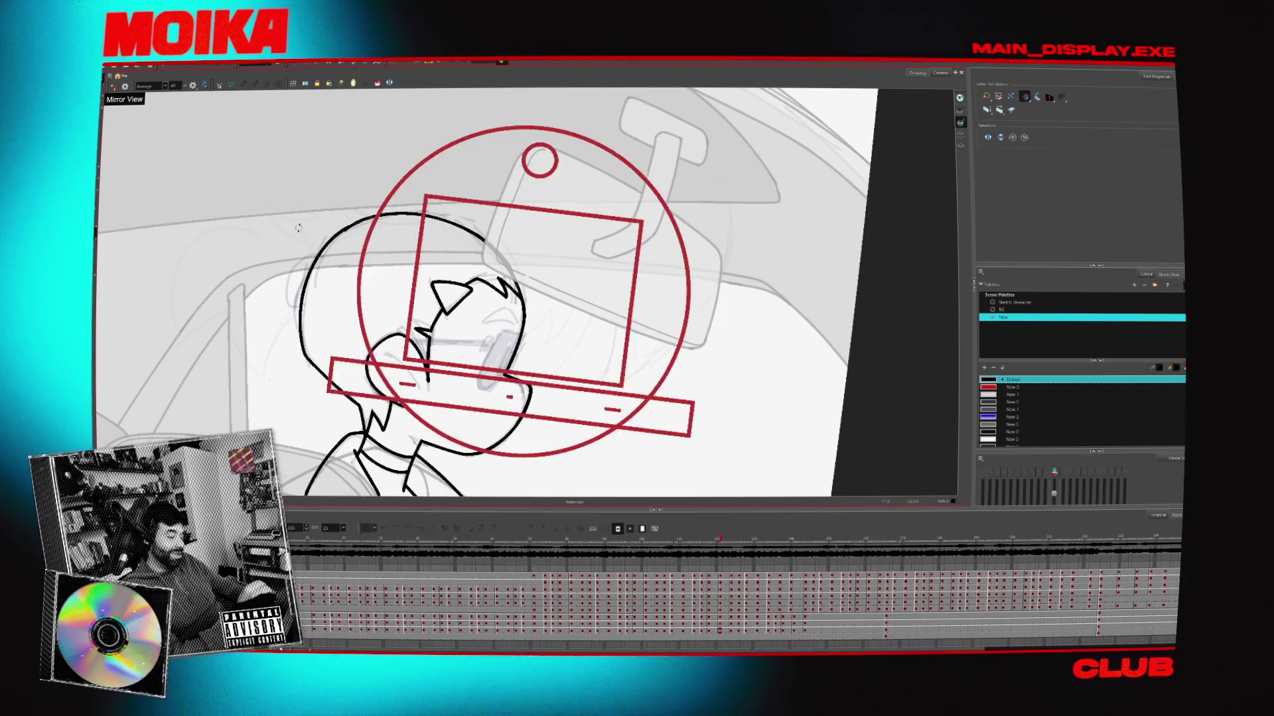
# Rotate the view, brush a curved stroke on the head's left side, undo it, and flip drawings
pyautogui.moveTo(544, 217); pyautogui.dragTo(577, 245)
pyautogui.hotkey('alt', 'b')
pyautogui.moveTo(330, 206); pyautogui.dragTo(311, 255)
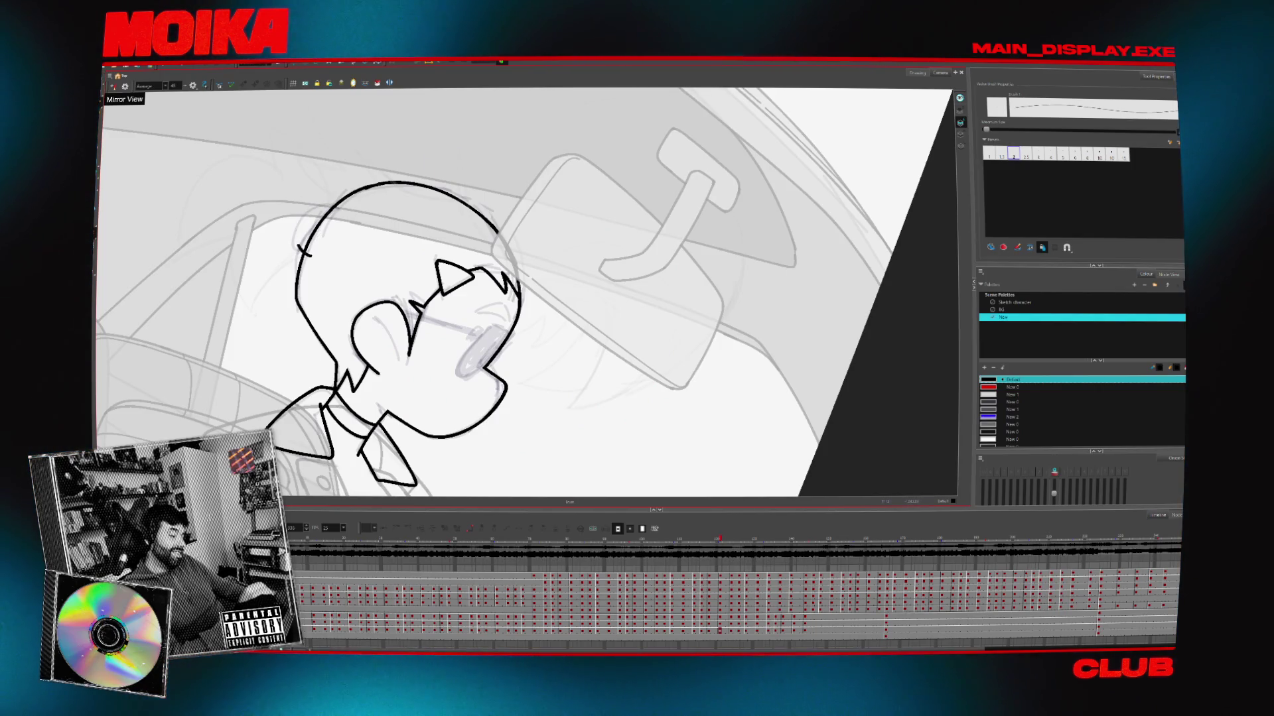
pyautogui.moveTo(504, 160)
pyautogui.mouseDown()
pyautogui.moveTo(574, 165)
pyautogui.moveTo(597, 212)
pyautogui.mouseUp()
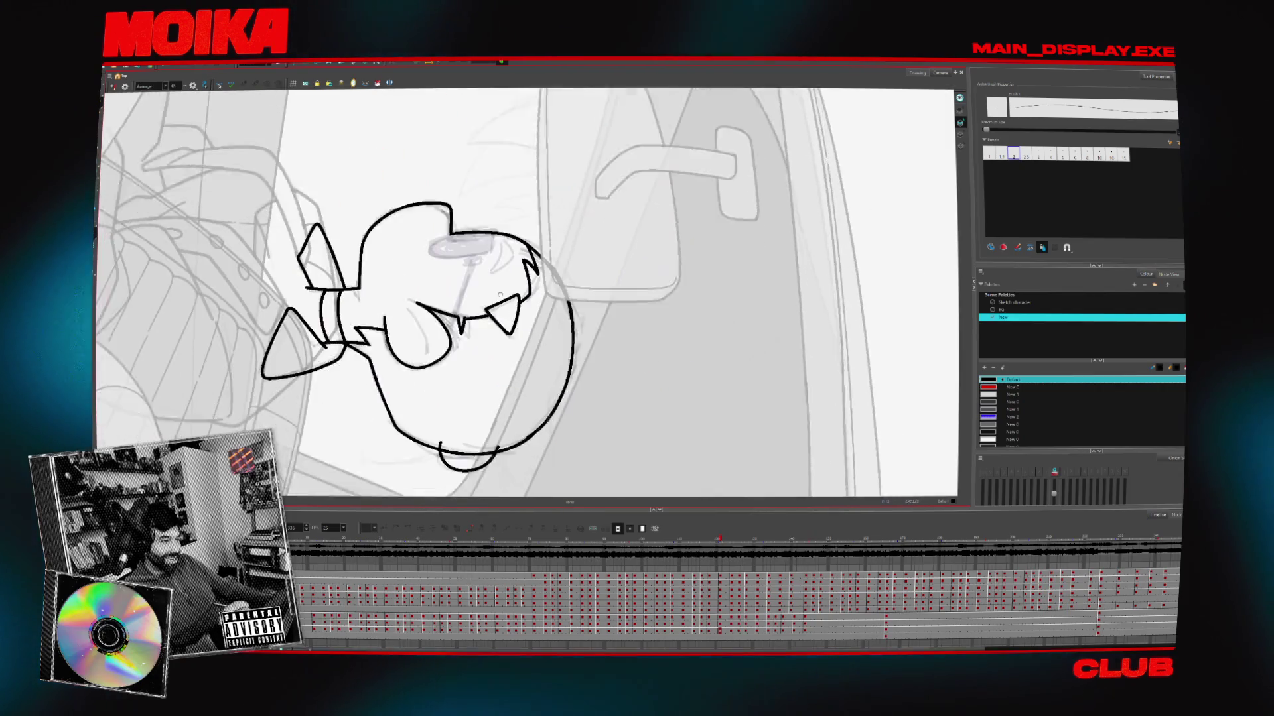
pyautogui.hotkey('ctrl', 'z')
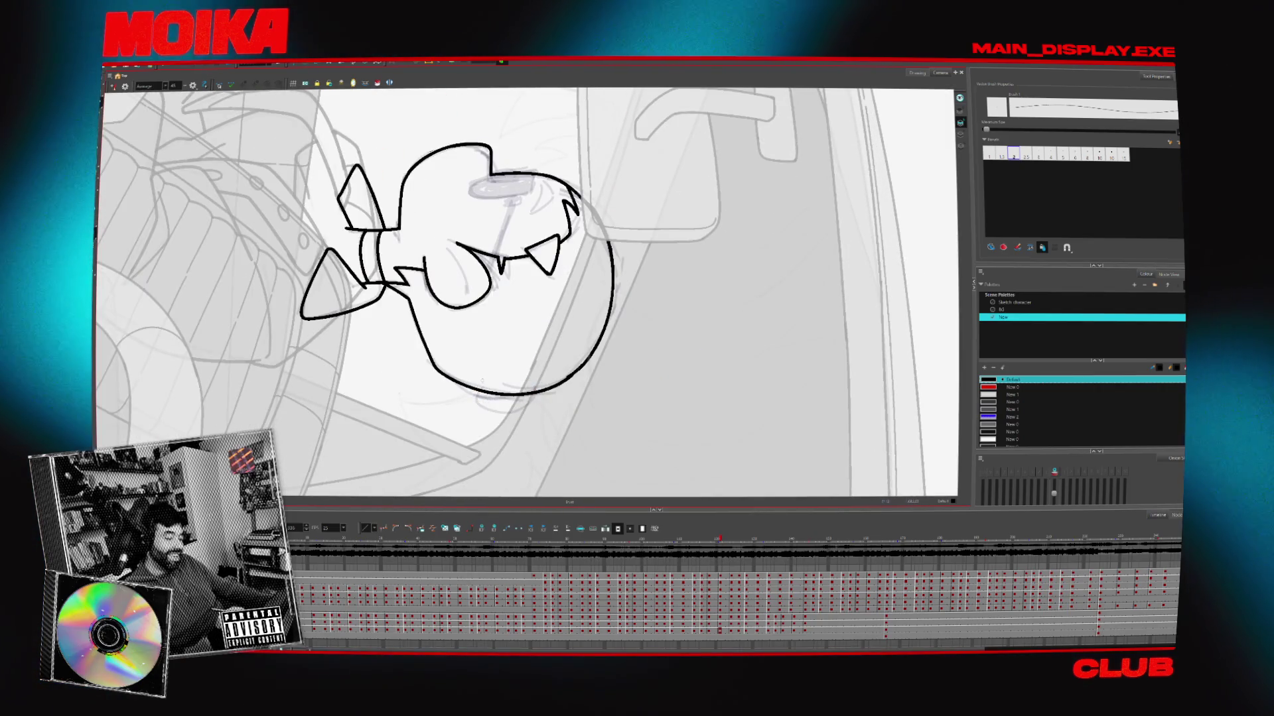
pyautogui.press('.')
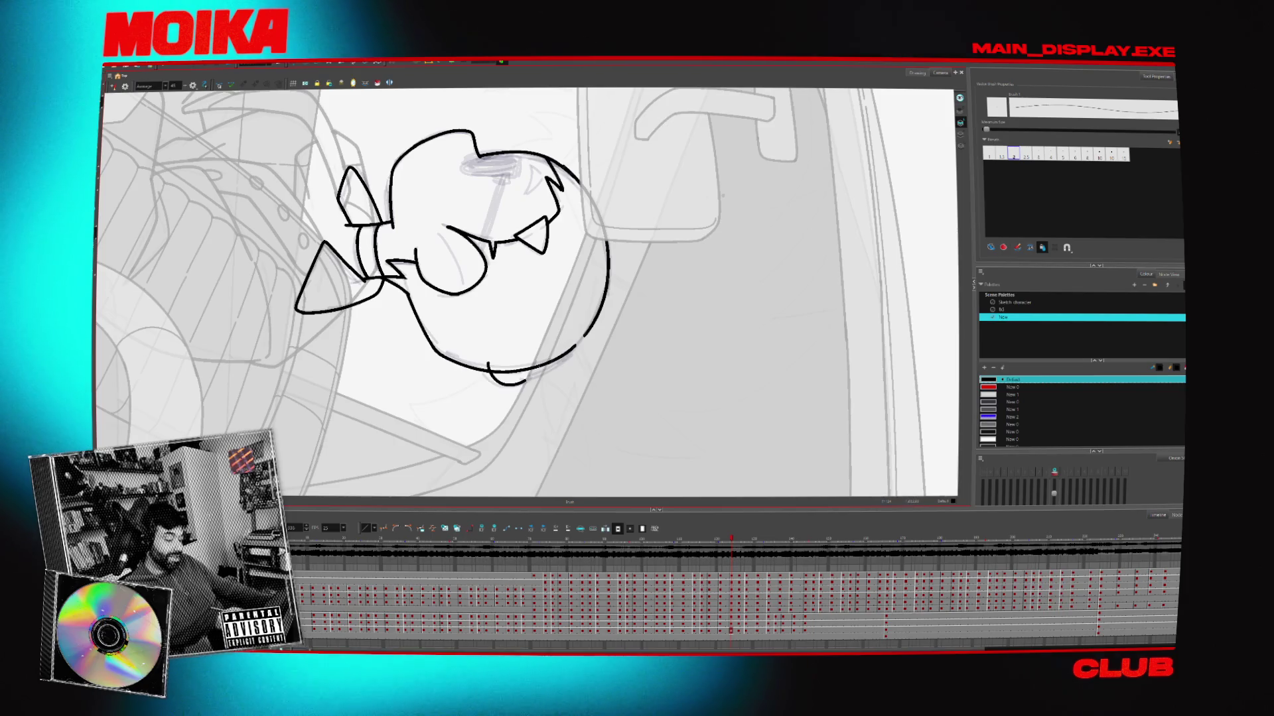
pyautogui.hotkey('alt', 't')
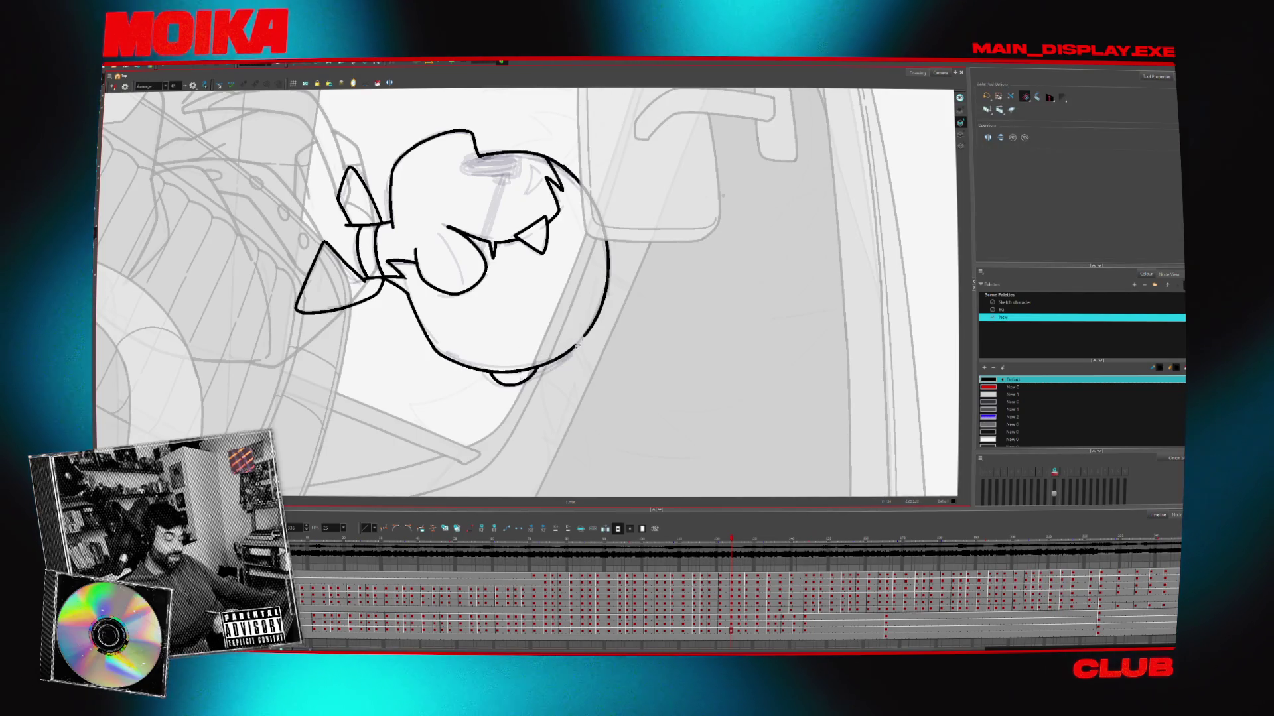
pyautogui.hotkey('alt', 'b')
pyautogui.press(',')
# Rotate the canvas back so the character sits upright and flip between adjacent drawings
pyautogui.hotkey('ctrl', 'alt')
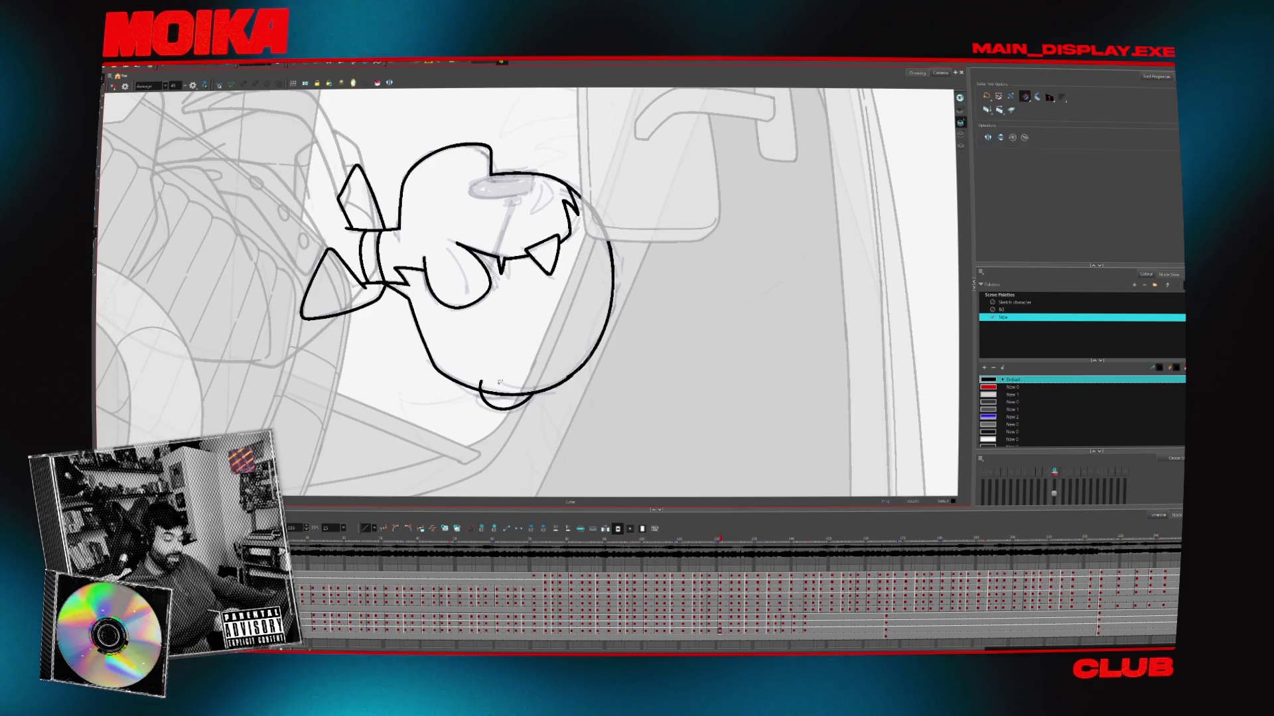
pyautogui.moveTo(364, 279)
pyautogui.mouseDown()
pyautogui.moveTo(538, 452)
pyautogui.moveTo(685, 306)
pyautogui.moveTo(597, 398)
pyautogui.mouseUp()
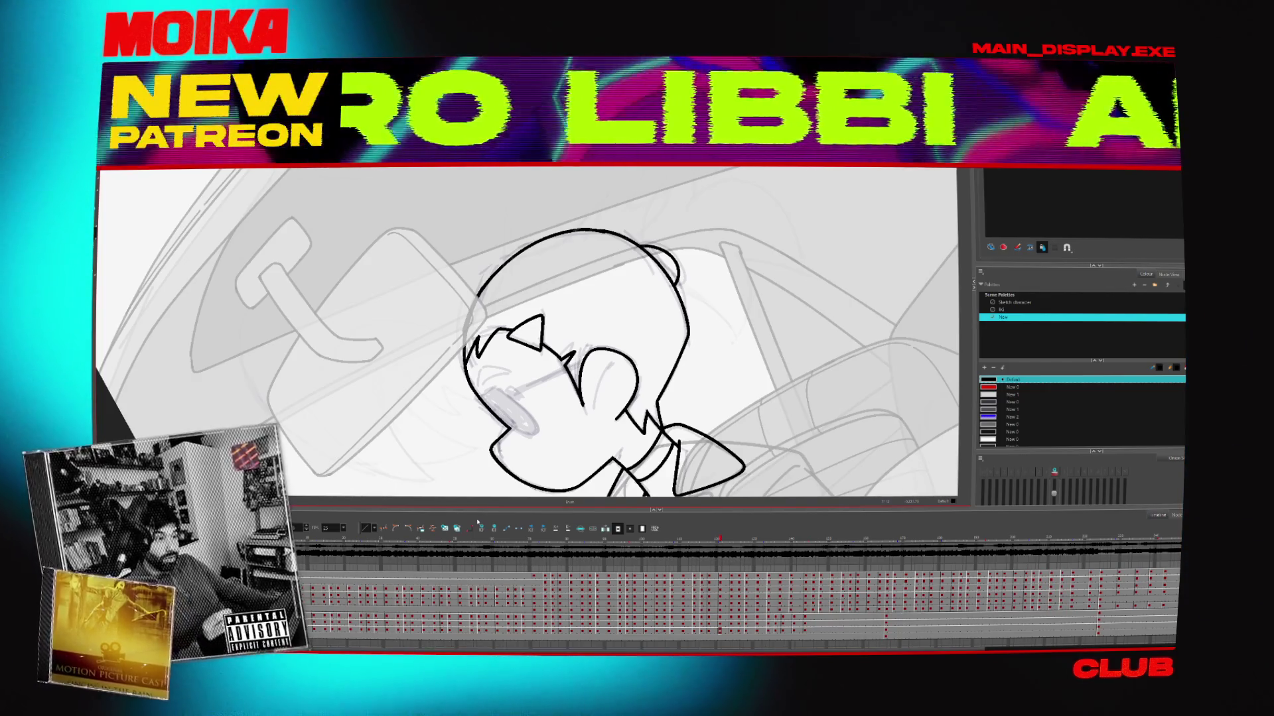
pyautogui.moveTo(597, 285)
pyautogui.mouseDown()
pyautogui.moveTo(557, 371)
pyautogui.moveTo(518, 392)
pyautogui.mouseUp()
pyautogui.scroll(-4, 605, 278)
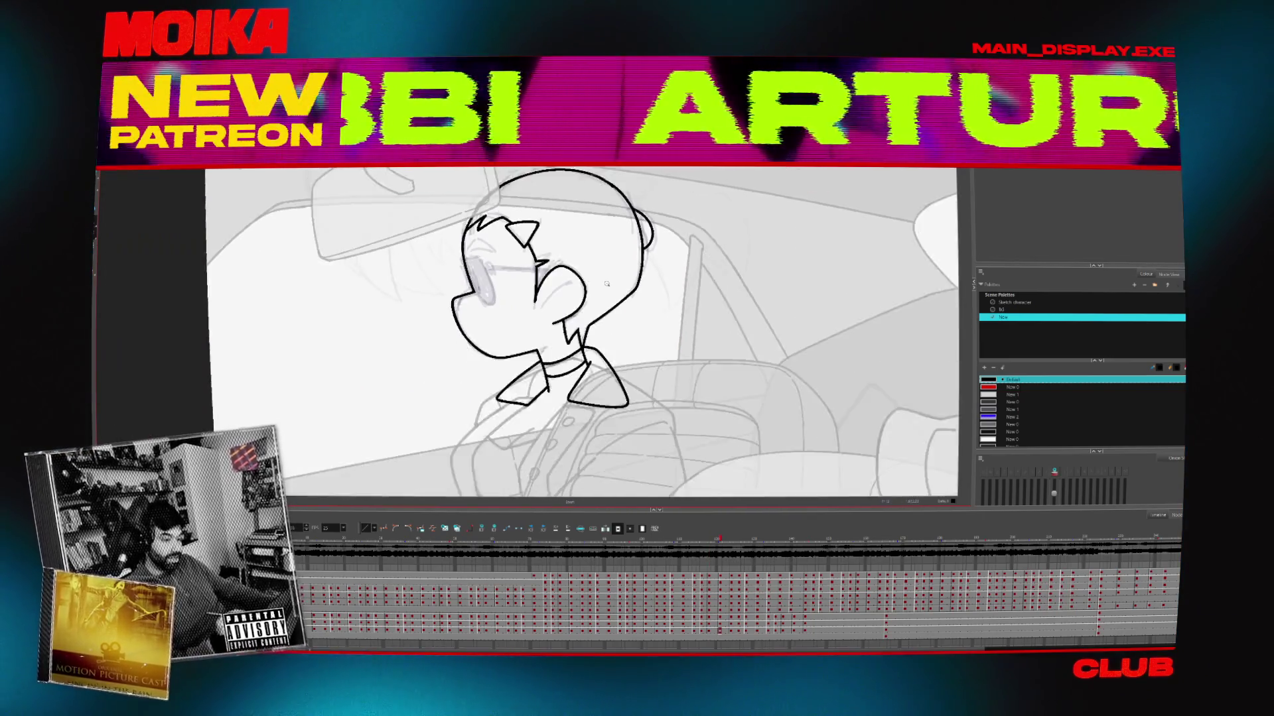
pyautogui.scroll(6, 590, 286)
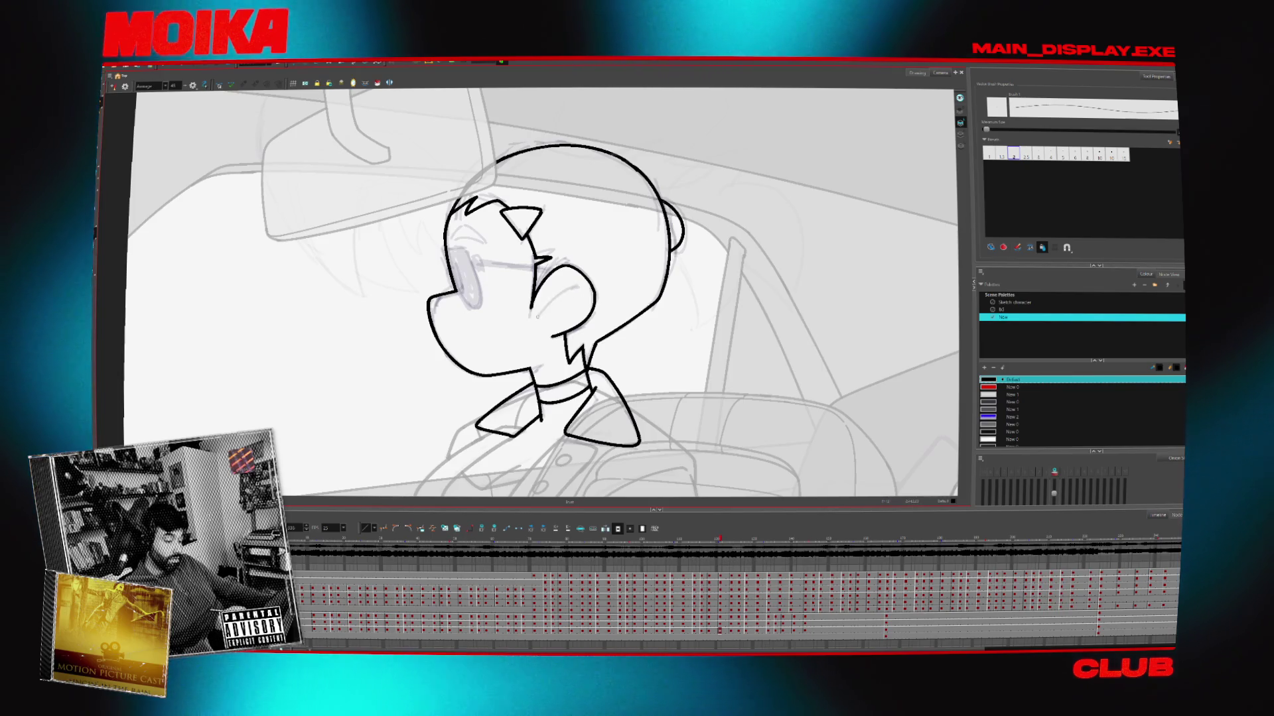
pyautogui.press('g')
pyautogui.press('f')
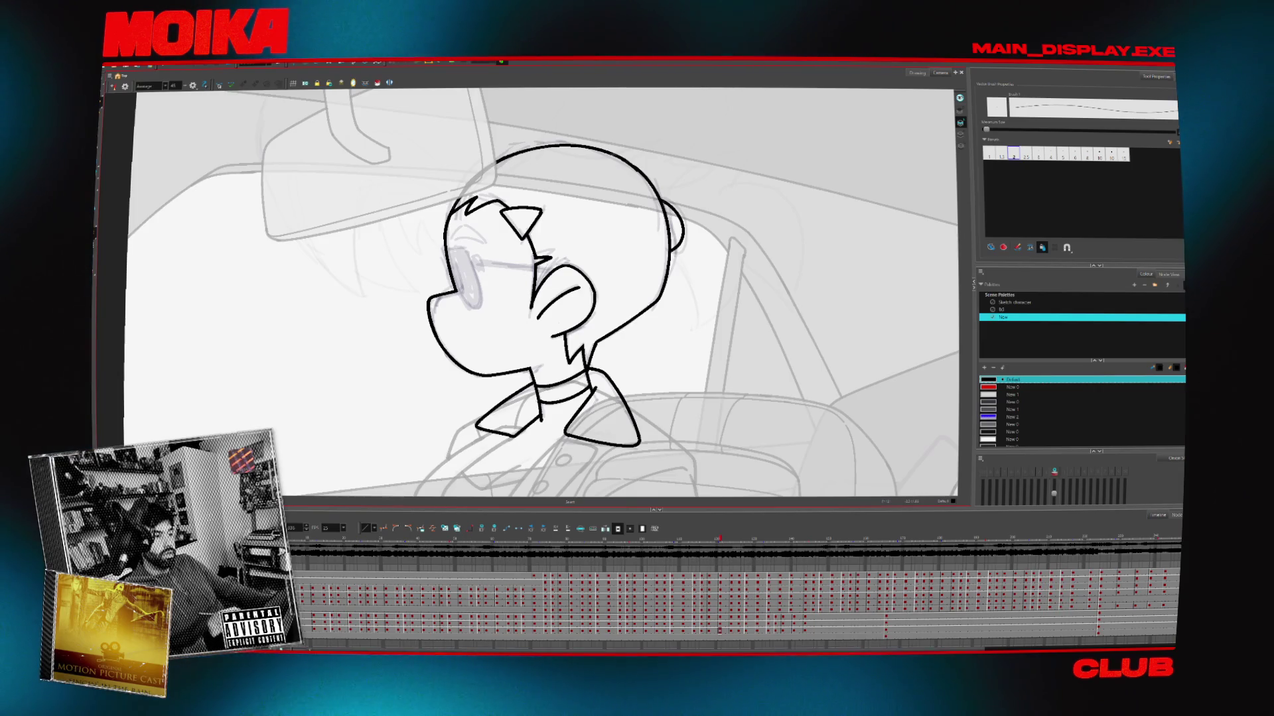
pyautogui.hotkey('alt', 'z')
pyautogui.keyDown('alt'); pyautogui.click(609, 235); pyautogui.keyUp('alt')
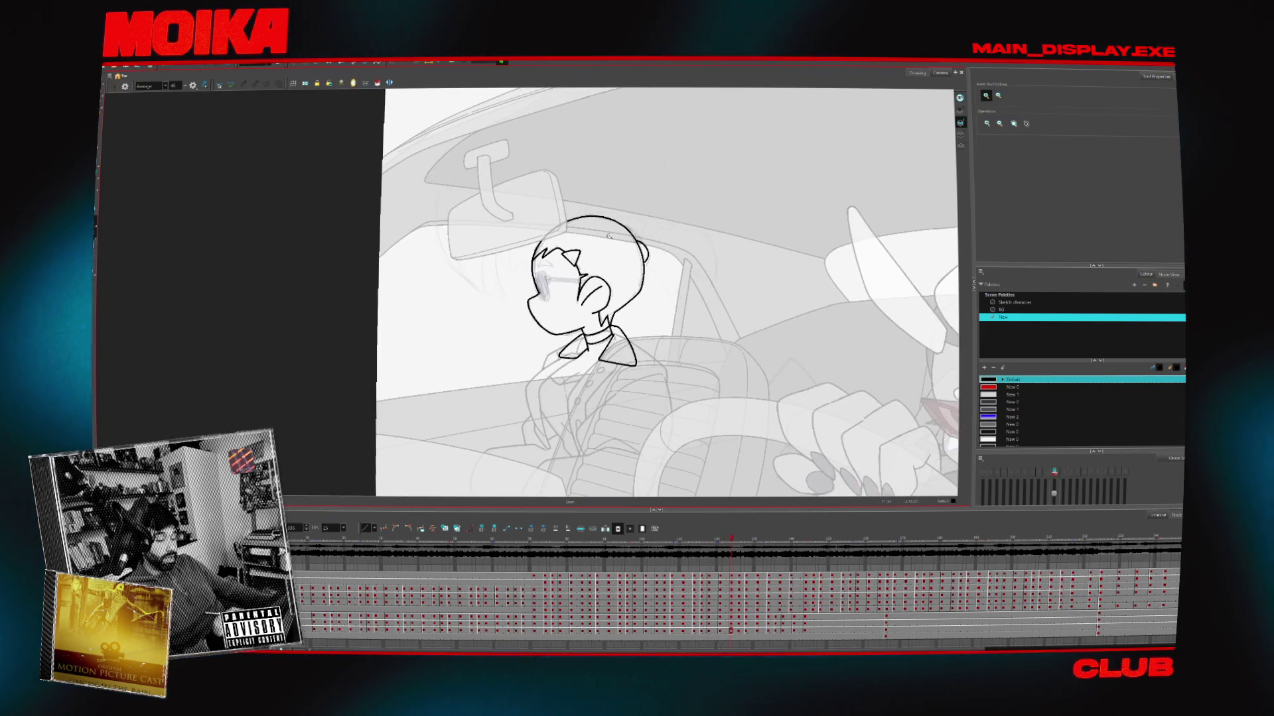
pyautogui.click(550, 263)
pyautogui.click(550, 263)
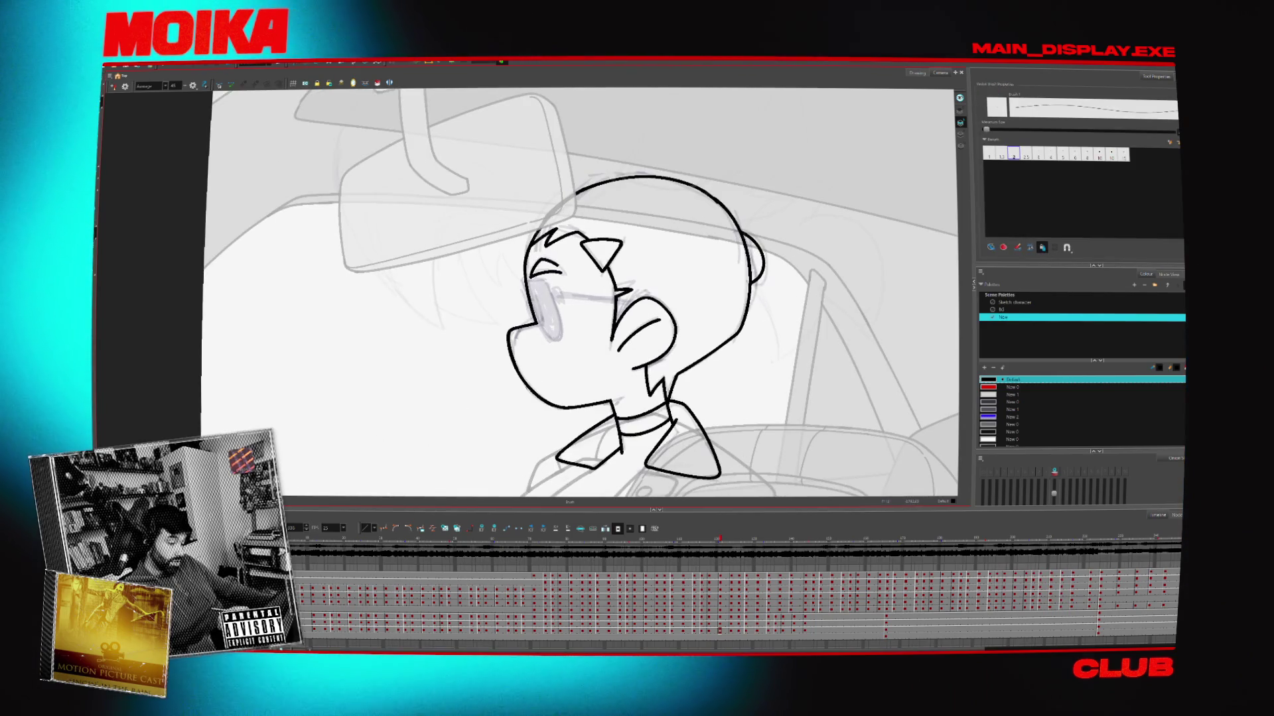
pyautogui.press('g')
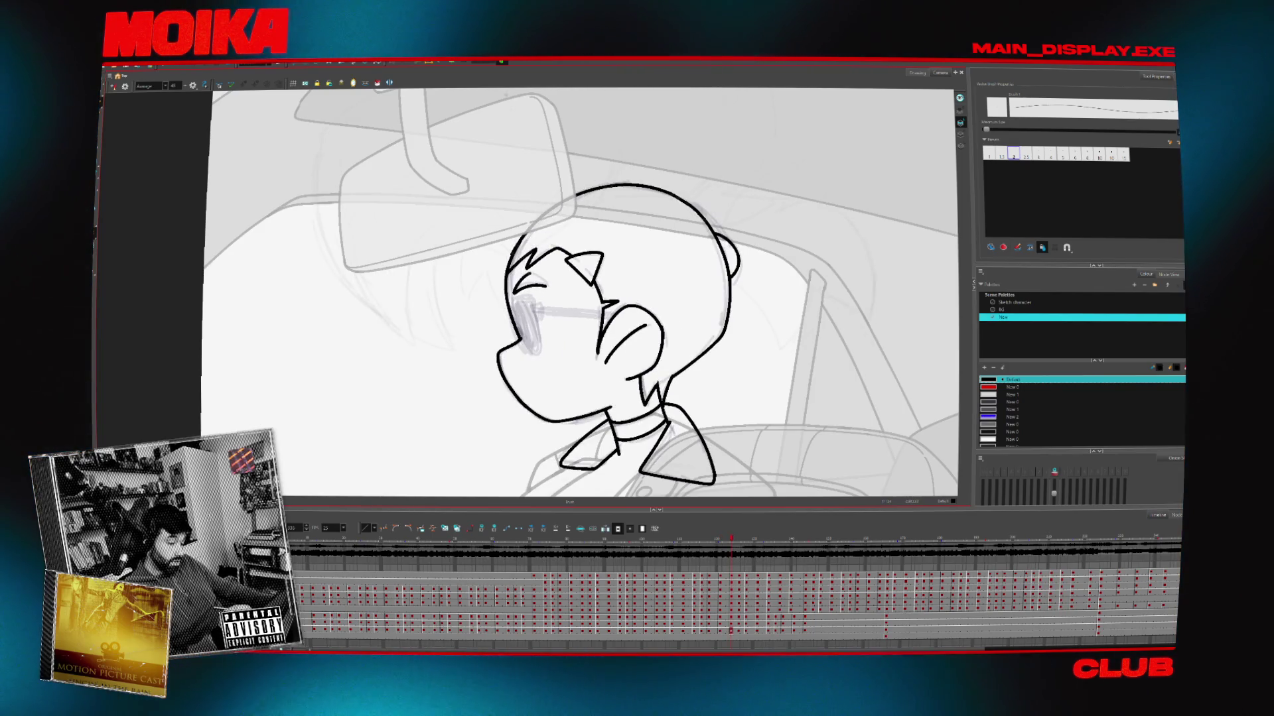
pyautogui.click(530, 282)
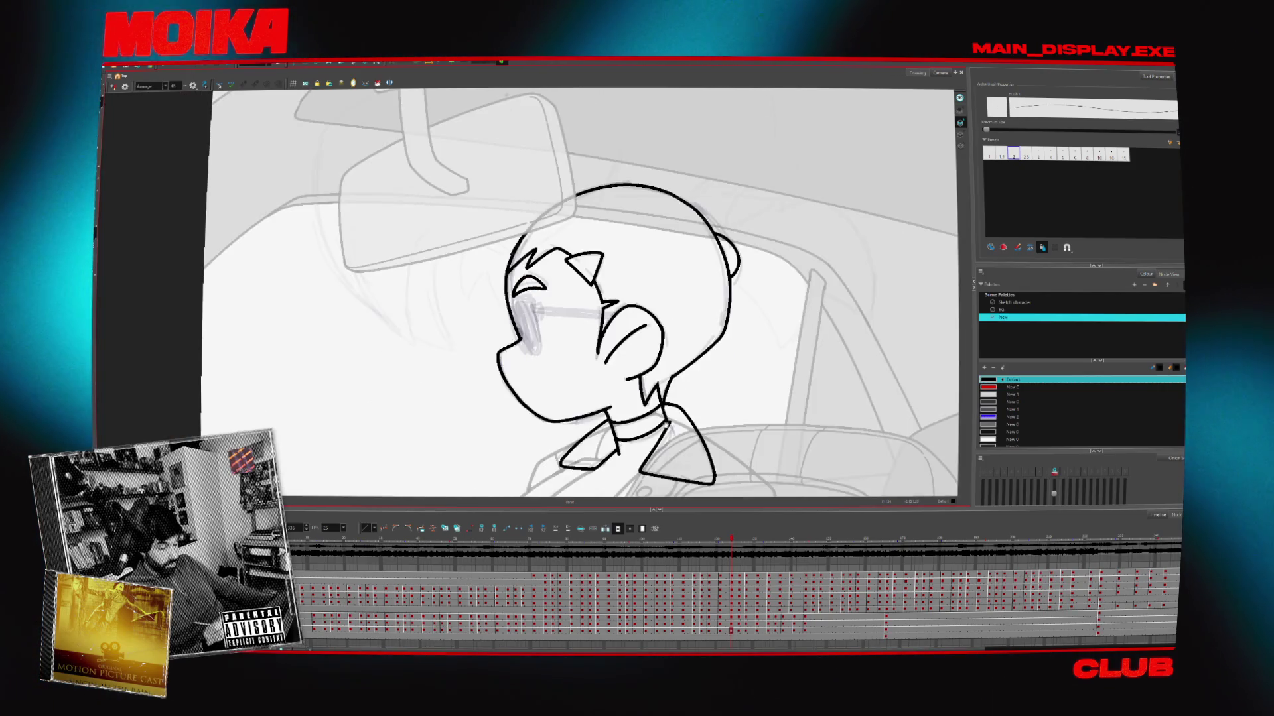
pyautogui.press(',')
pyautogui.press(',')
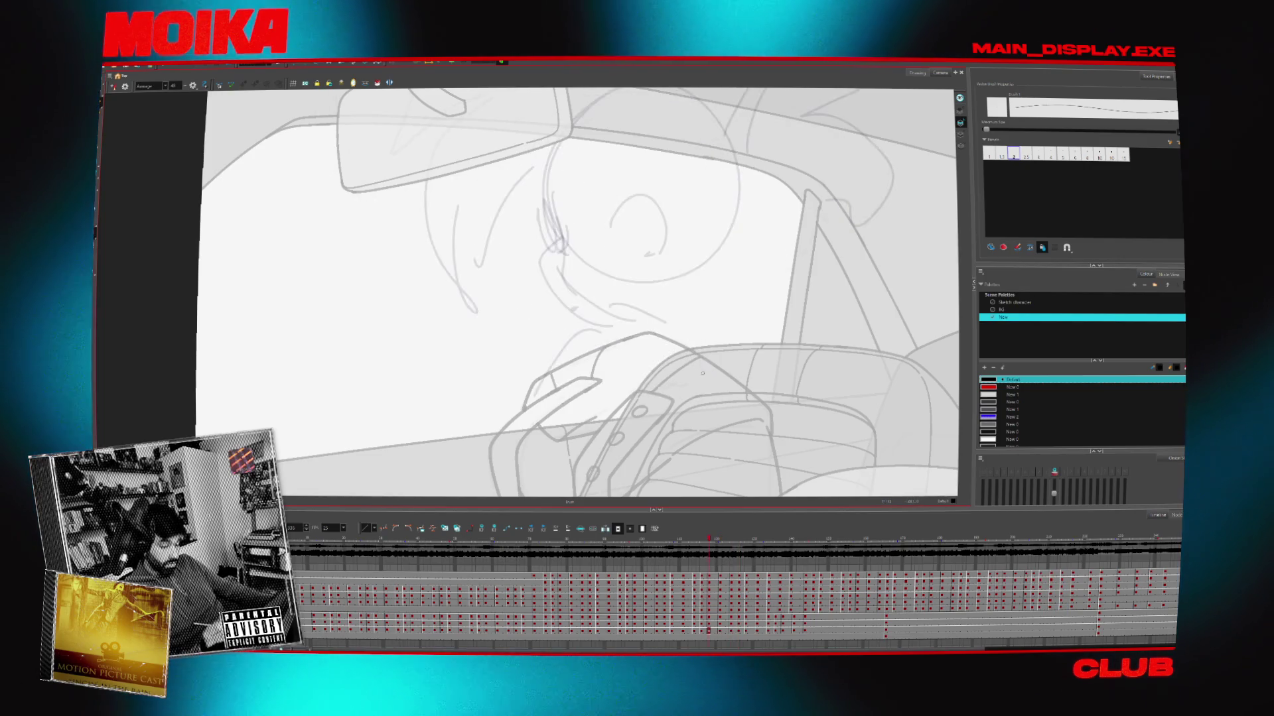
pyautogui.hotkey('alt', 'z')
pyautogui.scroll(-1, 704, 373)
pyautogui.click(703, 374)
pyautogui.hotkey('alt', 'b')
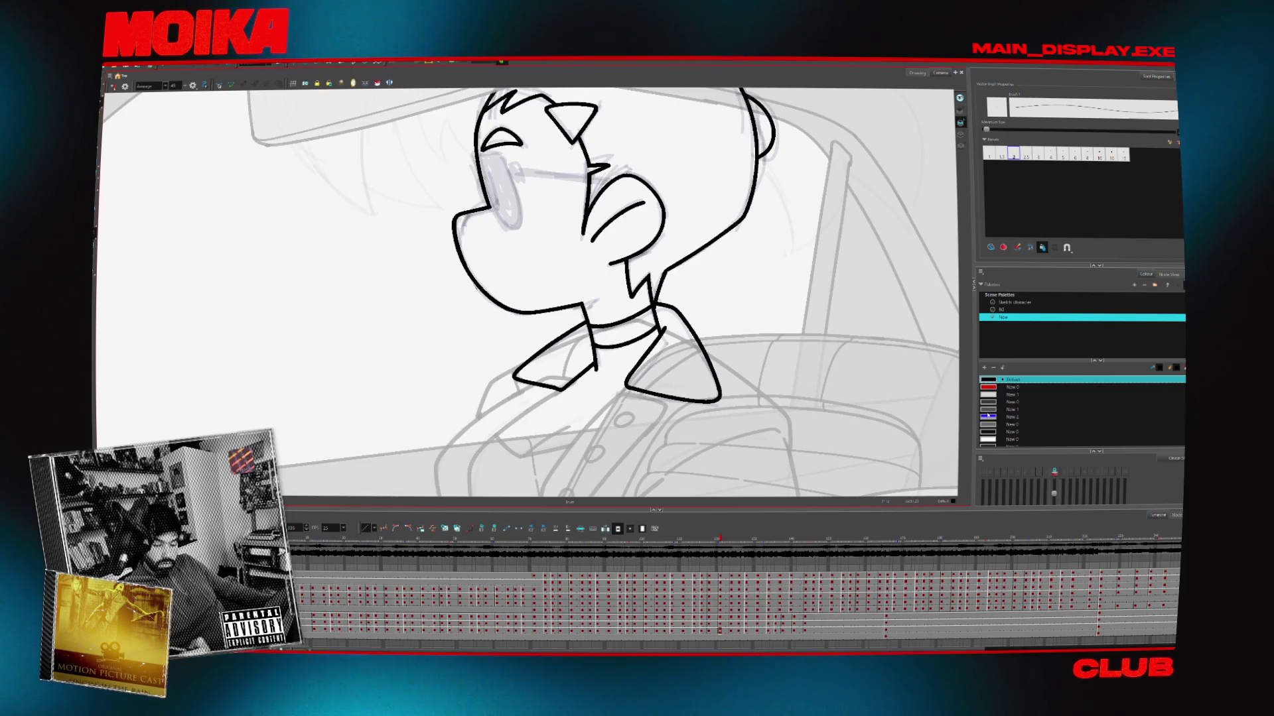
# Draw a red line under the collar, then move to the next drawing and re-zoom on the passenger
pyautogui.click(1110, 387)
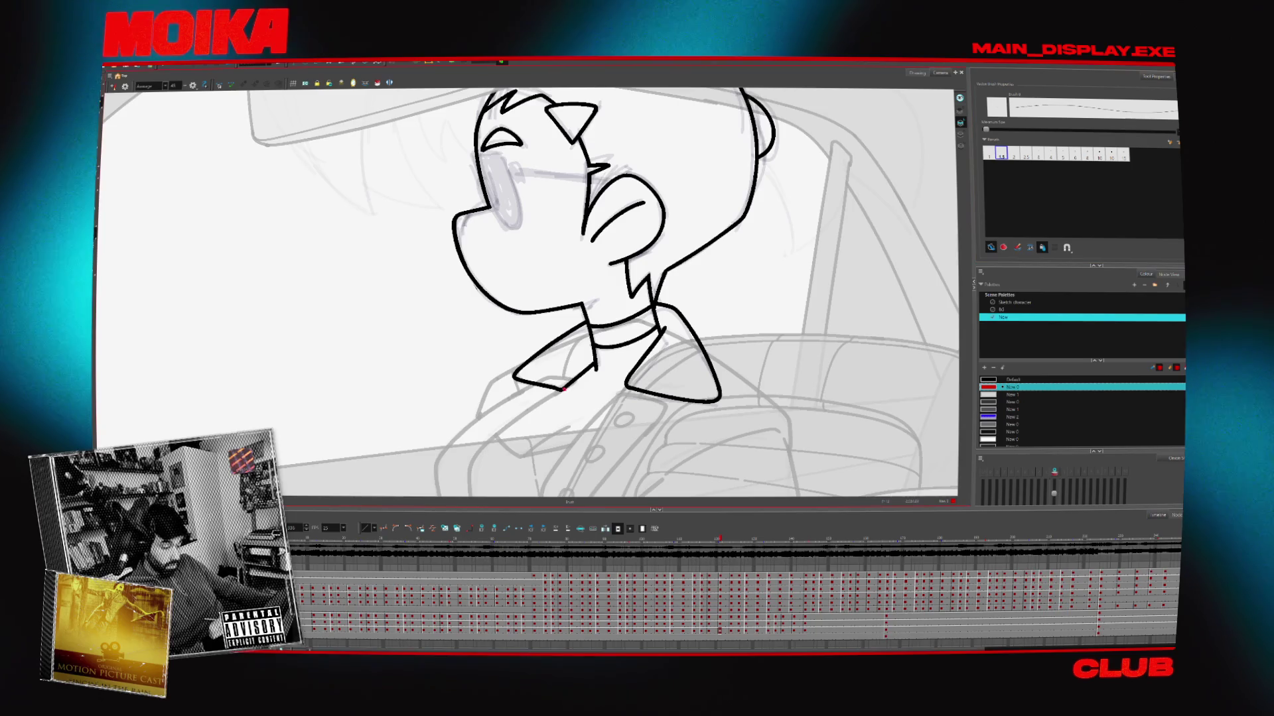
pyautogui.moveTo(563, 392); pyautogui.dragTo(624, 387)
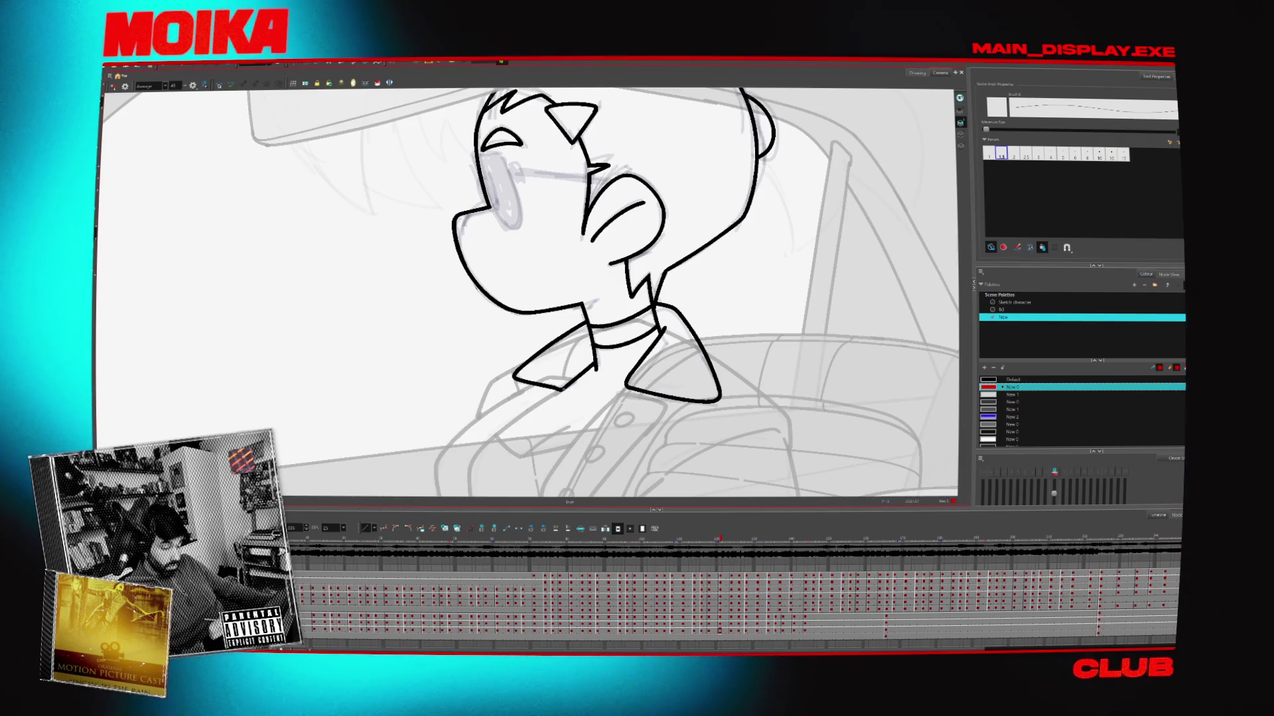
pyautogui.press('g')
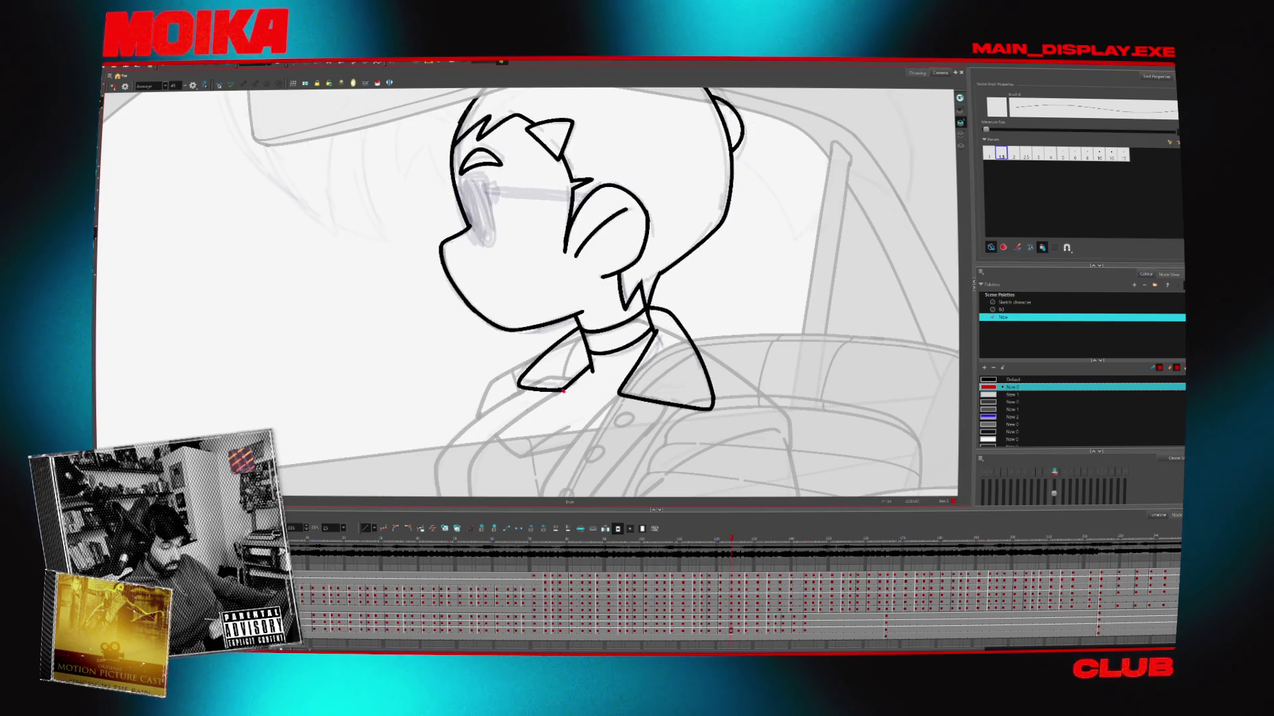
pyautogui.hotkey('alt', 'z')
pyautogui.scroll(-3, 678, 320)
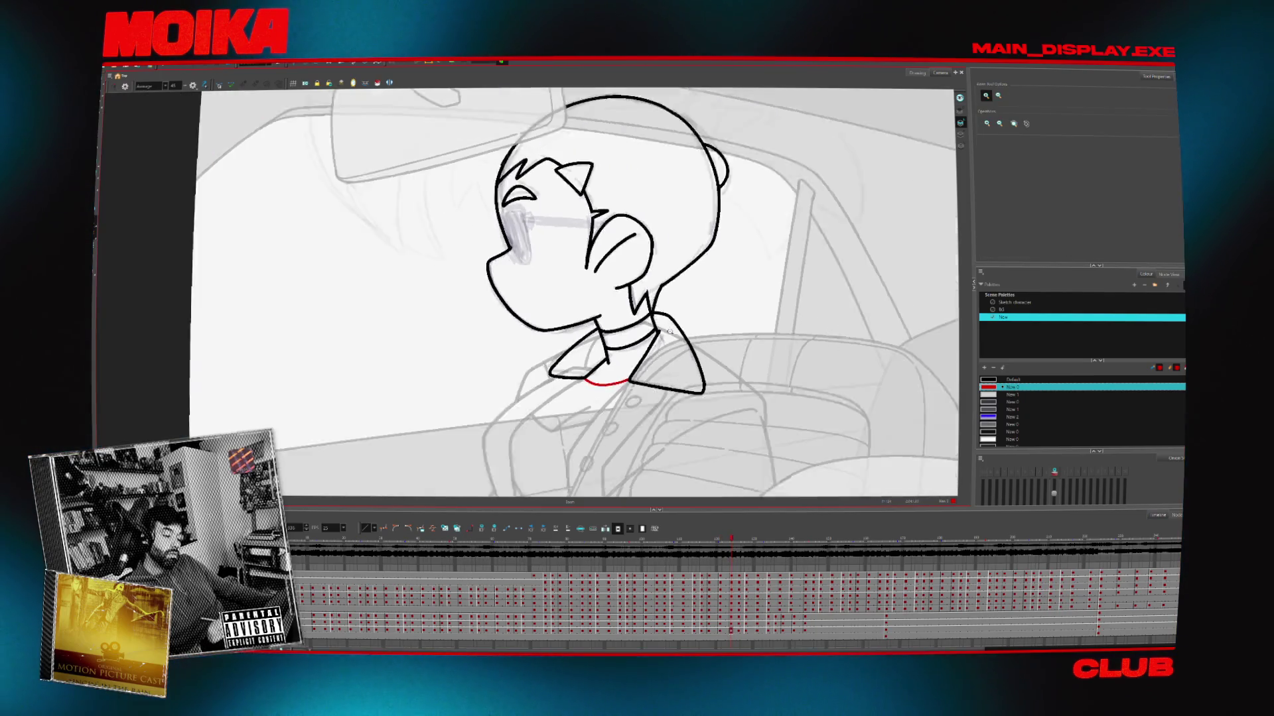
pyautogui.click(678, 320)
# On an earlier drawing, brush a stroke from the neck up to the head and flip frames to compare
pyautogui.hotkey('alt', 'b')
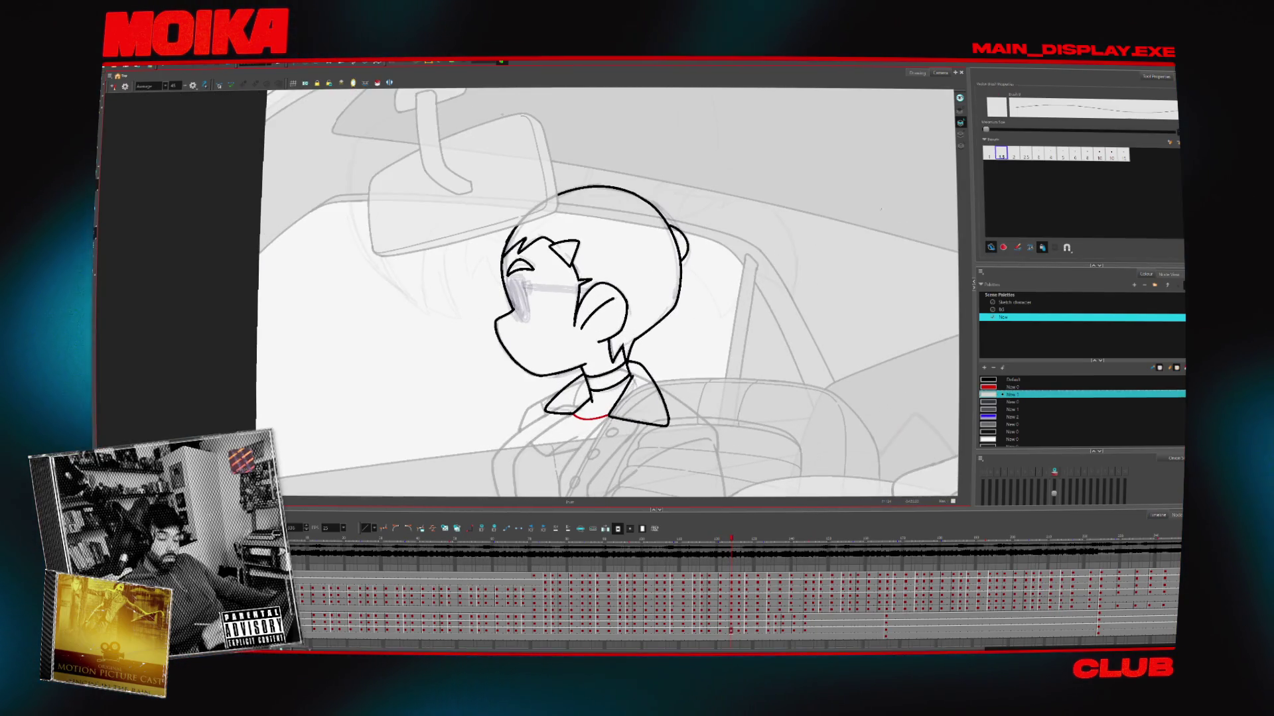
pyautogui.hotkey('alt', 'e')
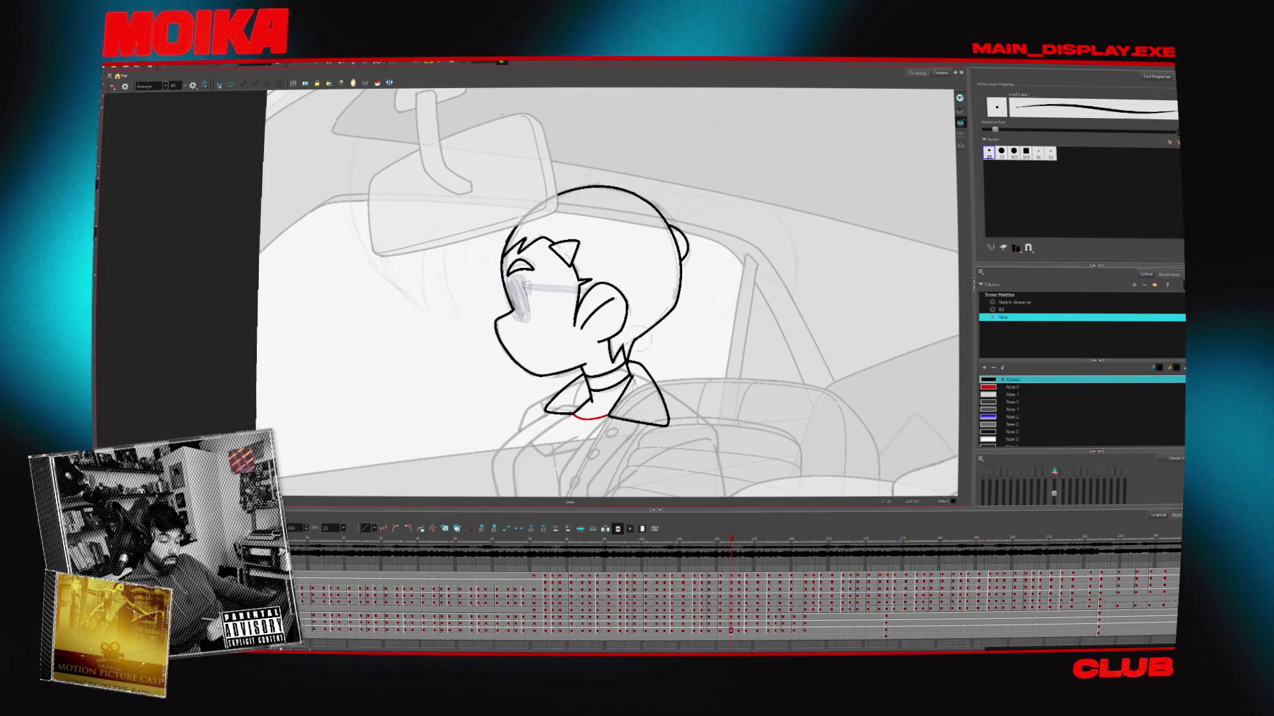
pyautogui.hotkey('alt', '/')
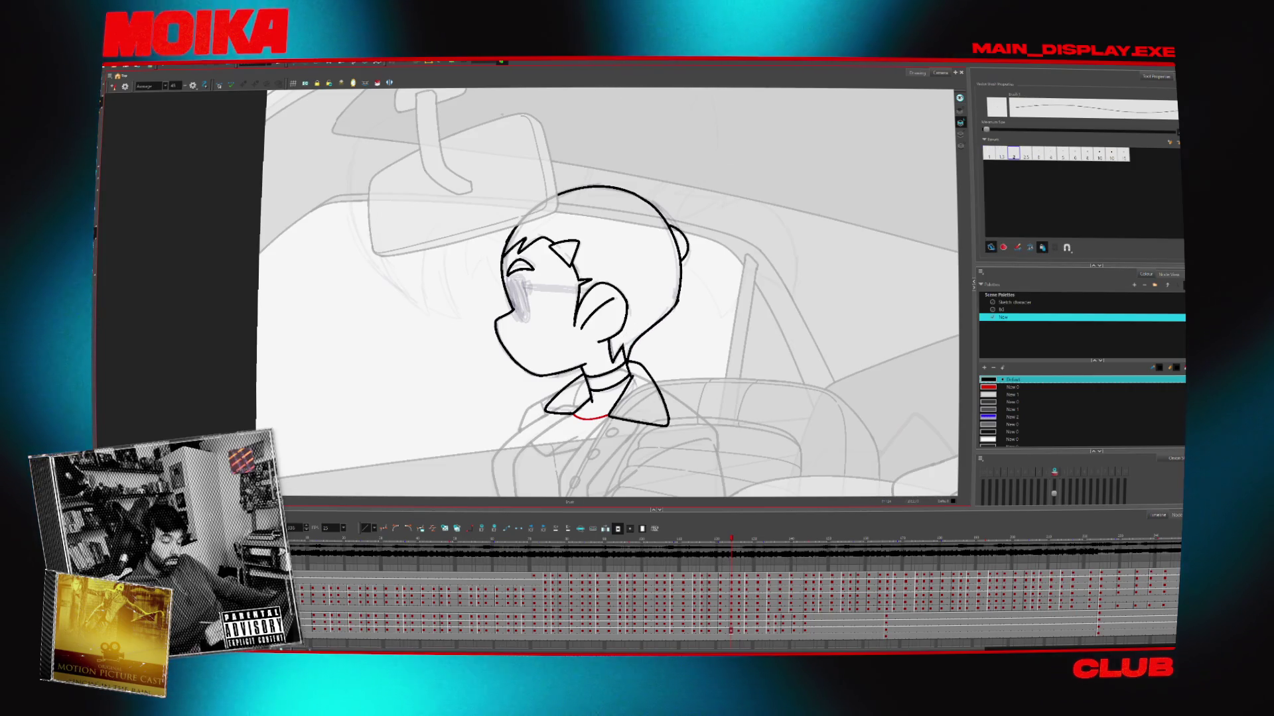
pyautogui.press(',')
pyautogui.press(',')
pyautogui.press(',')
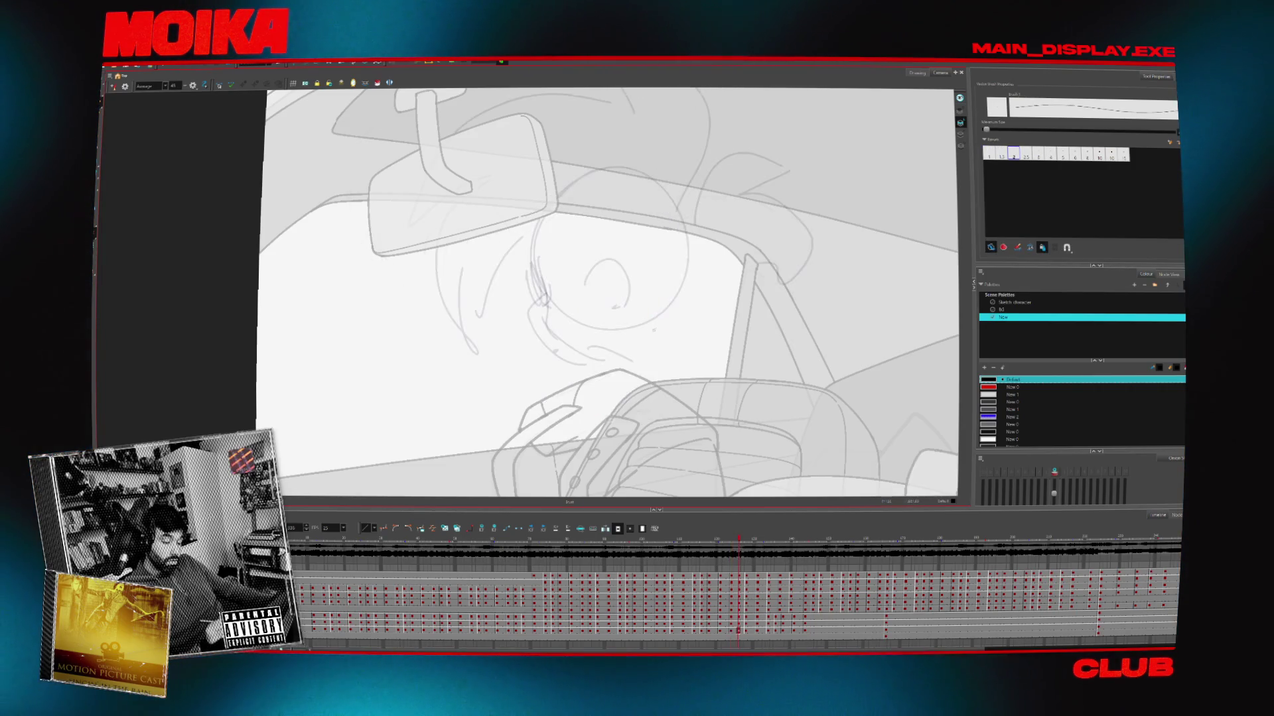
pyautogui.hotkey('alt', 'b')
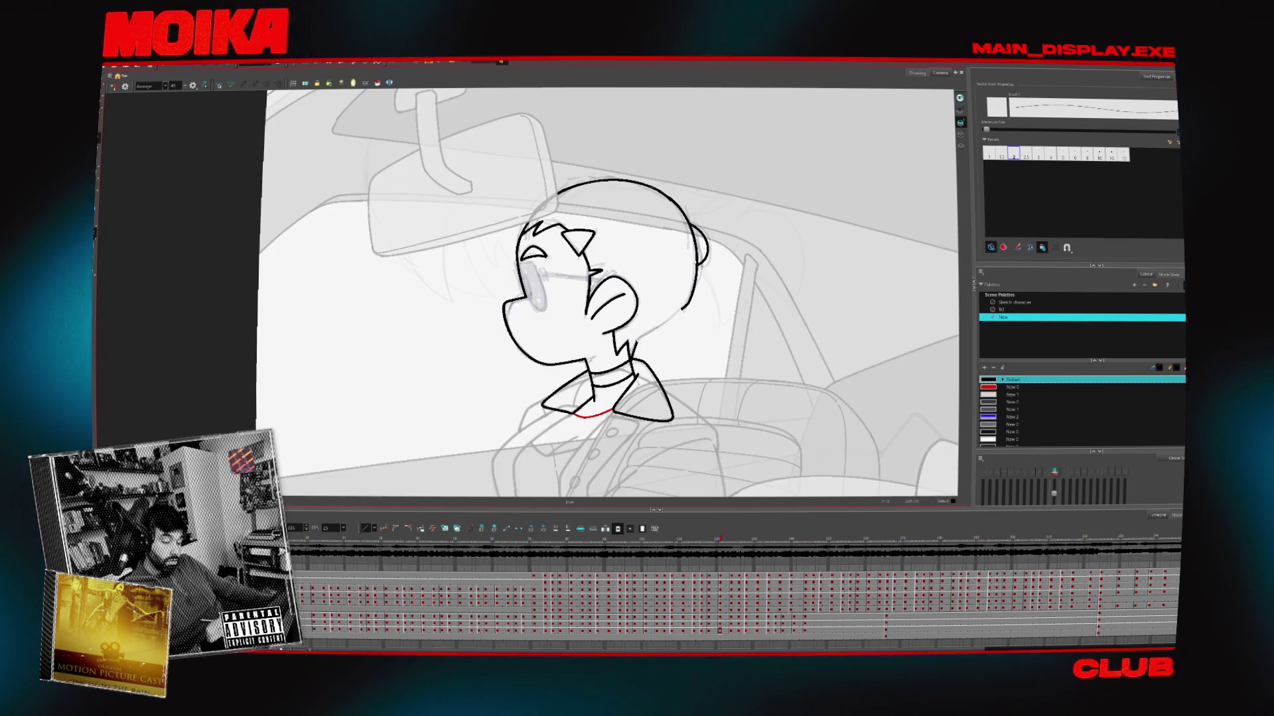
pyautogui.moveTo(638, 340); pyautogui.dragTo(685, 307)
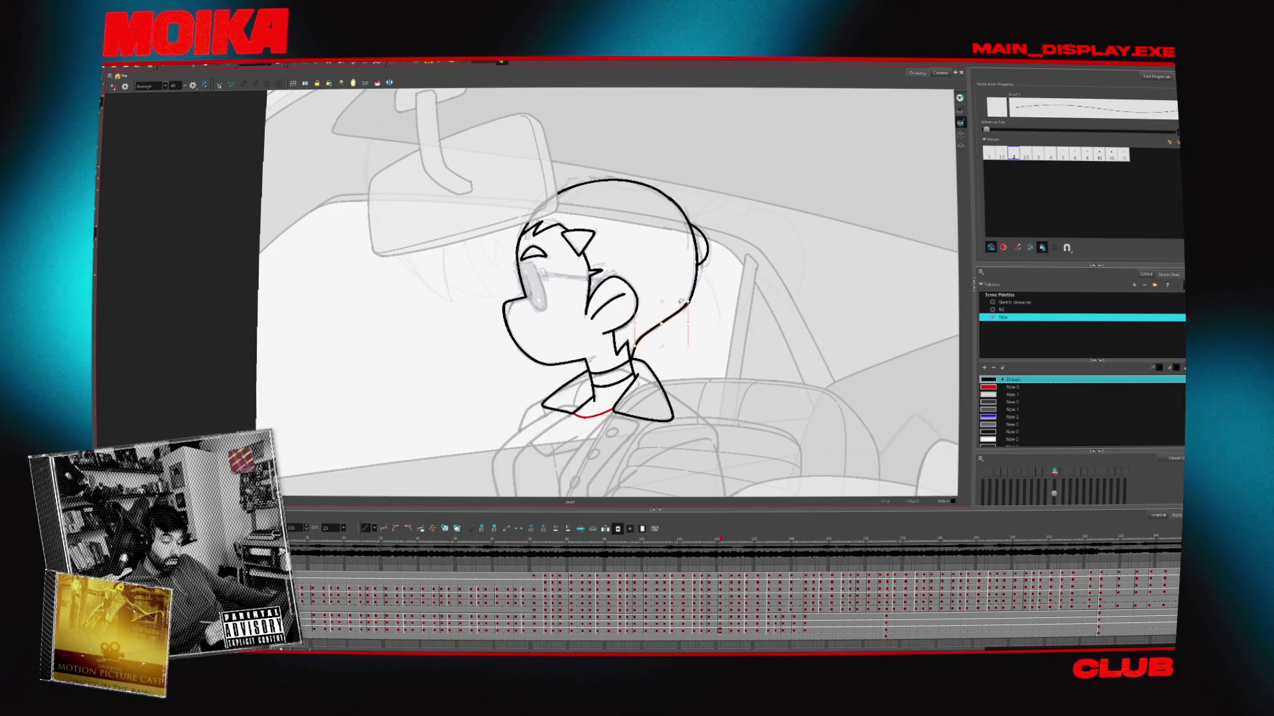
pyautogui.press(',')
pyautogui.press(',')
pyautogui.press('.')
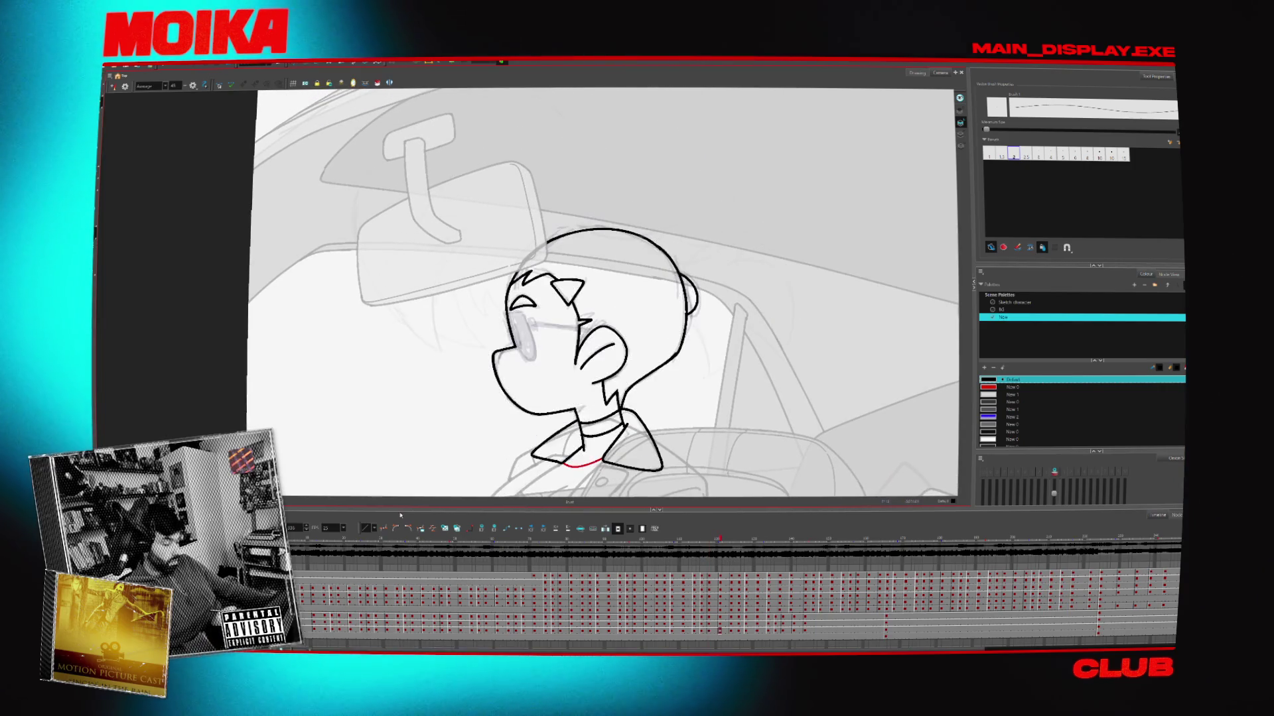
pyautogui.press(',')
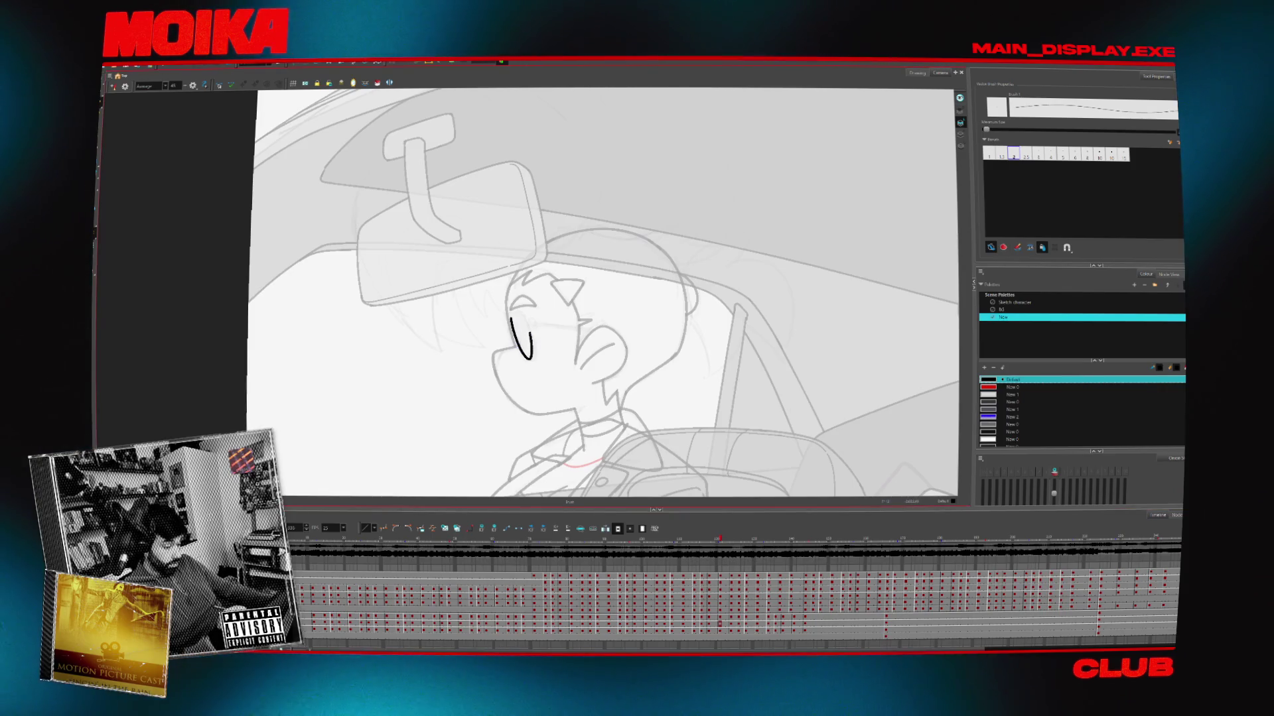
# Extend the eye stroke upward, select it, and toggle Mirror View to check the drawing
pyautogui.press('4')
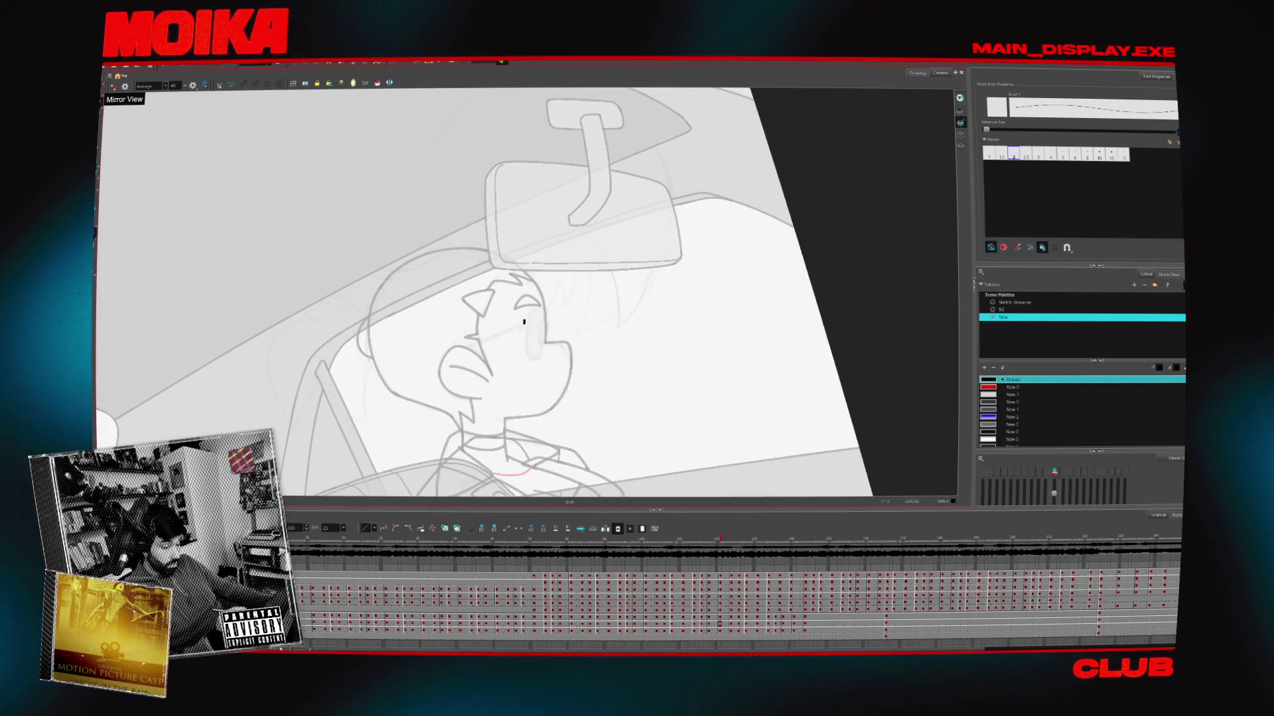
pyautogui.moveTo(539, 342); pyautogui.dragTo(540, 315)
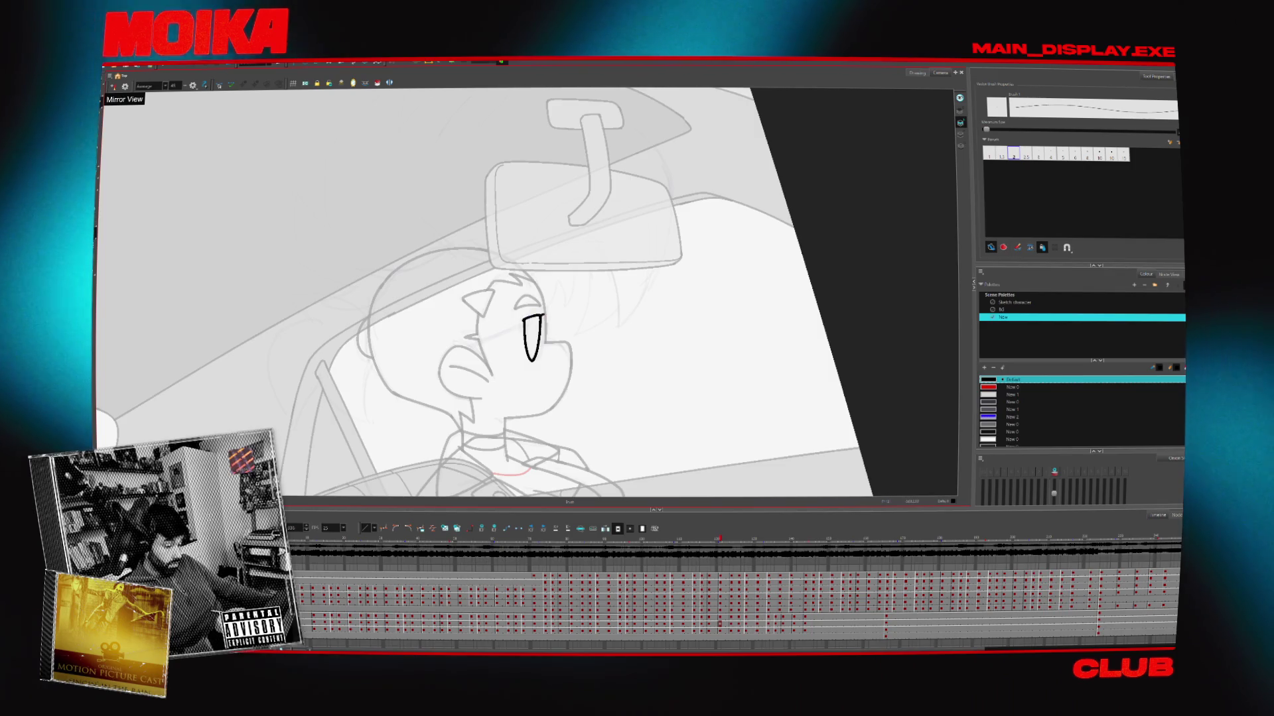
pyautogui.hotkey('alt', 's')
pyautogui.click(533, 338)
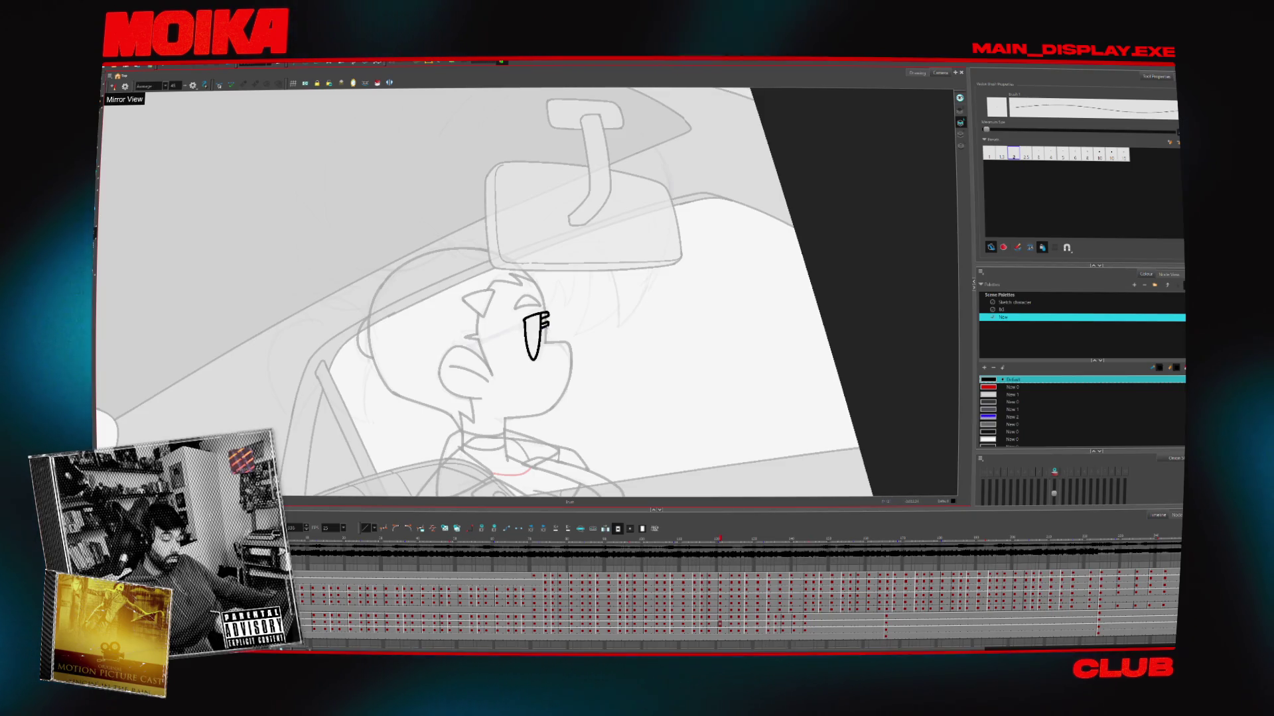
pyautogui.click(113, 86)
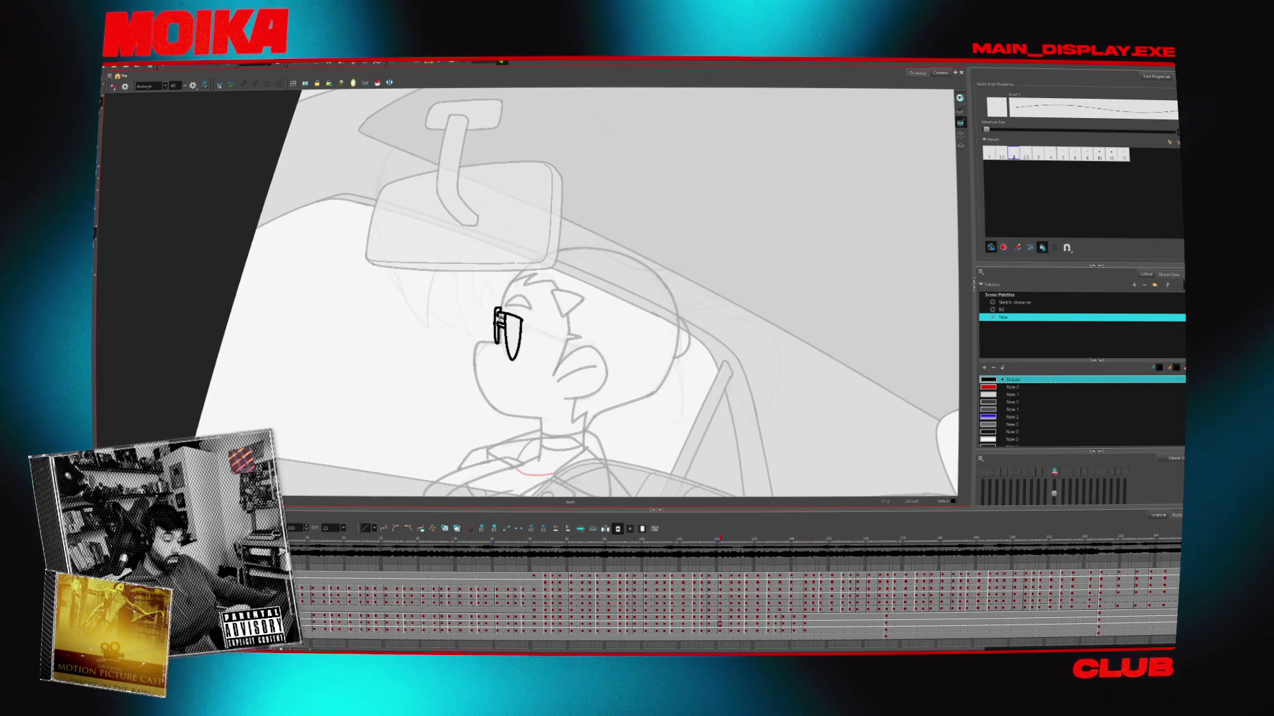
pyautogui.click(113, 87)
pyautogui.click(112, 86)
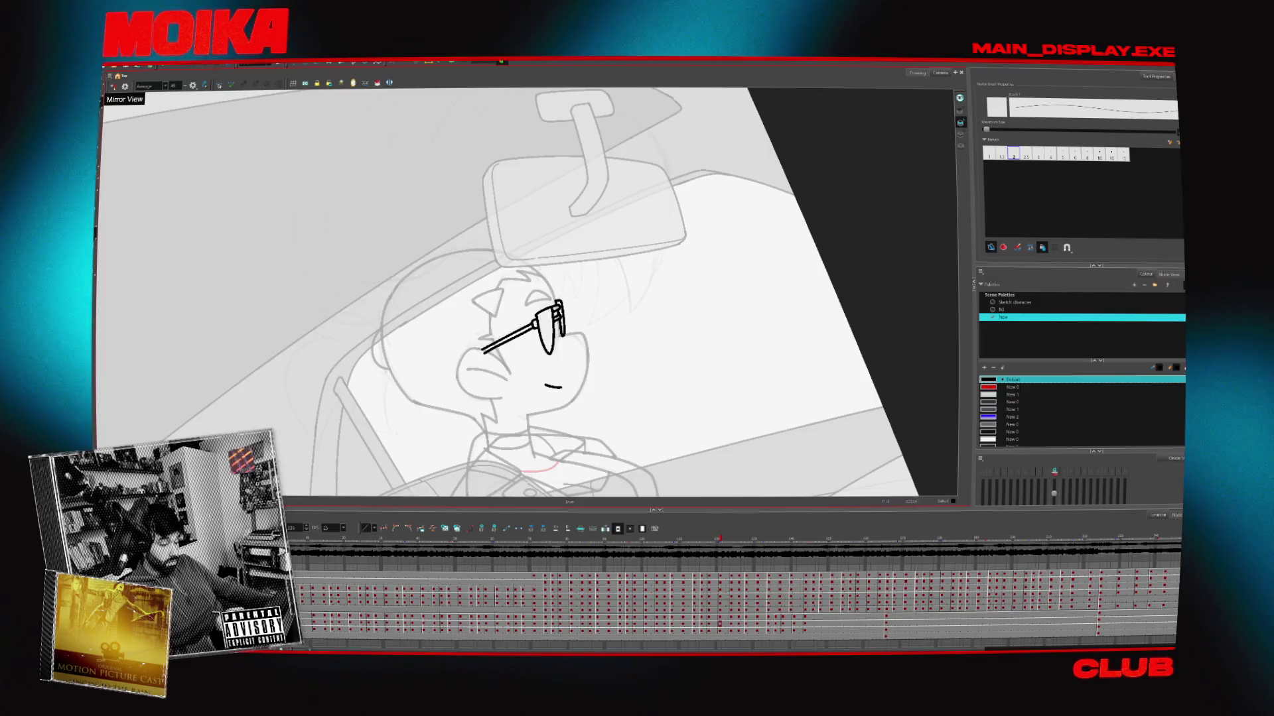
# Draw a short mouth line, tilt and re-zoom the view, then advance to the next drawing
pyautogui.moveTo(484, 387); pyautogui.dragTo(501, 384)
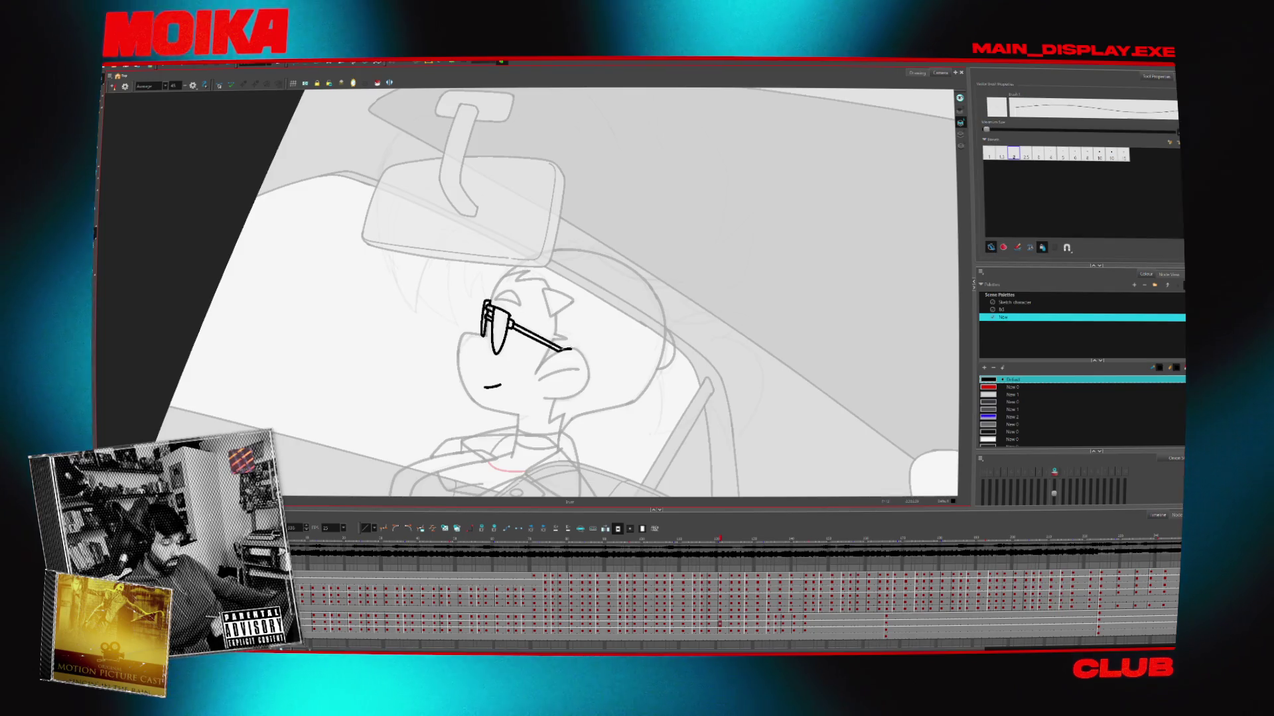
pyautogui.hotkey('alt', 's')
pyautogui.click(113, 86)
pyautogui.moveTo(570, 372); pyautogui.dragTo(650, 401)
pyautogui.hotkey('alt', 'z')
pyautogui.keyDown('alt'); pyautogui.click(638, 371); pyautogui.keyUp('alt')
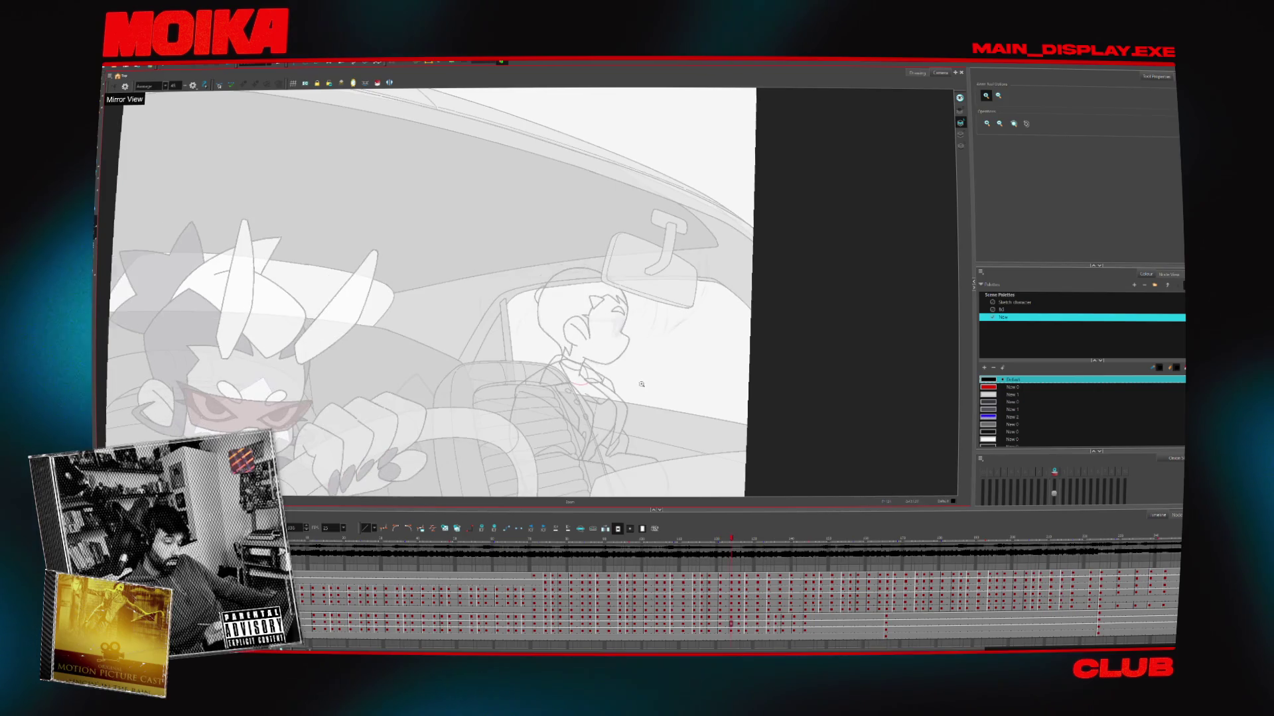
pyautogui.click(624, 330)
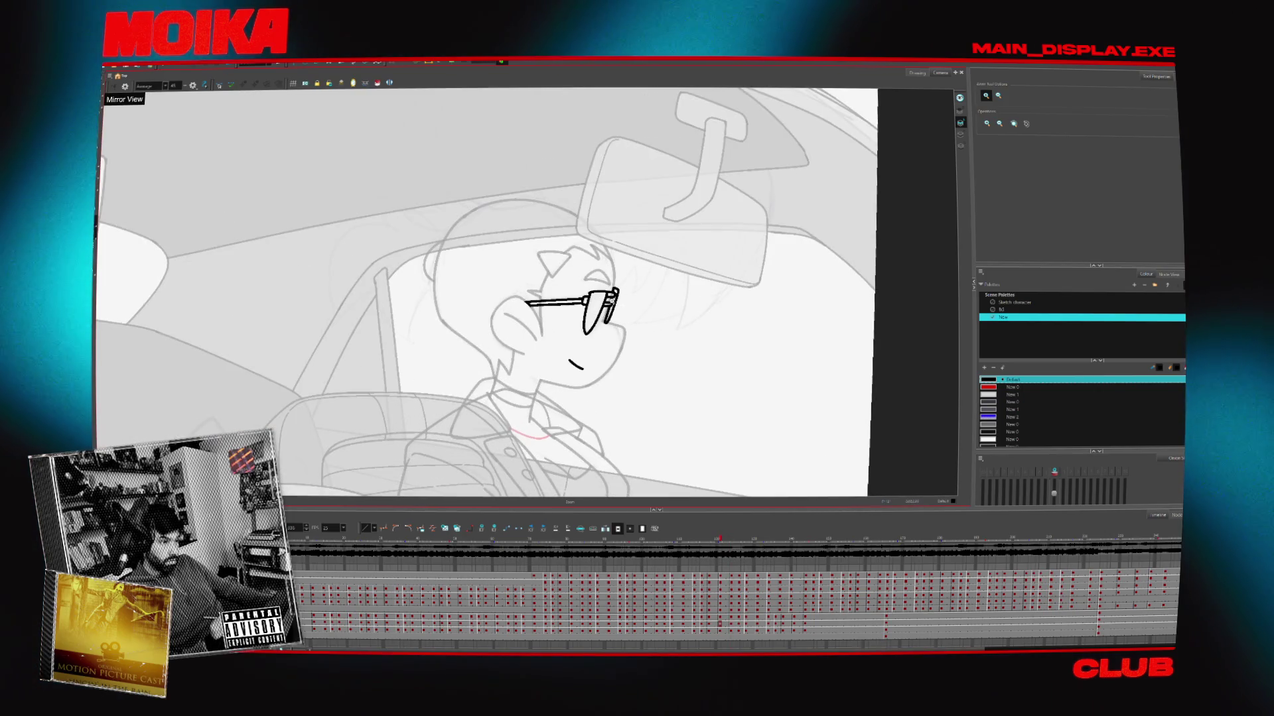
pyautogui.hotkey('alt', 'b')
pyautogui.press('.')
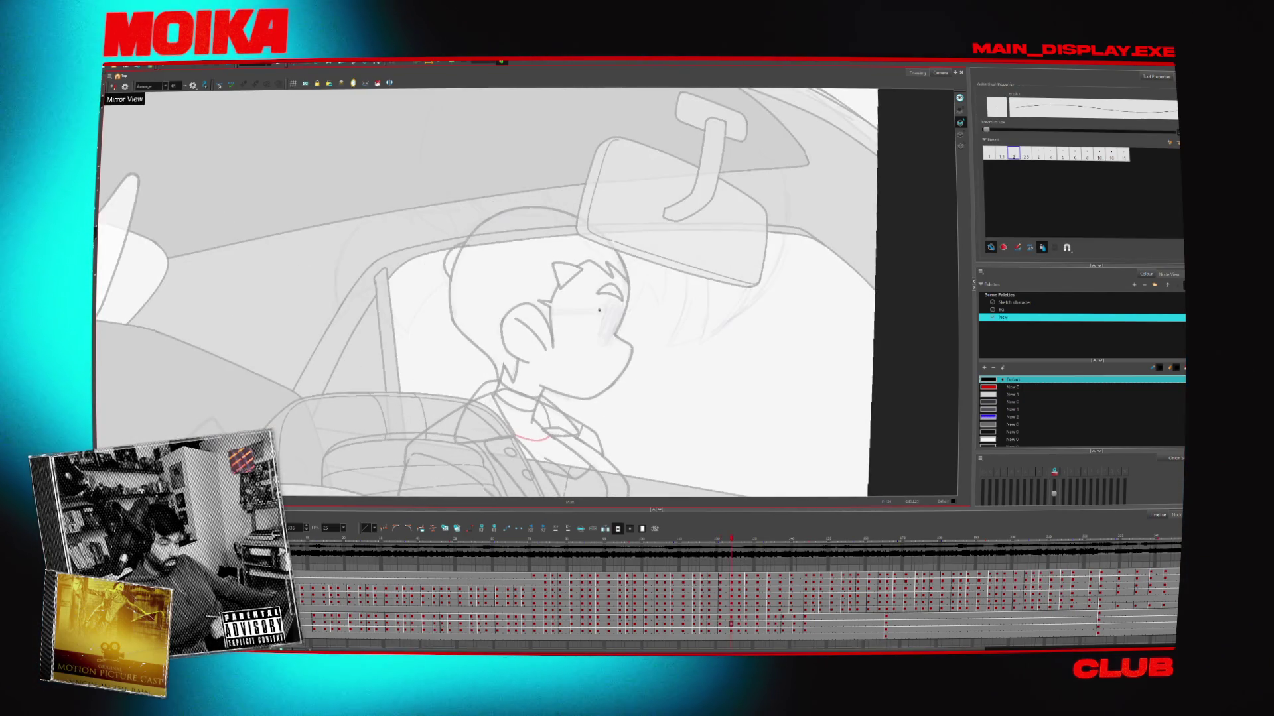
# Draw a U-shaped eye outline on the face, close its top, and compare it with the glasses drawing
pyautogui.moveTo(617, 310); pyautogui.dragTo(602, 346)
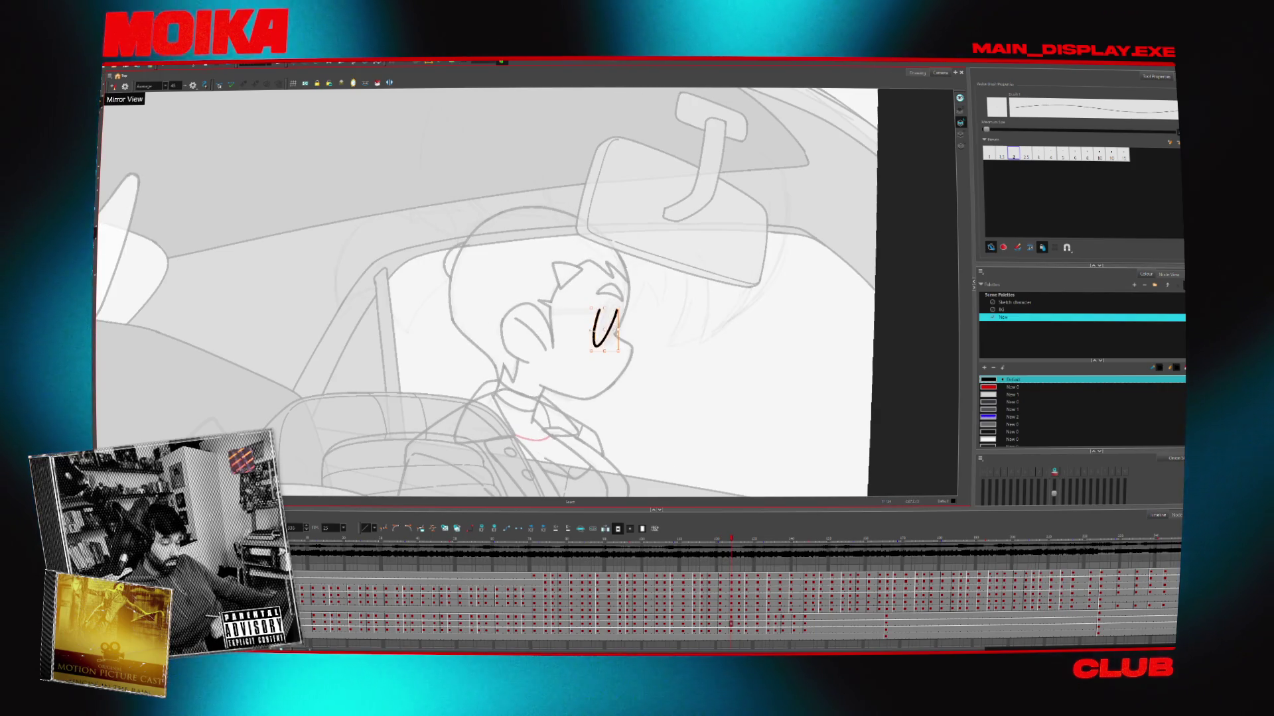
pyautogui.press('.')
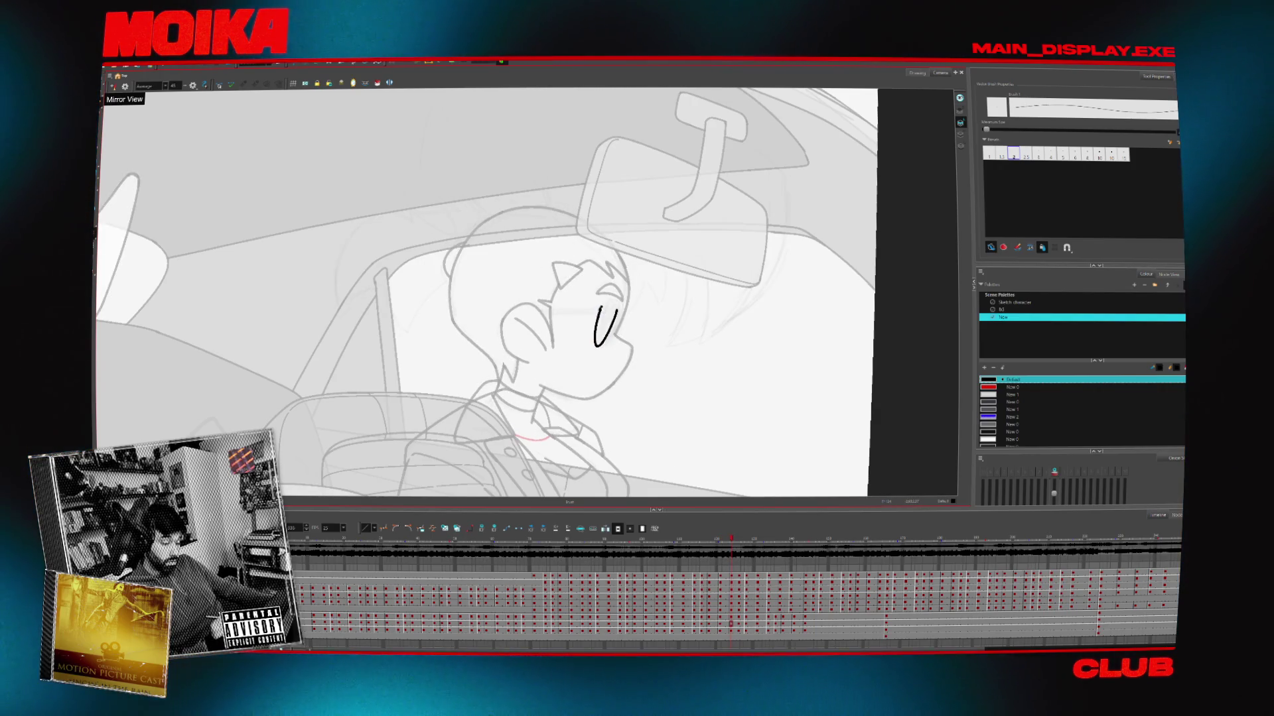
pyautogui.moveTo(598, 312); pyautogui.dragTo(617, 307)
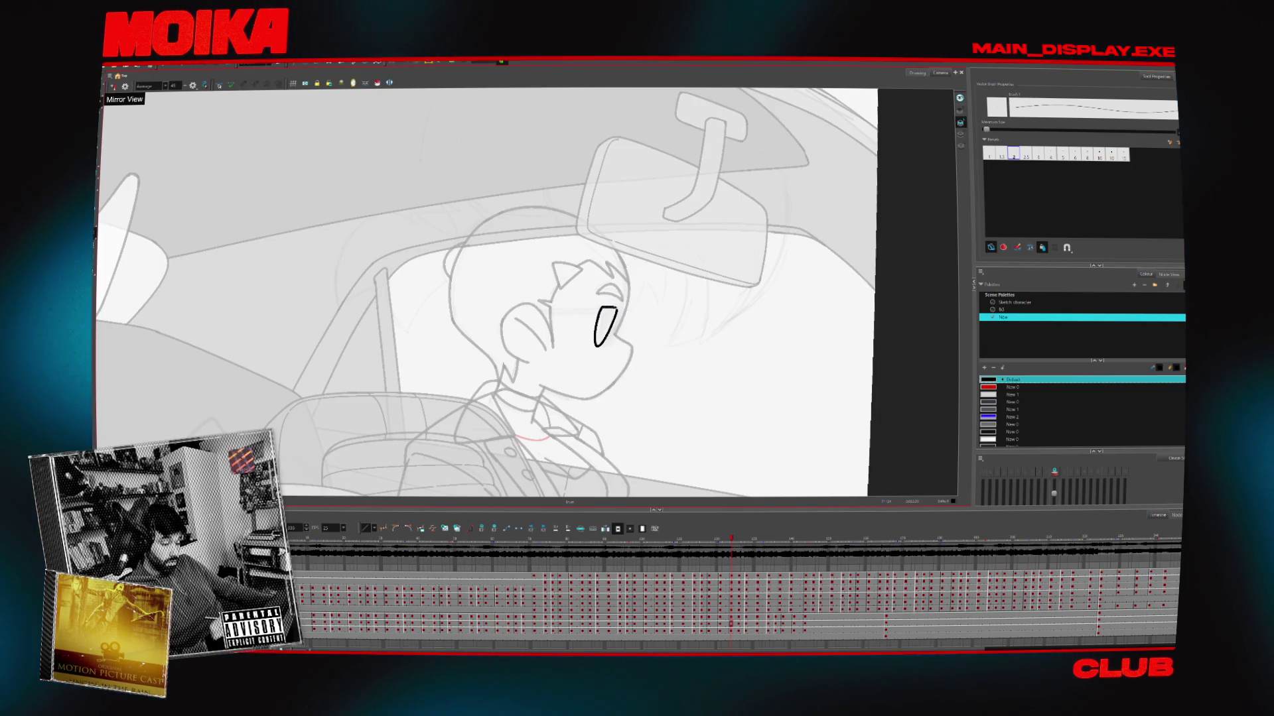
pyautogui.press(',')
pyautogui.press('.')
pyautogui.press(',')
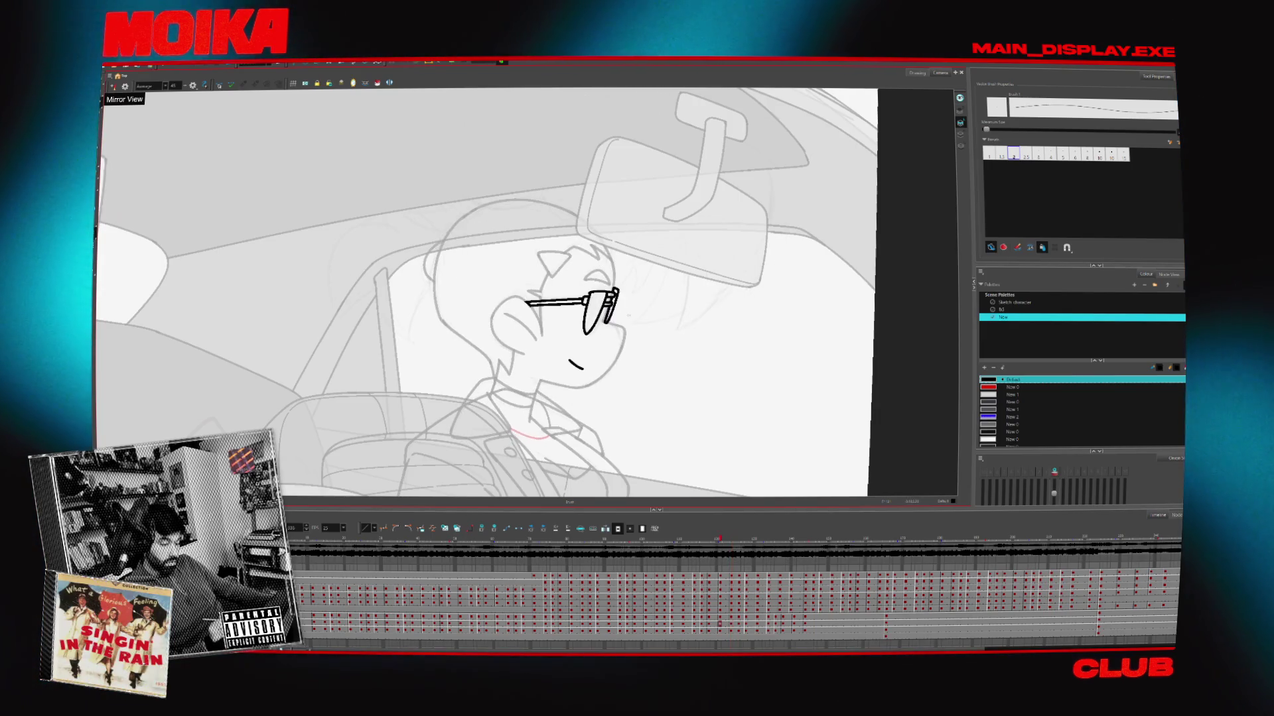
pyautogui.press('.')
# Extend the eye's top edge to the right and check it against the glasses drawing, also mirrored
pyautogui.moveTo(613, 307); pyautogui.dragTo(625, 309)
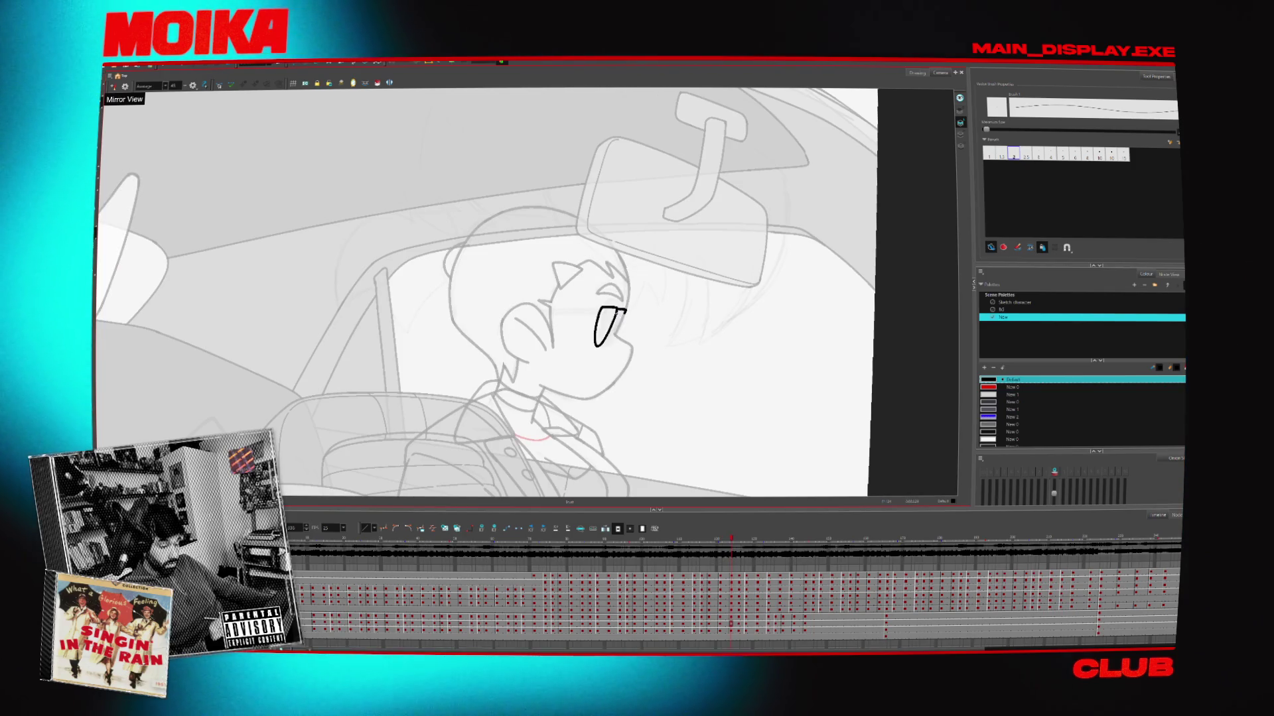
pyautogui.press(',')
pyautogui.press('.')
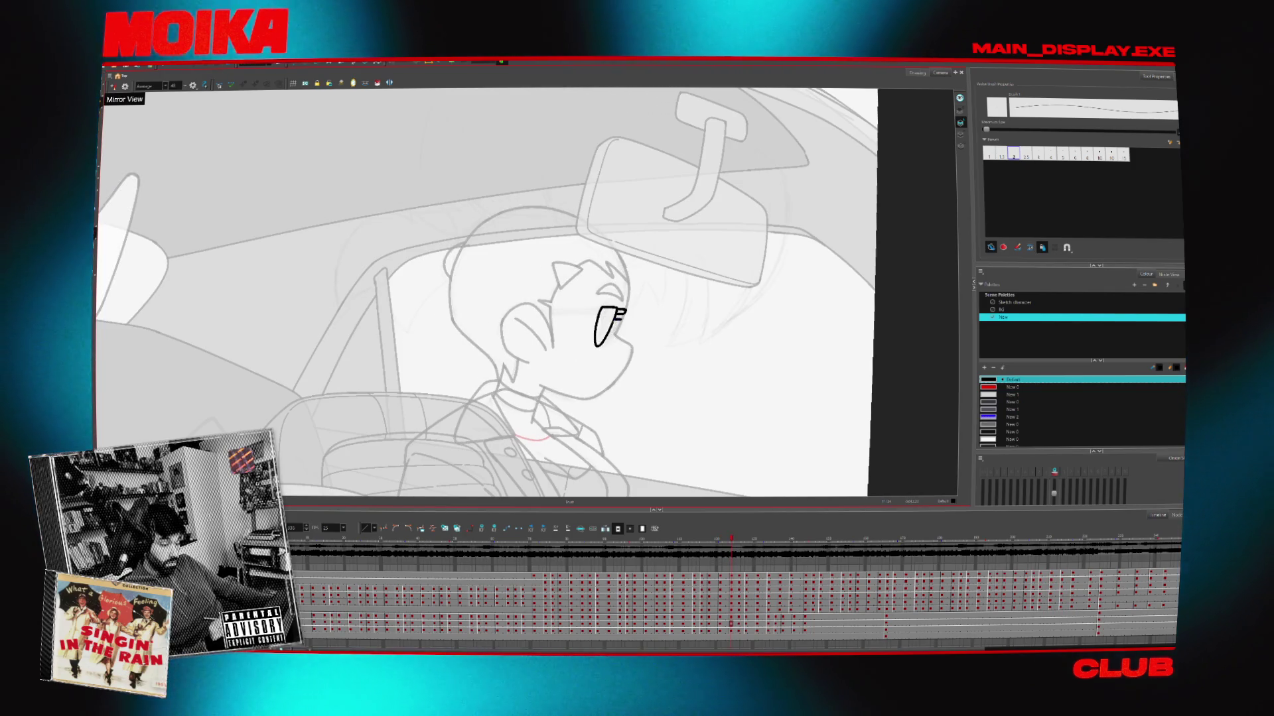
pyautogui.press('.')
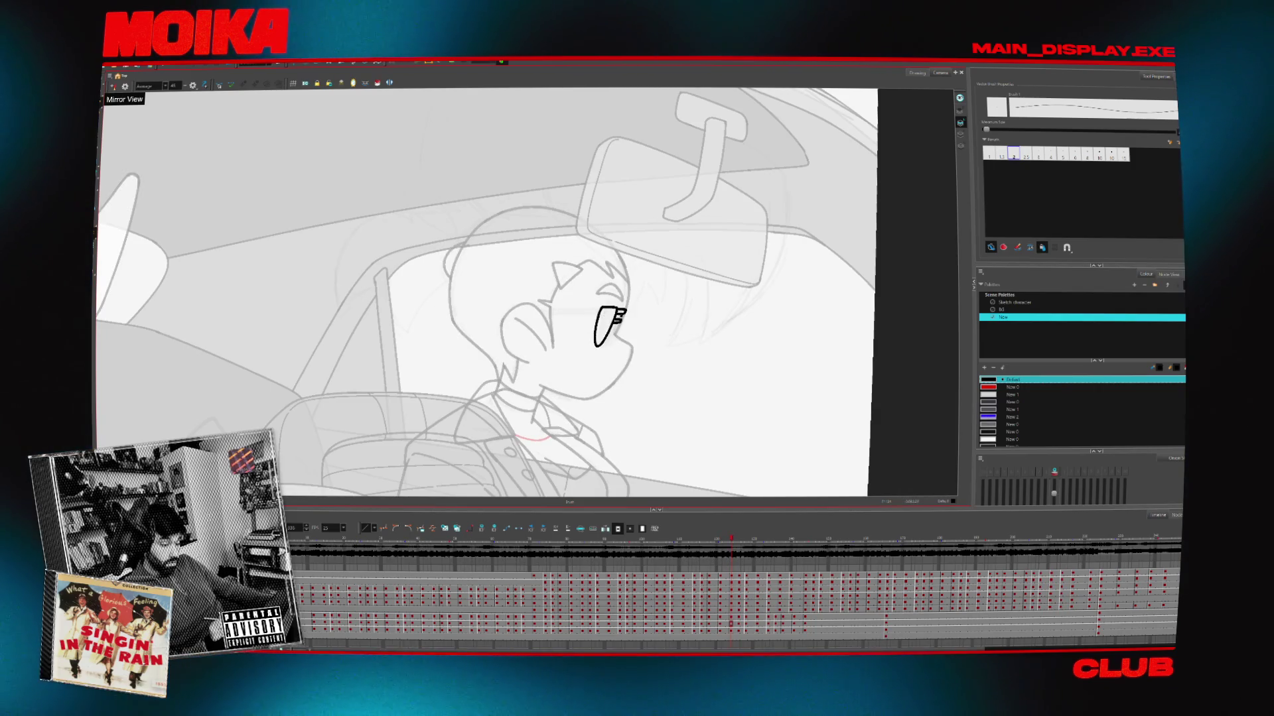
pyautogui.press(',')
pyautogui.press('.')
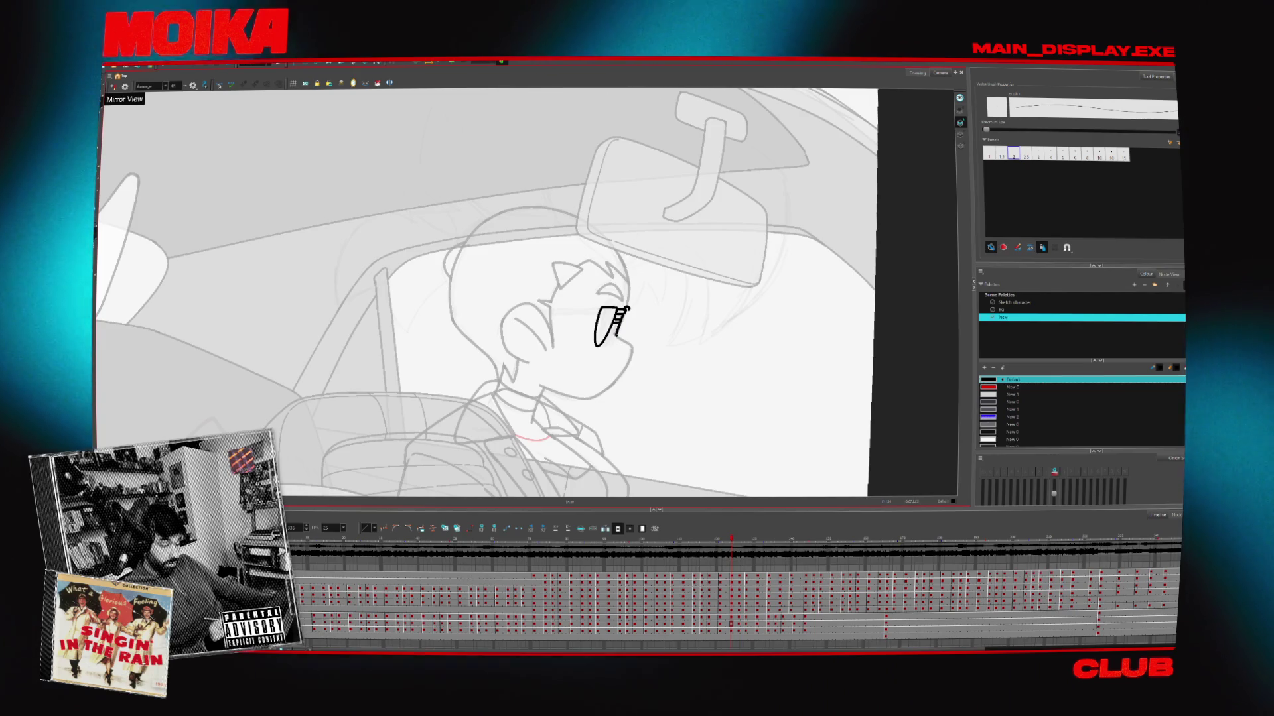
pyautogui.press(',')
pyautogui.press('.')
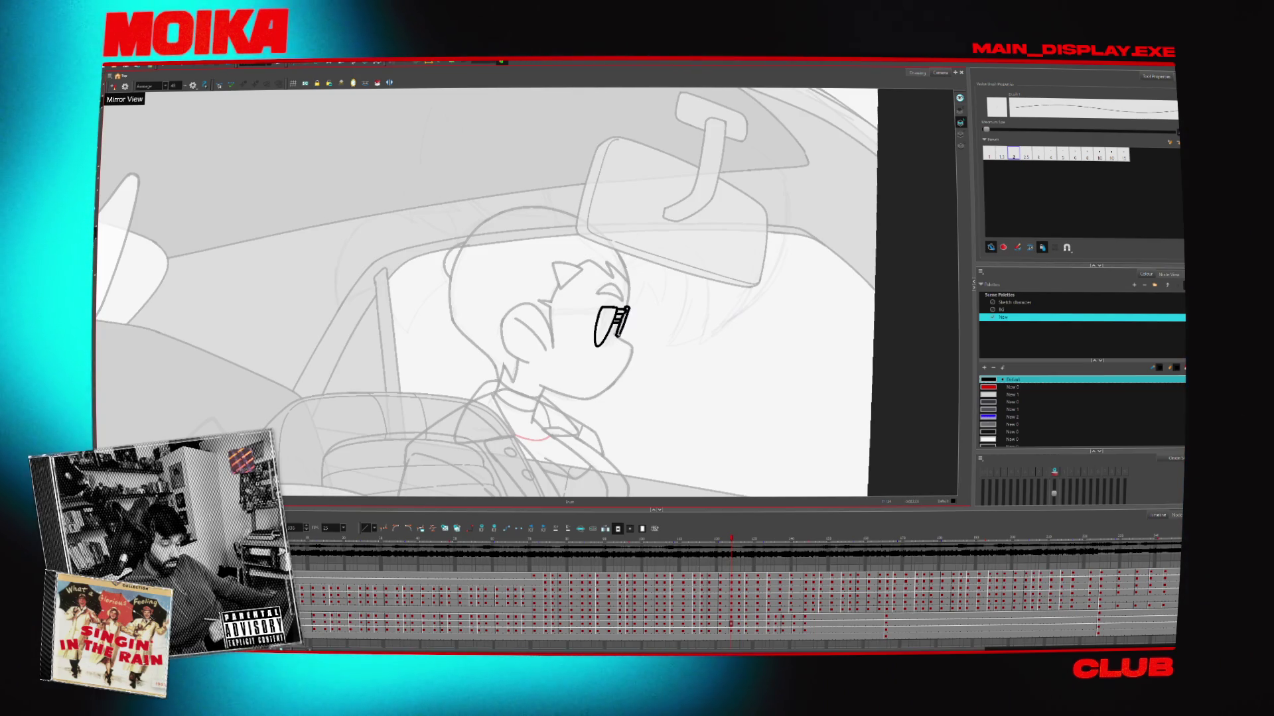
pyautogui.click(114, 87)
pyautogui.press(',')
pyautogui.press('.')
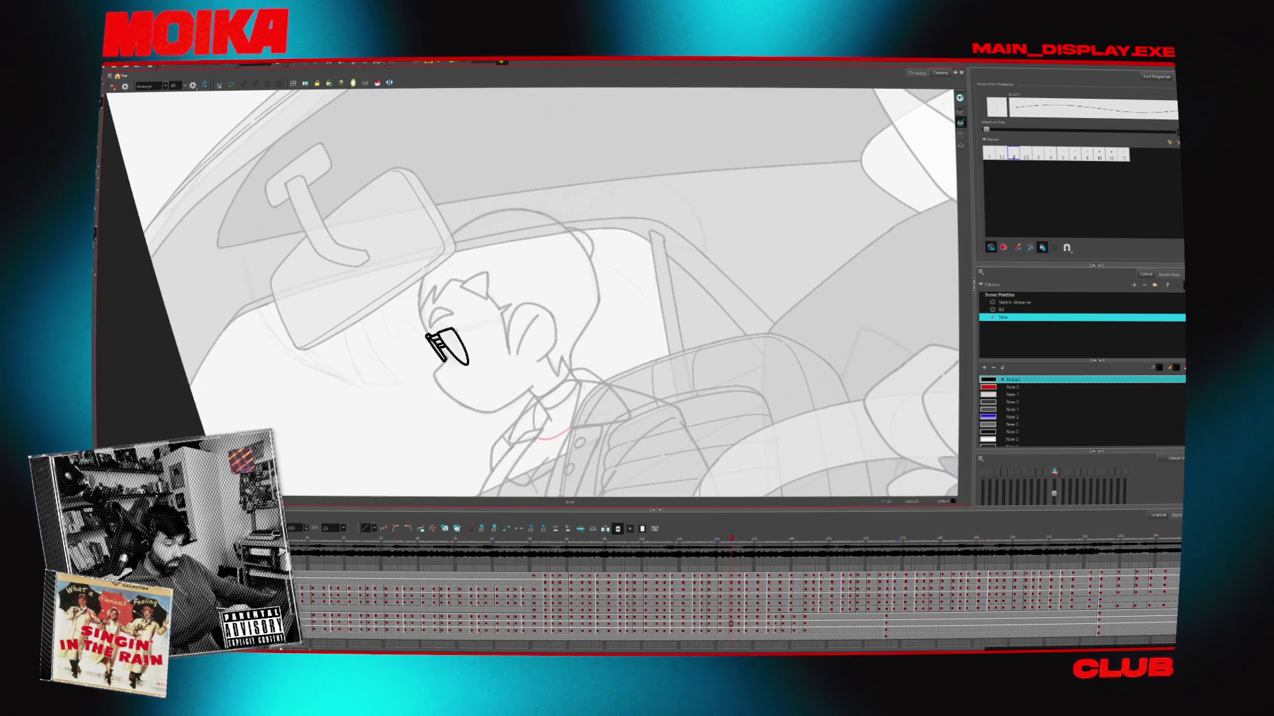
pyautogui.click(114, 87)
# On the mouth-line drawing, undo a stray long stroke and redraw the small mouth stroke
pyautogui.press(',')
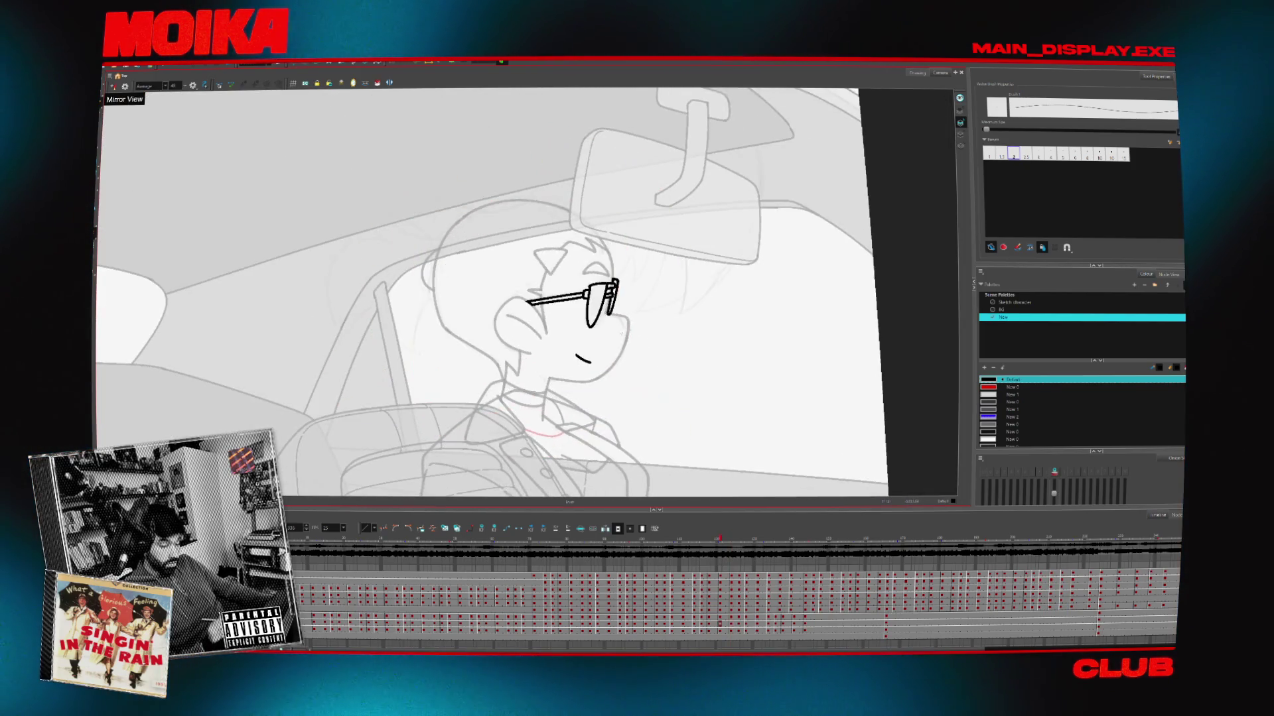
pyautogui.moveTo(597, 173)
pyautogui.mouseDown()
pyautogui.moveTo(636, 199)
pyautogui.moveTo(683, 278)
pyautogui.mouseUp()
pyautogui.moveTo(470, 343)
pyautogui.mouseDown()
pyautogui.moveTo(524, 332)
pyautogui.moveTo(498, 325)
pyautogui.mouseUp()
pyautogui.hotkey('ctrl', 'z')
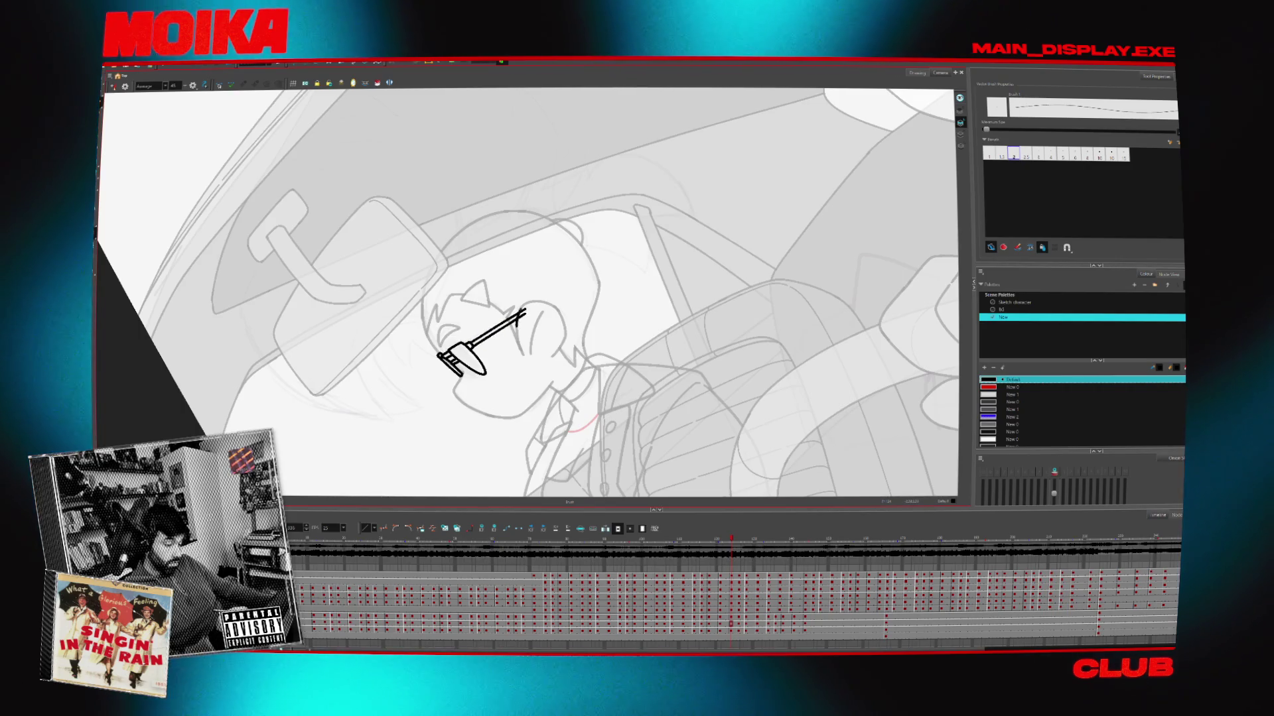
pyautogui.hotkey('alt', 't')
pyautogui.moveTo(530, 316)
pyautogui.mouseDown()
pyautogui.moveTo(583, 279)
pyautogui.moveTo(631, 356)
pyautogui.moveTo(595, 366)
pyautogui.mouseUp()
pyautogui.hotkey('alt', 'b')
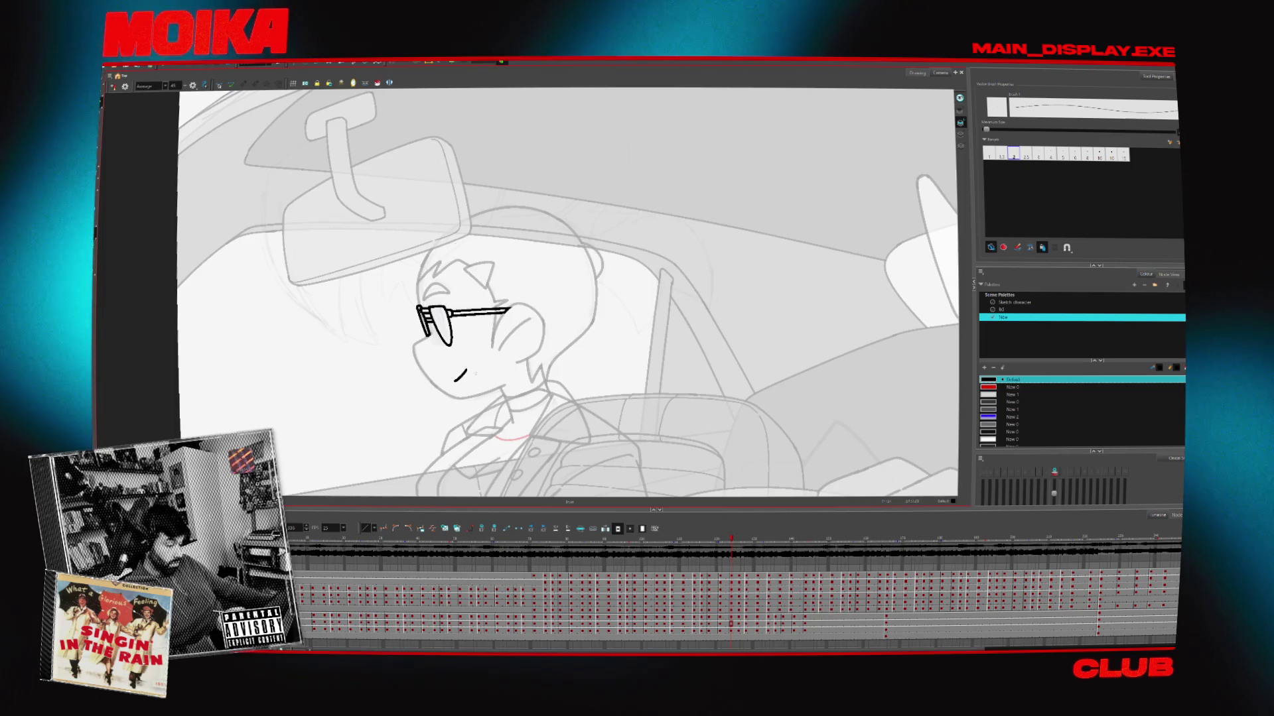
pyautogui.moveTo(454, 381); pyautogui.dragTo(466, 369)
pyautogui.hotkey('ctrl', 'a')
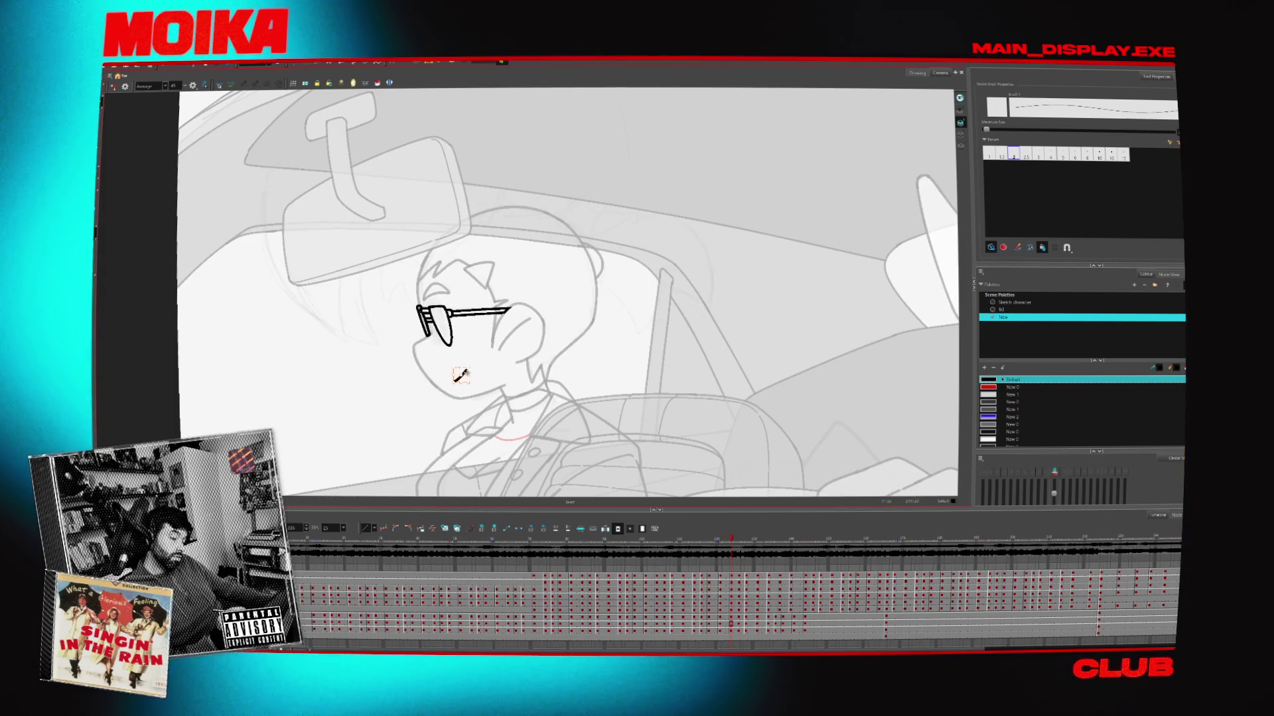
# Step through neighbouring frames, then move to the inked head layer and compare head drawings mirrored
pyautogui.press(',')
pyautogui.press('.')
pyautogui.press(',')
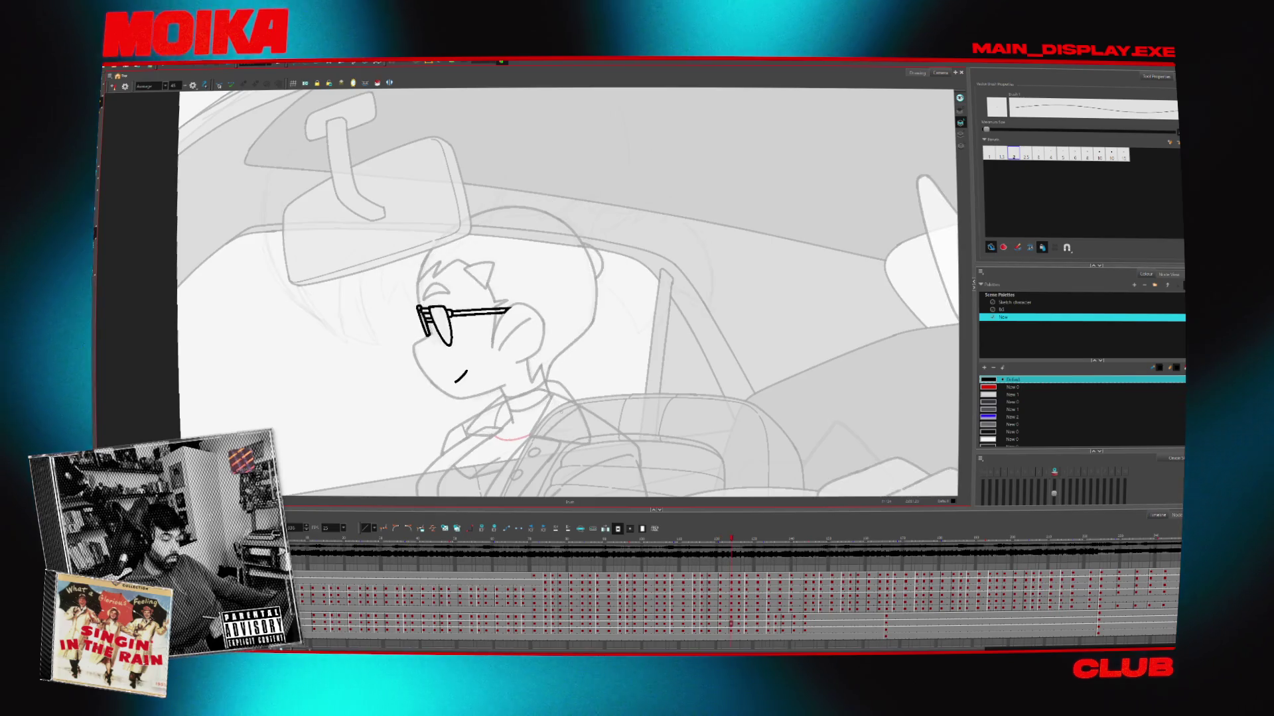
pyautogui.press('.')
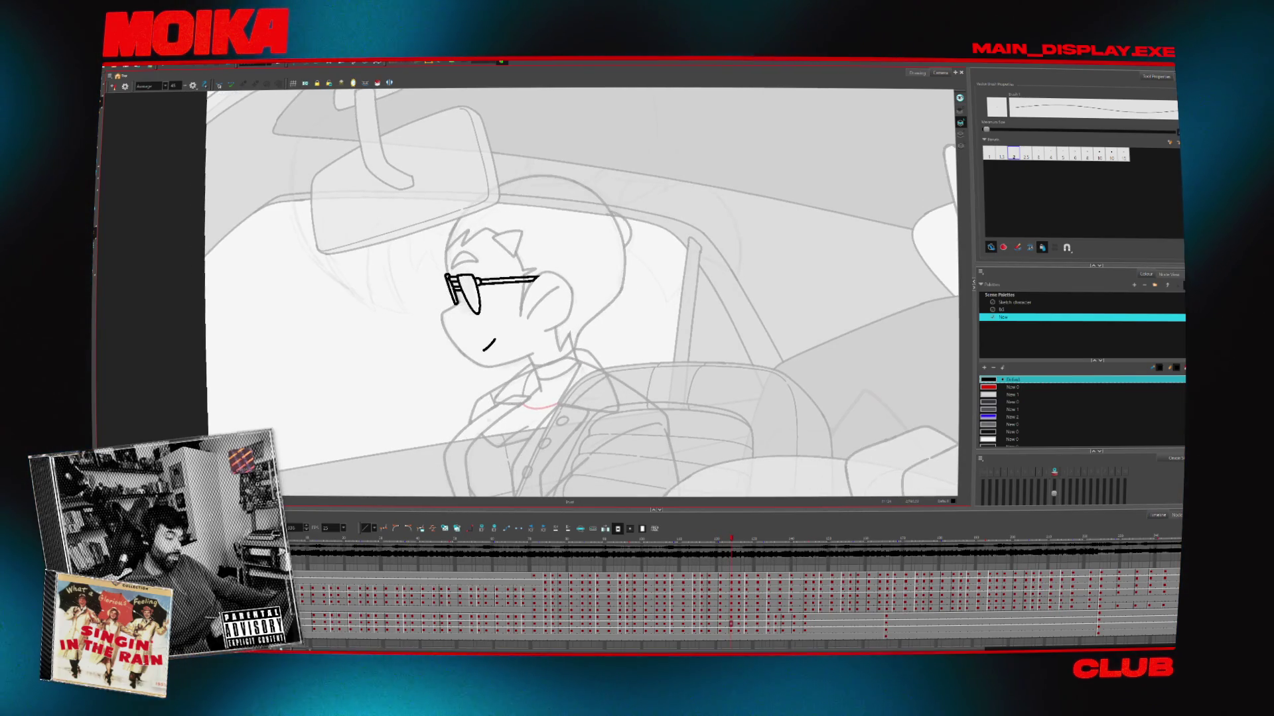
pyautogui.click(730, 630)
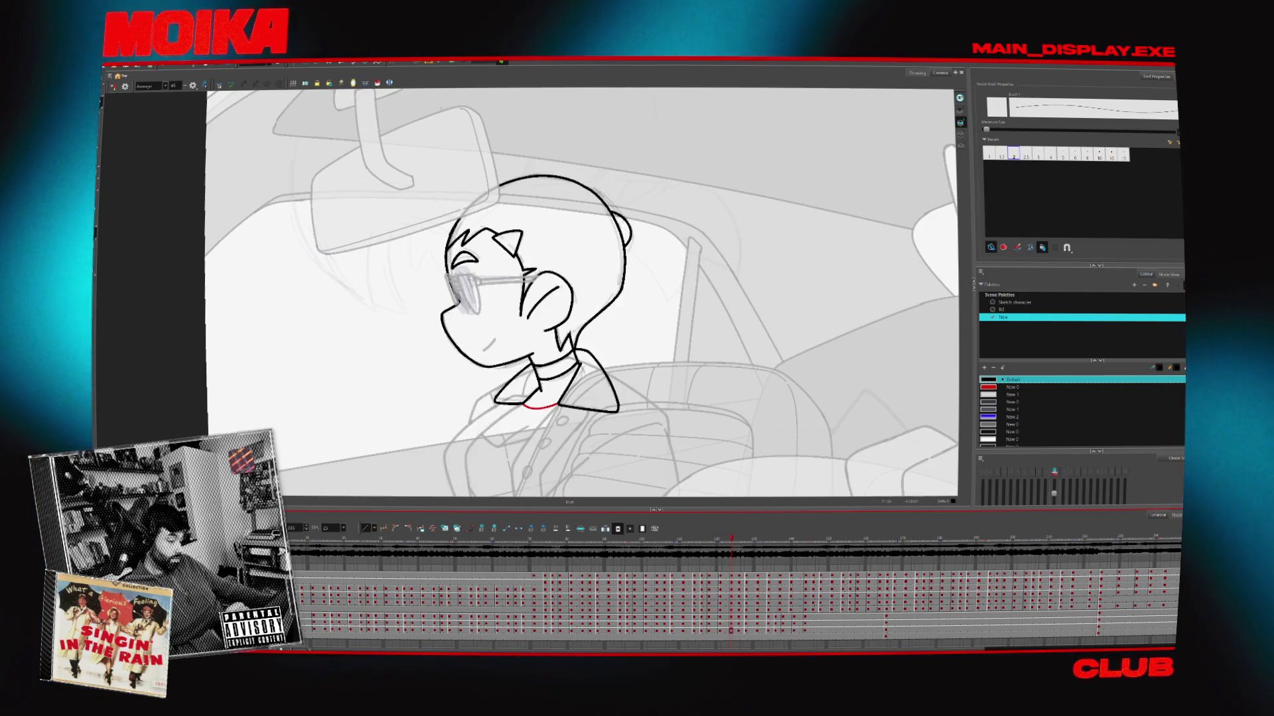
pyautogui.press('4')
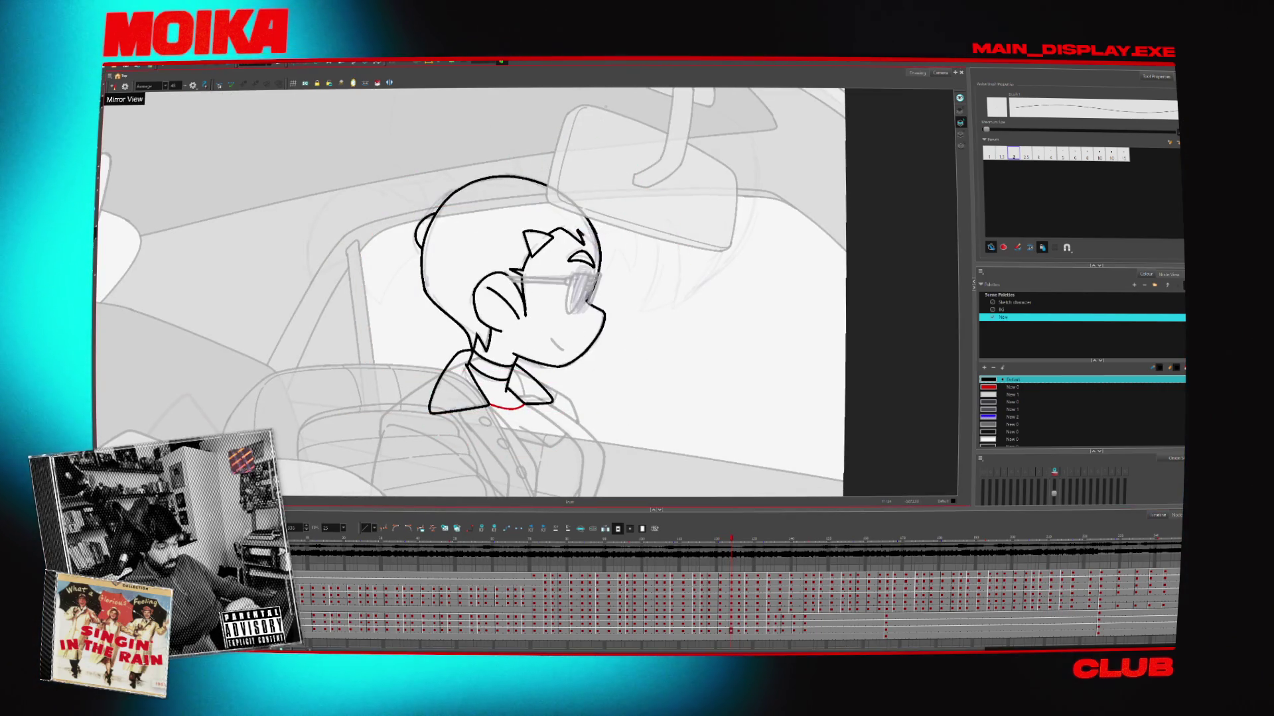
pyautogui.press('f')
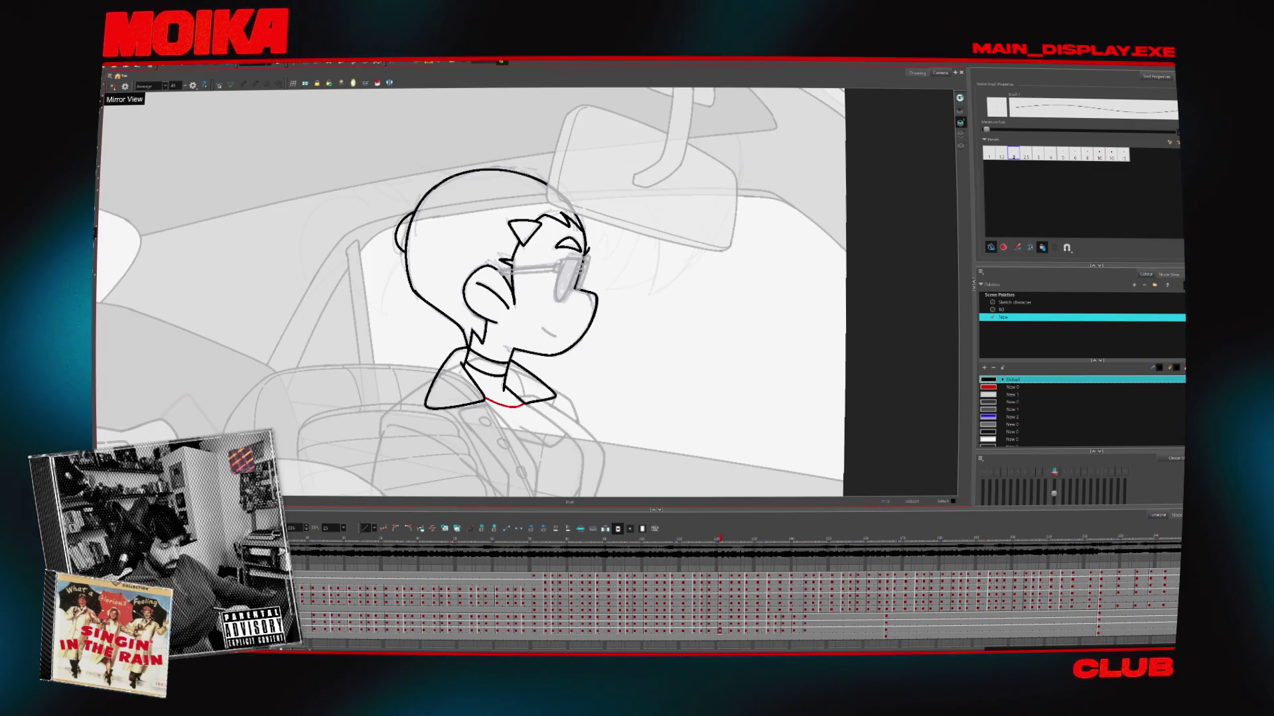
pyautogui.press('g')
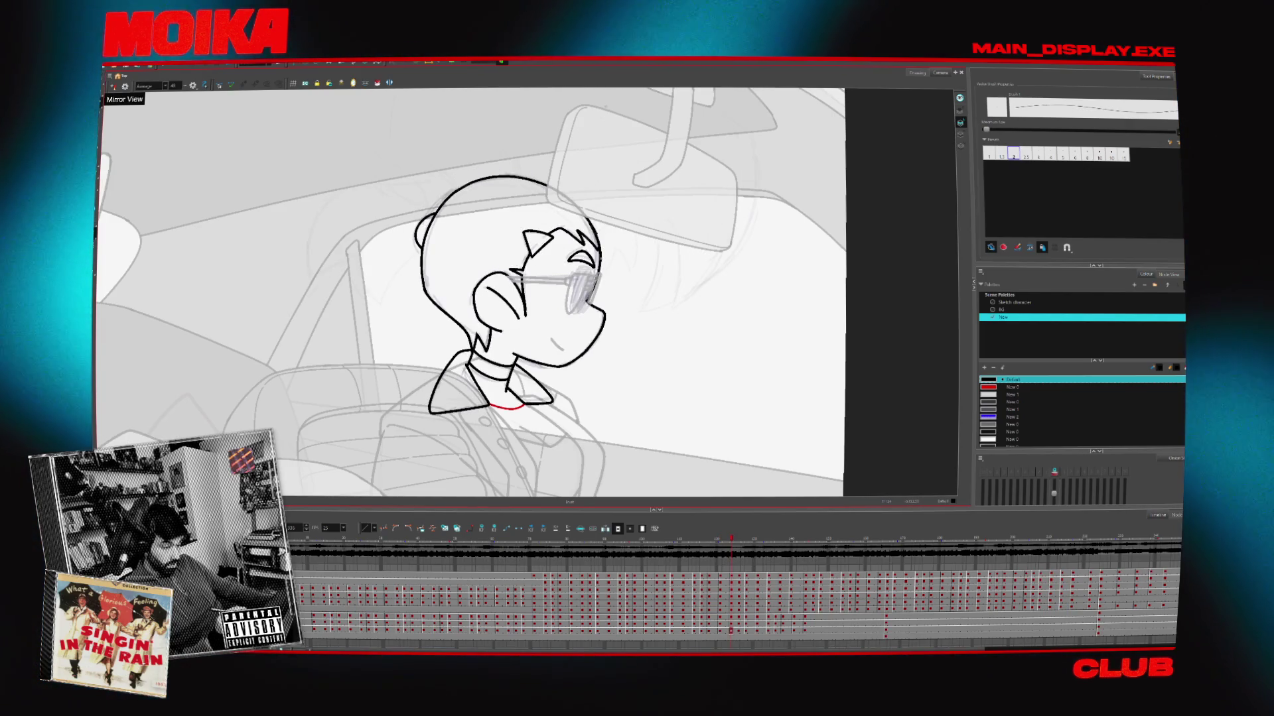
# Zoom out to the whole car scene, zoom and rotate around the passenger's head, then reset upright
pyautogui.hotkey('alt', 'z')
pyautogui.press('2')
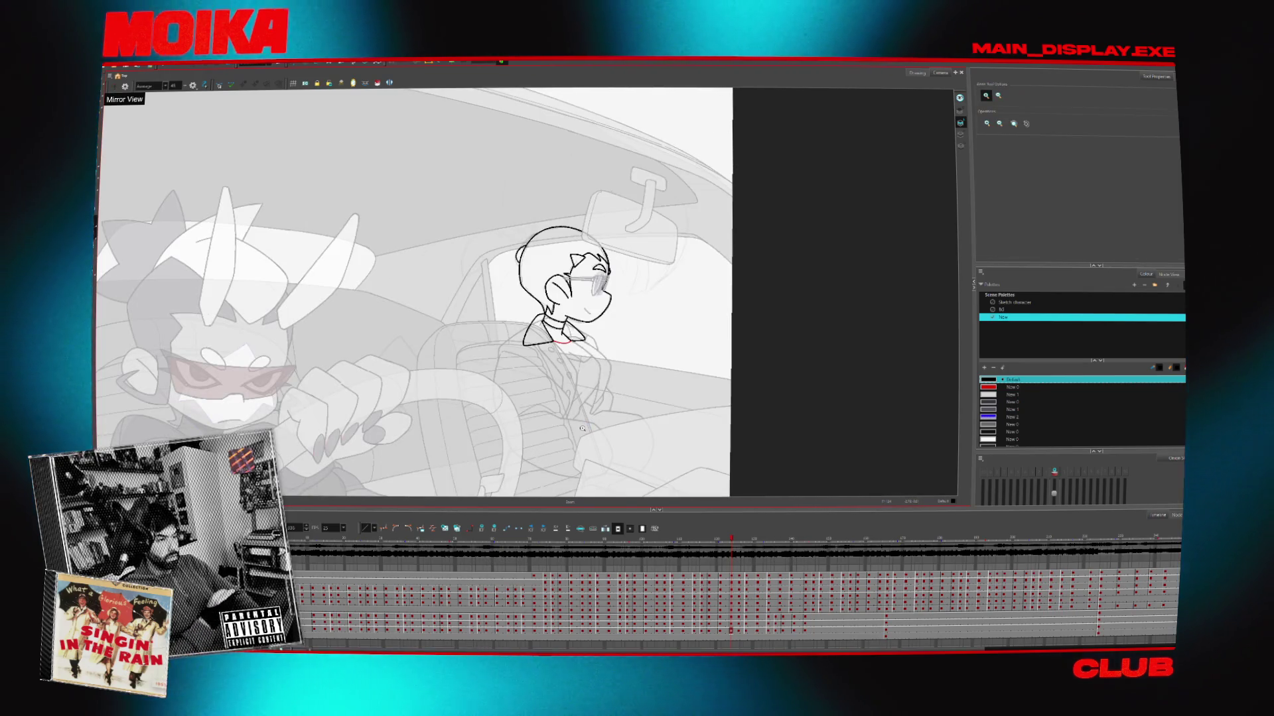
pyautogui.press('v')
pyautogui.click(578, 375)
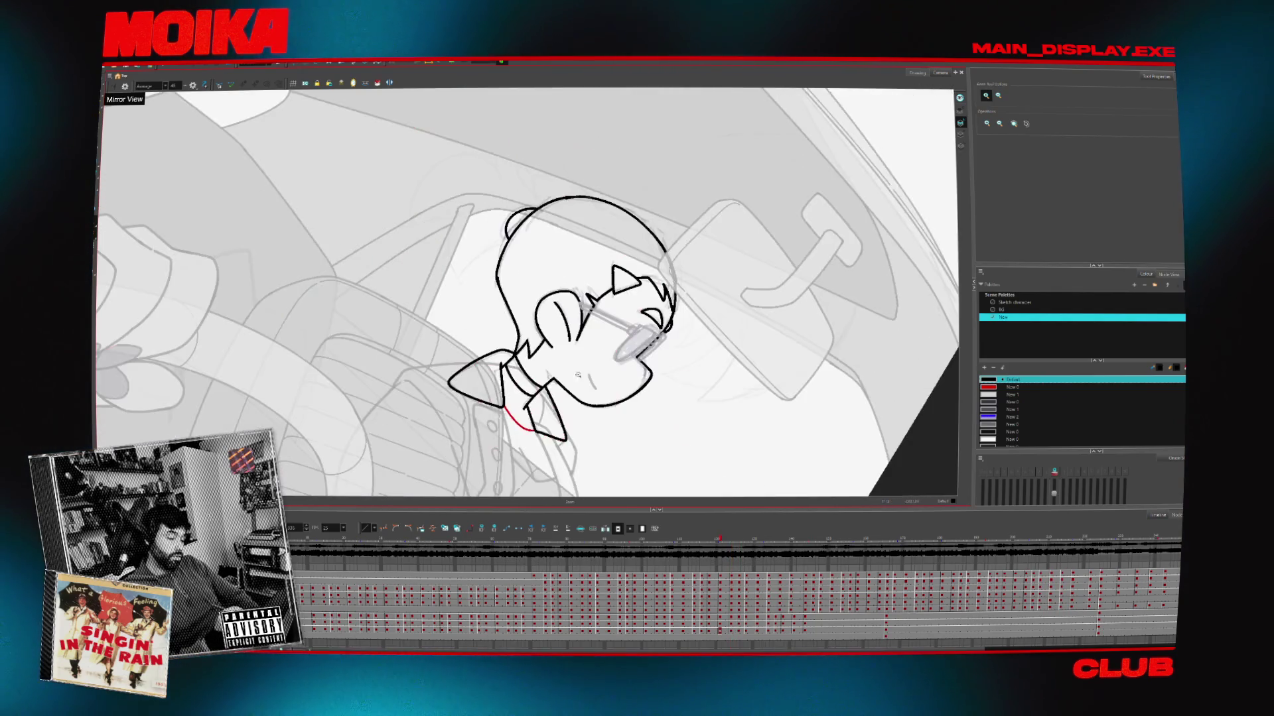
pyautogui.hotkey('alt', 'b')
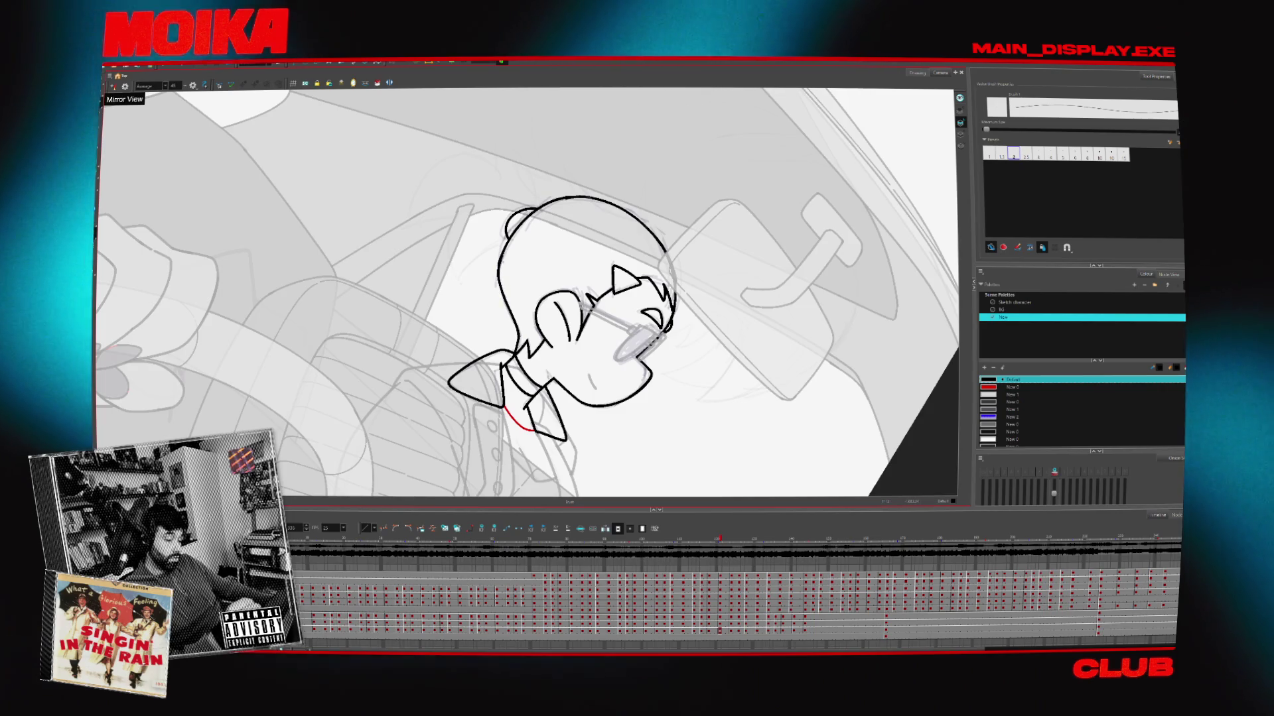
pyautogui.moveTo(597, 278); pyautogui.dragTo(568, 291)
pyautogui.hotkey('alt', 's')
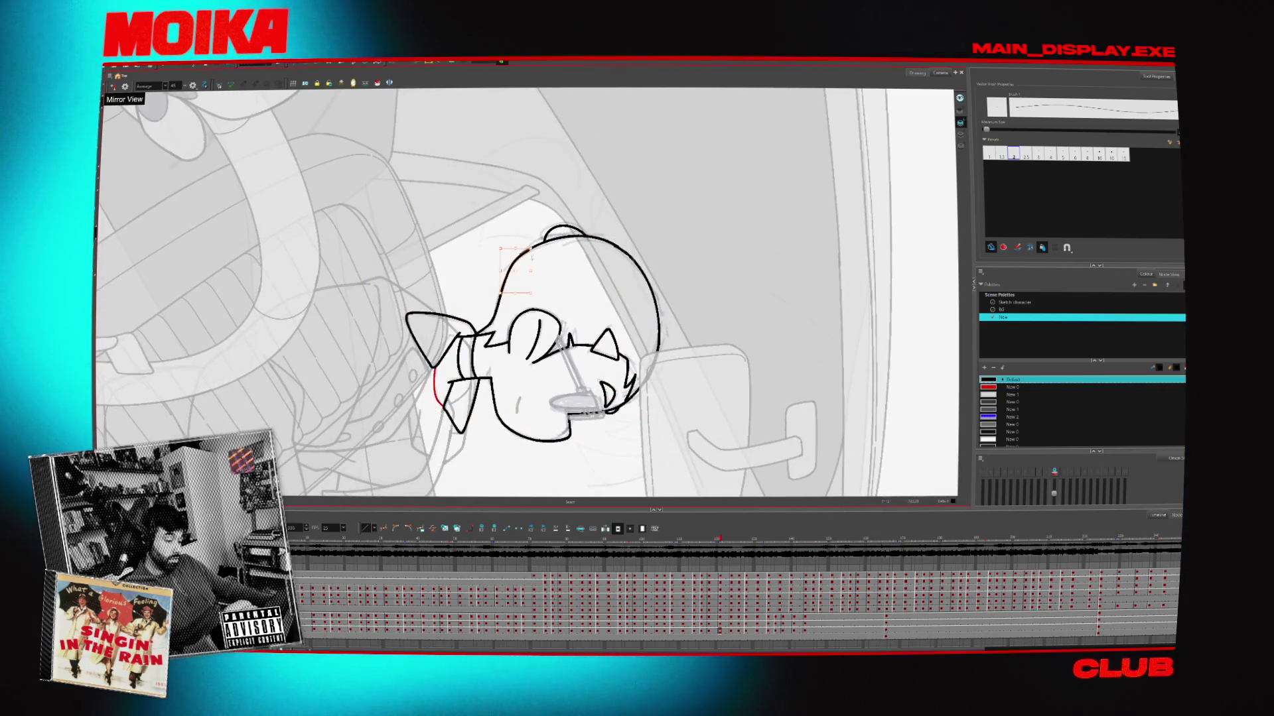
pyautogui.hotkey('ctrl', 'z')
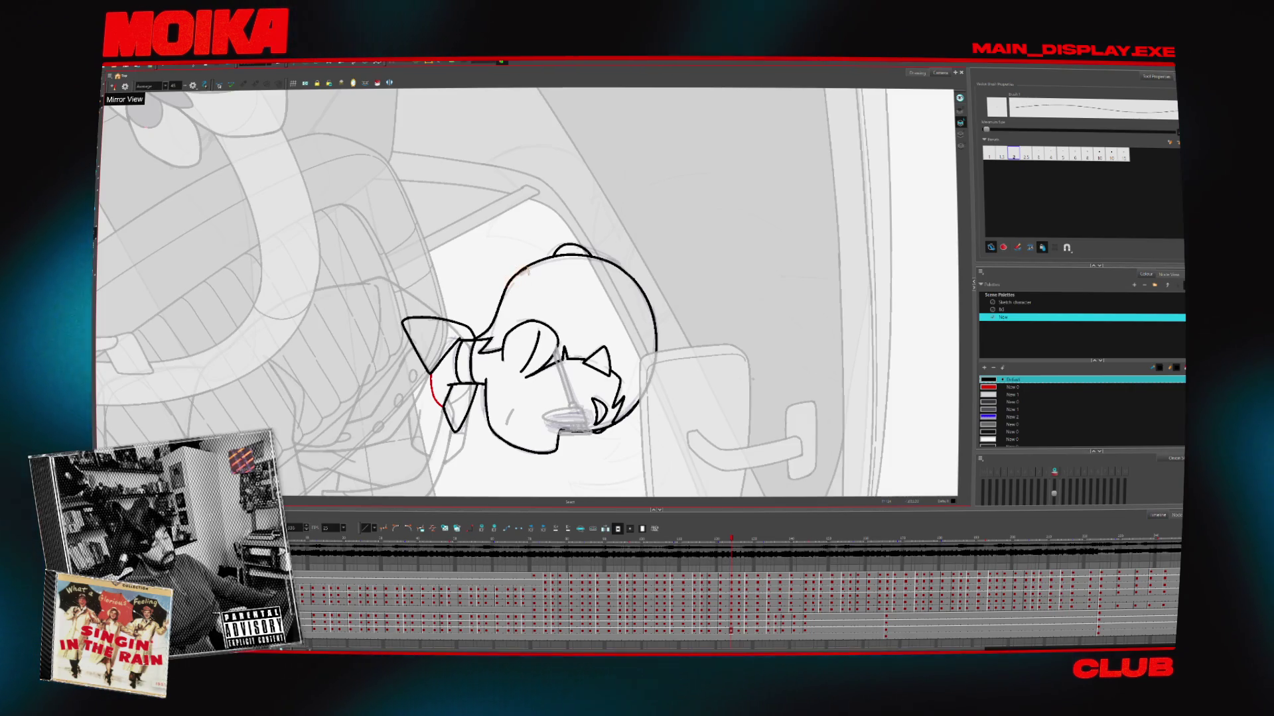
pyautogui.scroll(-3, 544, 284)
pyautogui.moveTo(544, 285); pyautogui.dragTo(589, 432)
pyautogui.hotkey('shift', 'm')
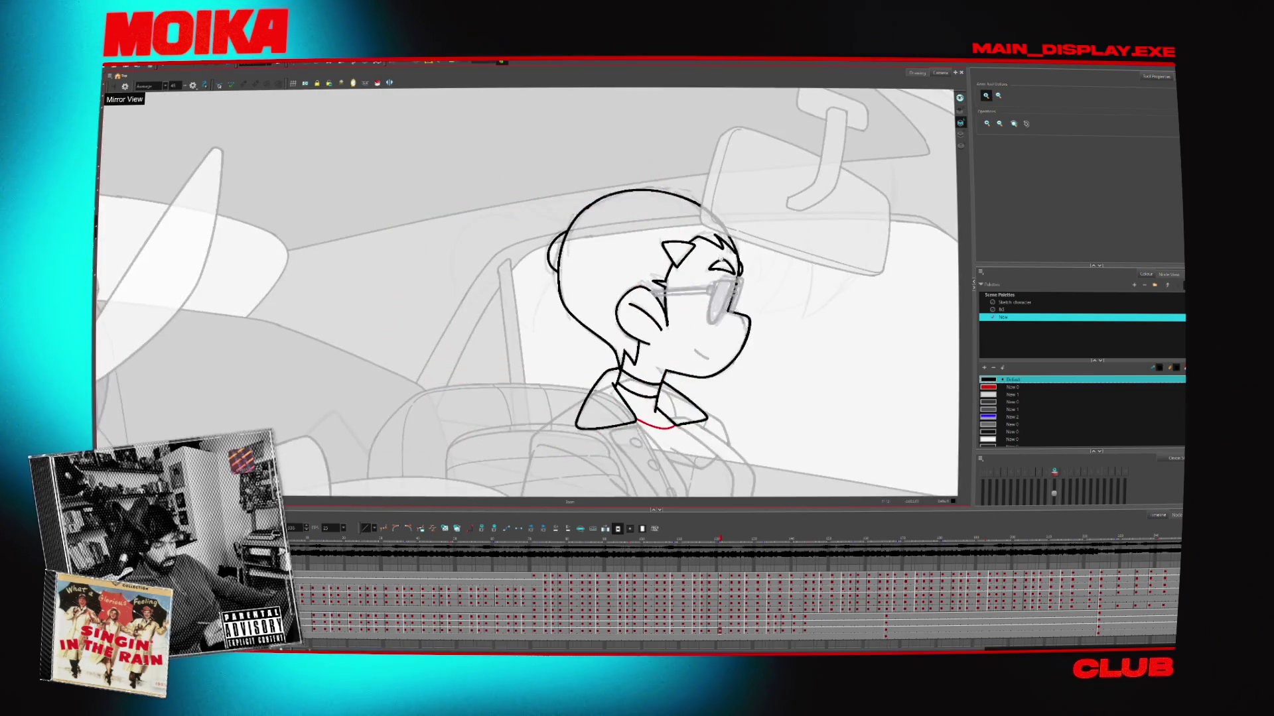
# Erase with the view tilted clockwise, then move to the next head drawing and reset the view
pyautogui.hotkey('alt', 'b')
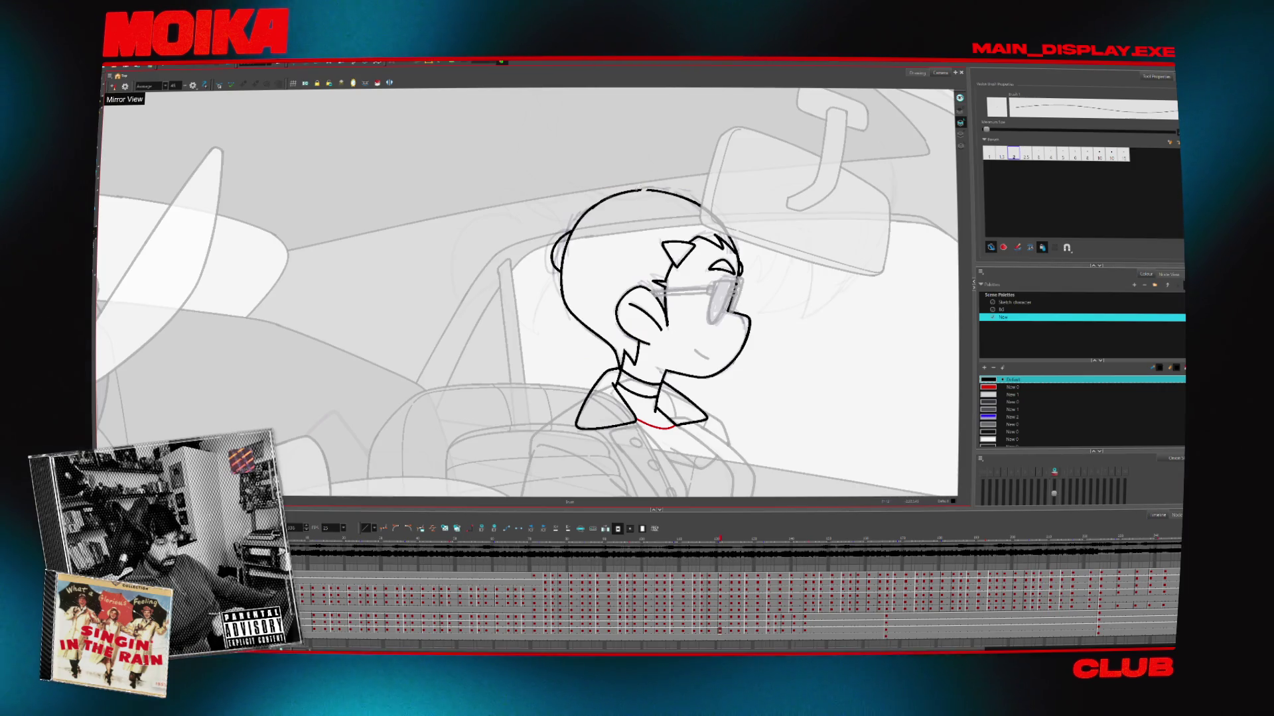
pyautogui.press('v')
pyautogui.hotkey('alt', 'e')
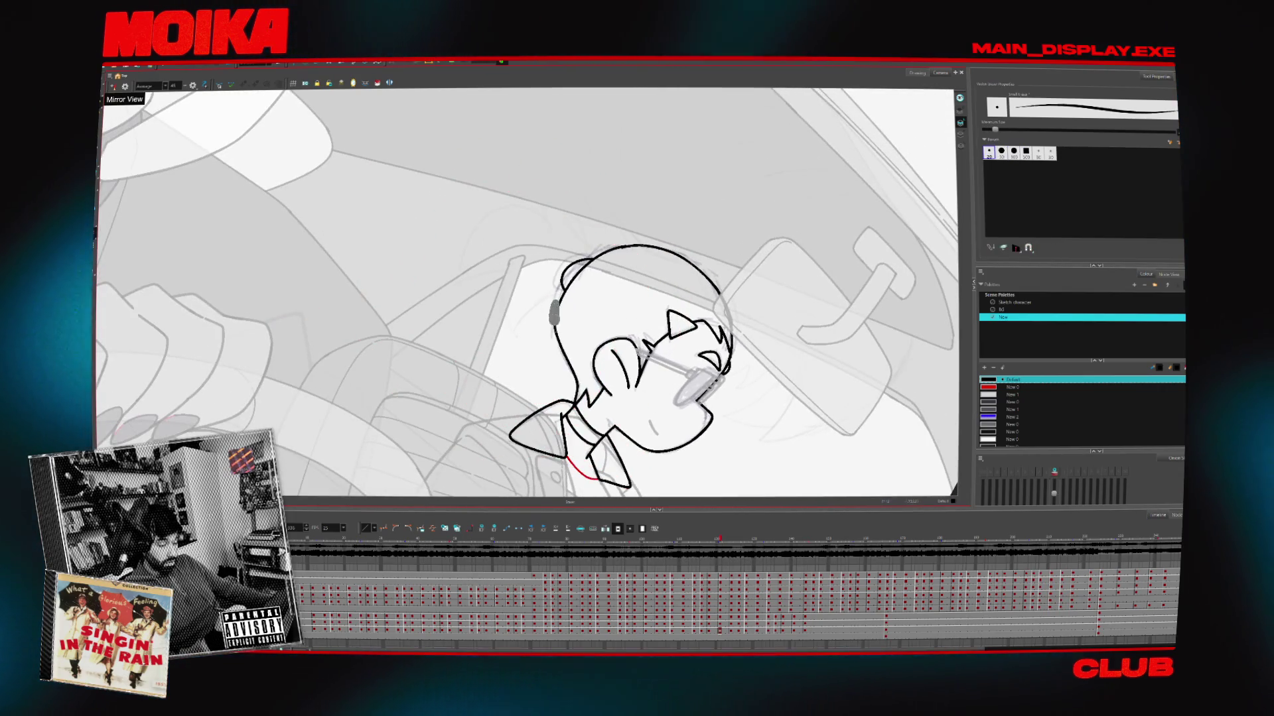
pyautogui.hotkey('ctrl', 'alt', '.')
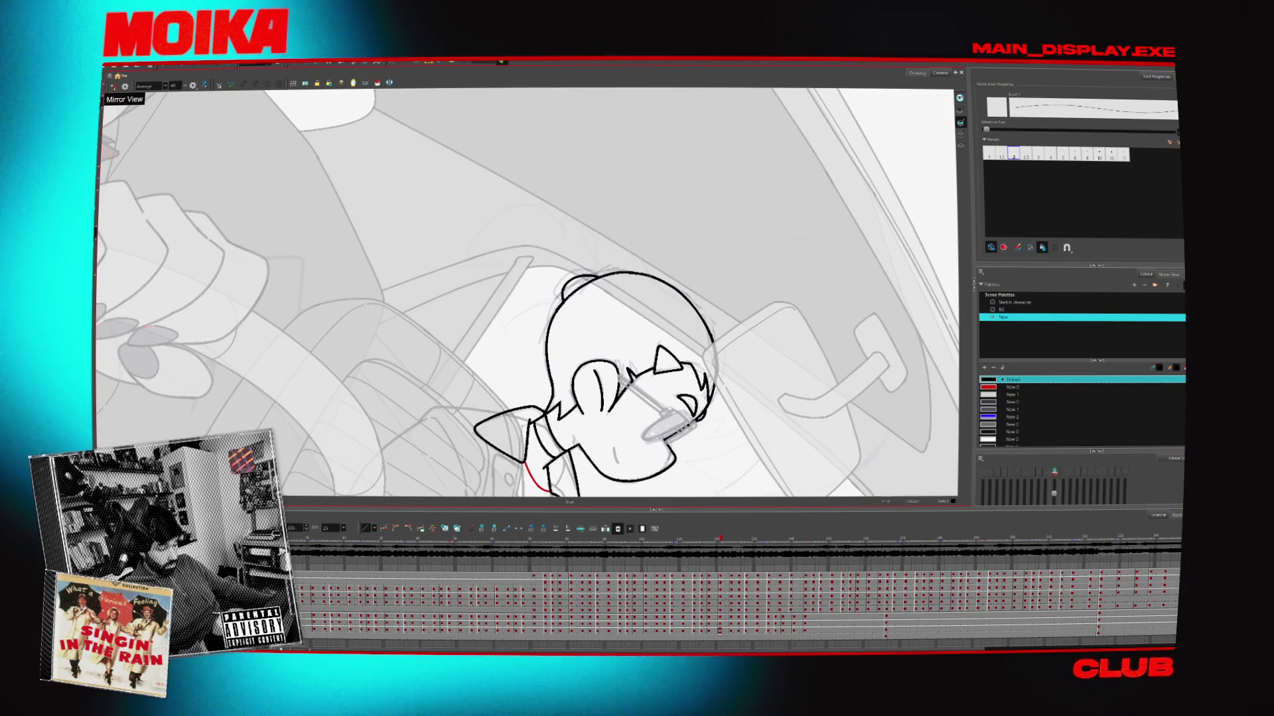
pyautogui.press('g')
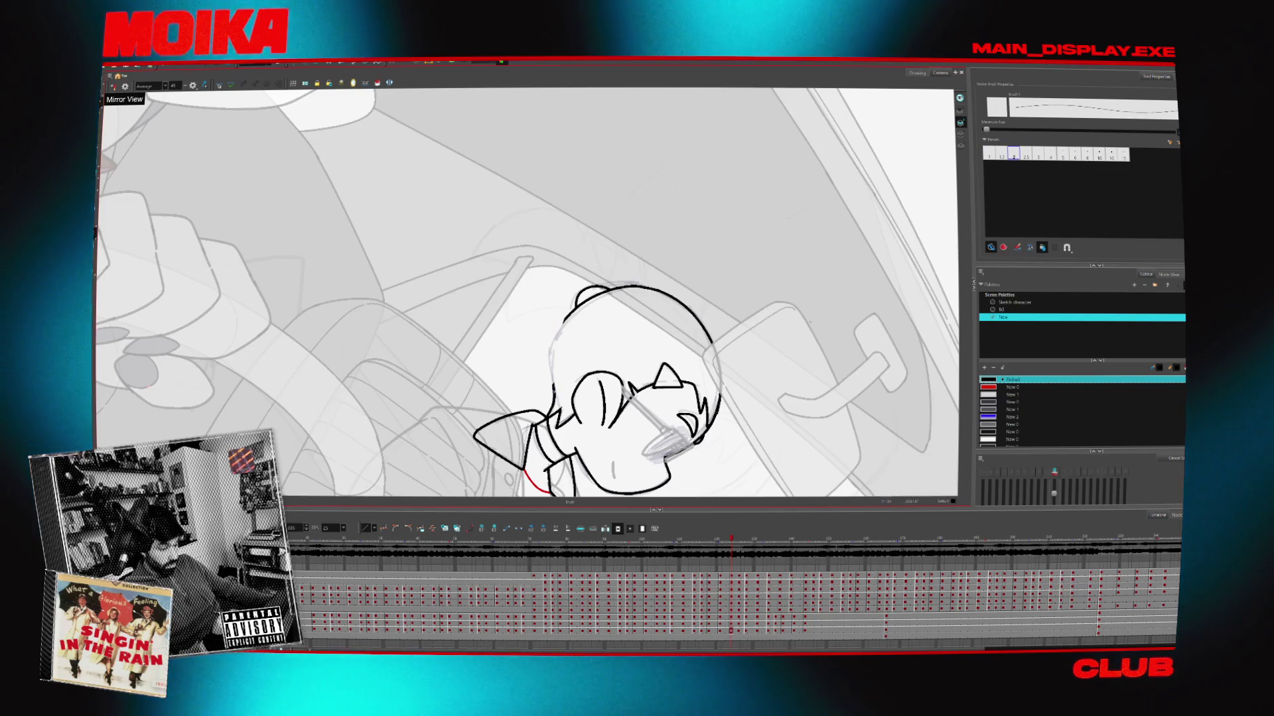
pyautogui.hotkey('shift', 'm')
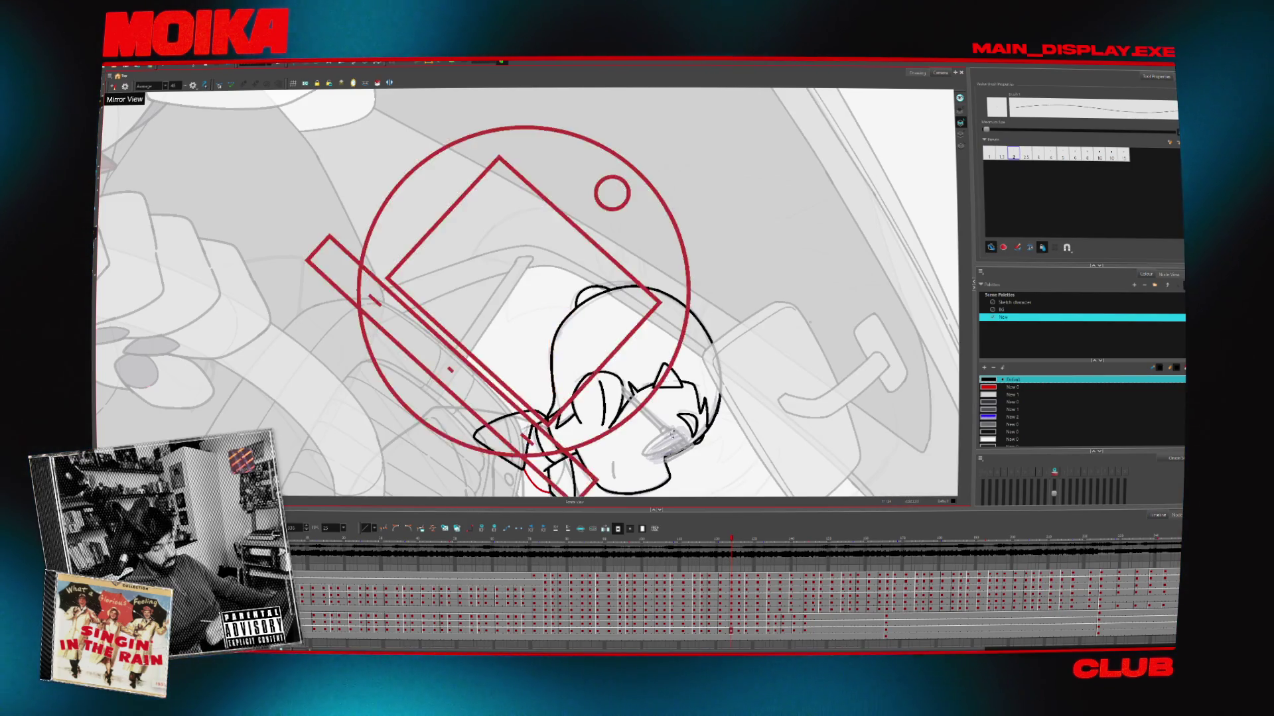
# On a later drawing, sketch a light curve around the back of the head, then refit the view
pyautogui.press('f')
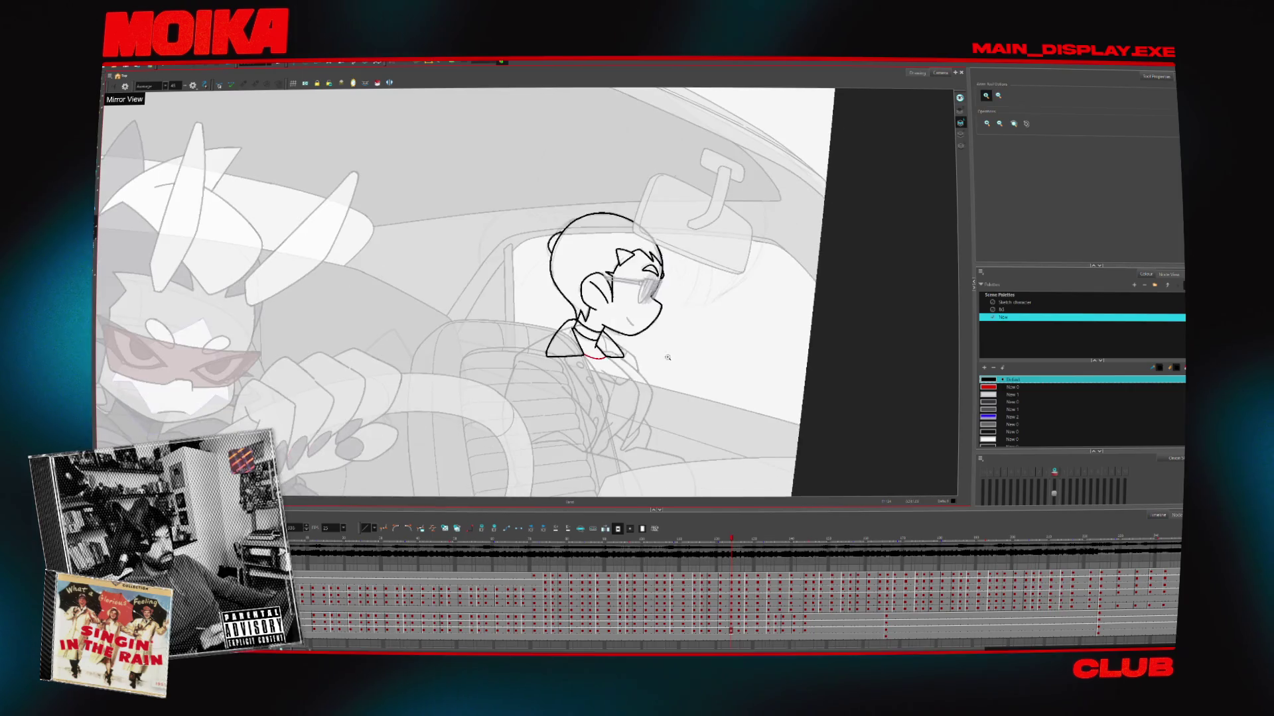
pyautogui.press('g')
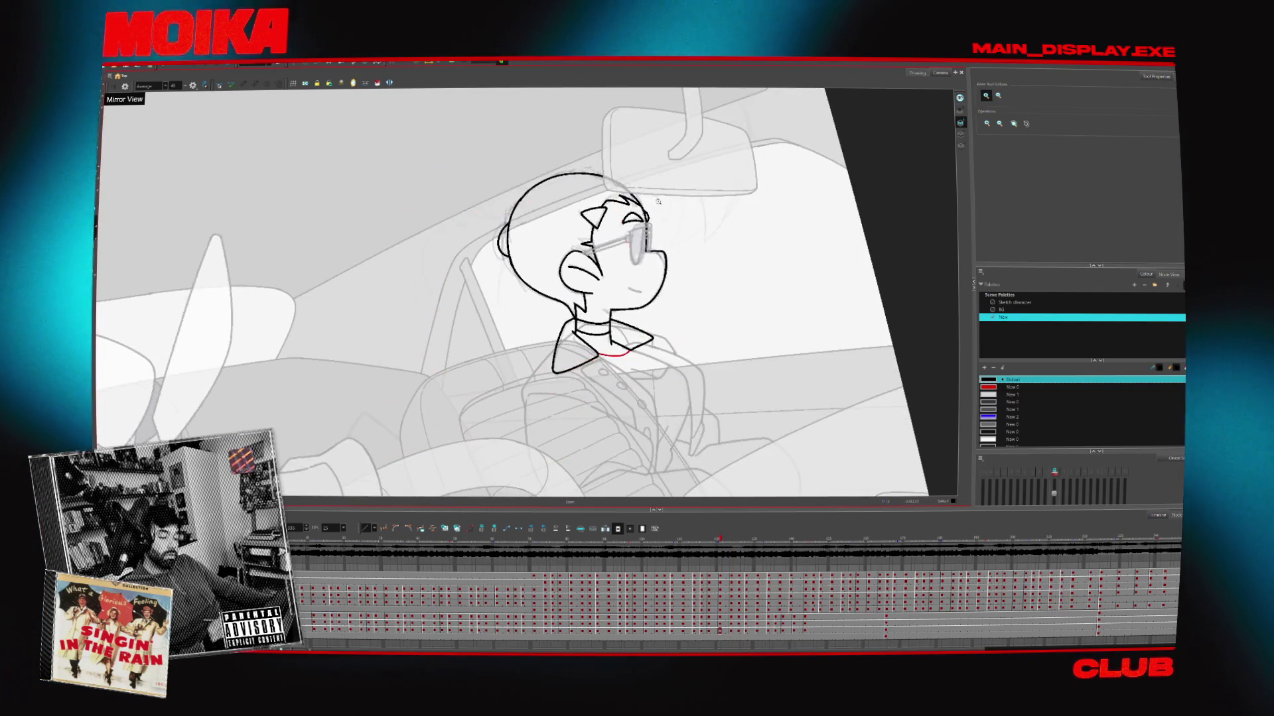
pyautogui.press('g')
pyautogui.hotkey('alt', 'b')
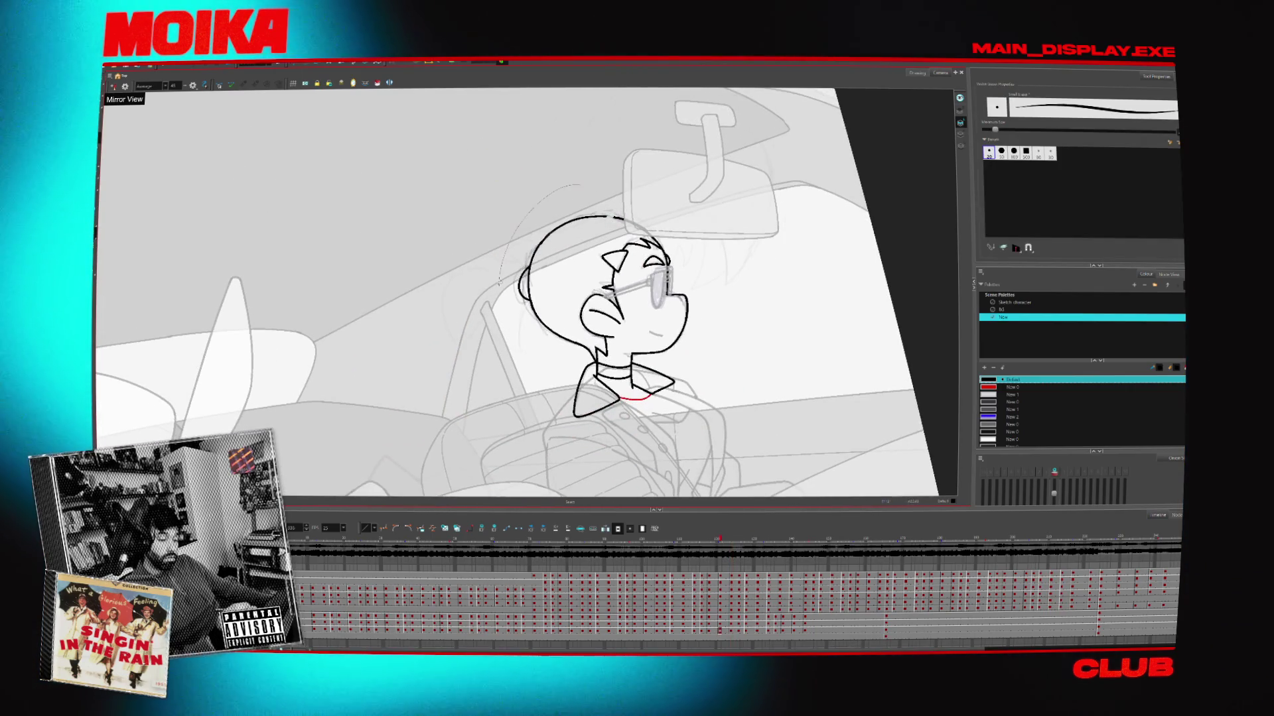
pyautogui.moveTo(584, 205); pyautogui.dragTo(540, 339)
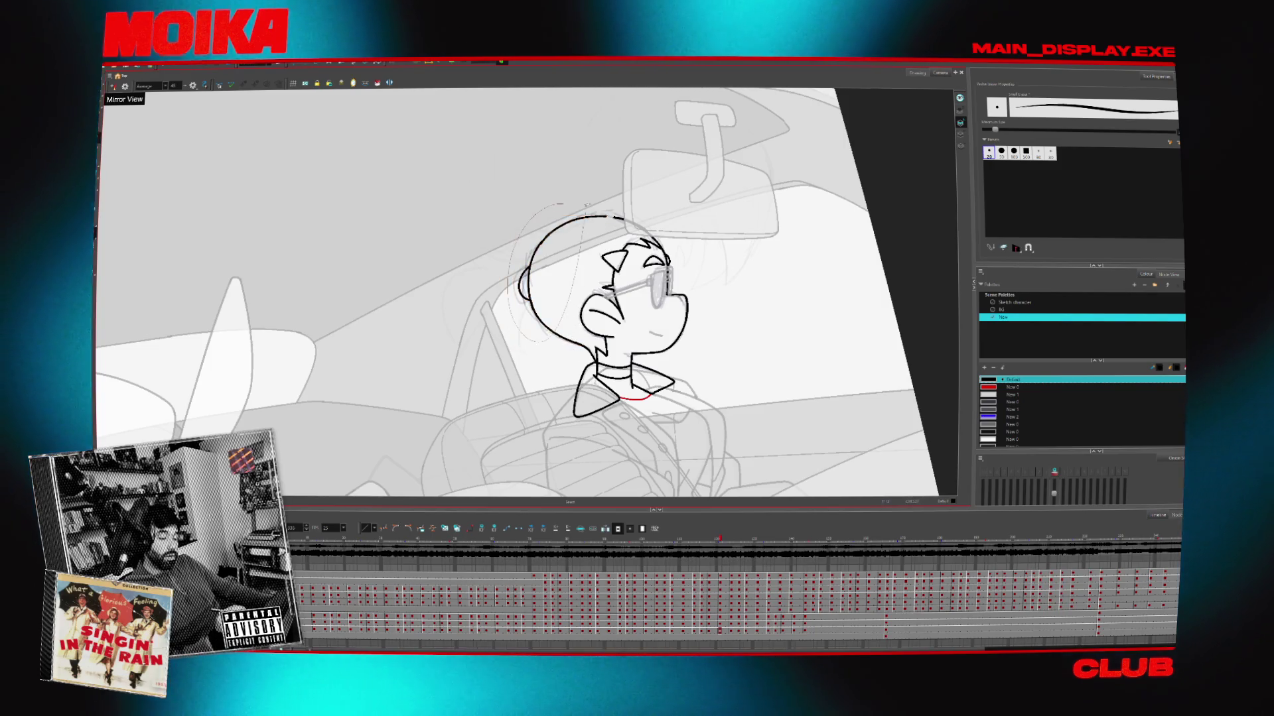
pyautogui.moveTo(643, 214); pyautogui.dragTo(583, 332)
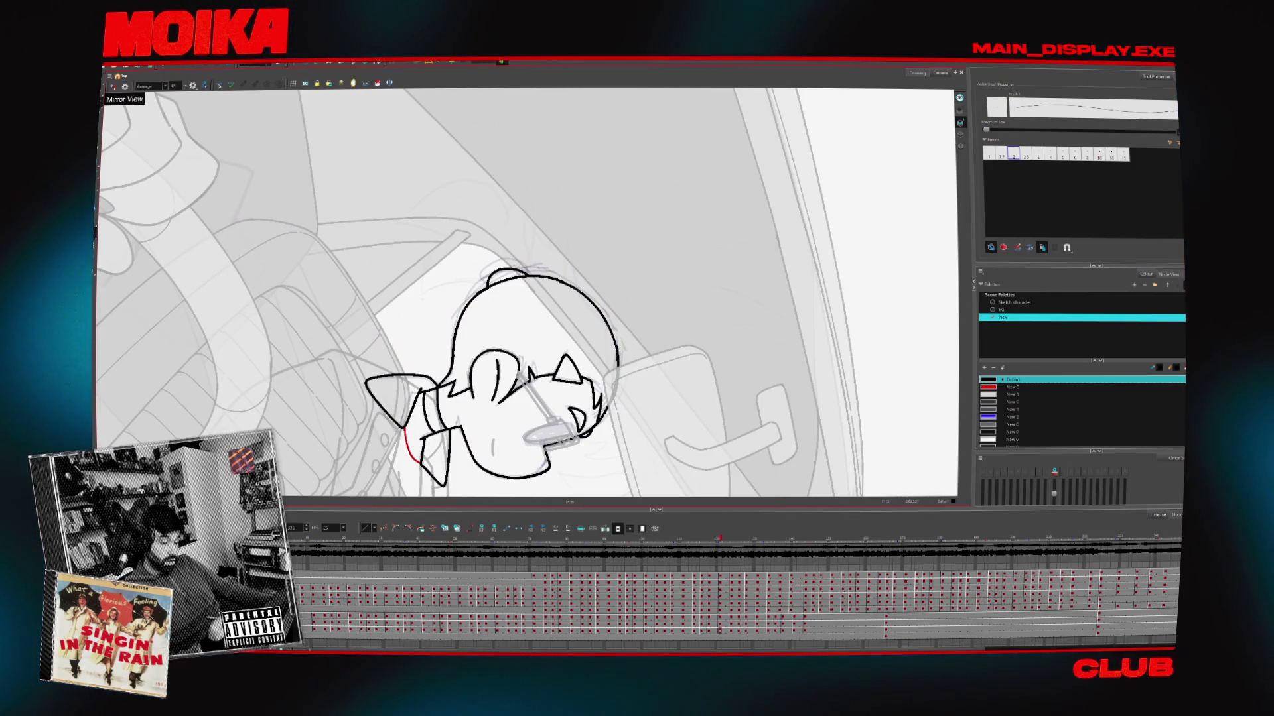
pyautogui.hotkey('shift', 'm')
pyautogui.hotkey('alt', 'z')
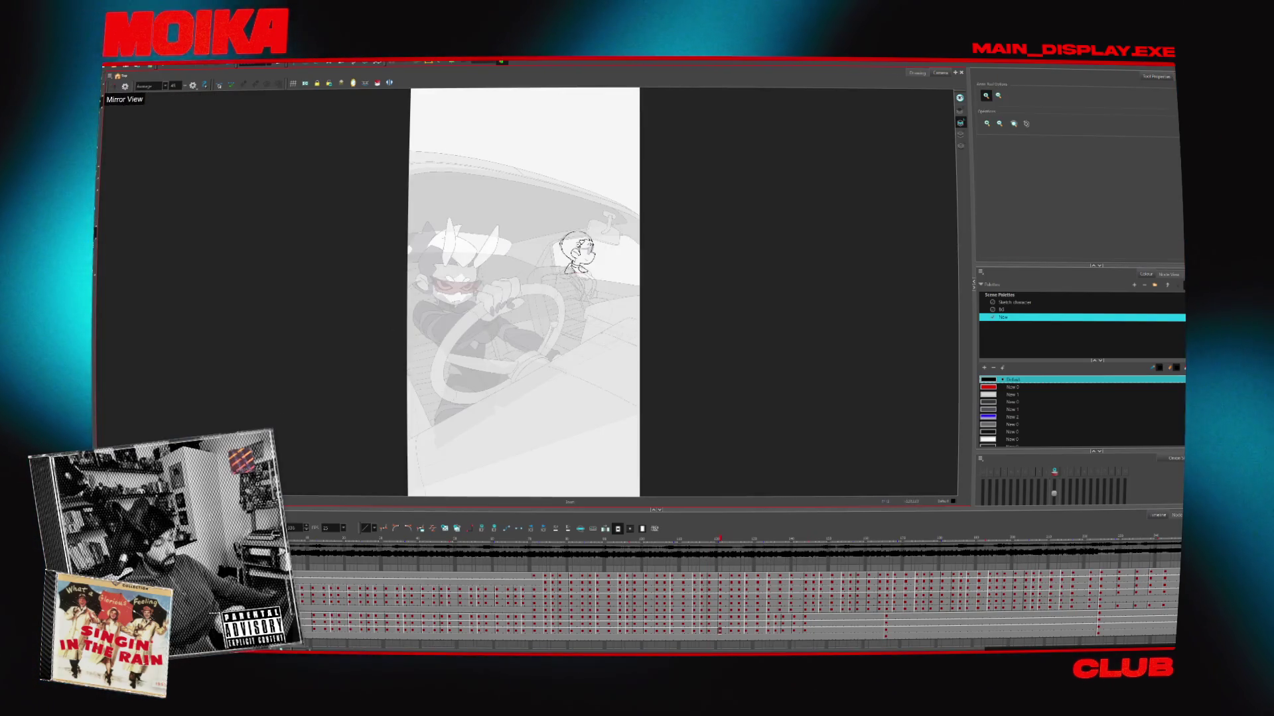
# Zoom in and out on the passenger and briefly select the whole jacket drawing
pyautogui.click(581, 261)
pyautogui.click(581, 261)
pyautogui.keyDown('alt'); pyautogui.click(581, 261); pyautogui.keyUp('alt')
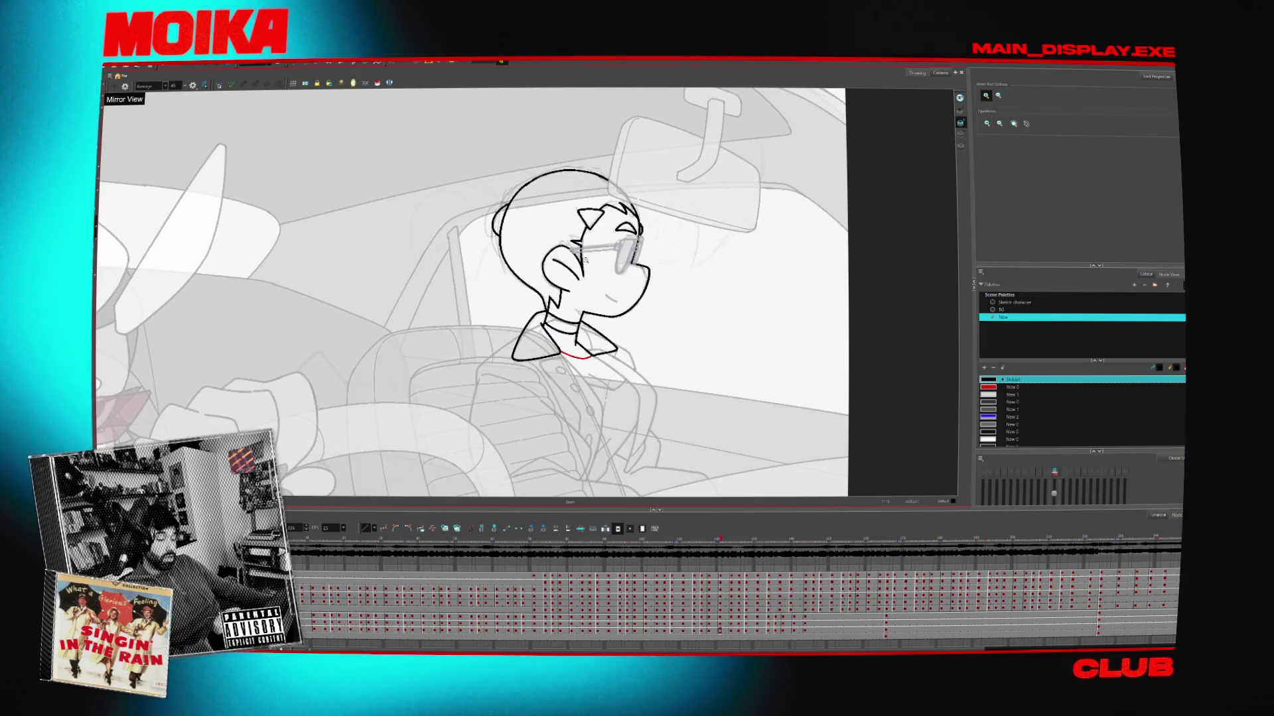
pyautogui.click(602, 317)
pyautogui.keyDown('alt'); pyautogui.click(602, 317); pyautogui.keyUp('alt')
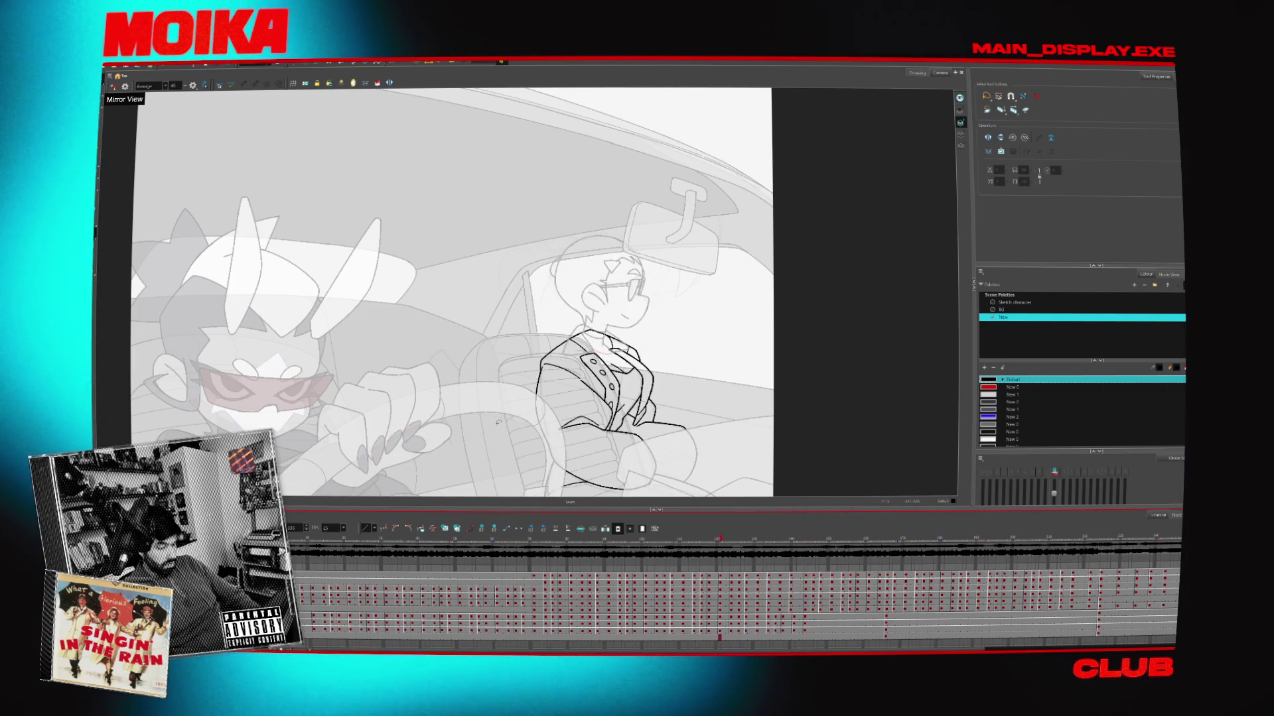
pyautogui.scroll(-3, 498, 422)
pyautogui.hotkey('ctrl', 'a')
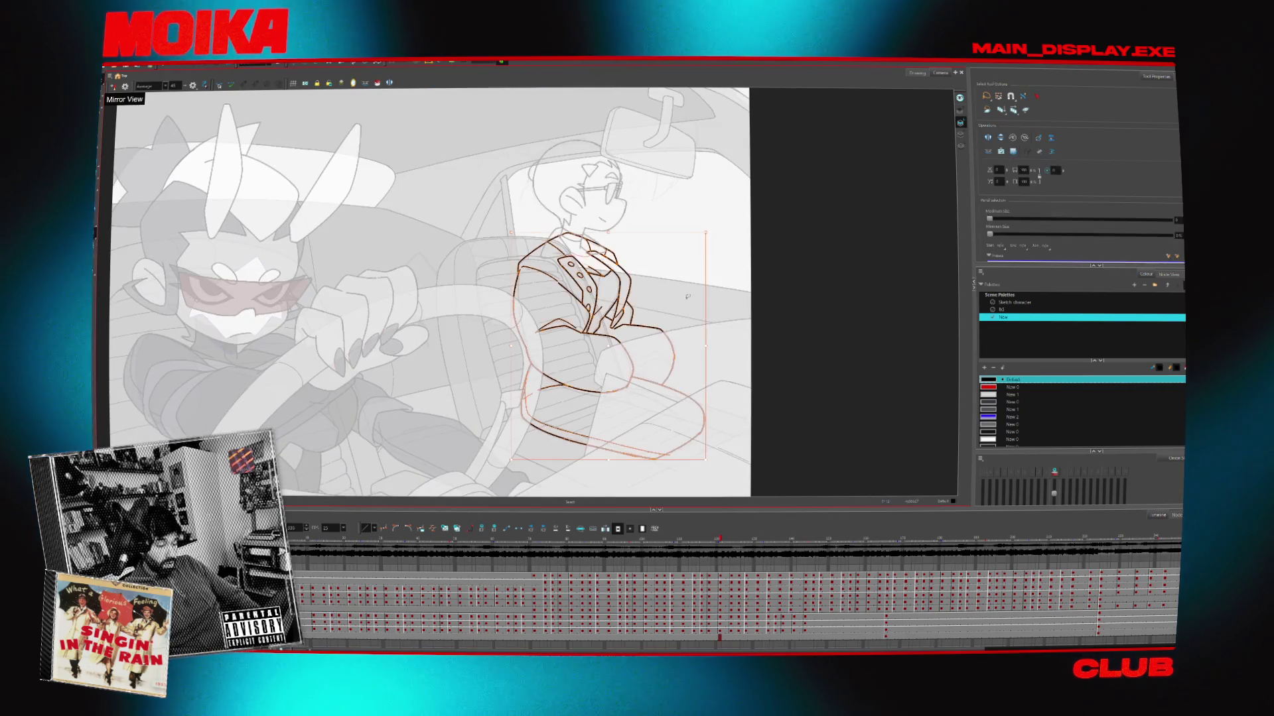
pyautogui.hotkey('alt', 'b')
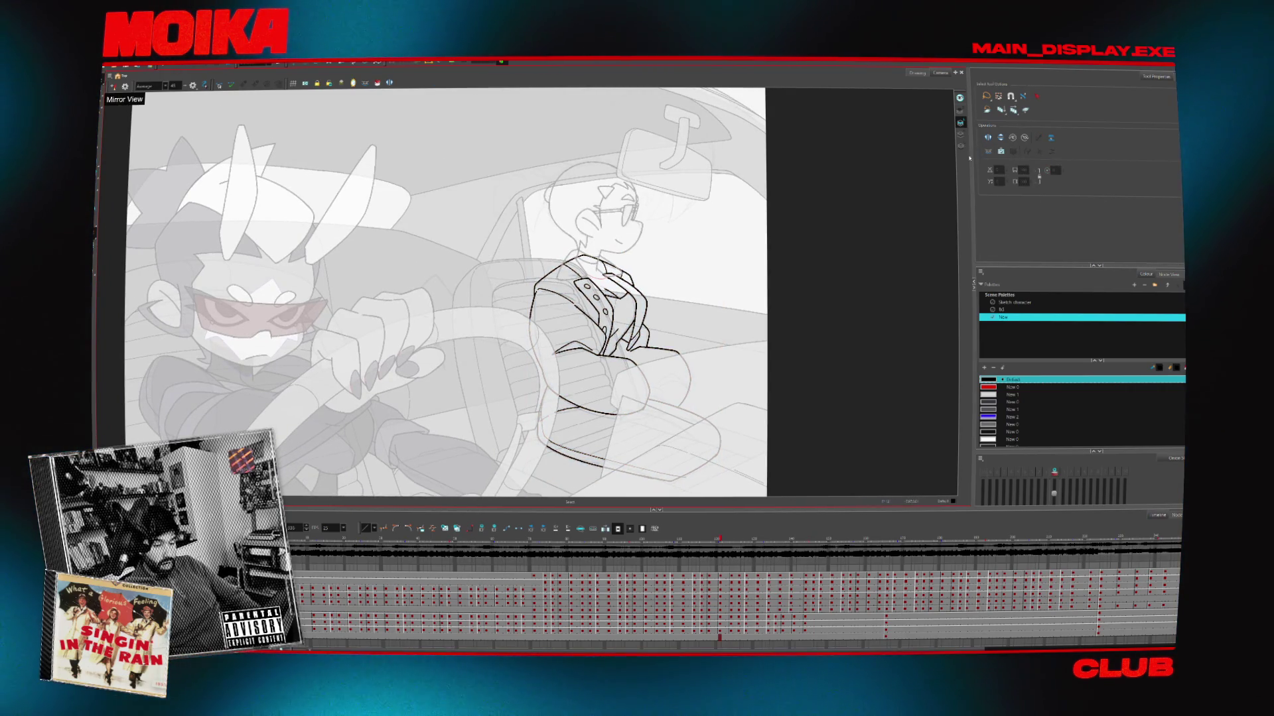
# Pick NADA from the Sketch character palette, then lasso-select and deselect the head sketch to check it
pyautogui.click(1014, 302)
pyautogui.click(985, 432)
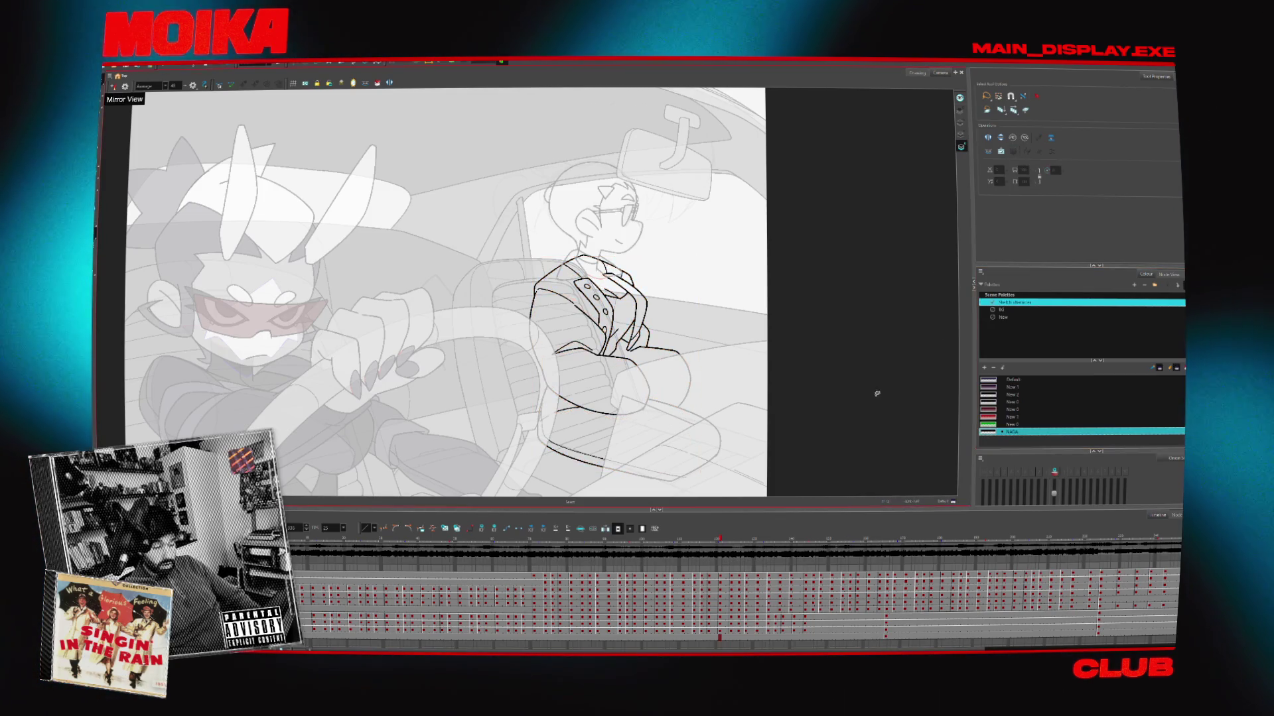
pyautogui.click(820, 323)
pyautogui.scroll(-2, 763, 331)
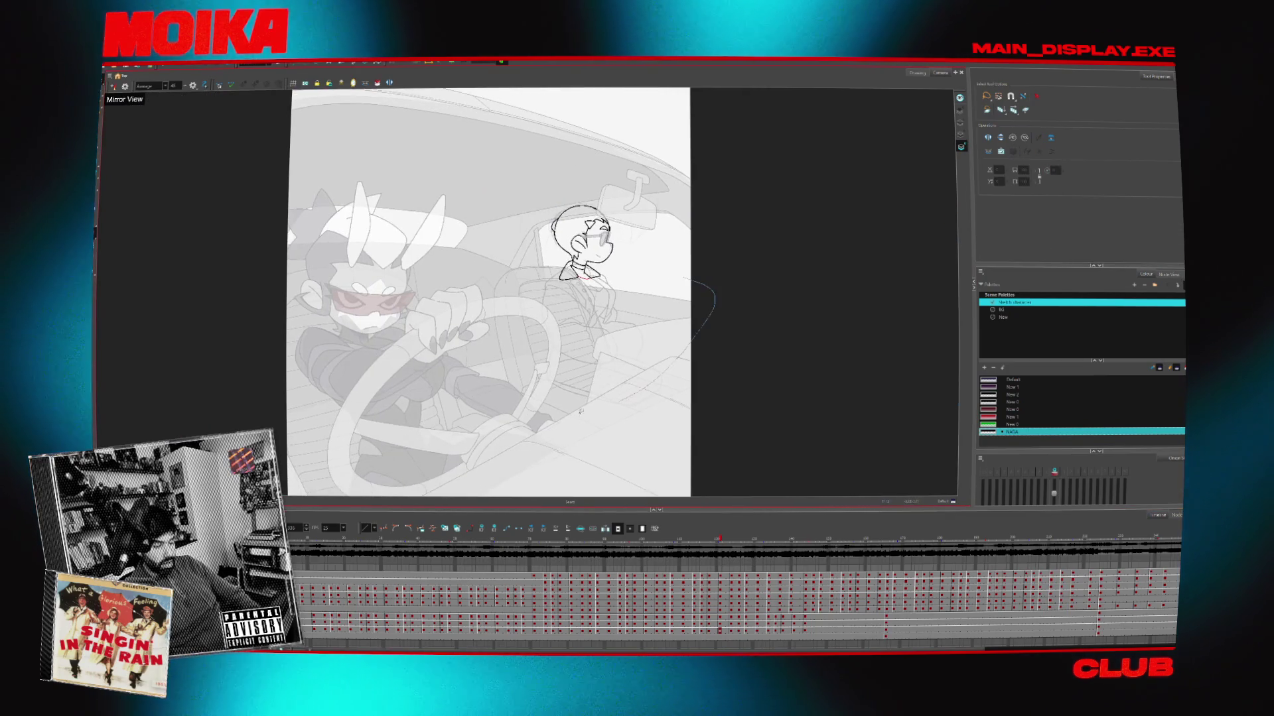
pyautogui.moveTo(580, 411); pyautogui.dragTo(510, 361)
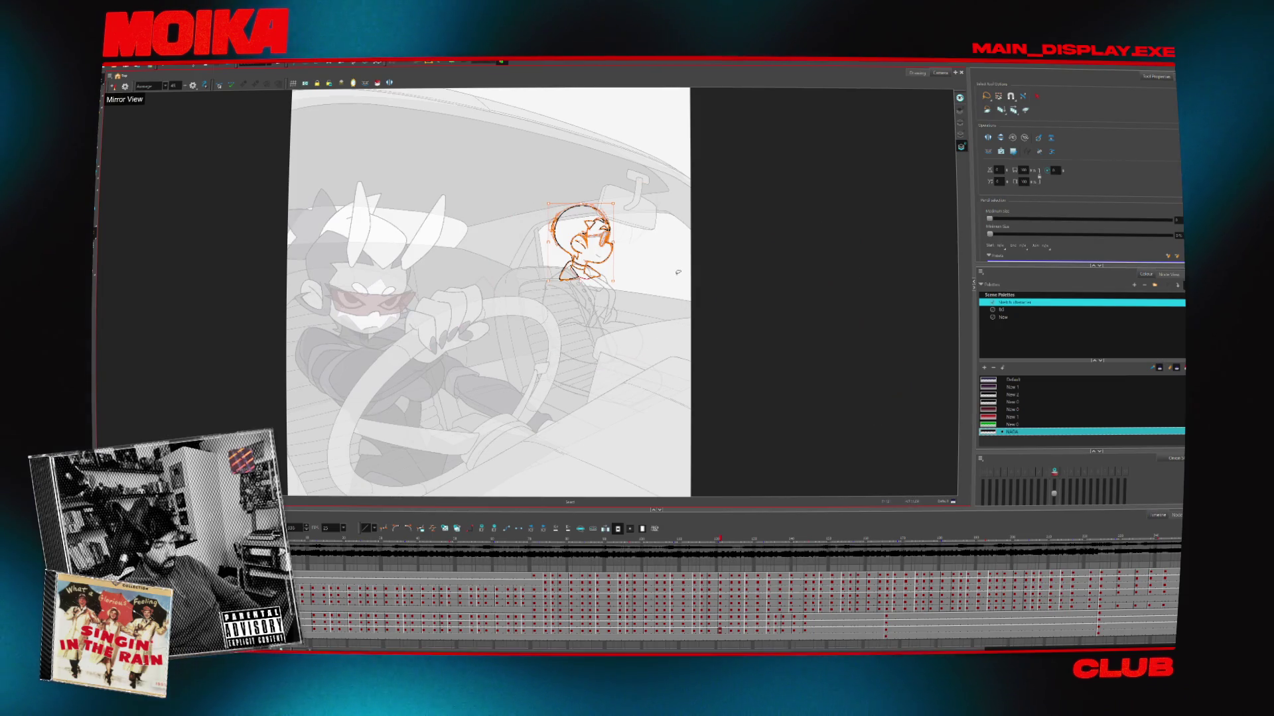
pyautogui.click(734, 315)
pyautogui.scroll(2, 733, 316)
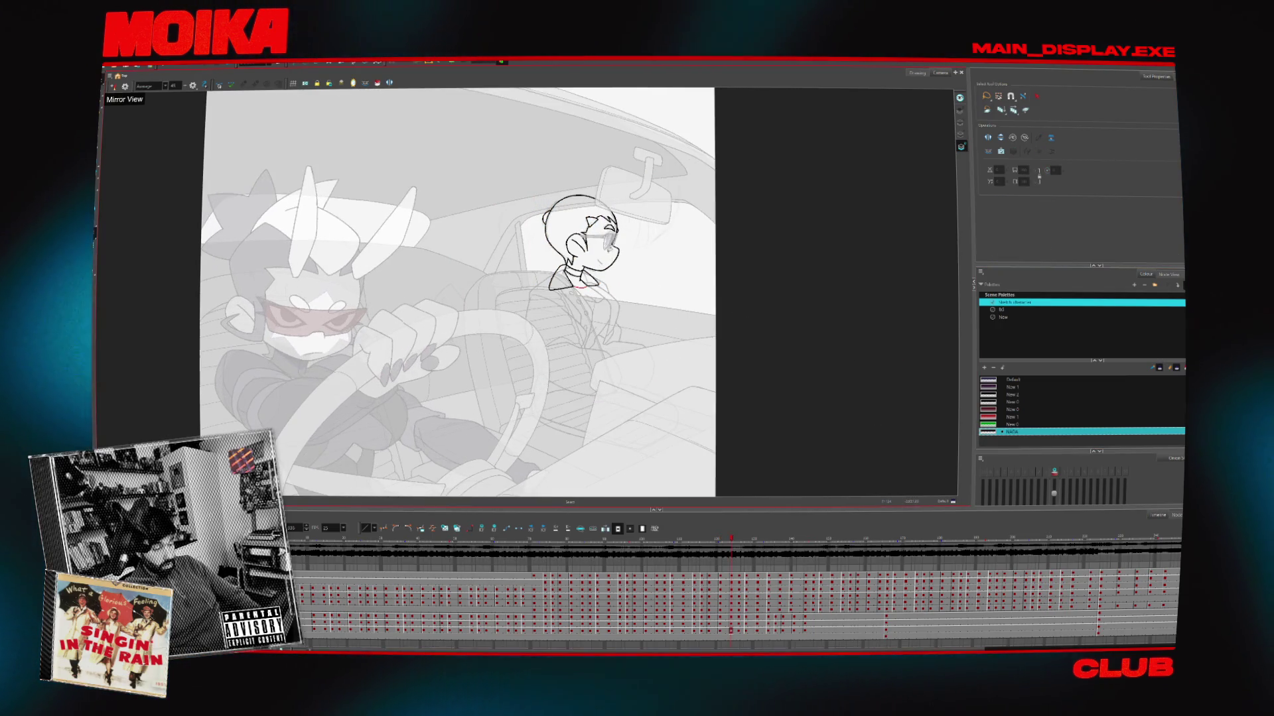
pyautogui.moveTo(443, 199); pyautogui.dragTo(638, 152)
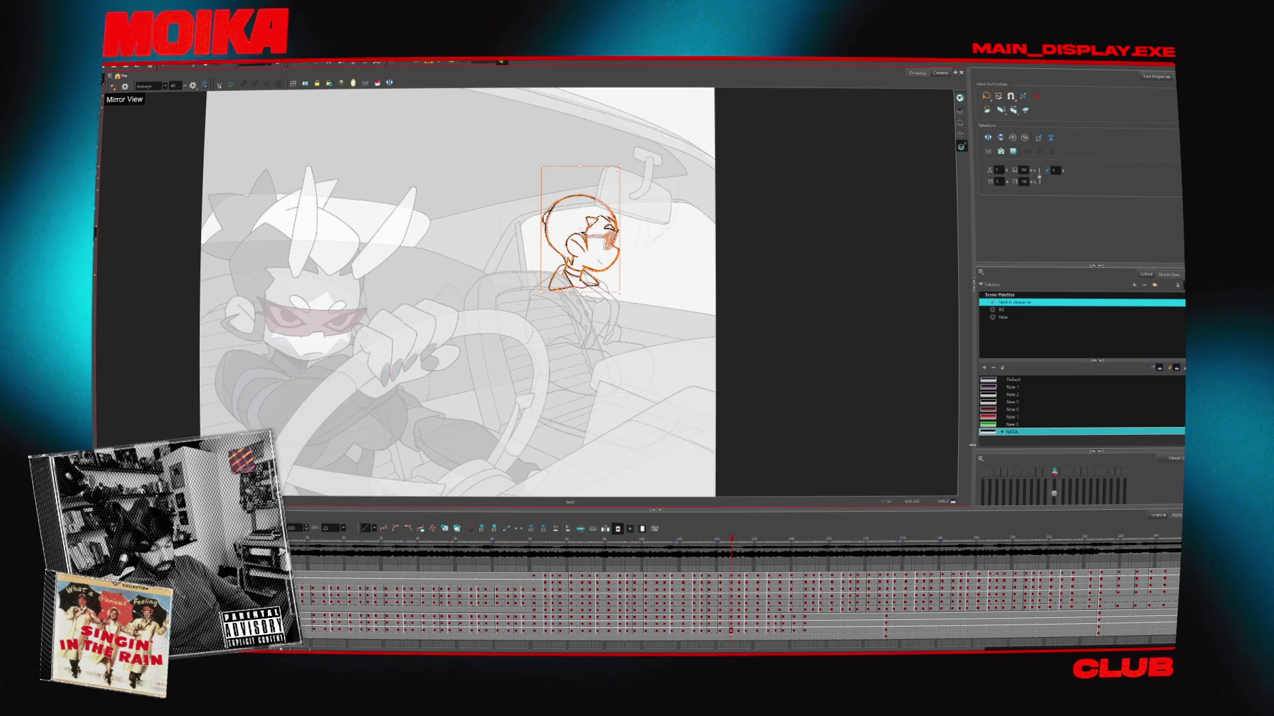
pyautogui.click(793, 369)
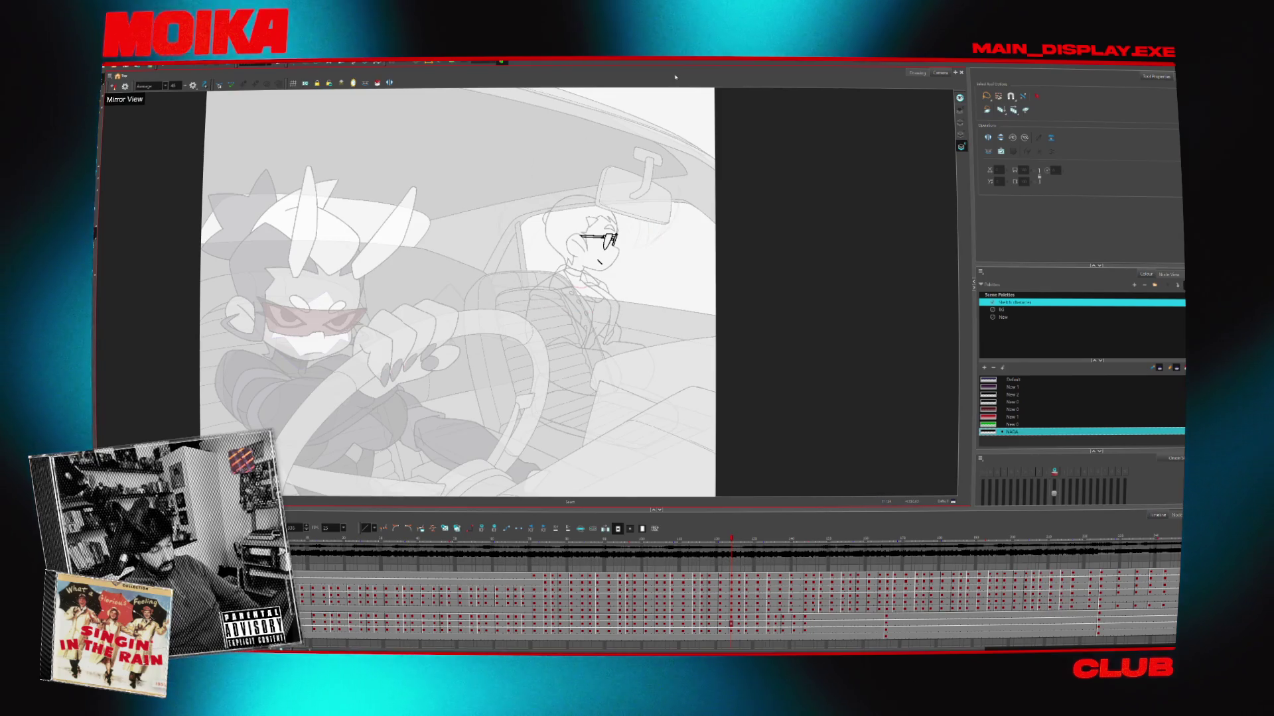
pyautogui.scroll(2, 599, 292)
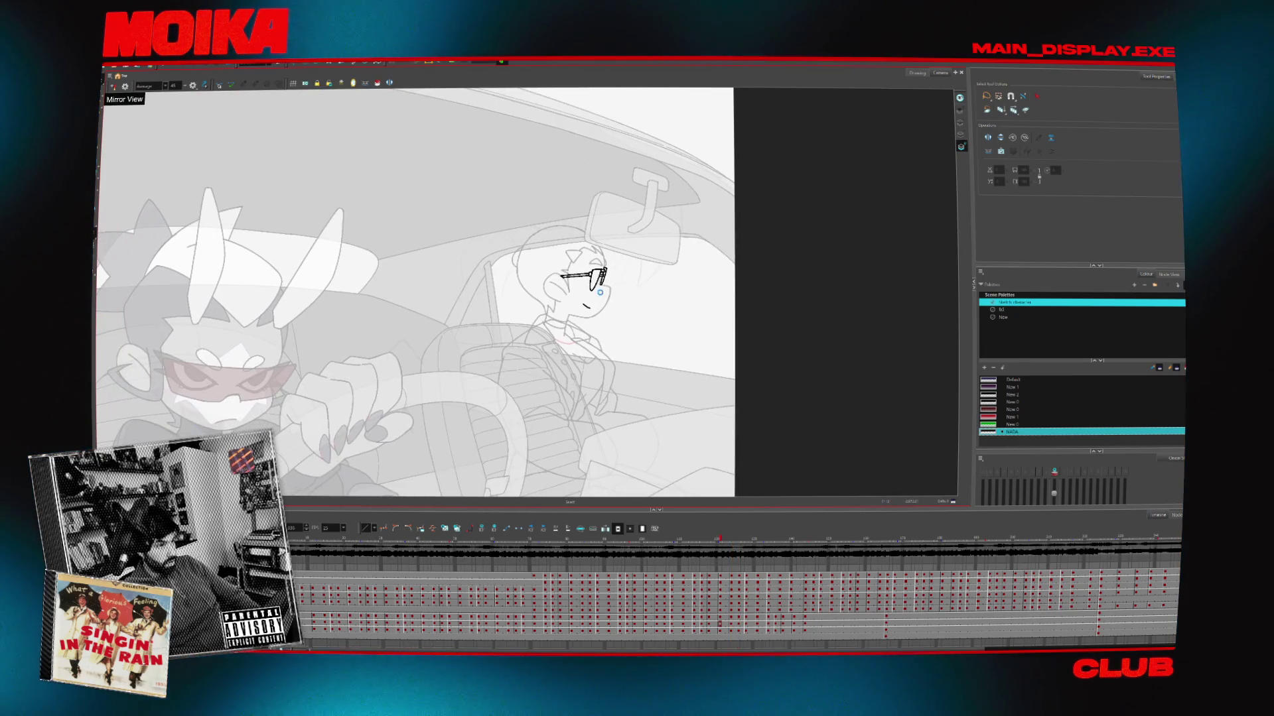
pyautogui.press('.')
pyautogui.press('.')
pyautogui.press('.')
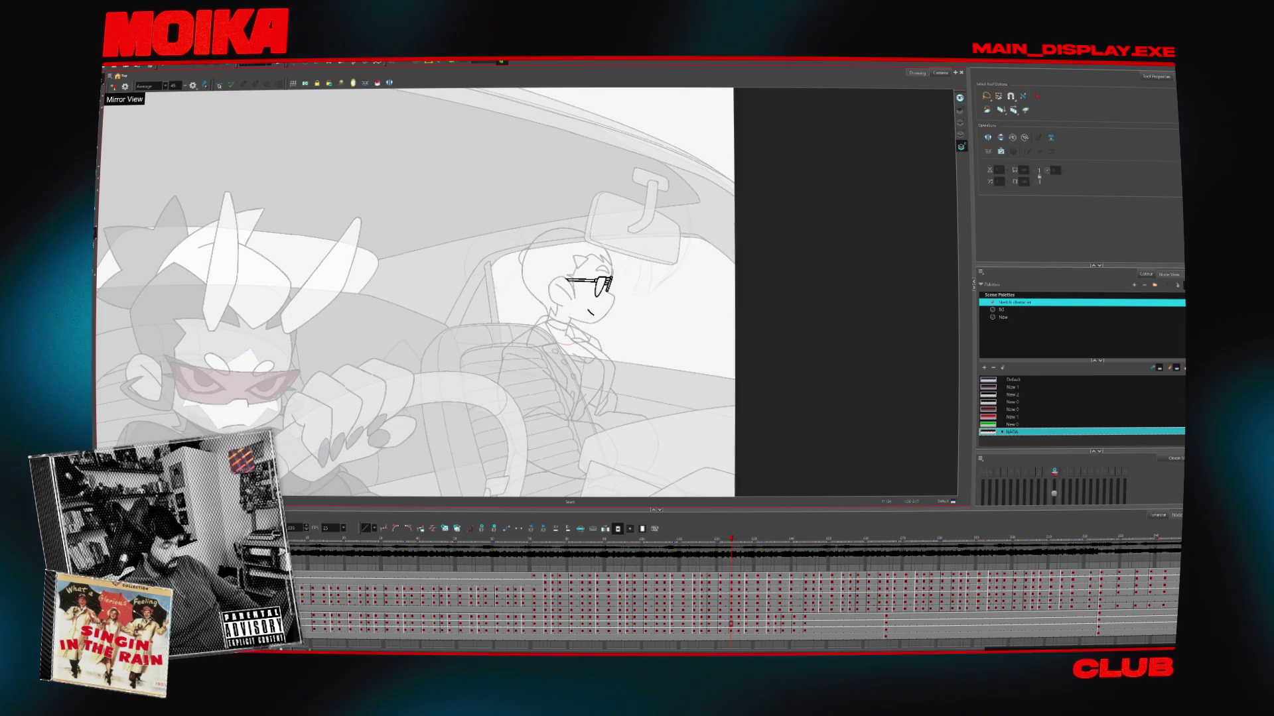
pyautogui.press('.')
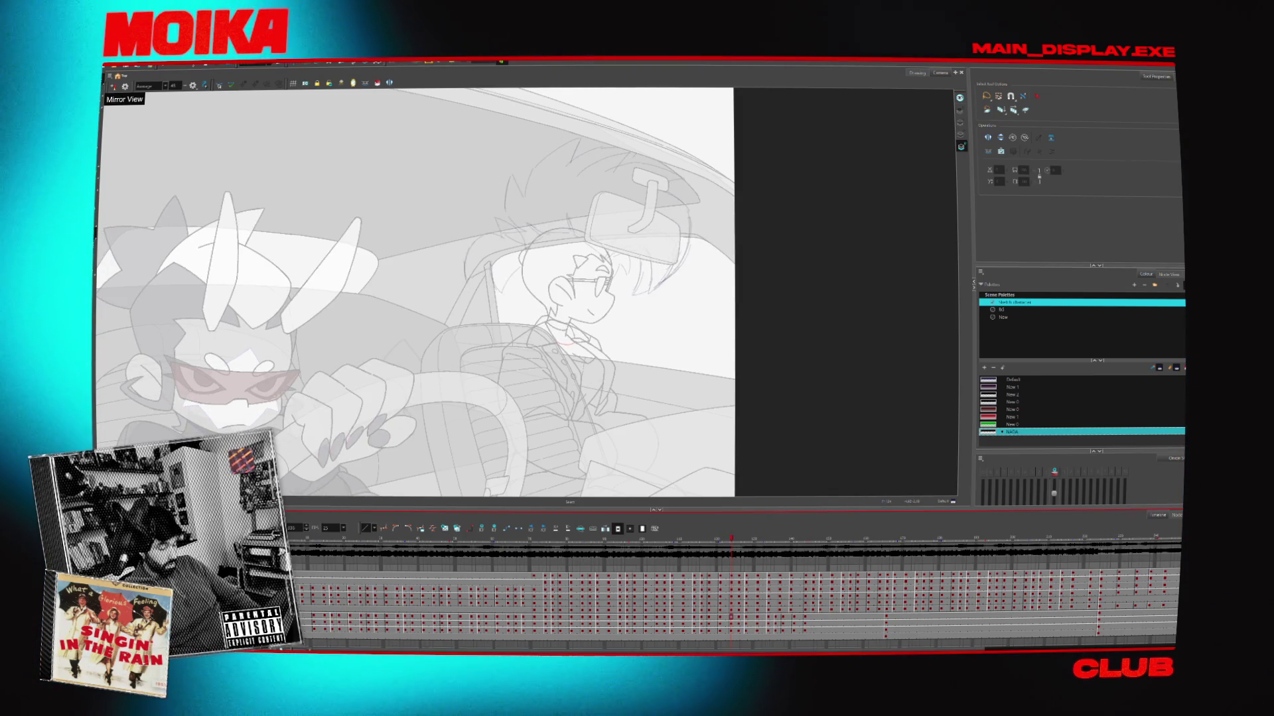
pyautogui.press('Return')
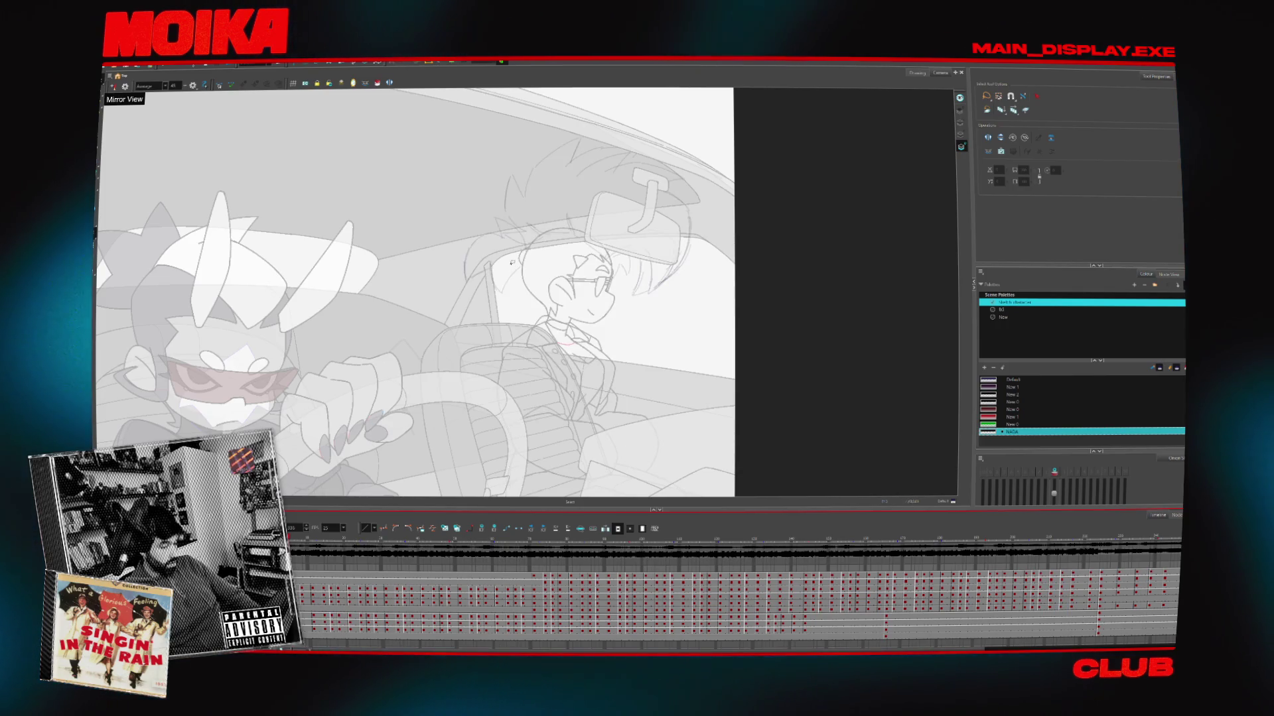
pyautogui.scroll(3, 520, 248)
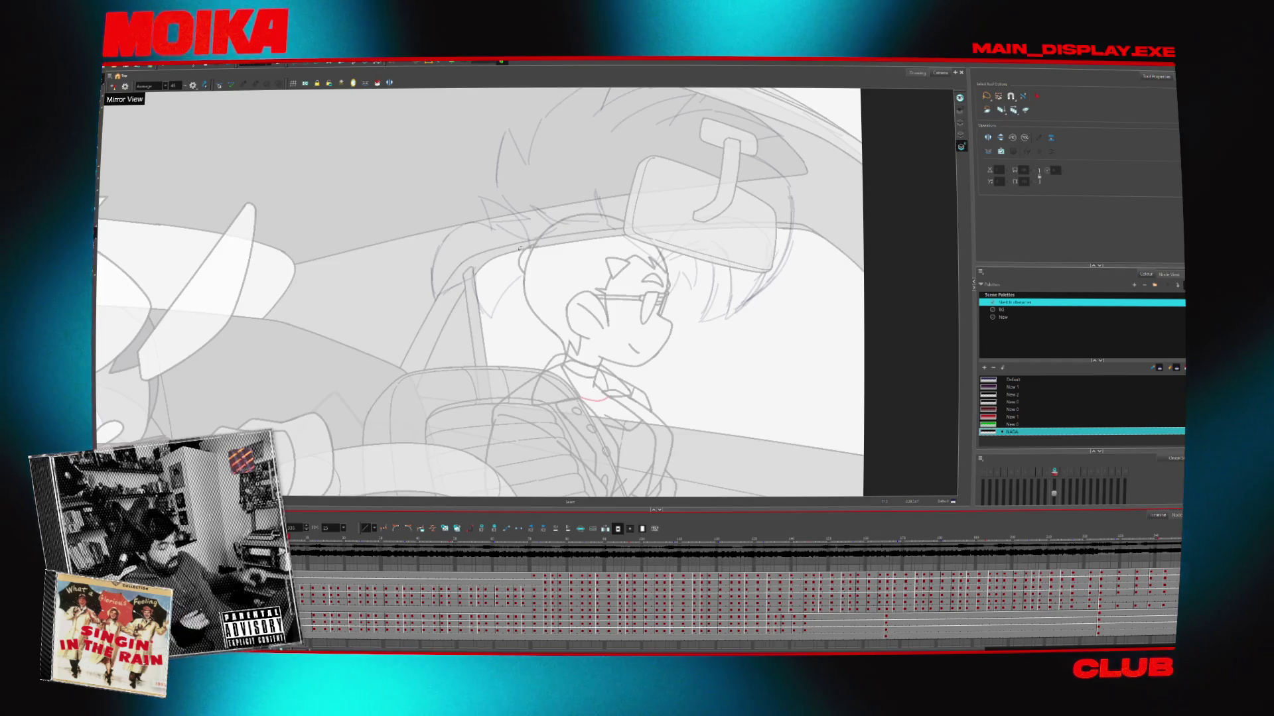
# Choose the Brush with the New palette, draw a short test stroke, and toggle Mirror View
pyautogui.press('.')
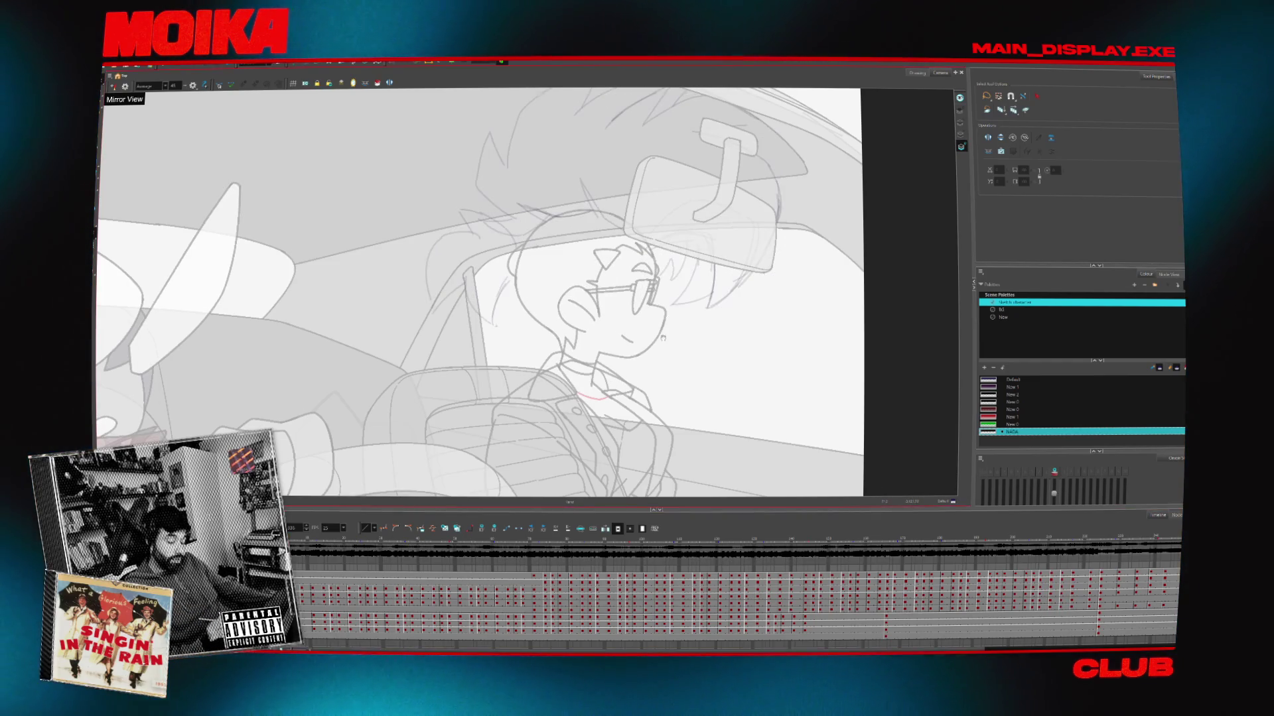
pyautogui.press('.')
pyautogui.hotkey('alt', 'b')
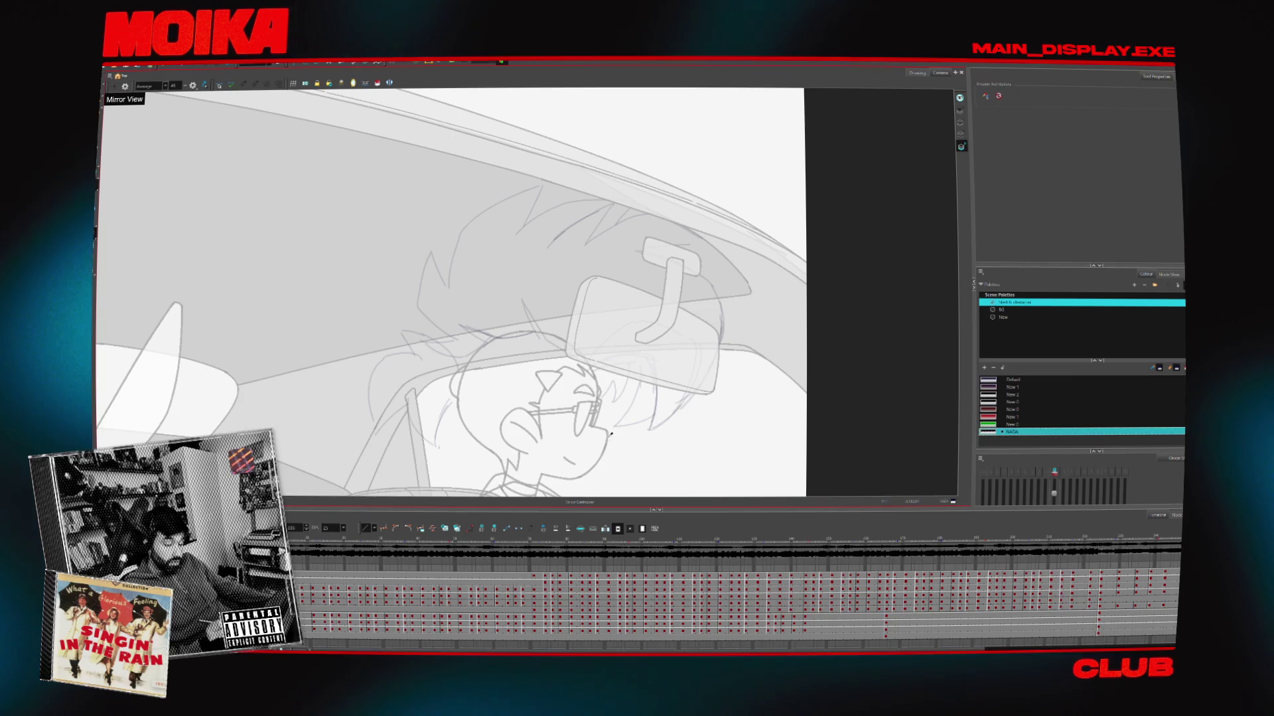
pyautogui.click(1002, 317)
pyautogui.moveTo(616, 431); pyautogui.dragTo(616, 452)
pyautogui.press('4')
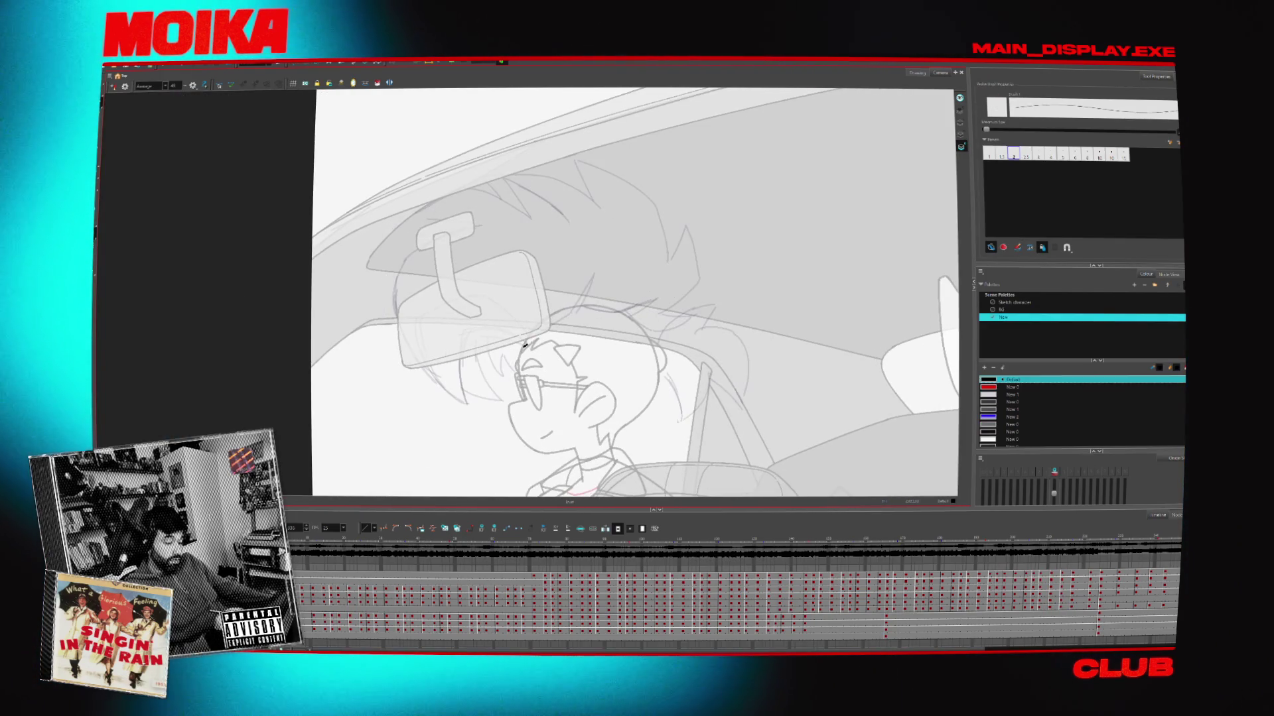
pyautogui.press('4')
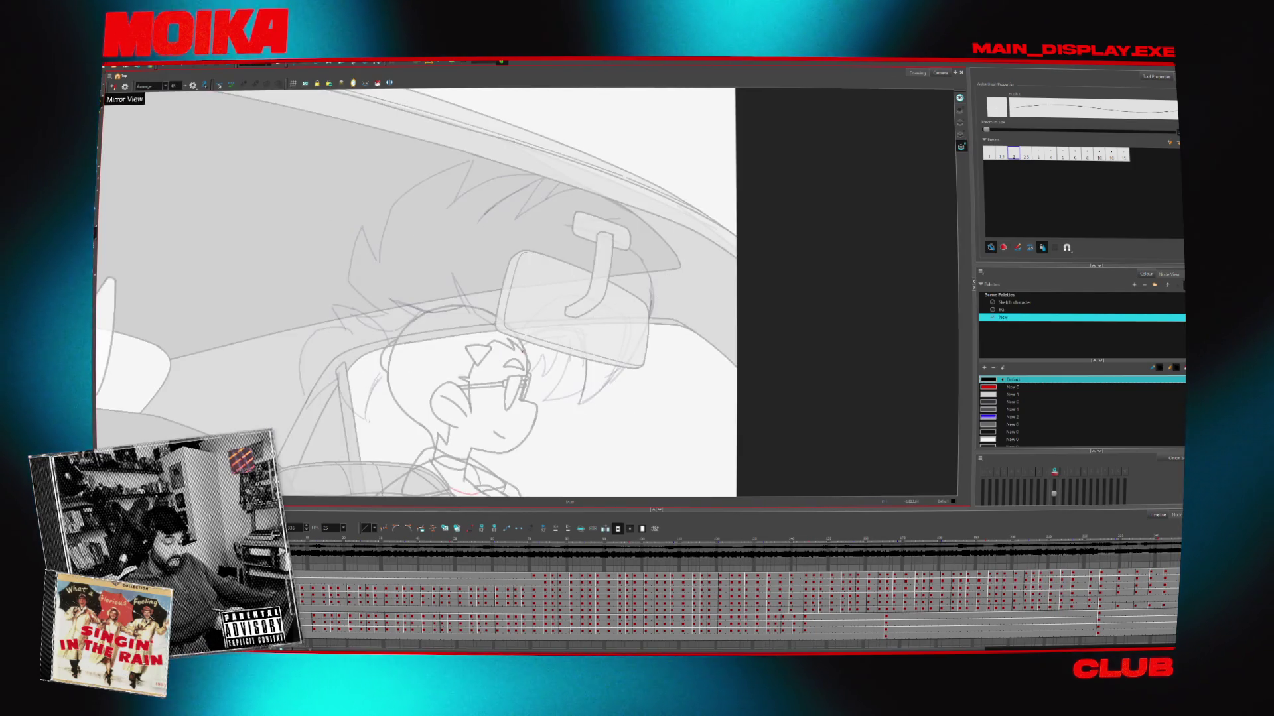
# Ink a curved hair strand below the mirror, stretch it slightly right, and delete a stray short stroke
pyautogui.moveTo(567, 297); pyautogui.dragTo(523, 351)
pyautogui.press('.')
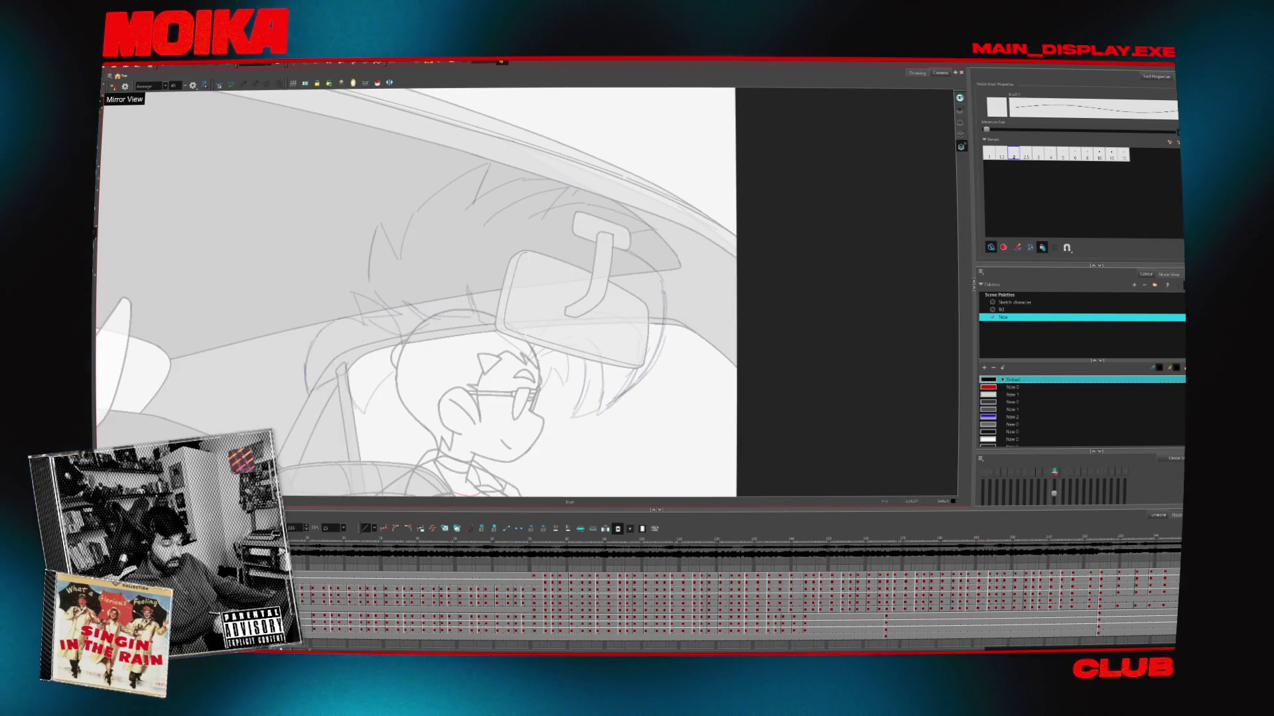
pyautogui.hotkey('alt', 's')
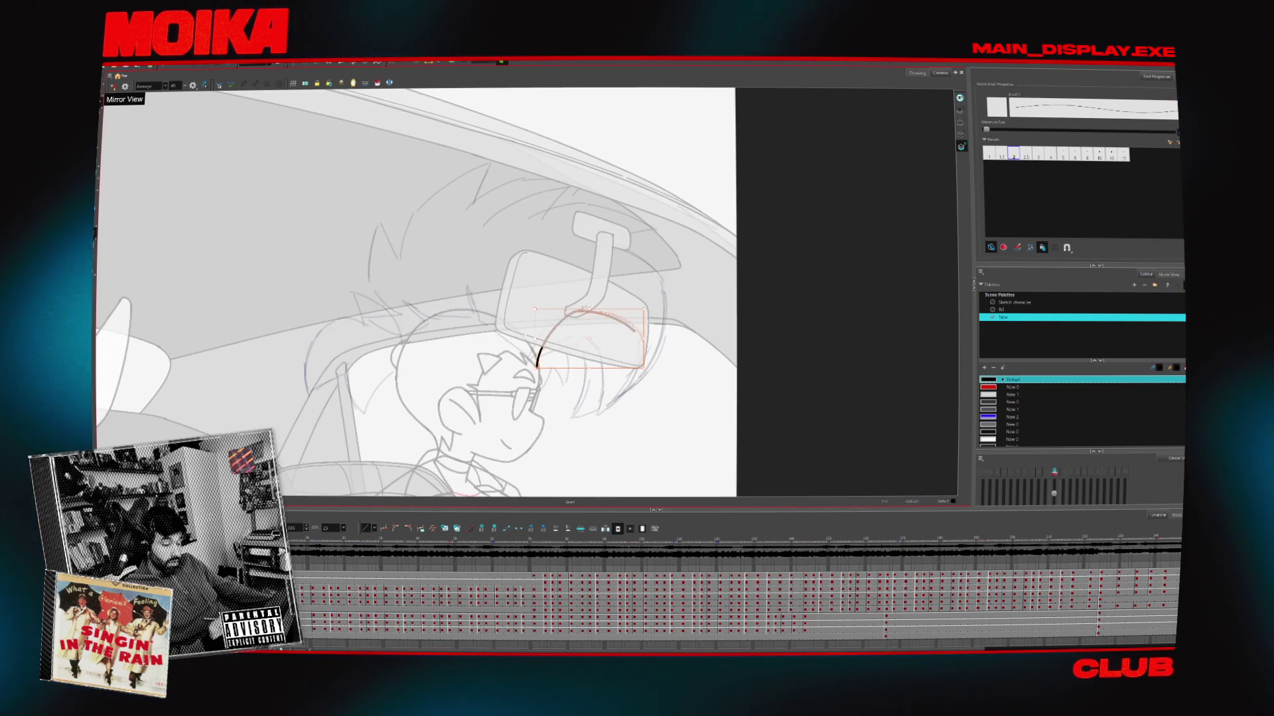
pyautogui.moveTo(644, 338); pyautogui.dragTo(647, 338)
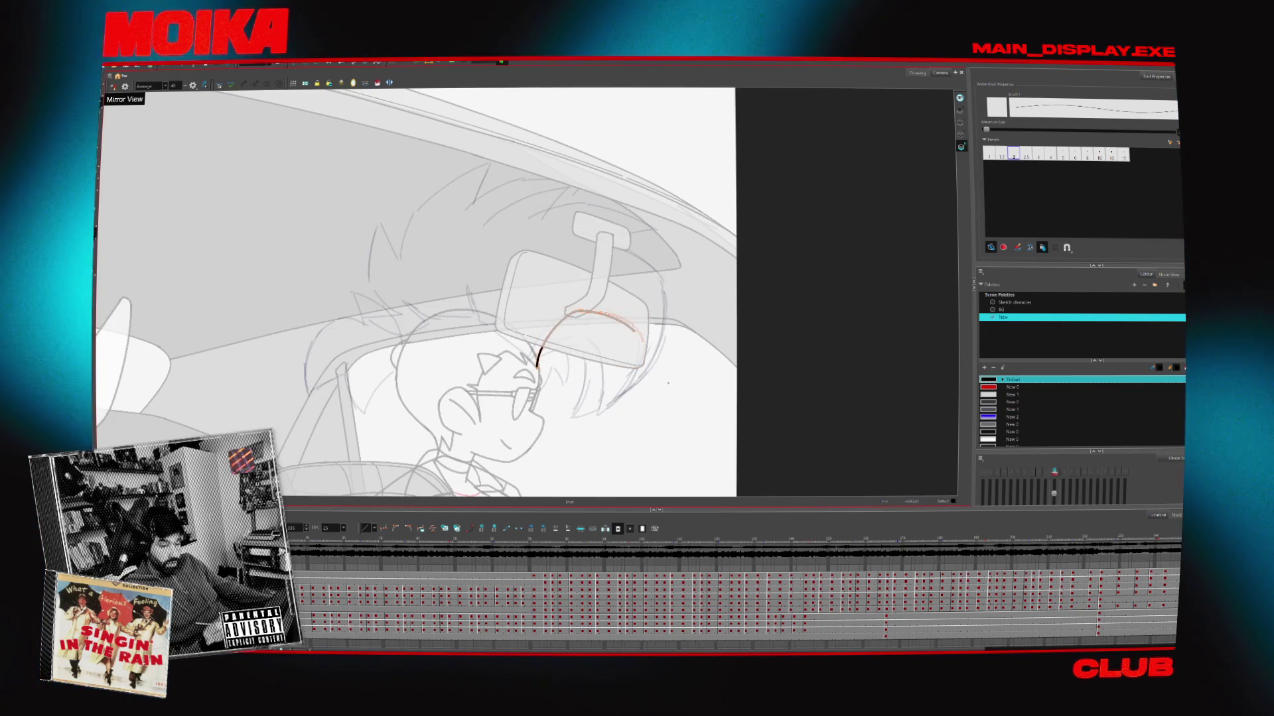
pyautogui.press('.')
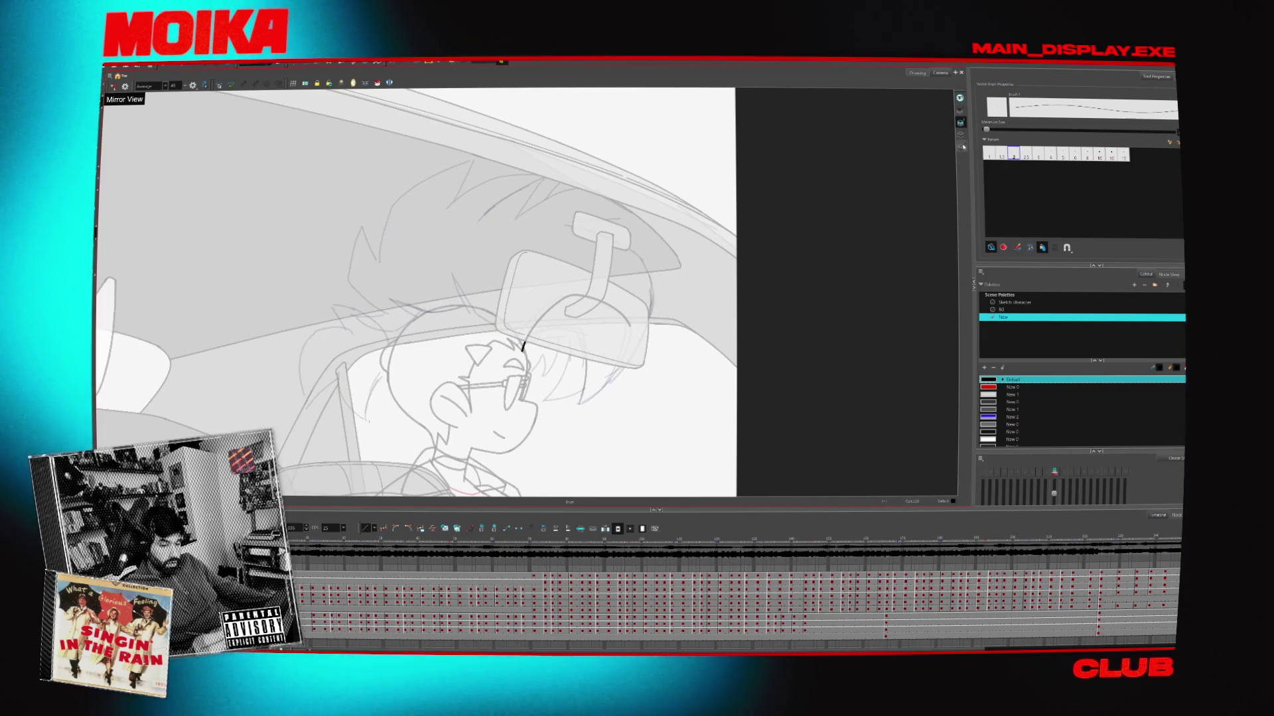
pyautogui.click(524, 345)
pyautogui.press('Delete')
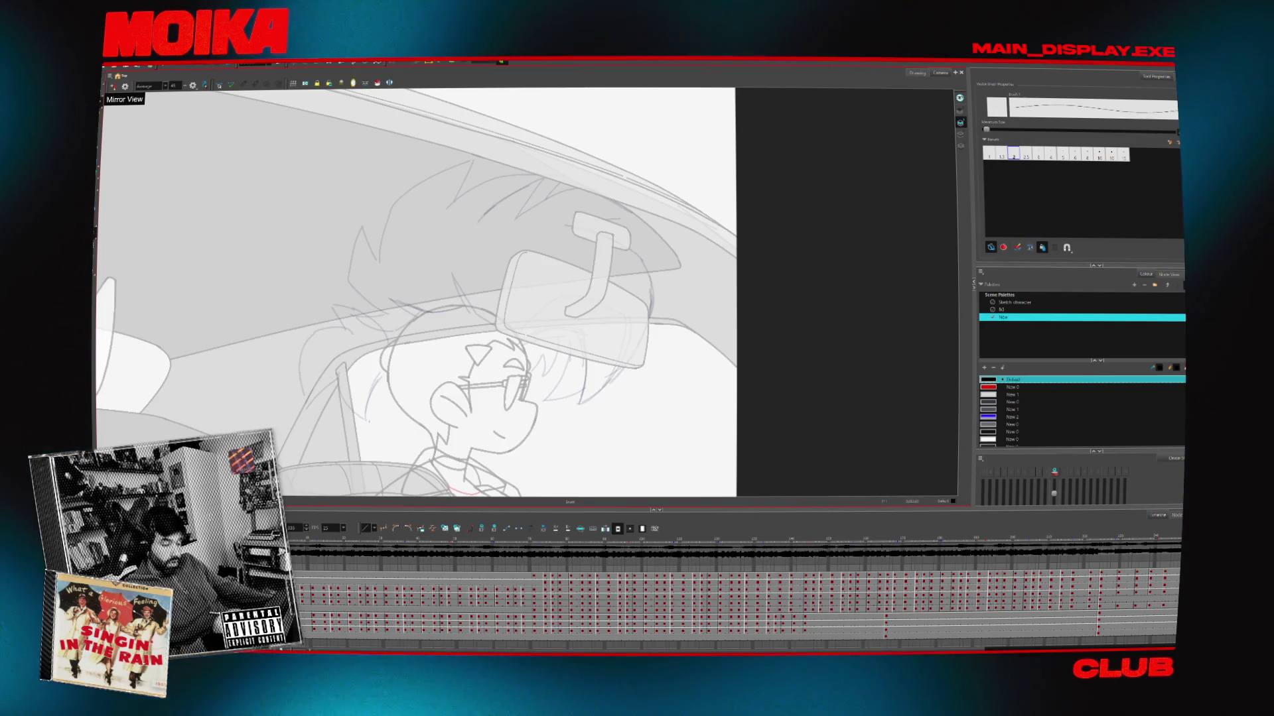
# Extend the hair stroke further to the right and check it in mirrored view
pyautogui.press('.')
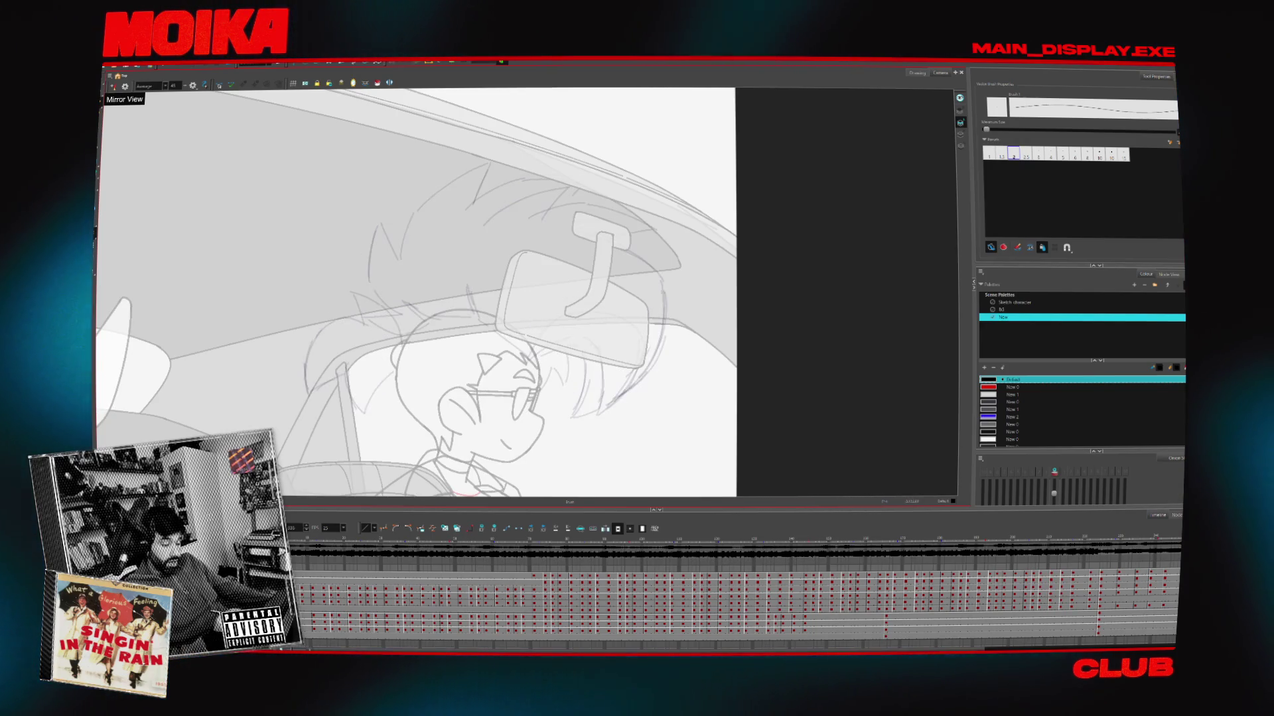
pyautogui.moveTo(572, 307); pyautogui.dragTo(616, 315)
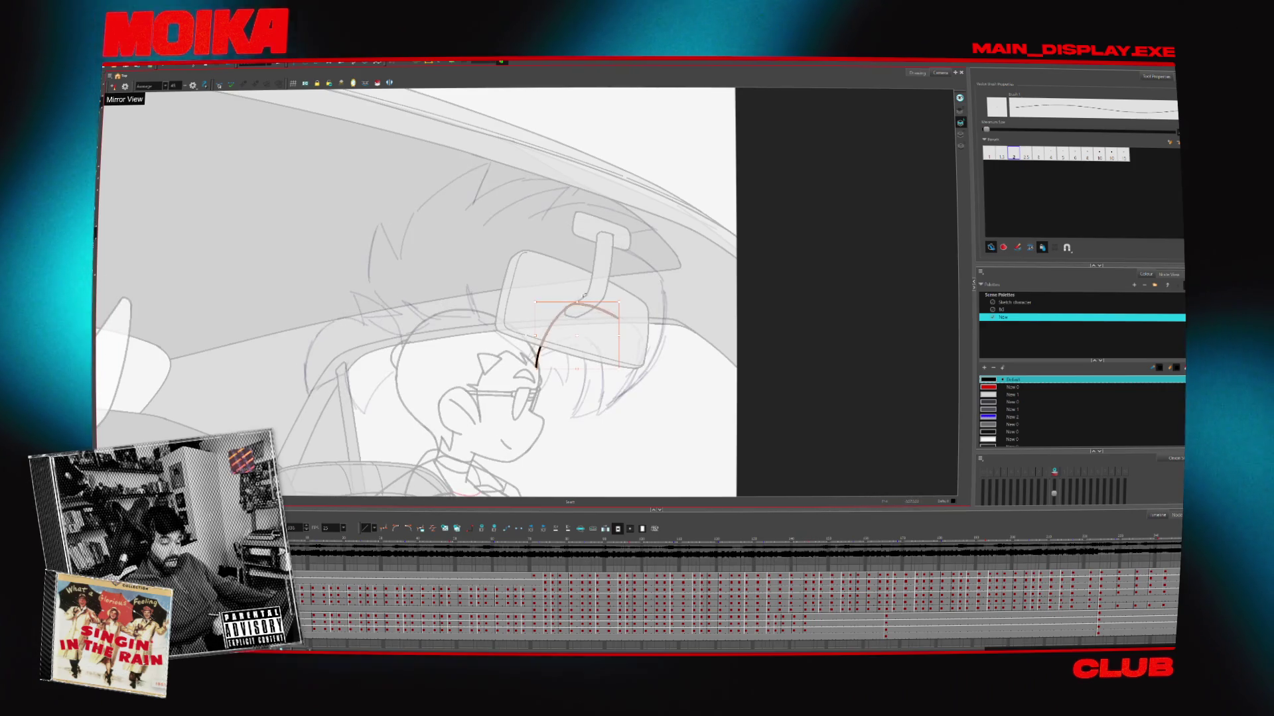
pyautogui.press(',')
pyautogui.press('.')
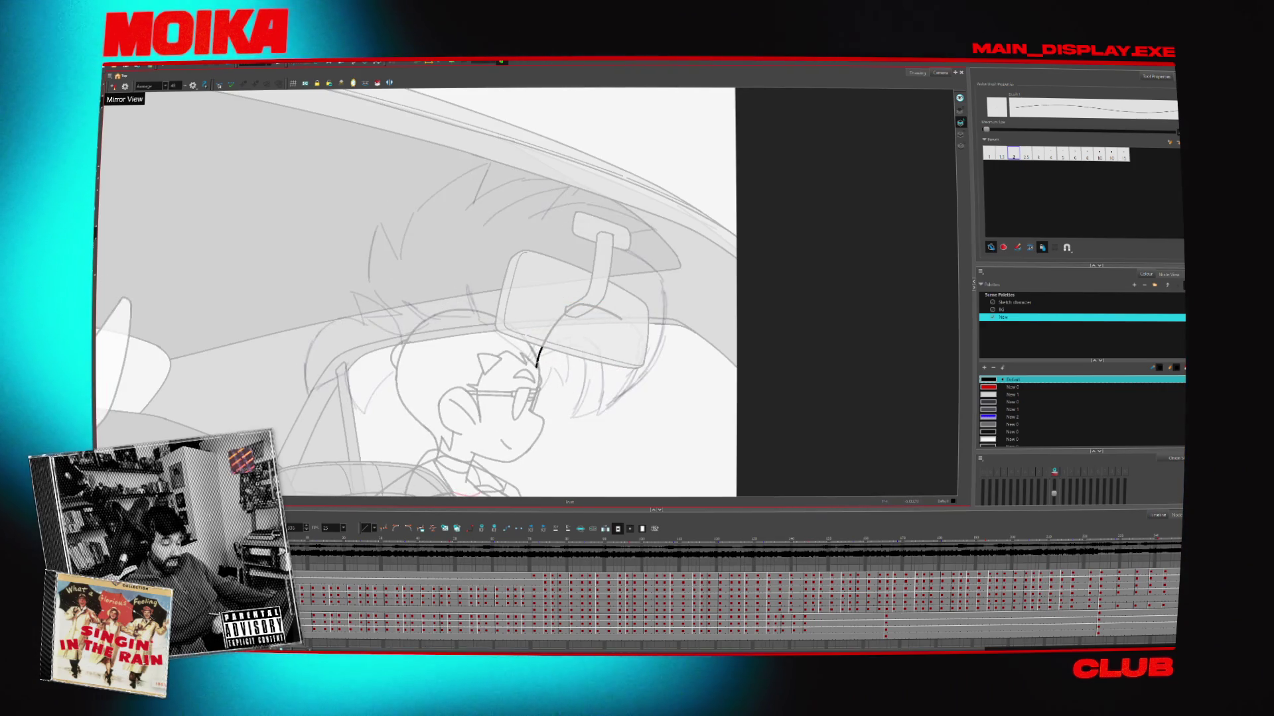
pyautogui.click(114, 86)
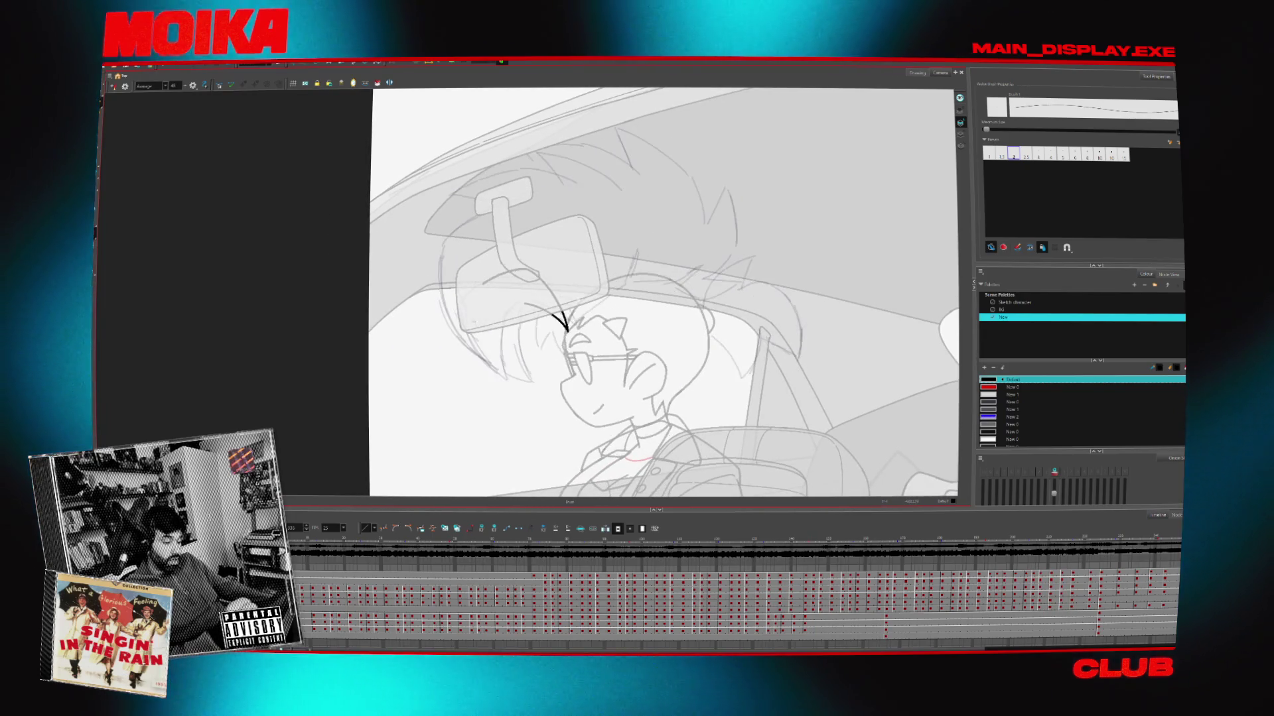
pyautogui.click(113, 86)
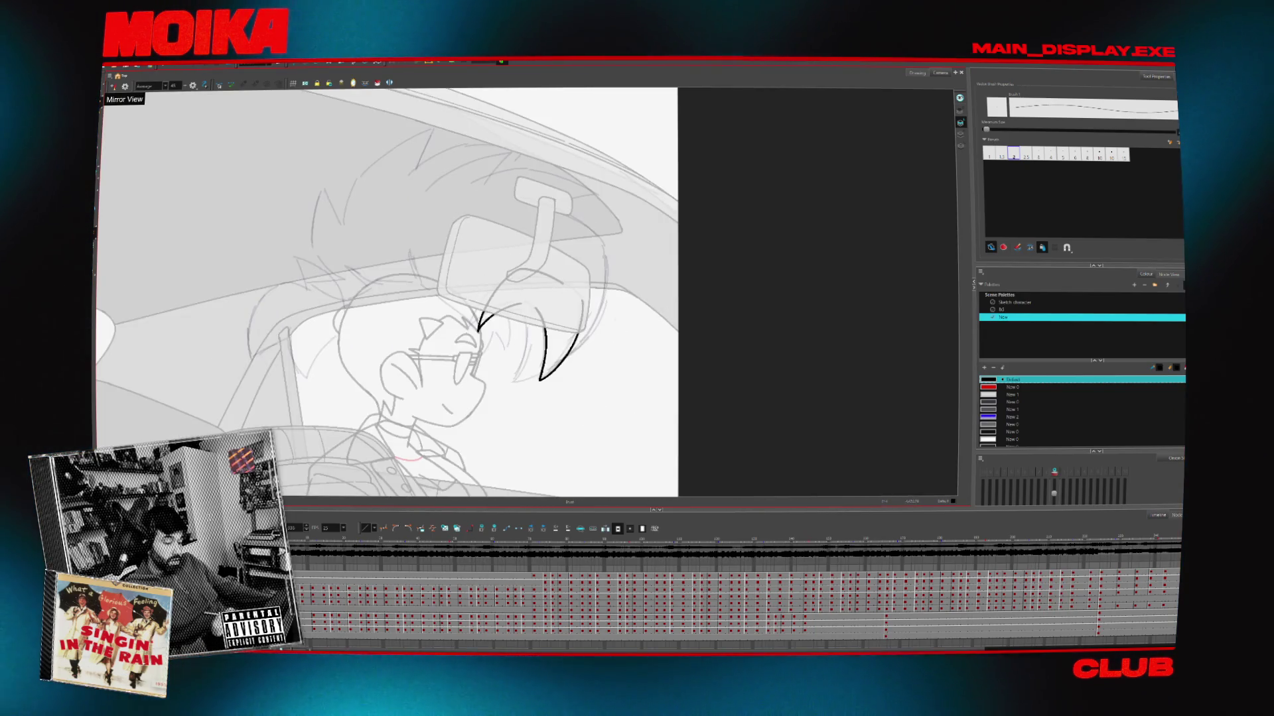
# Redraw the hair lock sweeping up to the right and compare it across neighbouring frames
pyautogui.moveTo(538, 379); pyautogui.dragTo(576, 330)
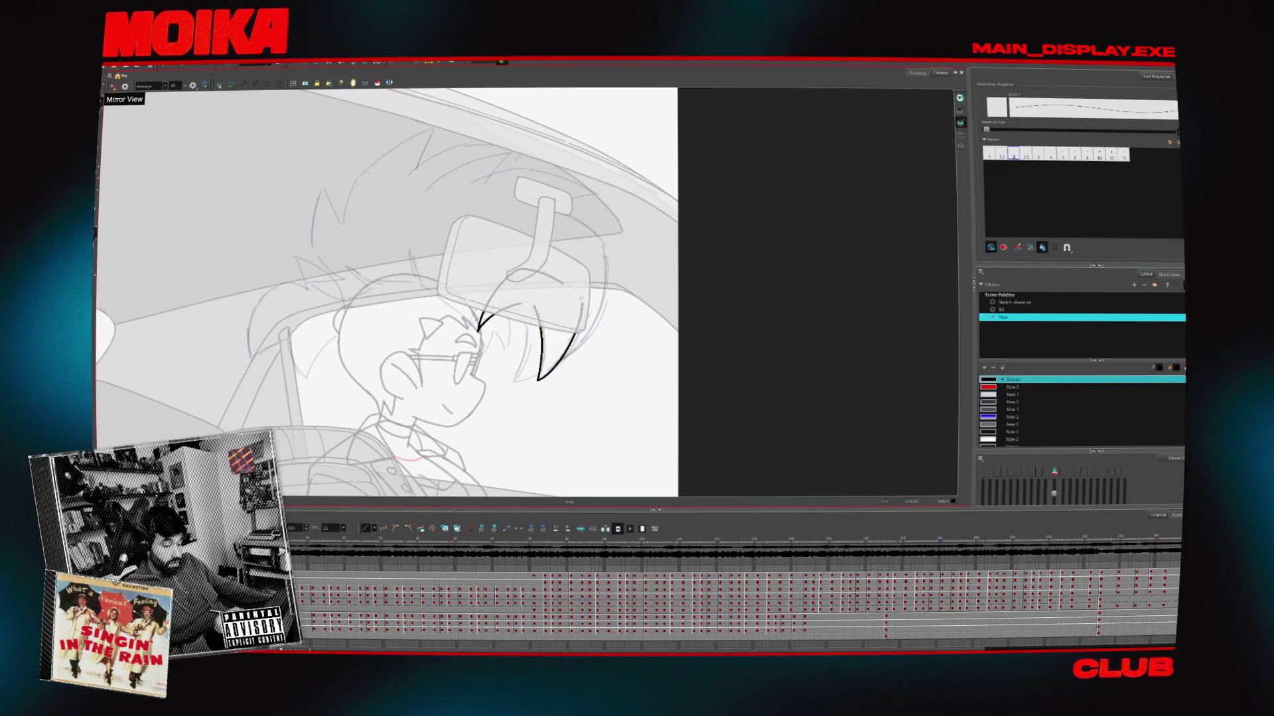
pyautogui.click(565, 365)
pyautogui.press('.')
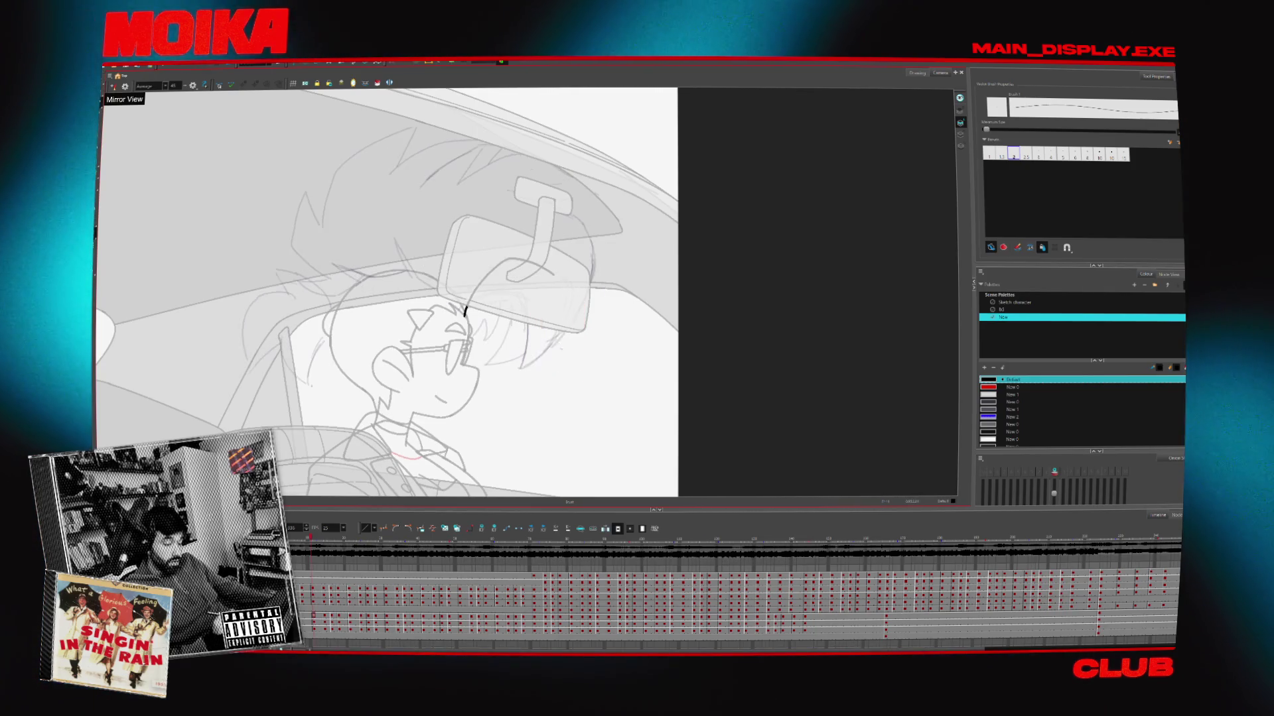
pyautogui.press('.')
pyautogui.press(',')
pyautogui.press(',')
pyautogui.press('.')
pyautogui.press('.')
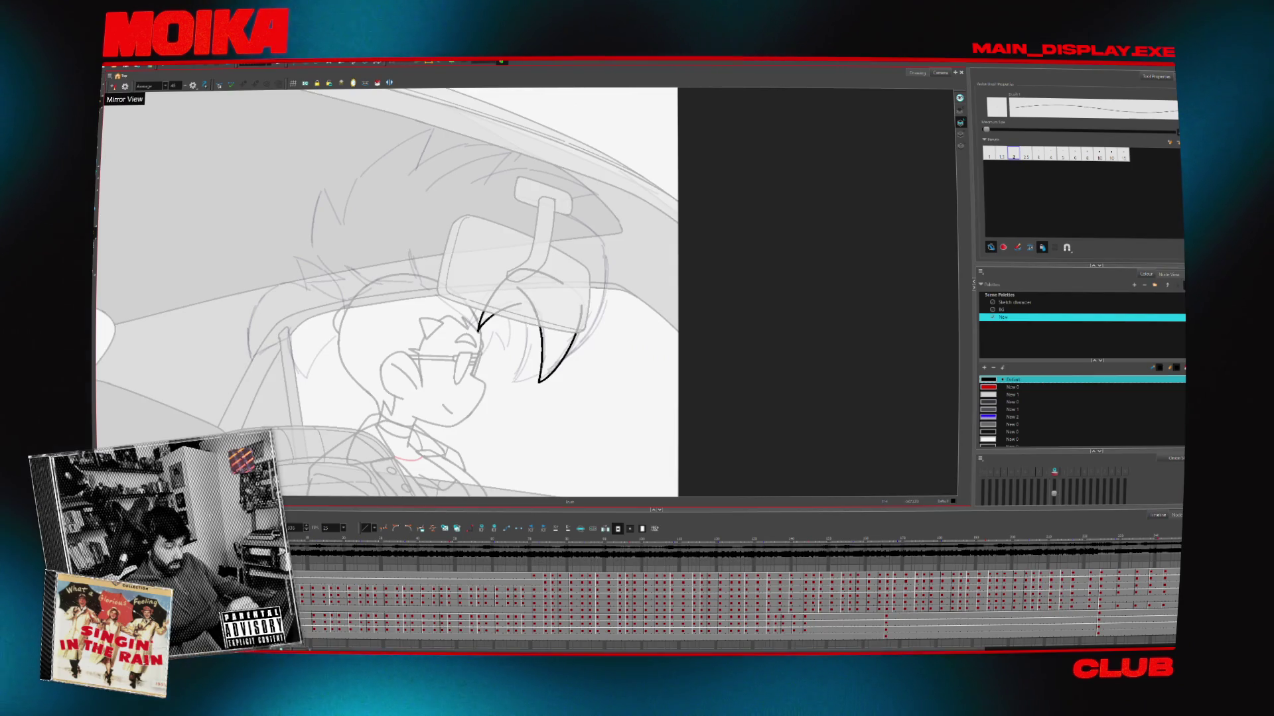
pyautogui.press('.')
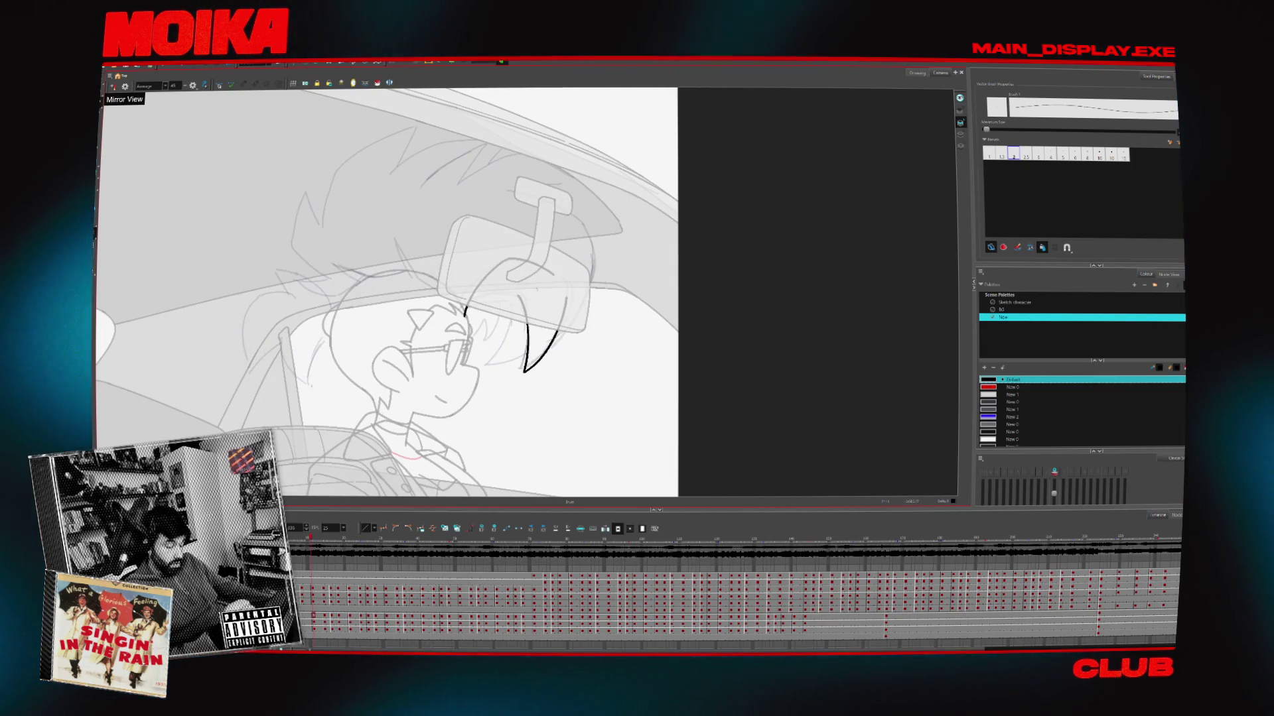
# Add a second spiky hair strand on the forehead and compare it across frames, mirrored and unmirrored
pyautogui.moveTo(466, 313); pyautogui.dragTo(512, 294)
pyautogui.press('.')
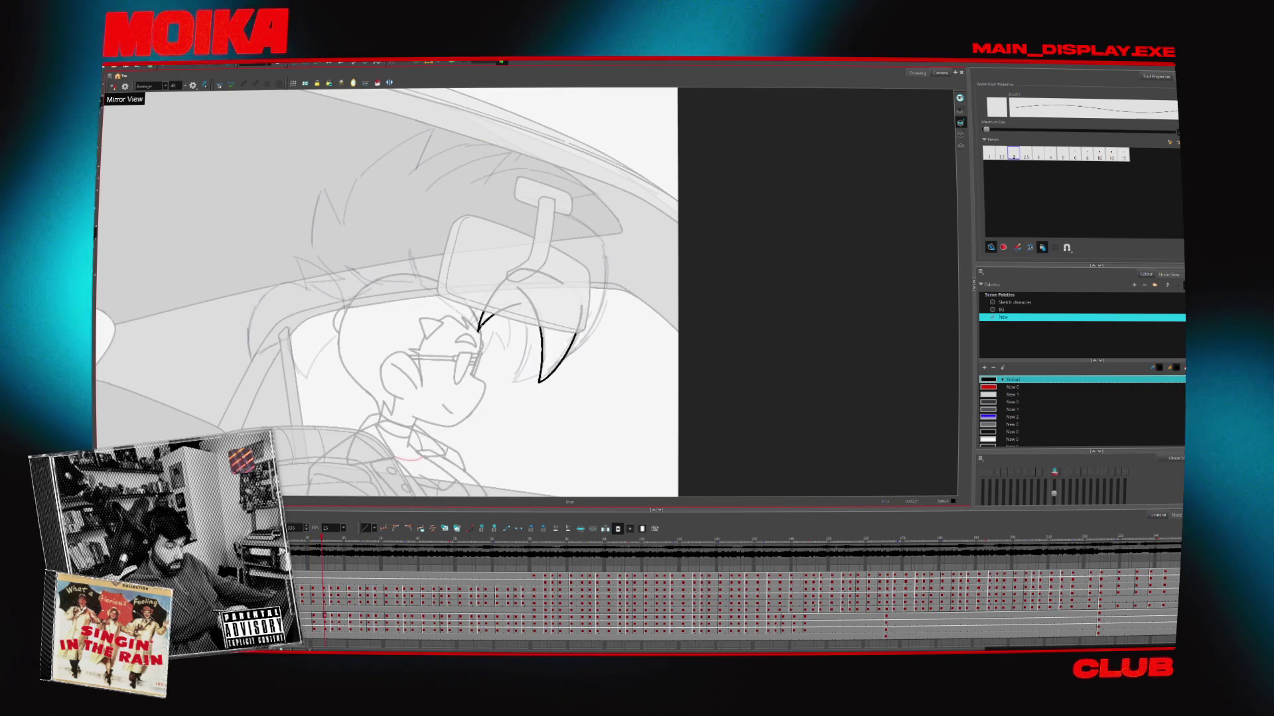
pyautogui.hotkey('alt', 's')
pyautogui.press(',')
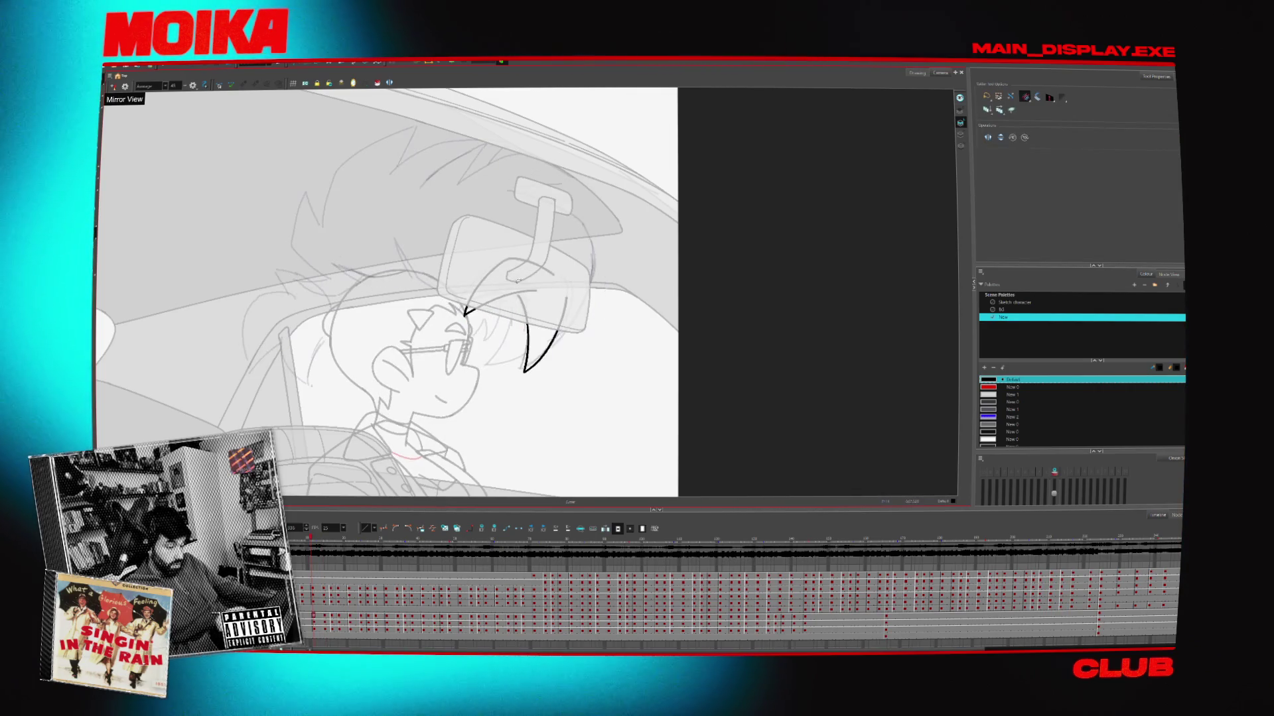
pyautogui.hotkey('alt', 'b')
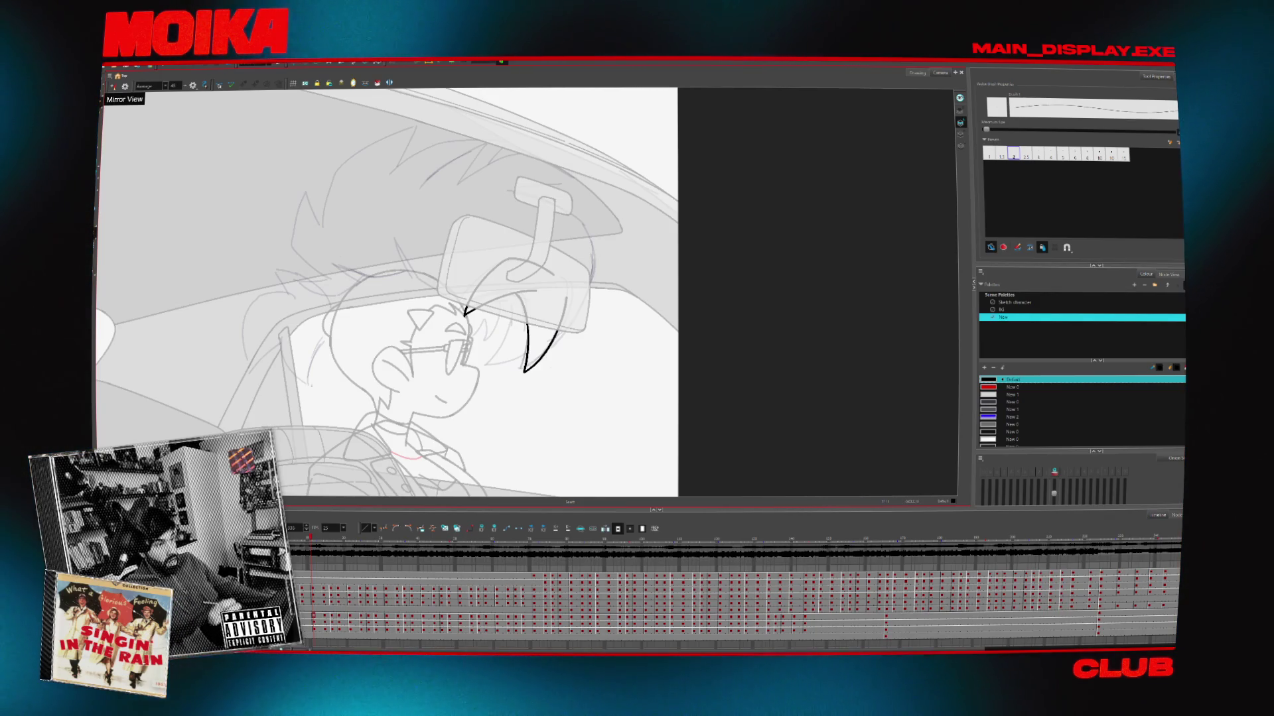
pyautogui.press('4')
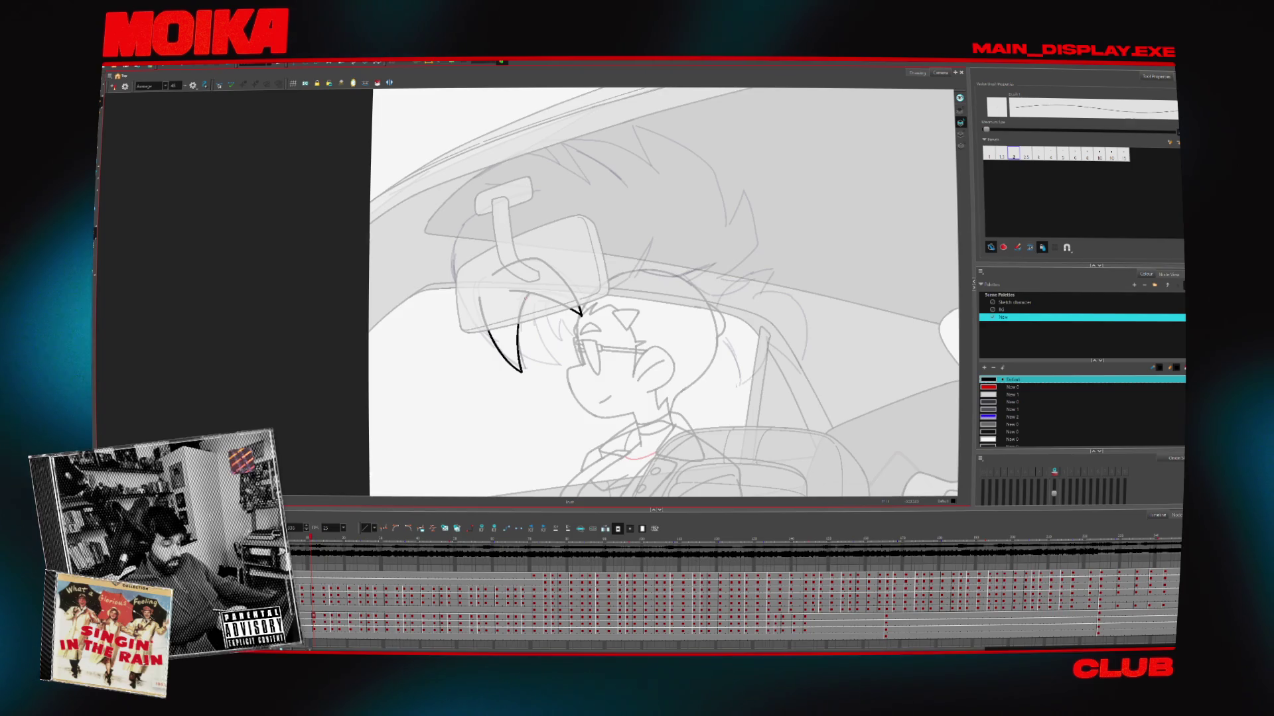
pyautogui.press('.')
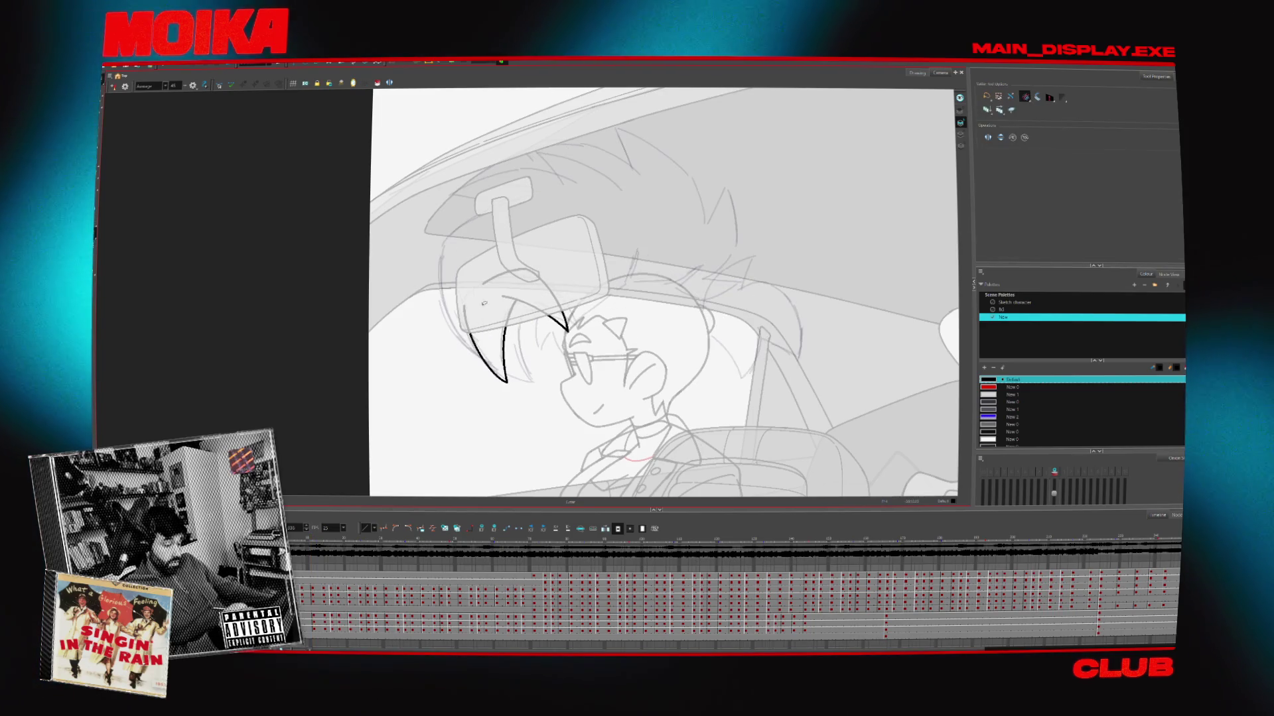
pyautogui.press('.')
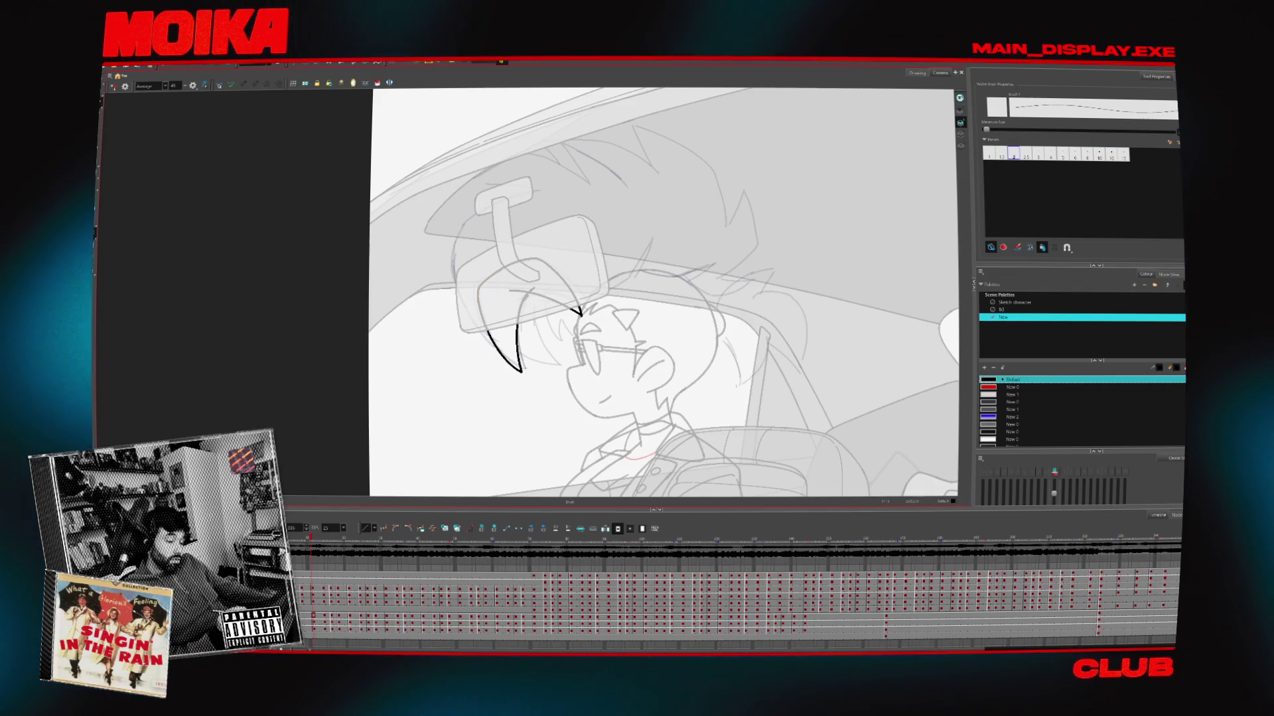
pyautogui.hotkey('alt', 's')
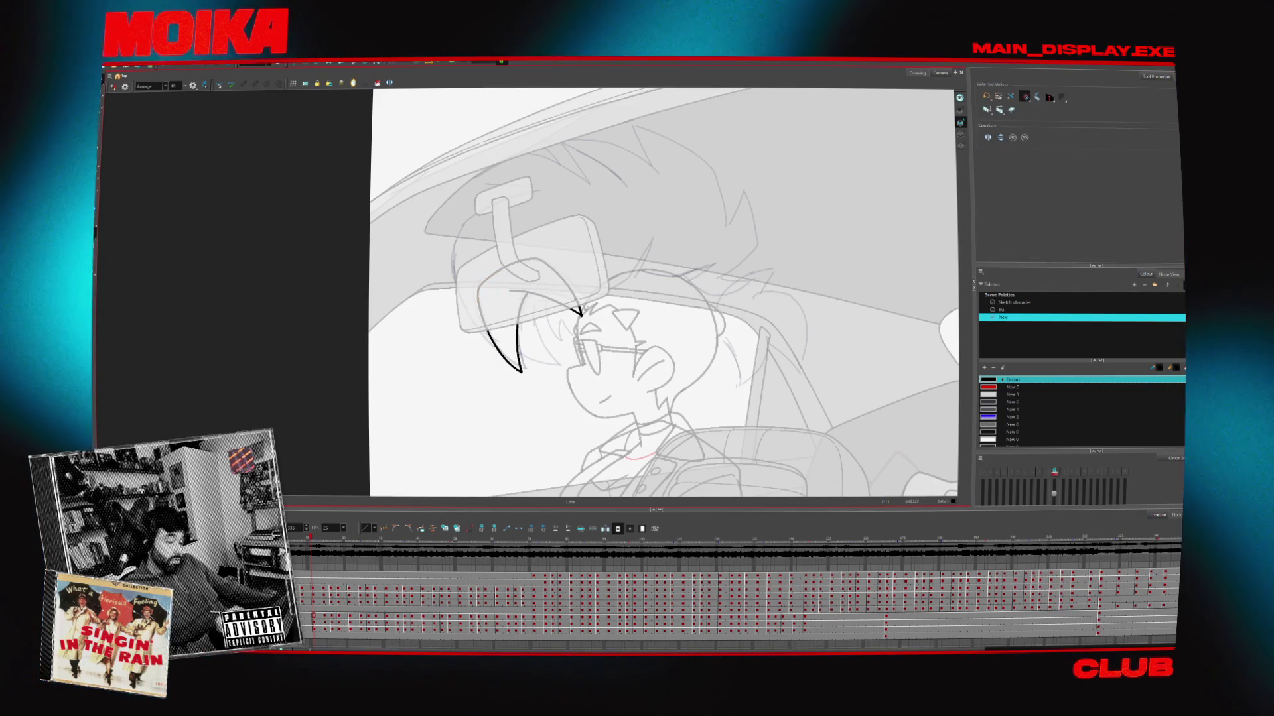
pyautogui.press('4')
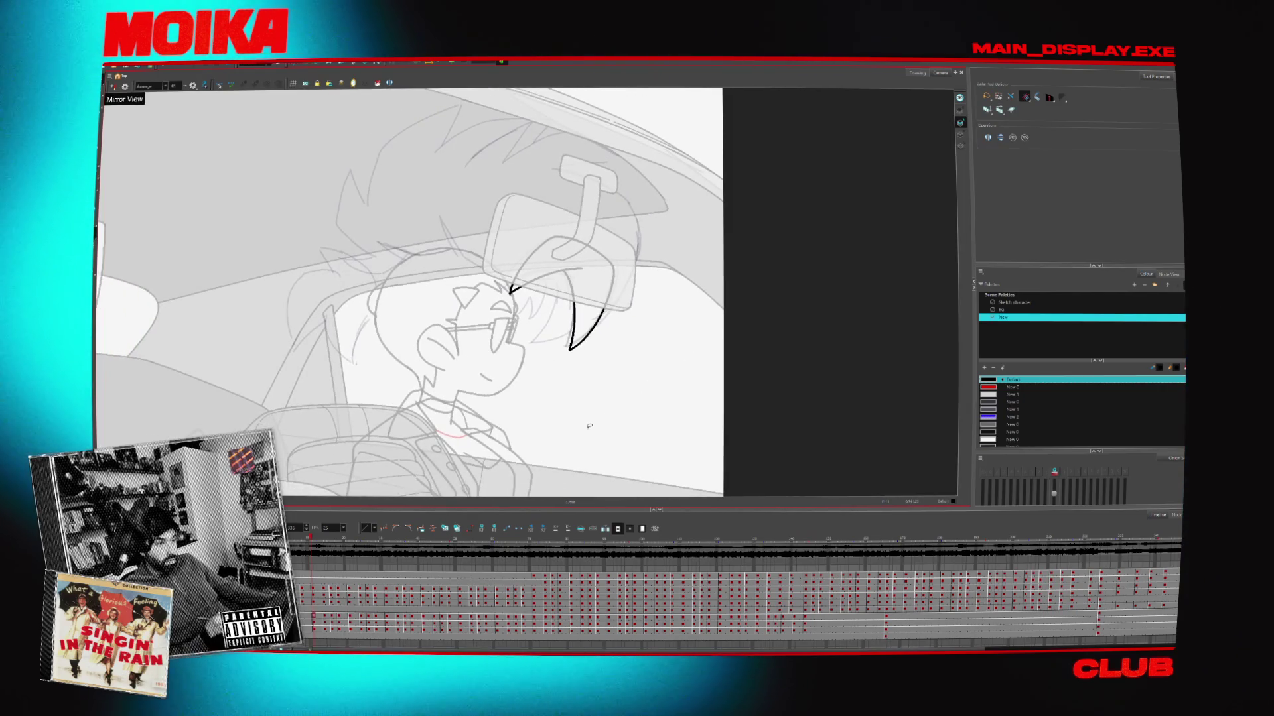
pyautogui.hotkey('alt', 'b')
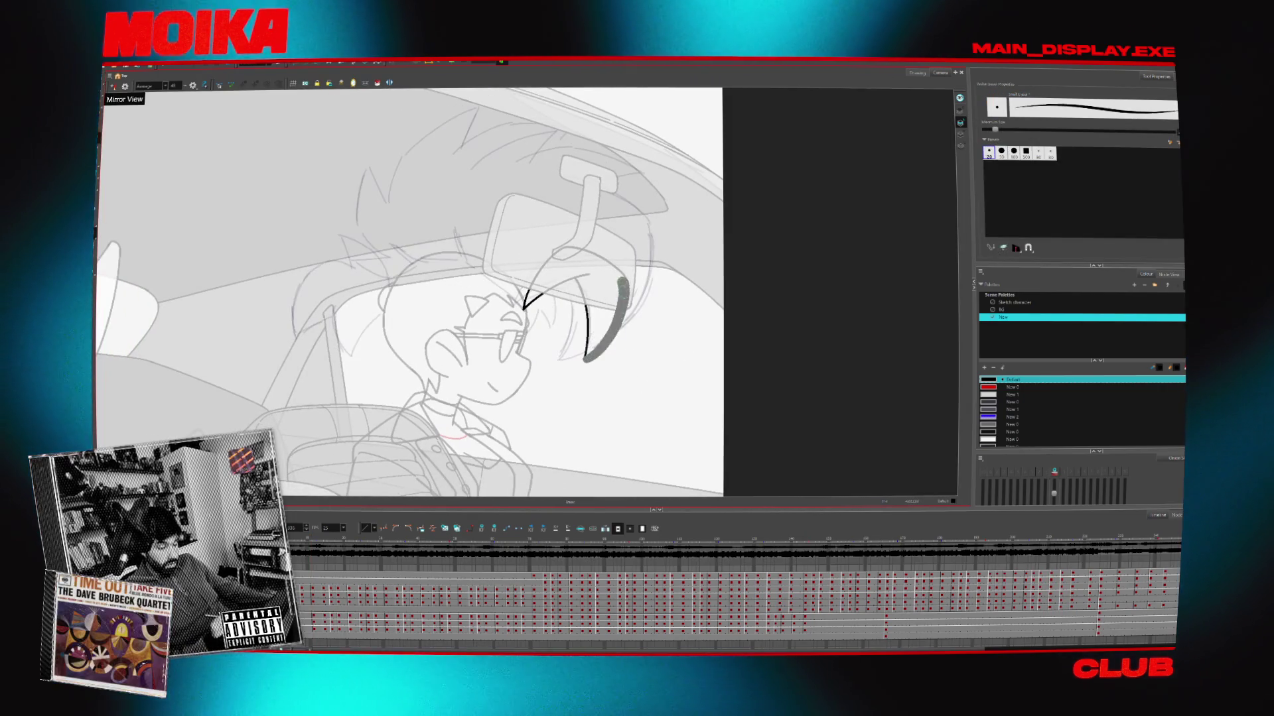
# Draw a curved hair spike beside the glasses, erase part of it, shorten its top, and fit the camera frame
pyautogui.press('4')
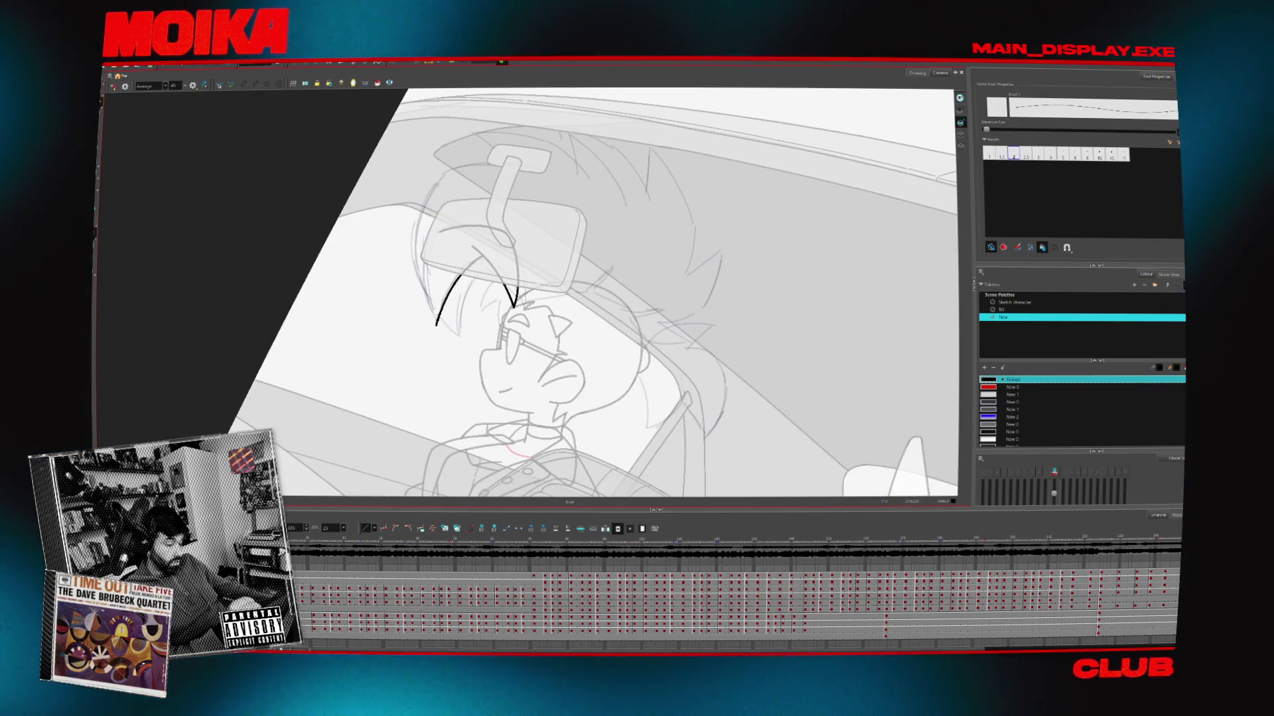
pyautogui.moveTo(420, 251); pyautogui.dragTo(435, 325)
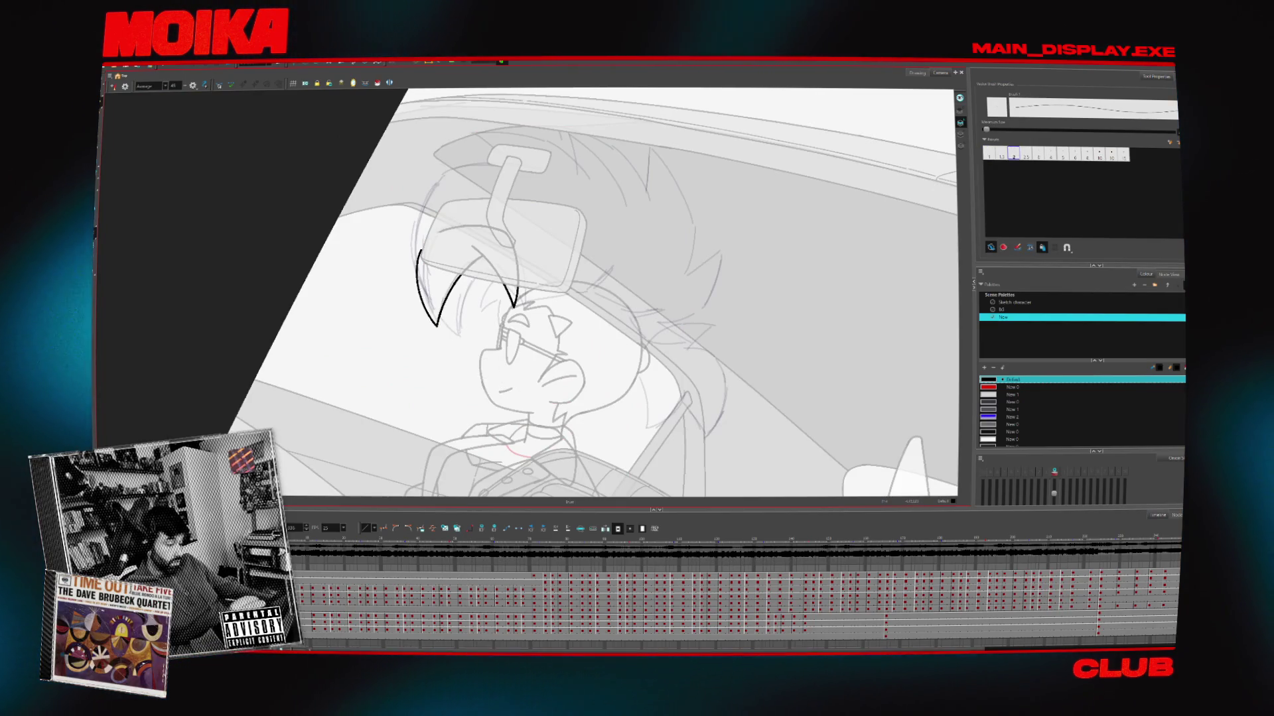
pyautogui.hotkey('alt', 's')
pyautogui.hotkey('alt', 'b')
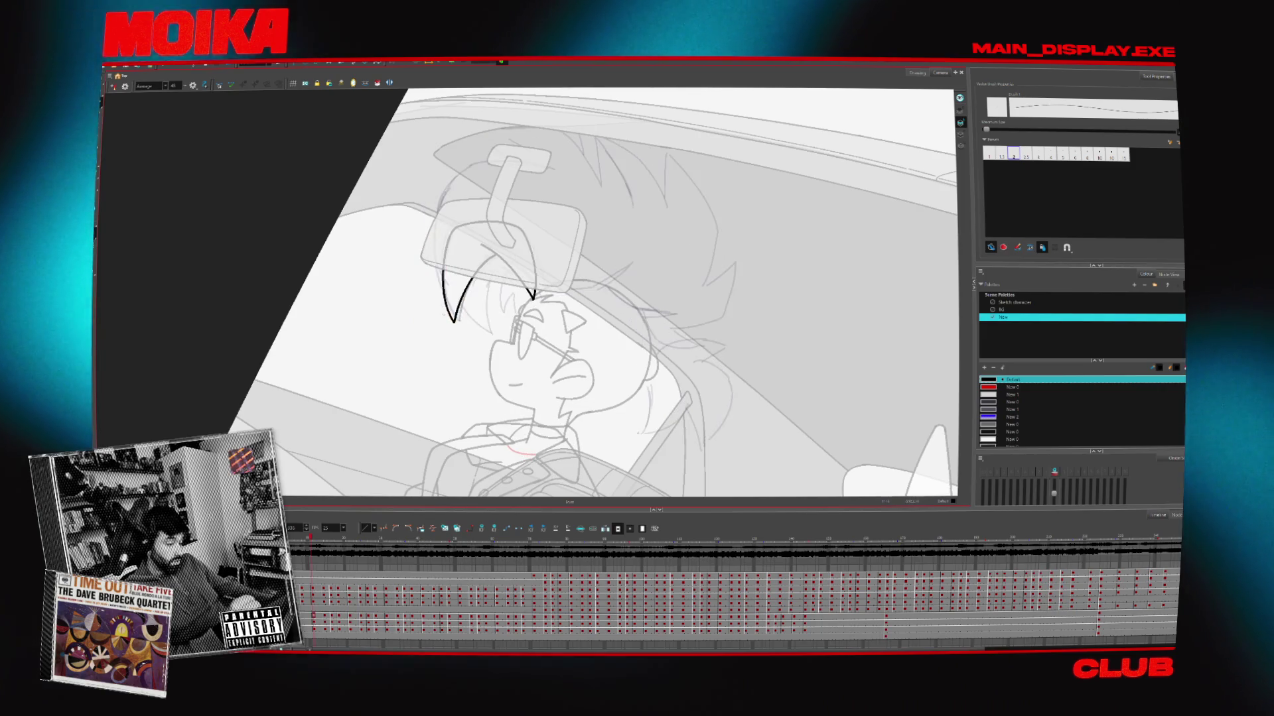
pyautogui.press(',')
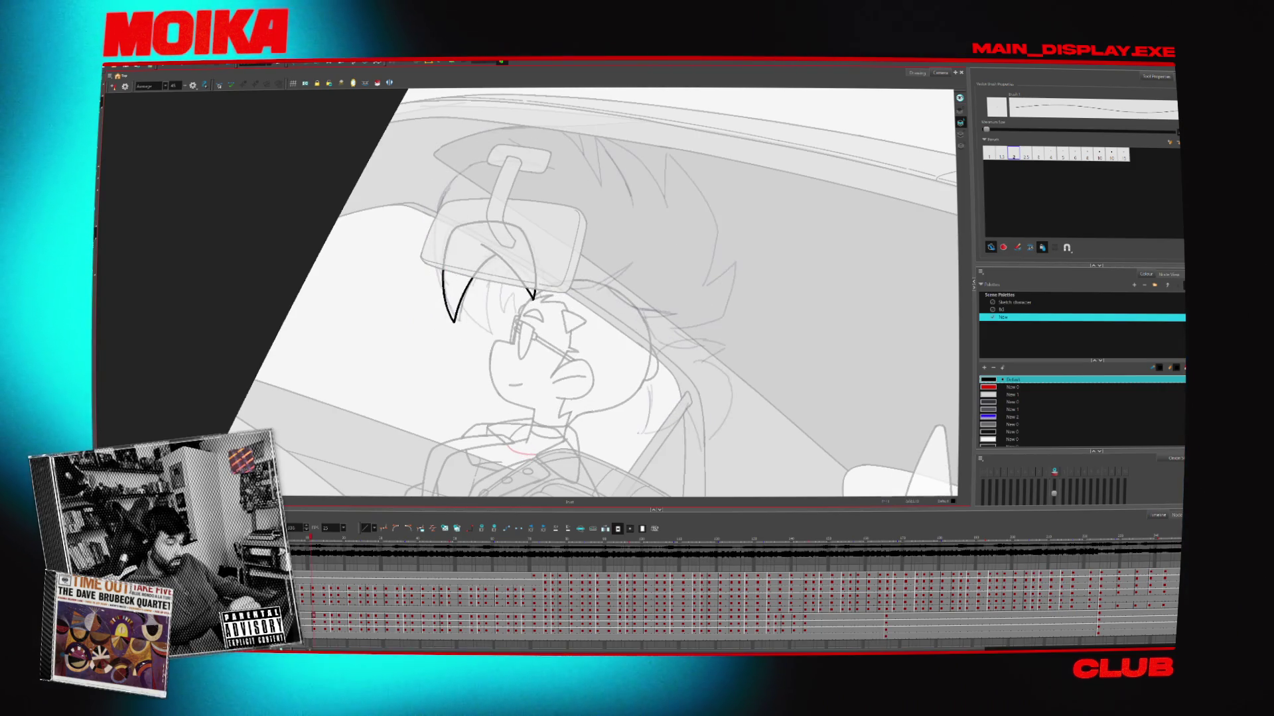
pyautogui.hotkey('alt', 'e')
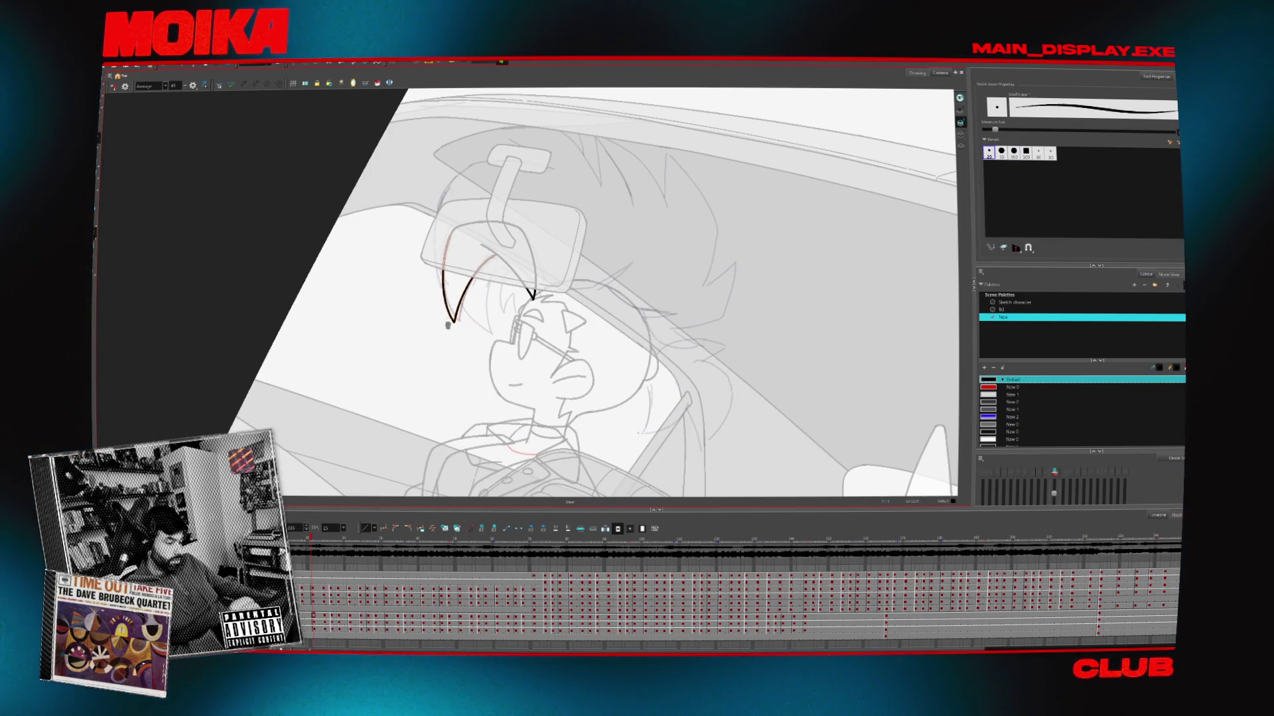
pyautogui.moveTo(443, 269); pyautogui.dragTo(444, 307)
pyautogui.hotkey('alt', 'b')
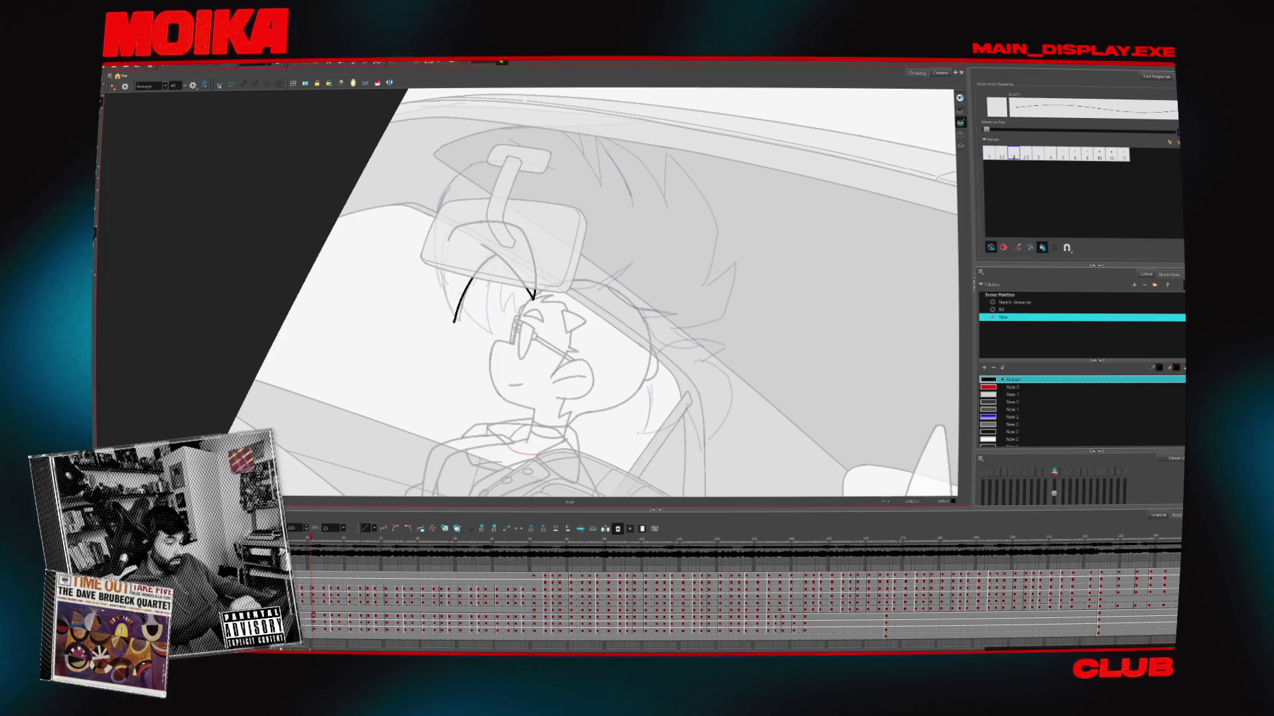
pyautogui.moveTo(446, 242); pyautogui.dragTo(446, 262)
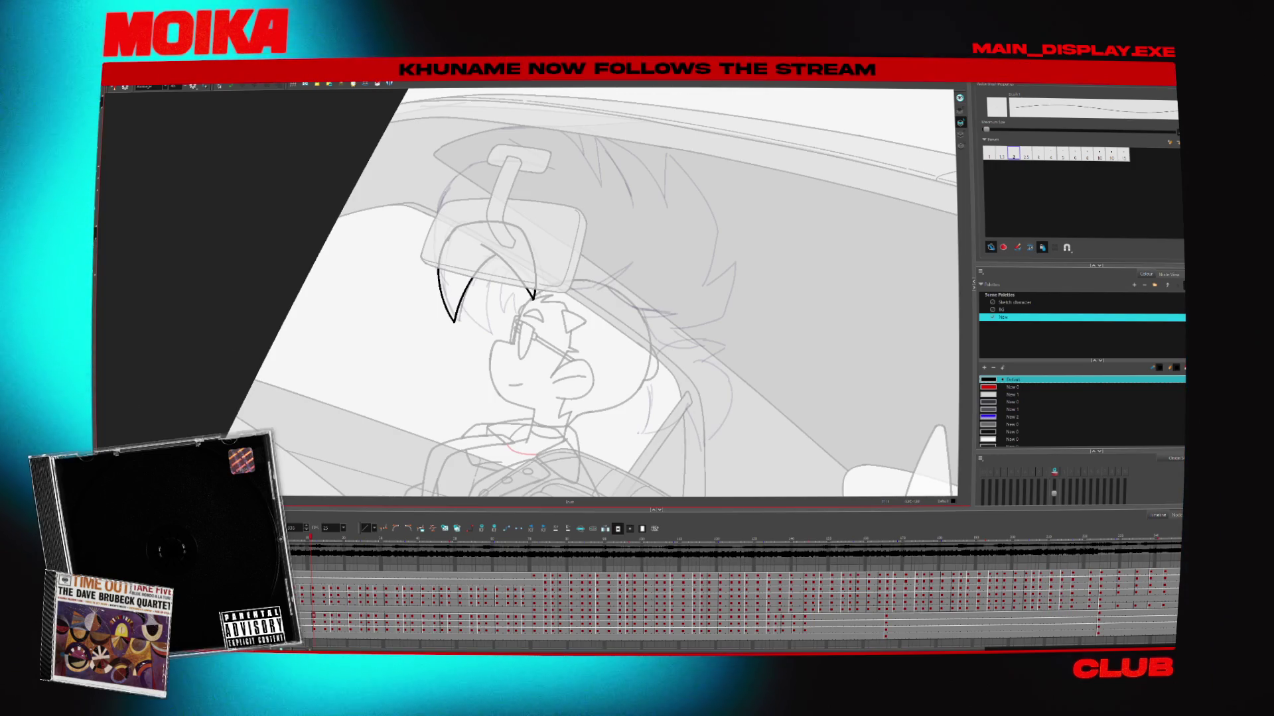
pyautogui.hotkey('shift', 'm')
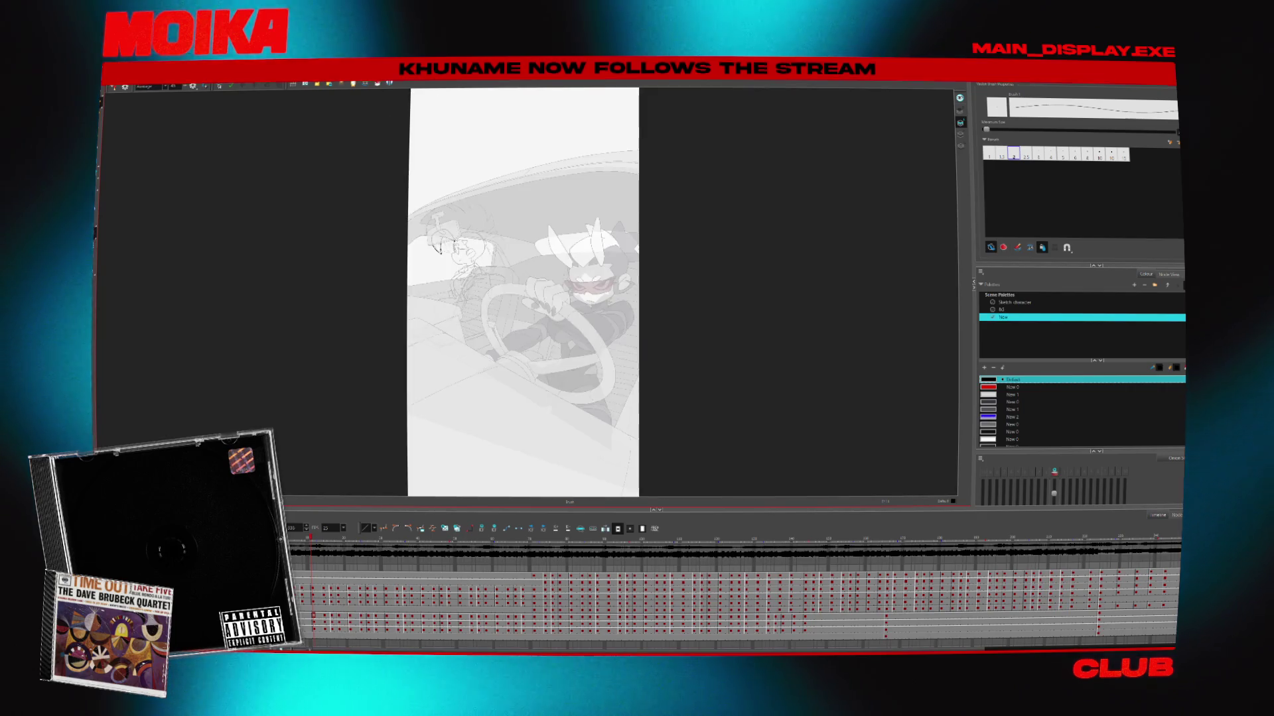
pyautogui.scroll(1, 503, 299)
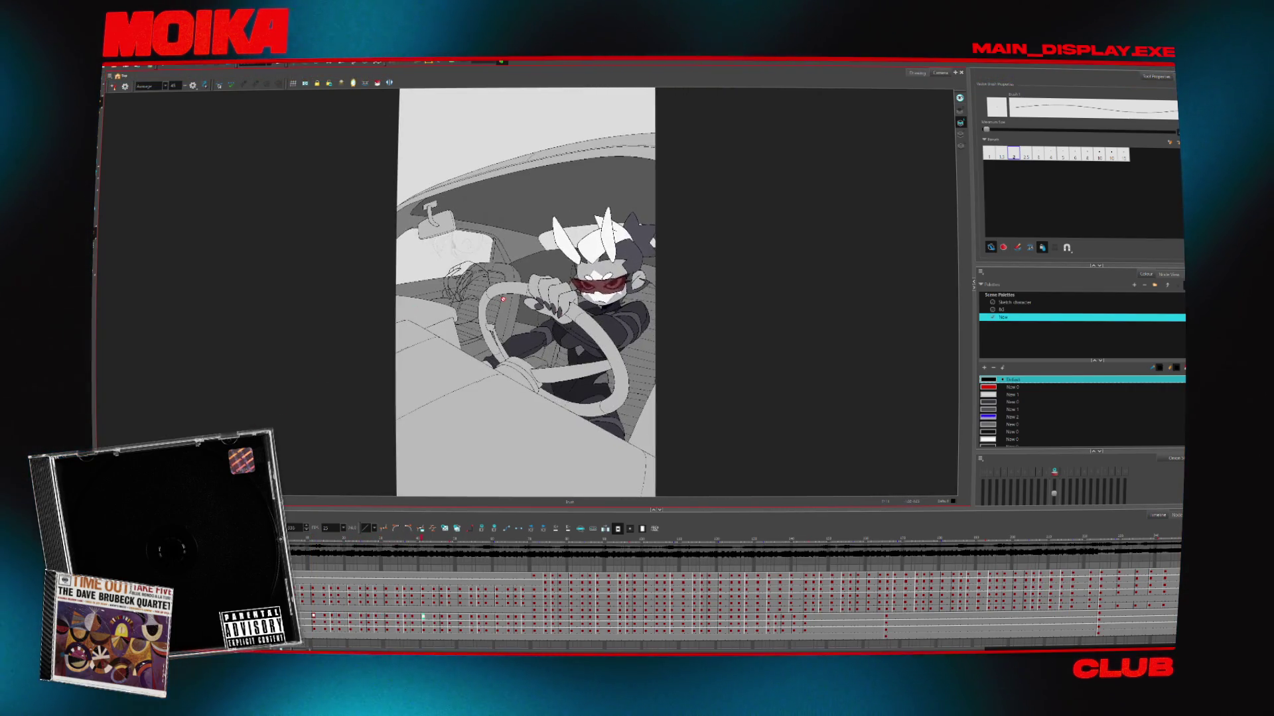
pyautogui.scroll(2, 503, 299)
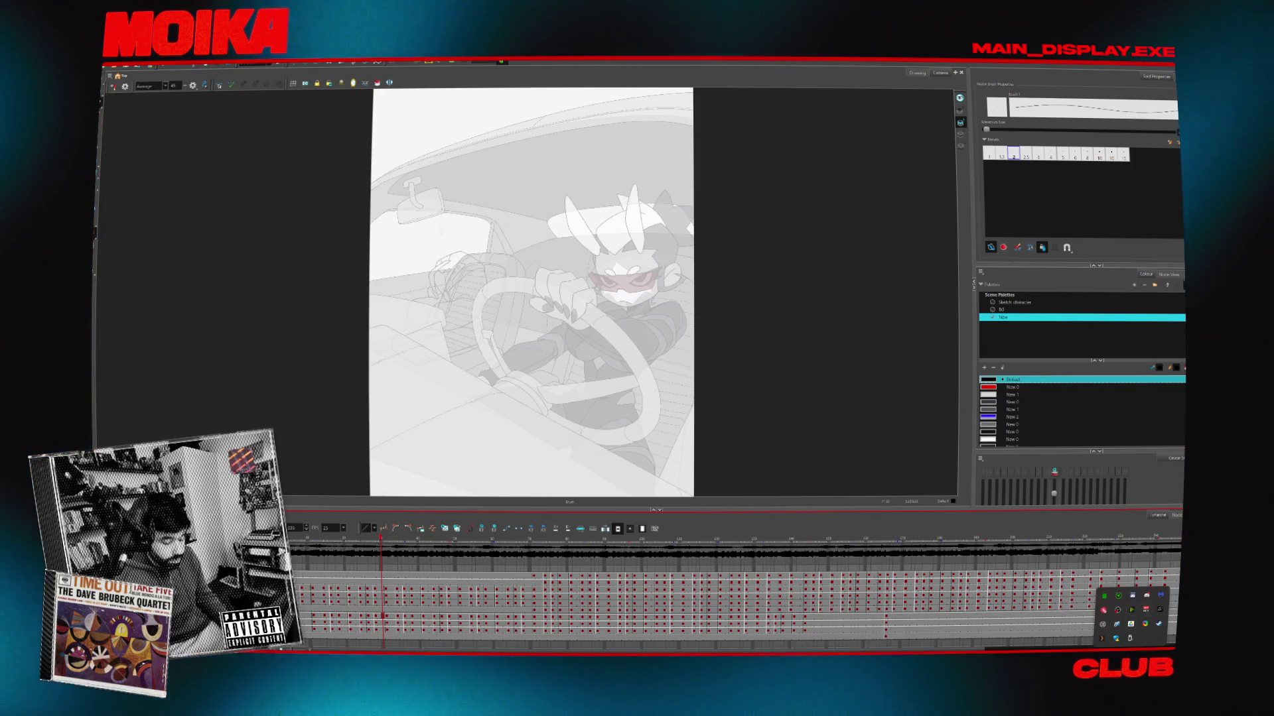
pyautogui.press('super')
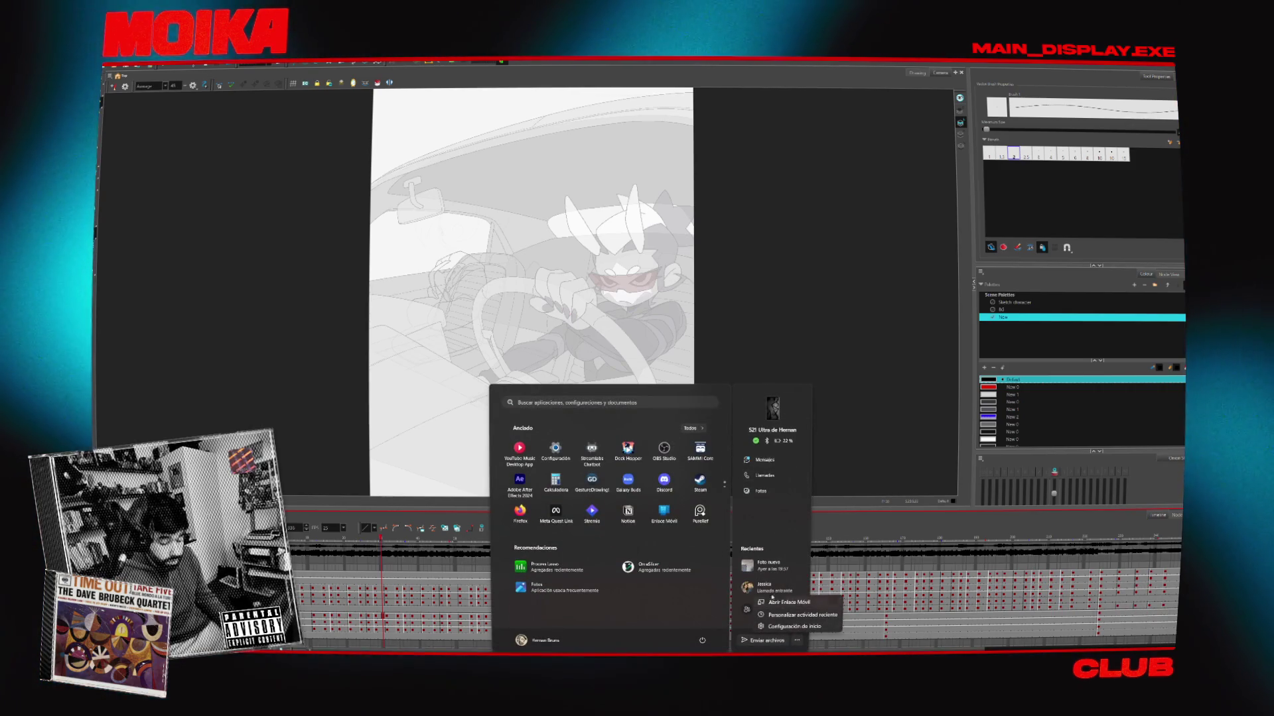
pyautogui.click(473, 67)
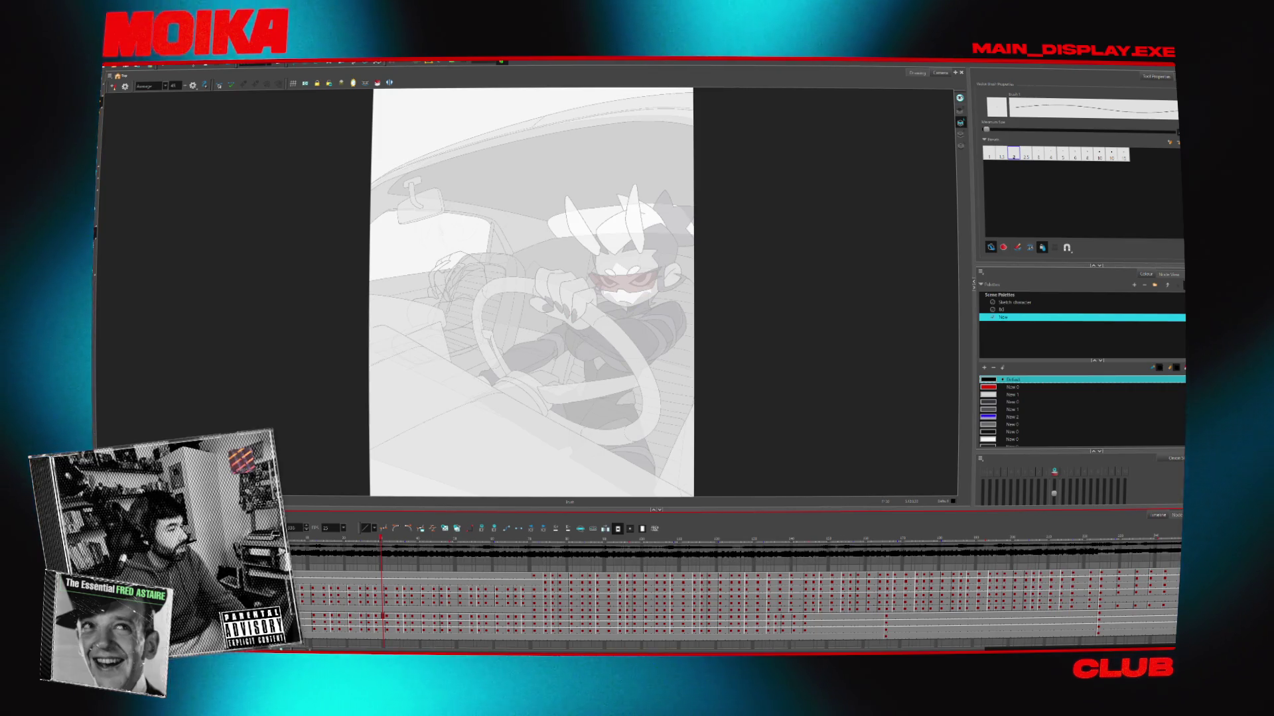
pyautogui.hotkey('alt', 'Tab')
pyautogui.press('f')
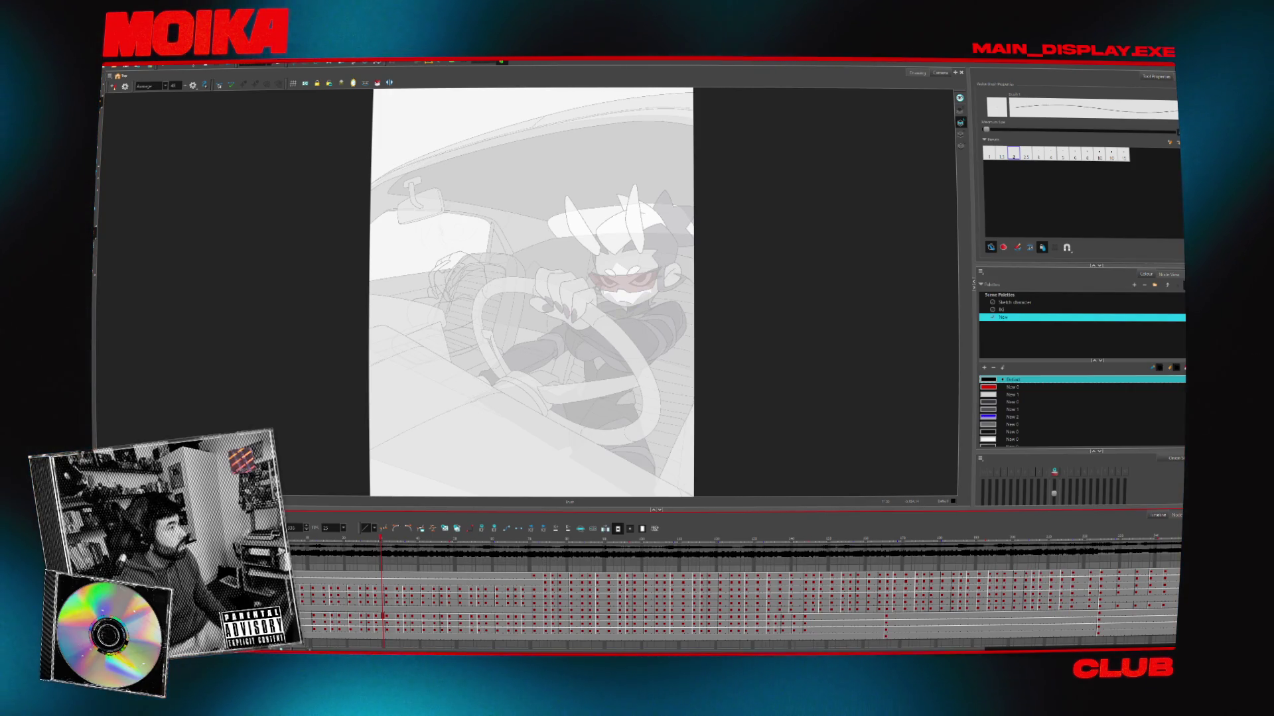
# In the browser, heart and bookmark the singing character GIF post, then minimise the browser
pyautogui.hotkey('alt', 'Tab')
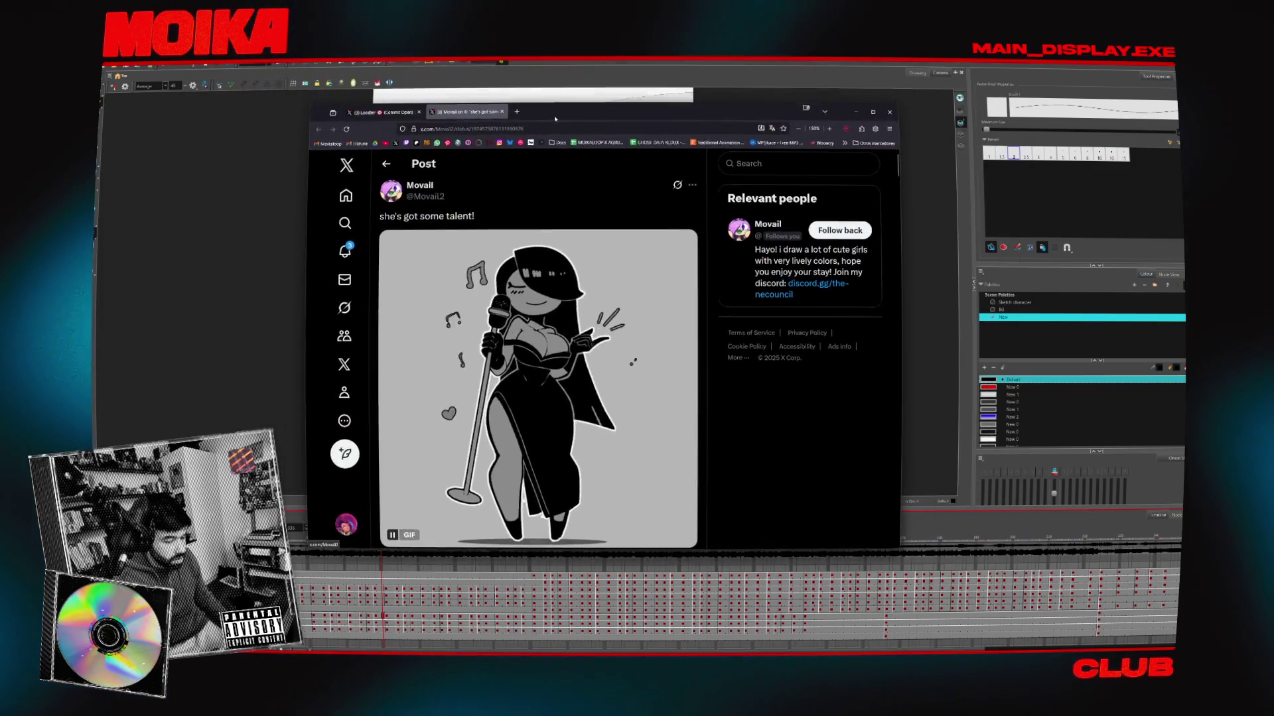
pyautogui.click(539, 538)
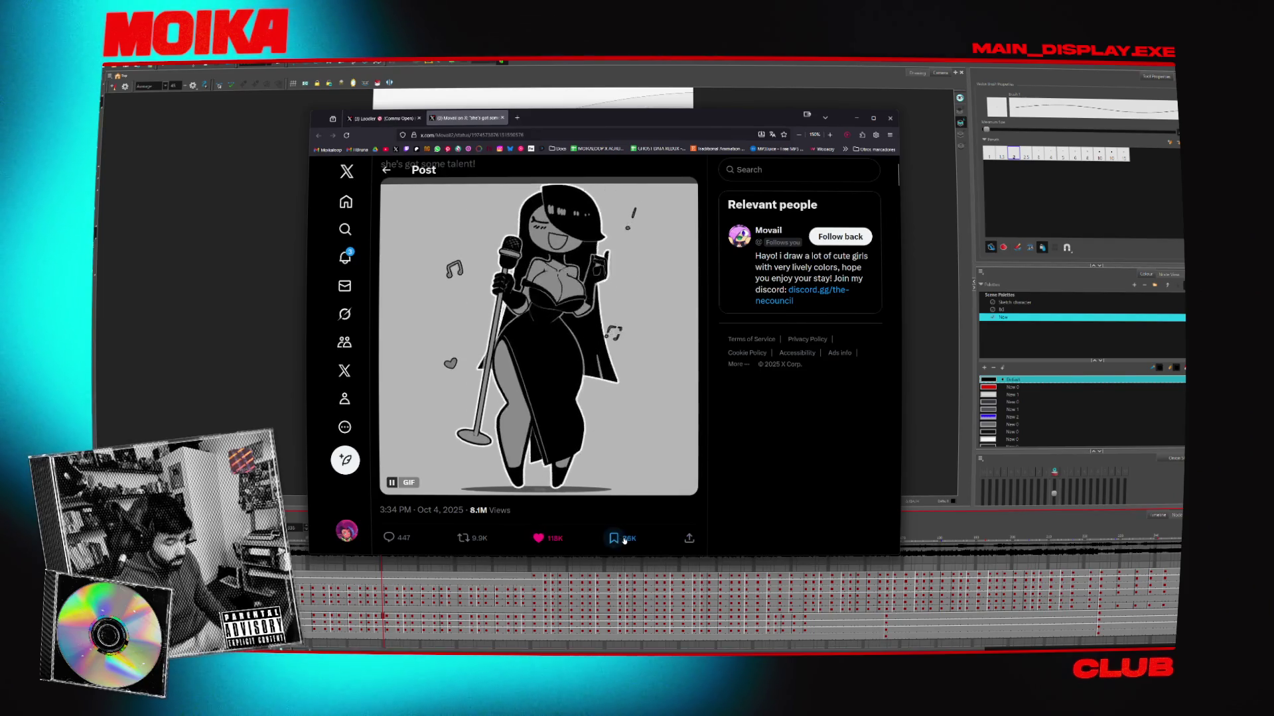
pyautogui.click(614, 538)
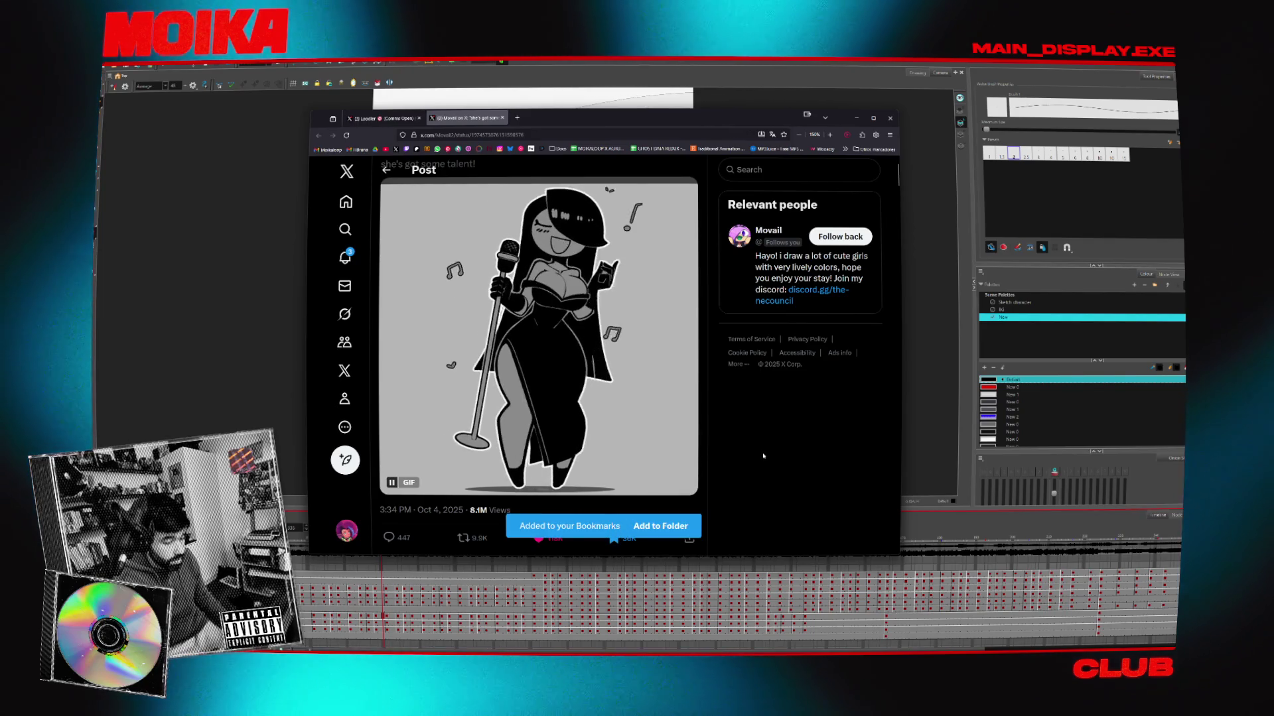
pyautogui.press('super+Down')
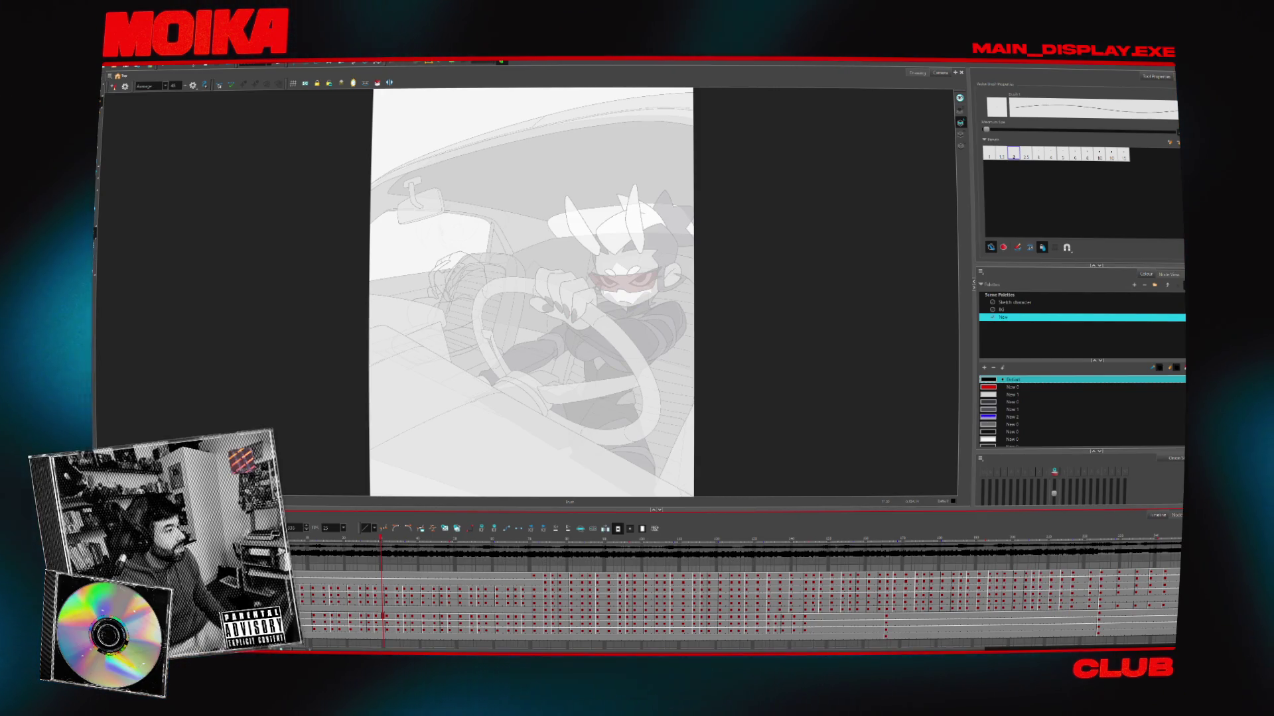
# Switch windows with Alt+Tab to bring up the artist's profile feed in the browser
pyautogui.hotkey('alt', 'Tab')
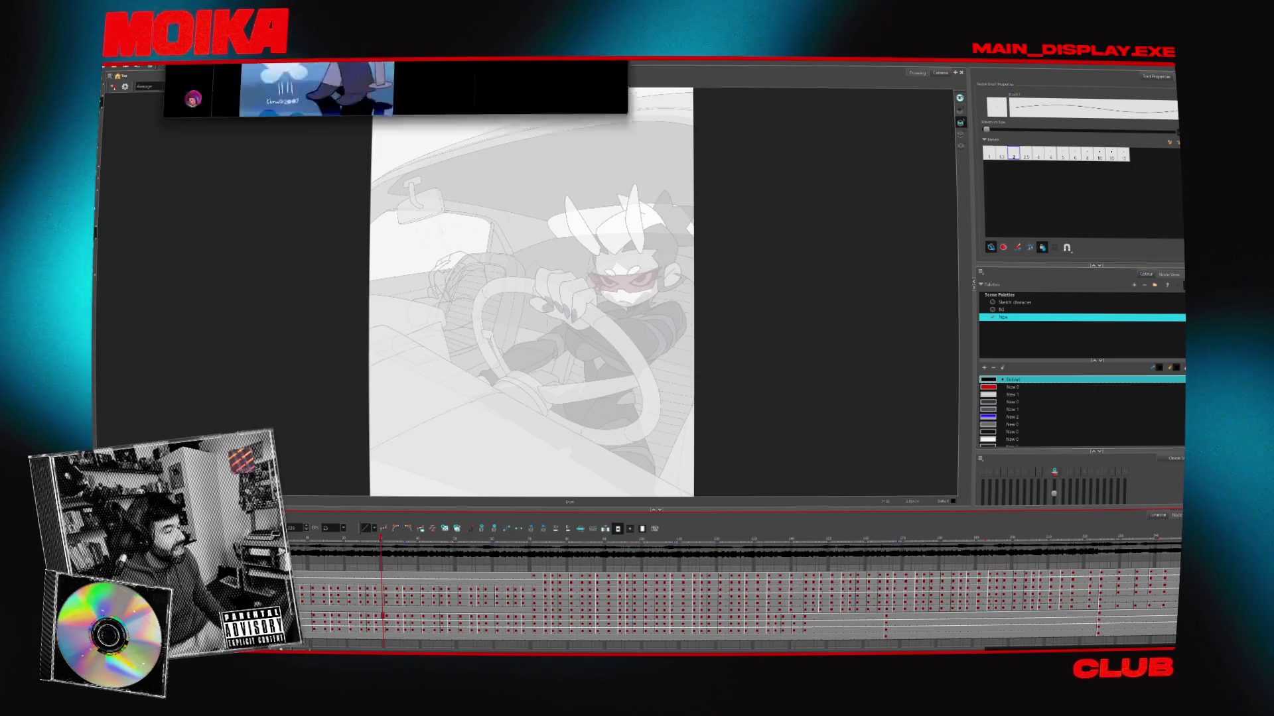
pyautogui.scroll(-10, 539, 444)
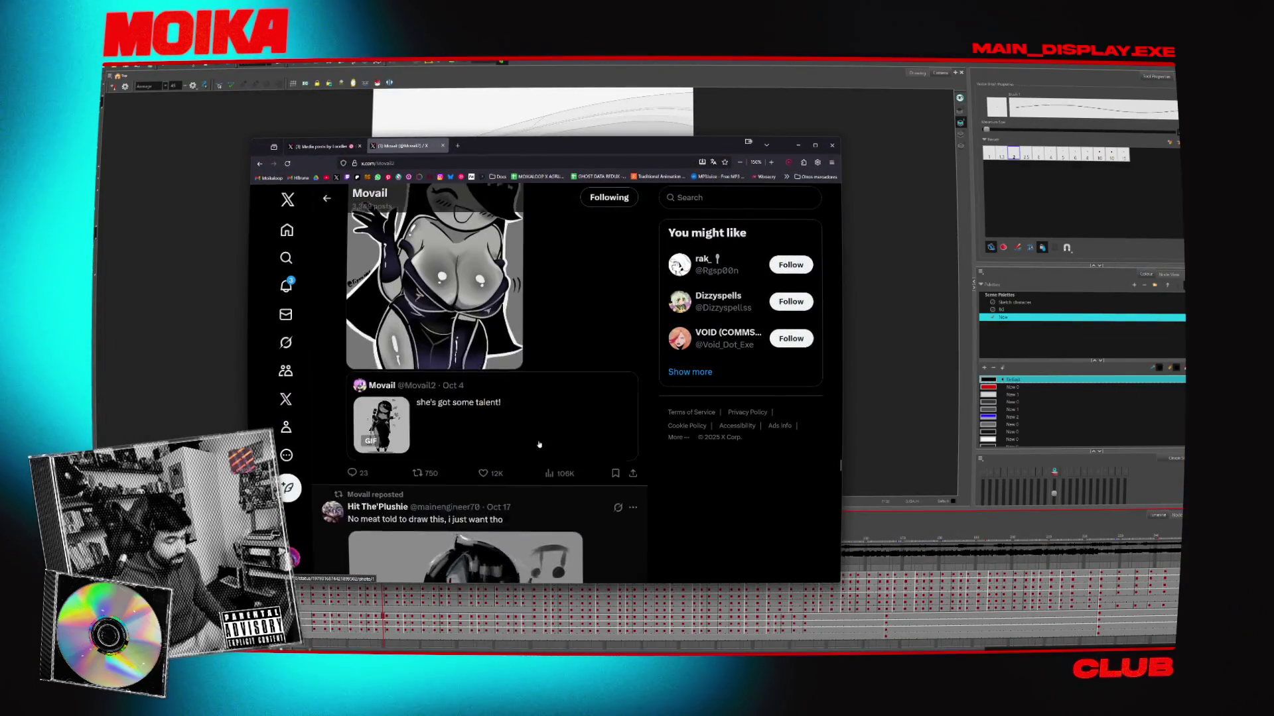
pyautogui.scroll(4, 540, 445)
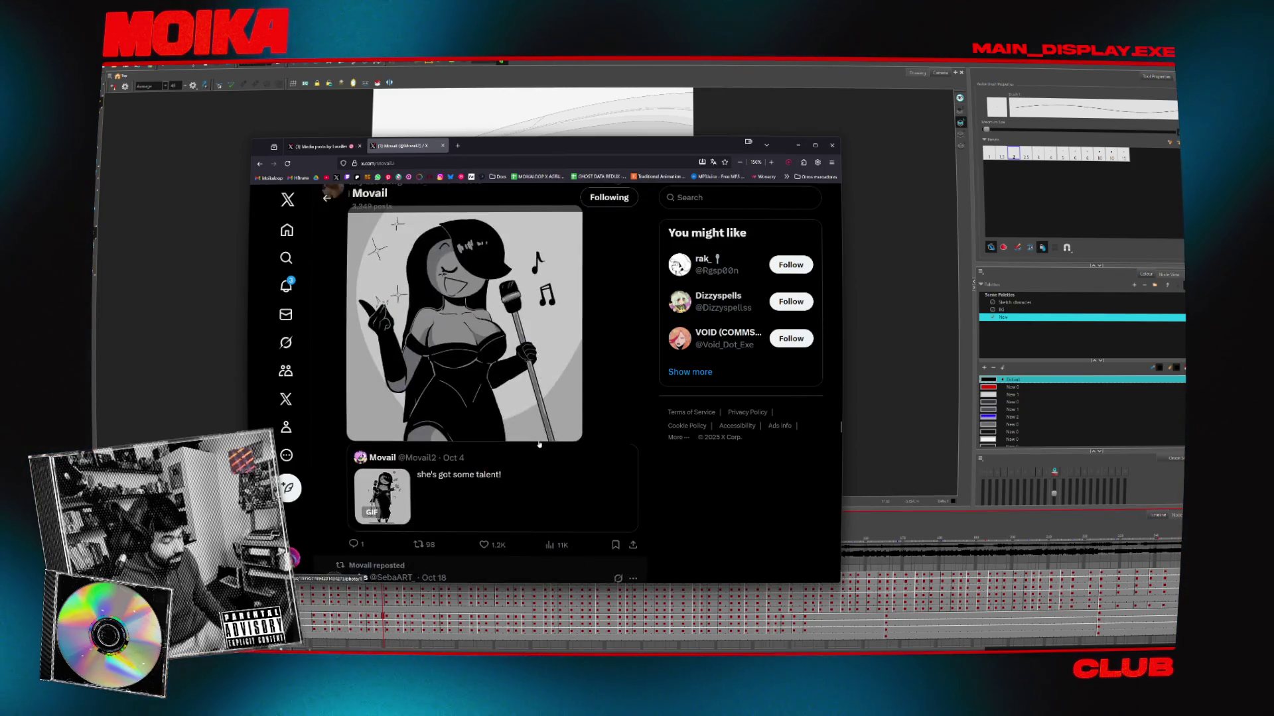
pyautogui.scroll(3, 539, 444)
pyautogui.scroll(-6, 539, 445)
pyautogui.scroll(5, 540, 445)
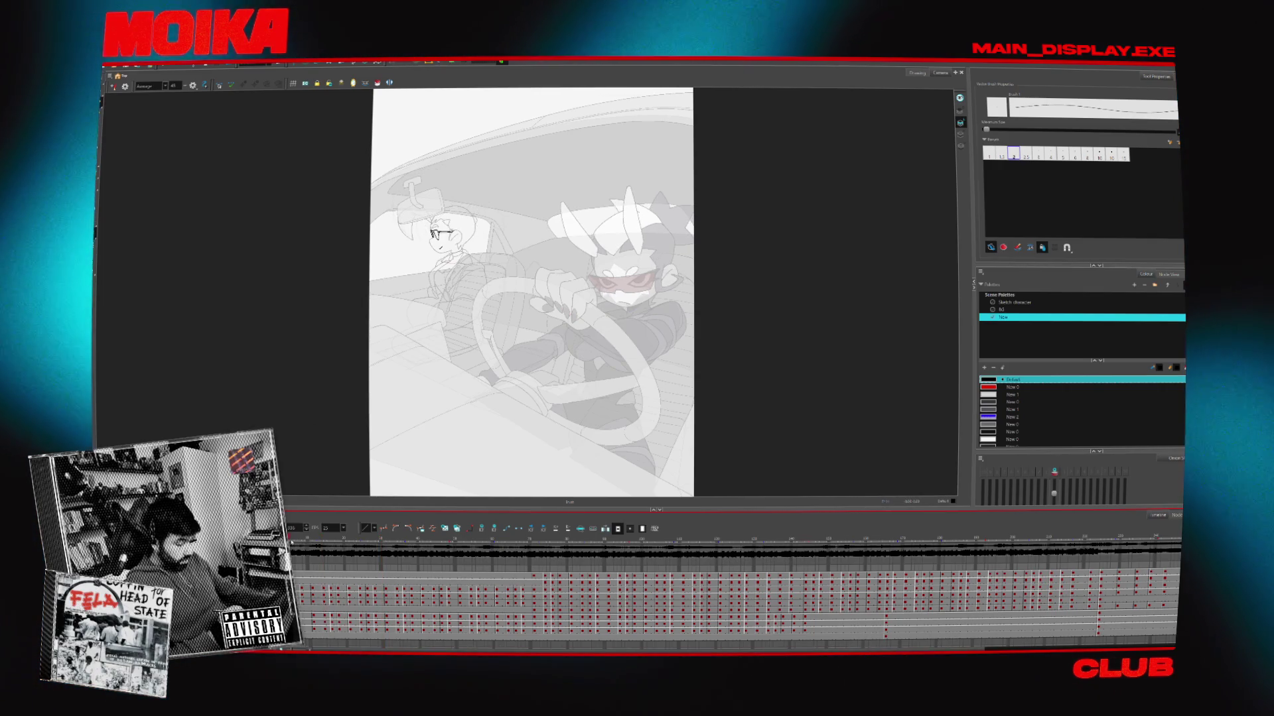
# Draw a curved hair stroke on the head, then zoom in on the glasses and face
pyautogui.moveTo(402, 215); pyautogui.dragTo(412, 239)
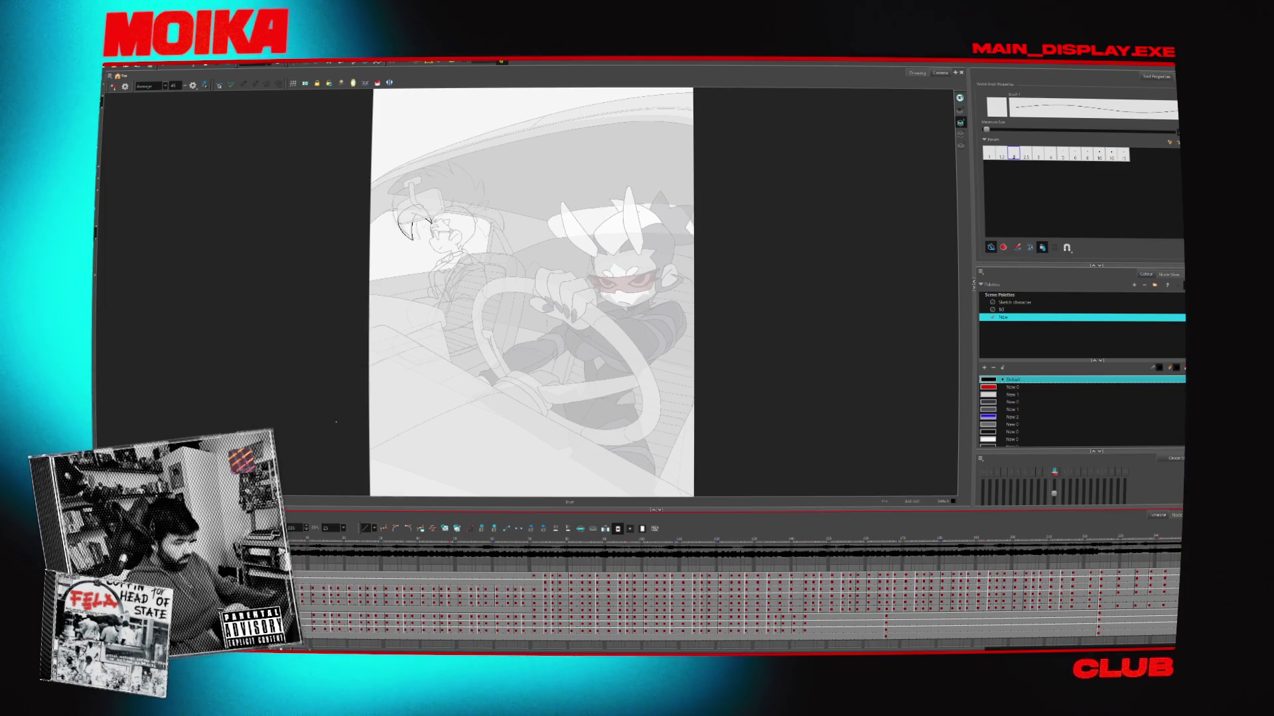
pyautogui.hotkey('alt', 'z')
pyautogui.scroll(5, 398, 199)
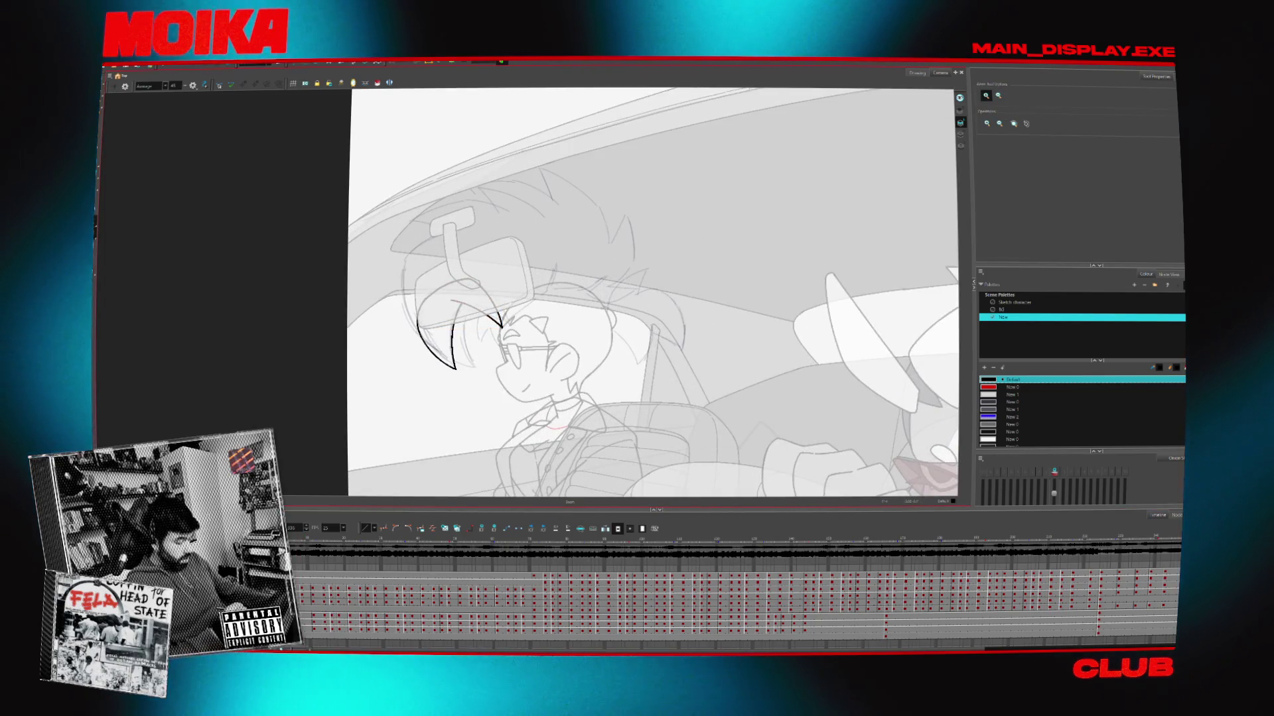
pyautogui.click(527, 301)
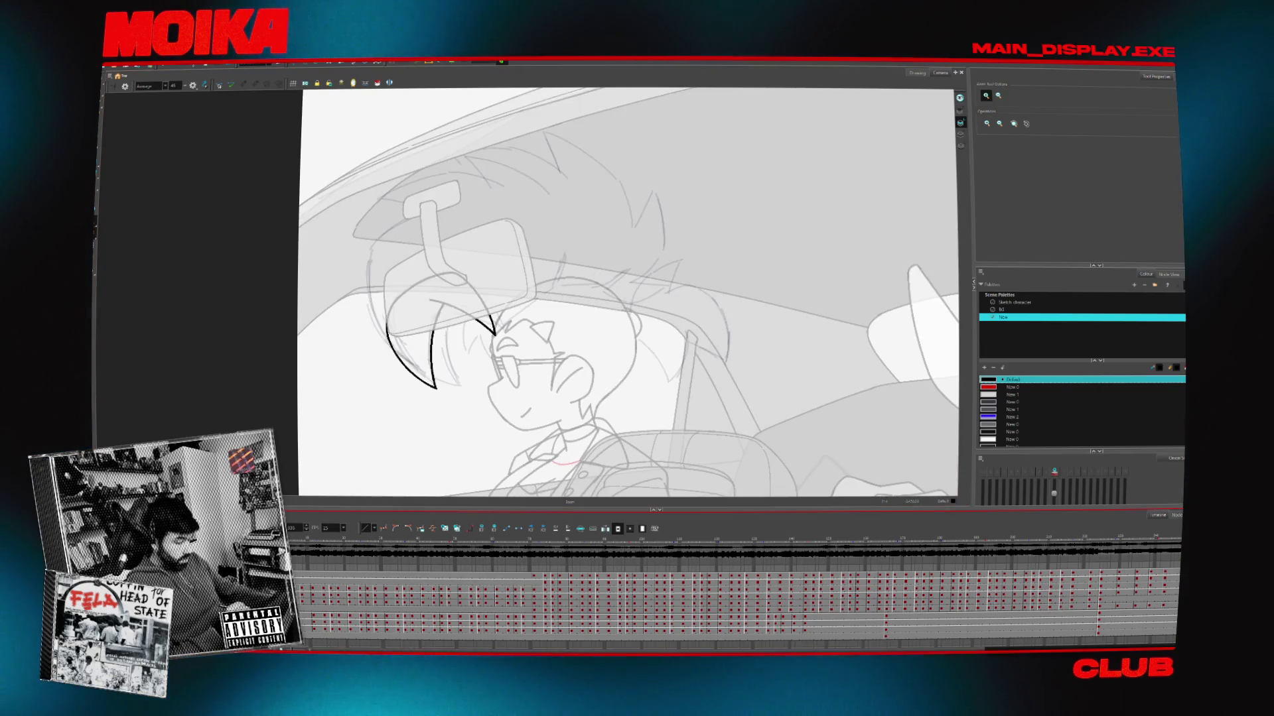
# Replace the long hair stroke with a spiky strand rising from the fringe above the glasses
pyautogui.hotkey('alt', 'b')
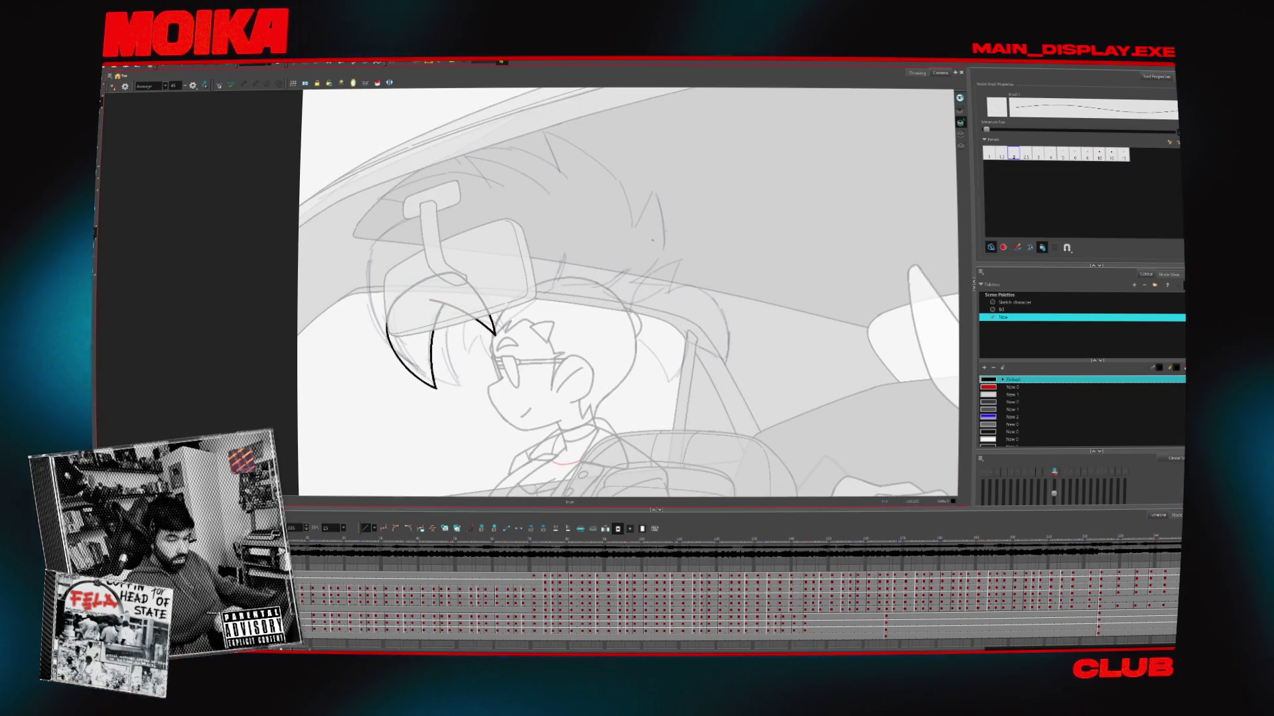
pyautogui.press('.')
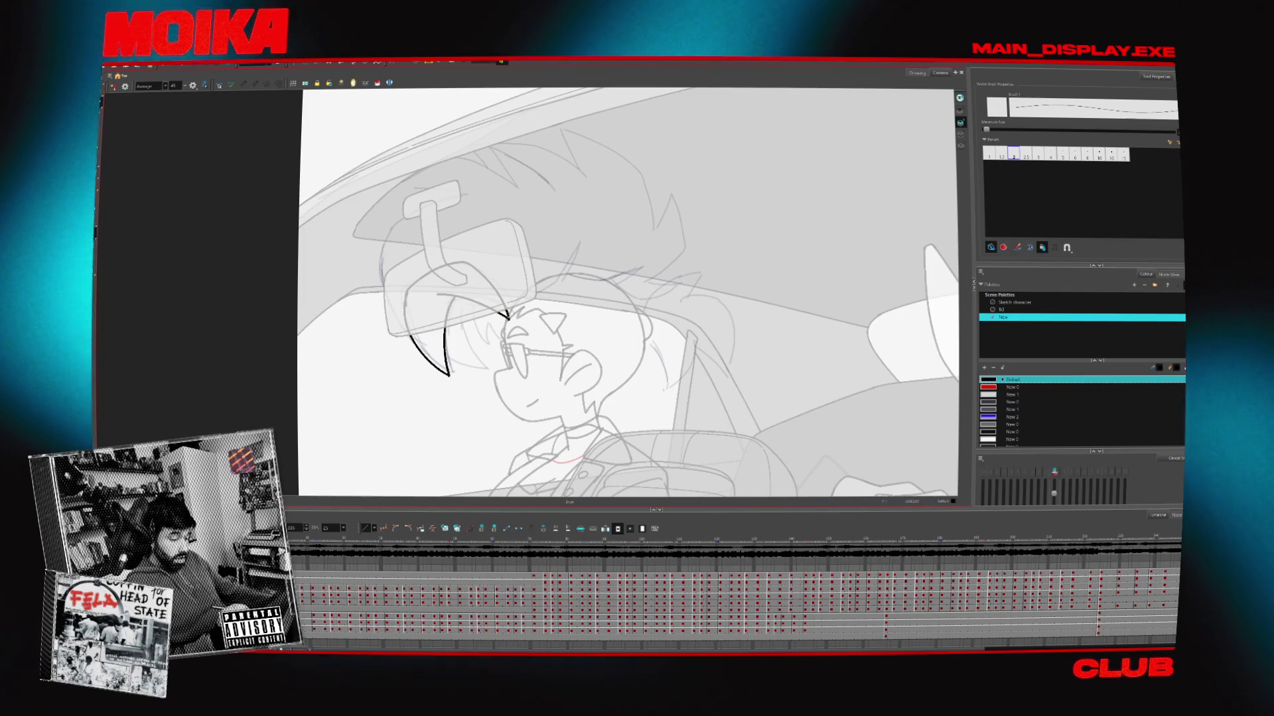
pyautogui.hotkey('ctrl', 'z')
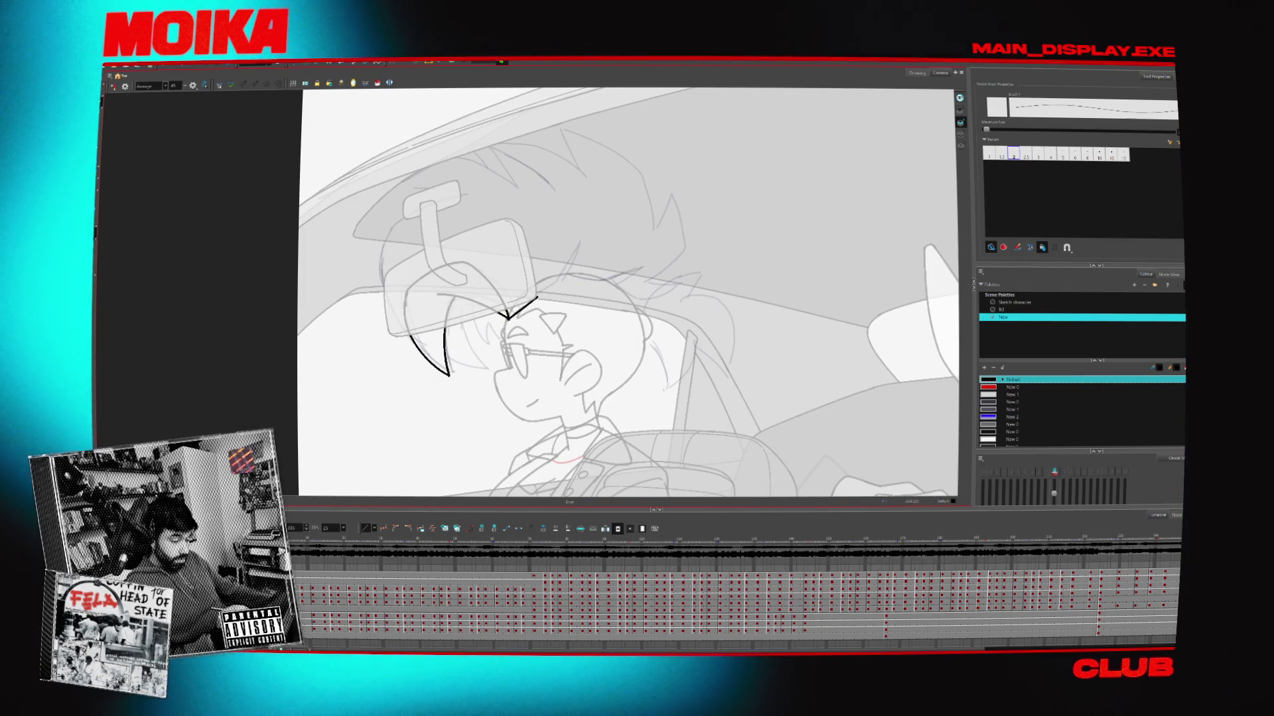
pyautogui.moveTo(508, 317); pyautogui.dragTo(577, 246)
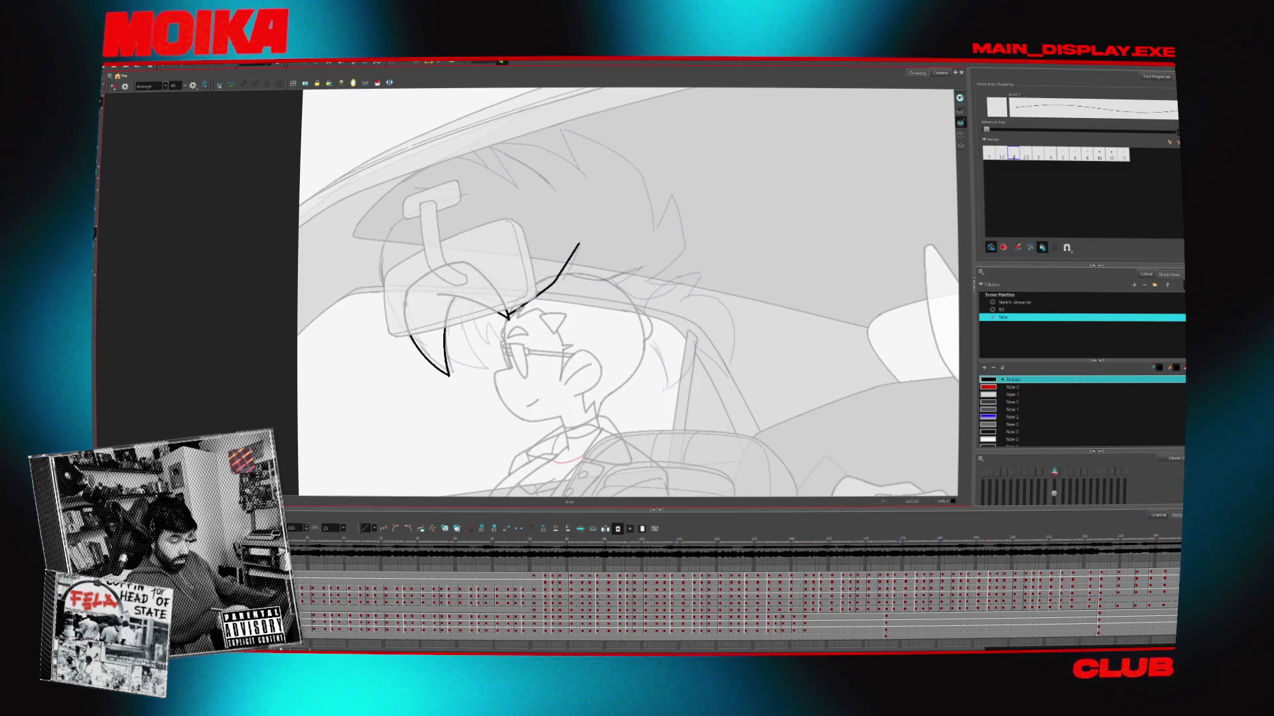
pyautogui.hotkey('ctrl', 'z')
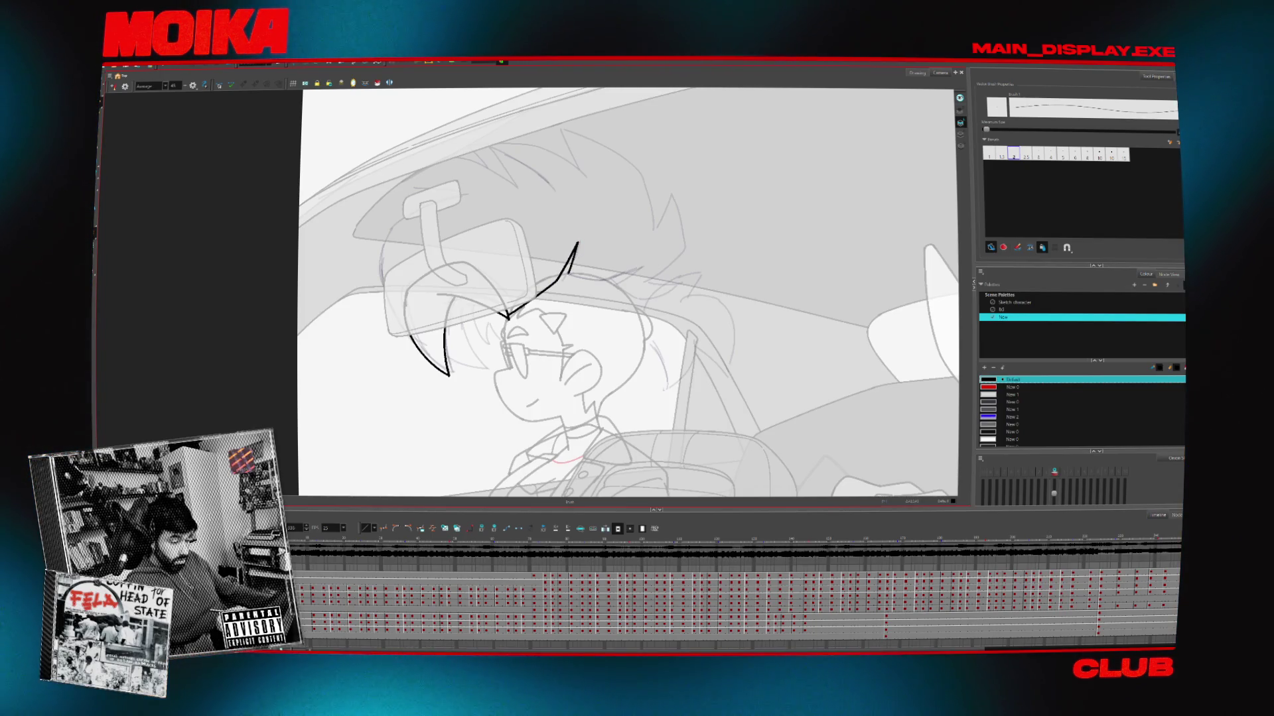
pyautogui.hotkey('ctrl', 'z')
pyautogui.hotkey('ctrl', 'shift', 'z')
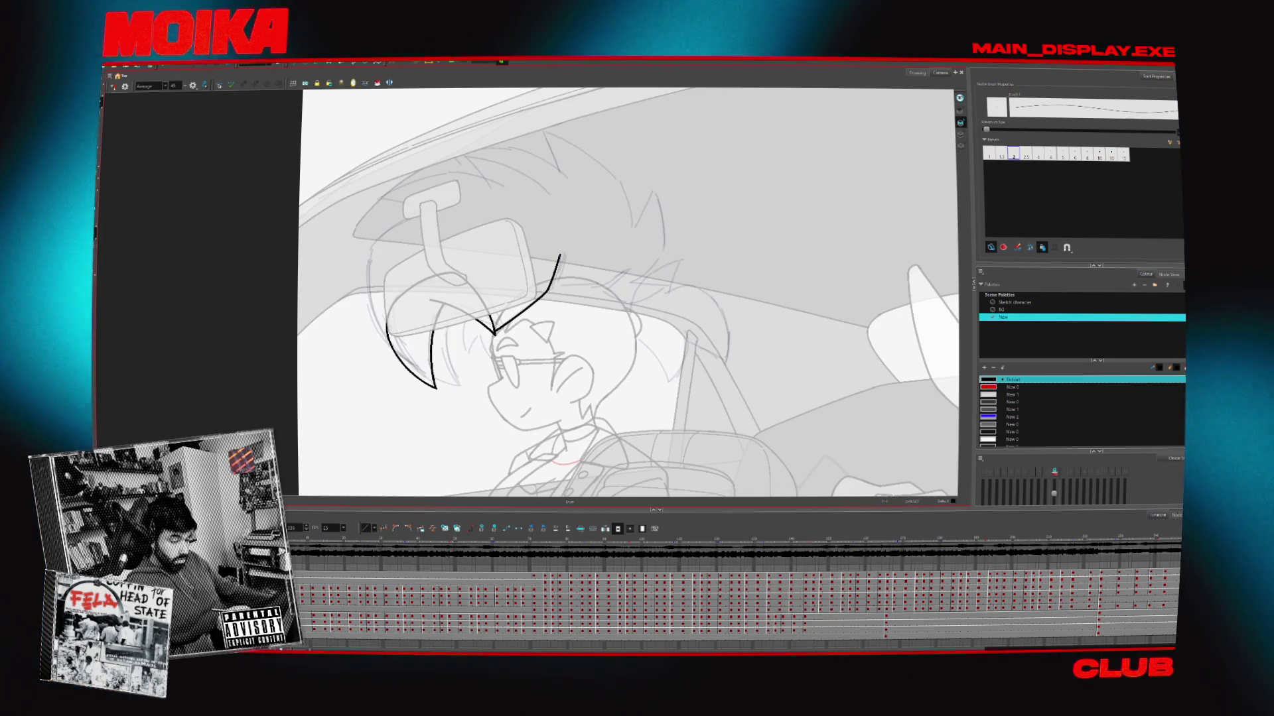
# Add a second line to the upper hair spike and extend the eyebrow tip, then level the view
pyautogui.moveTo(562, 249); pyautogui.dragTo(556, 285)
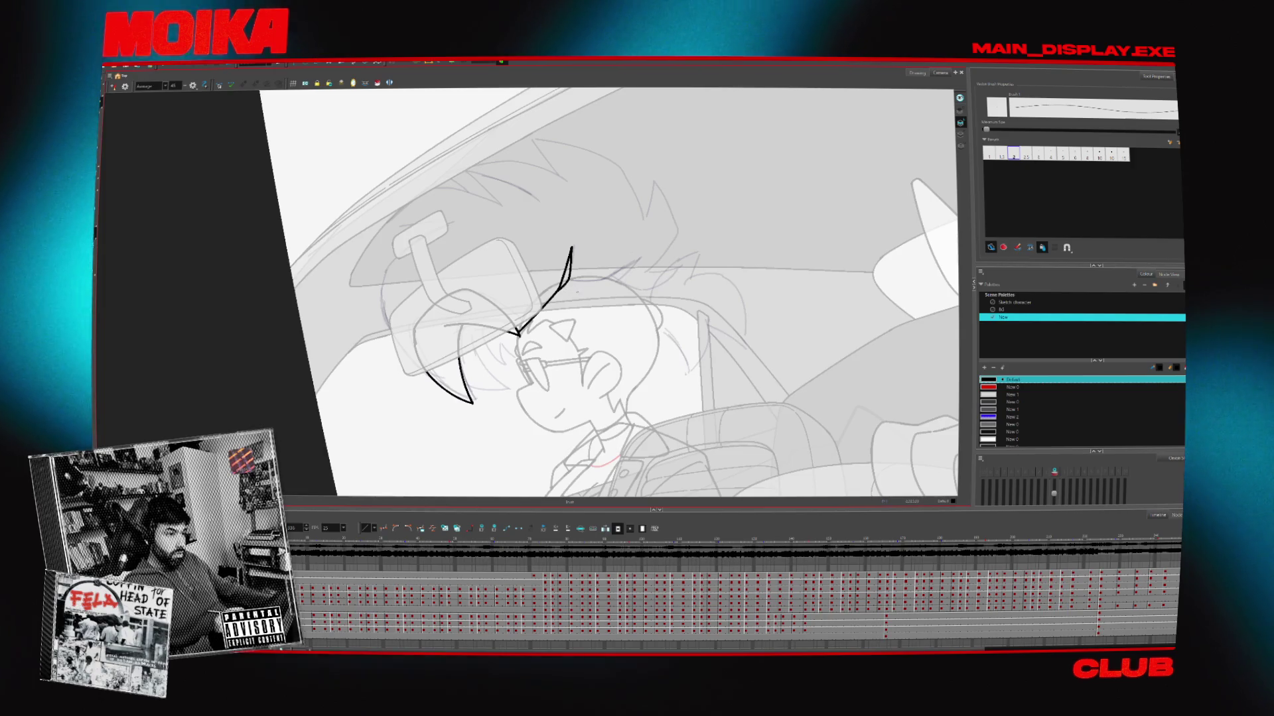
pyautogui.moveTo(562, 286); pyautogui.dragTo(587, 285)
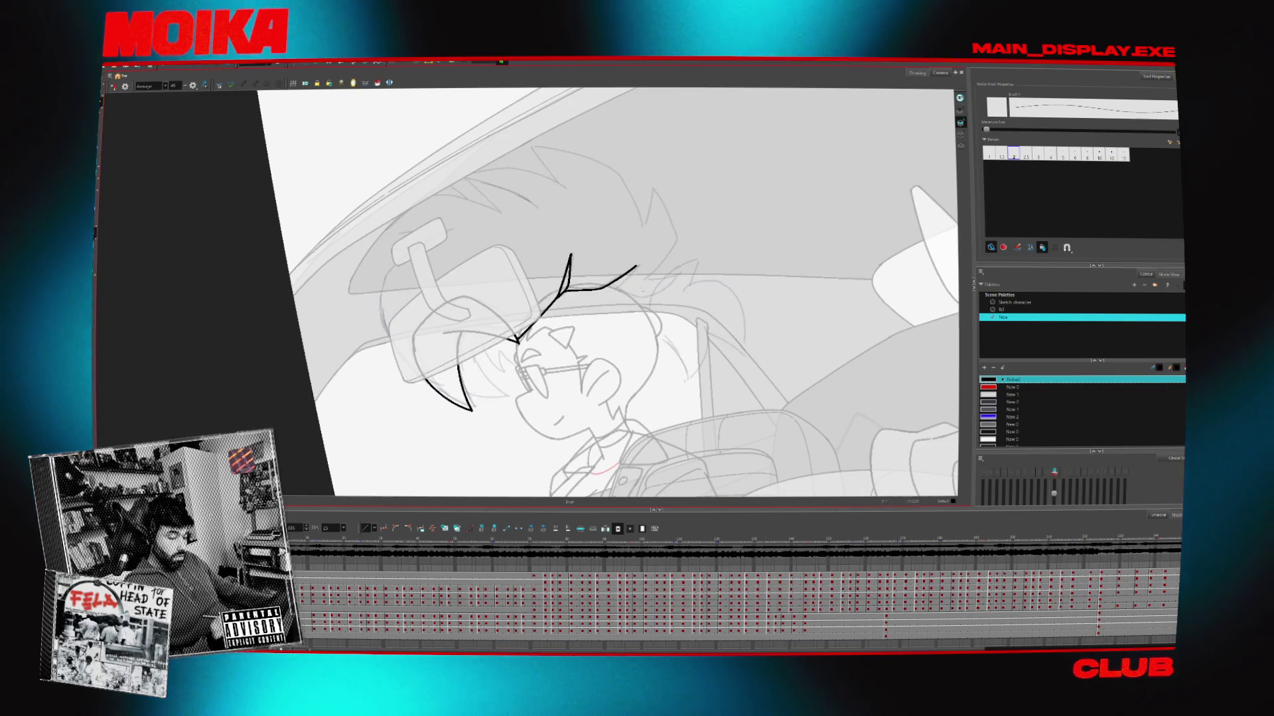
pyautogui.moveTo(643, 290); pyautogui.dragTo(636, 272)
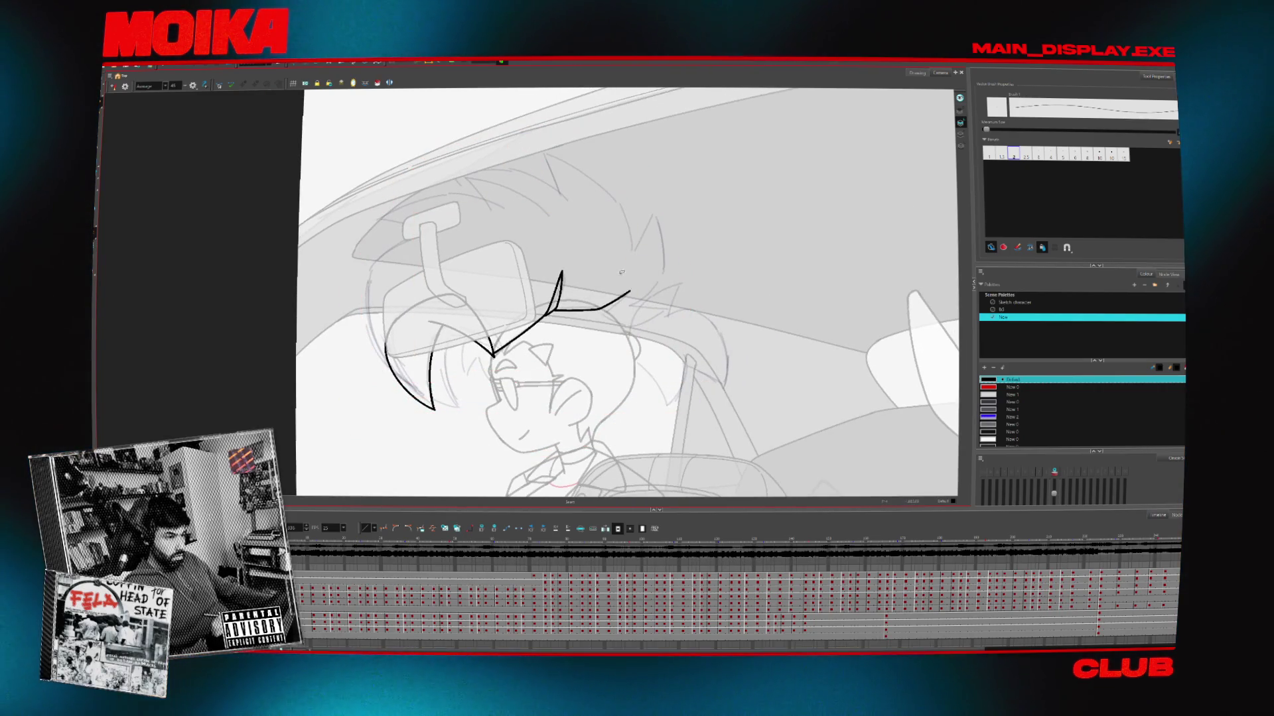
# Step forward three frames to compare drawings, then select the black curve left of the head
pyautogui.press('.')
pyautogui.press('.')
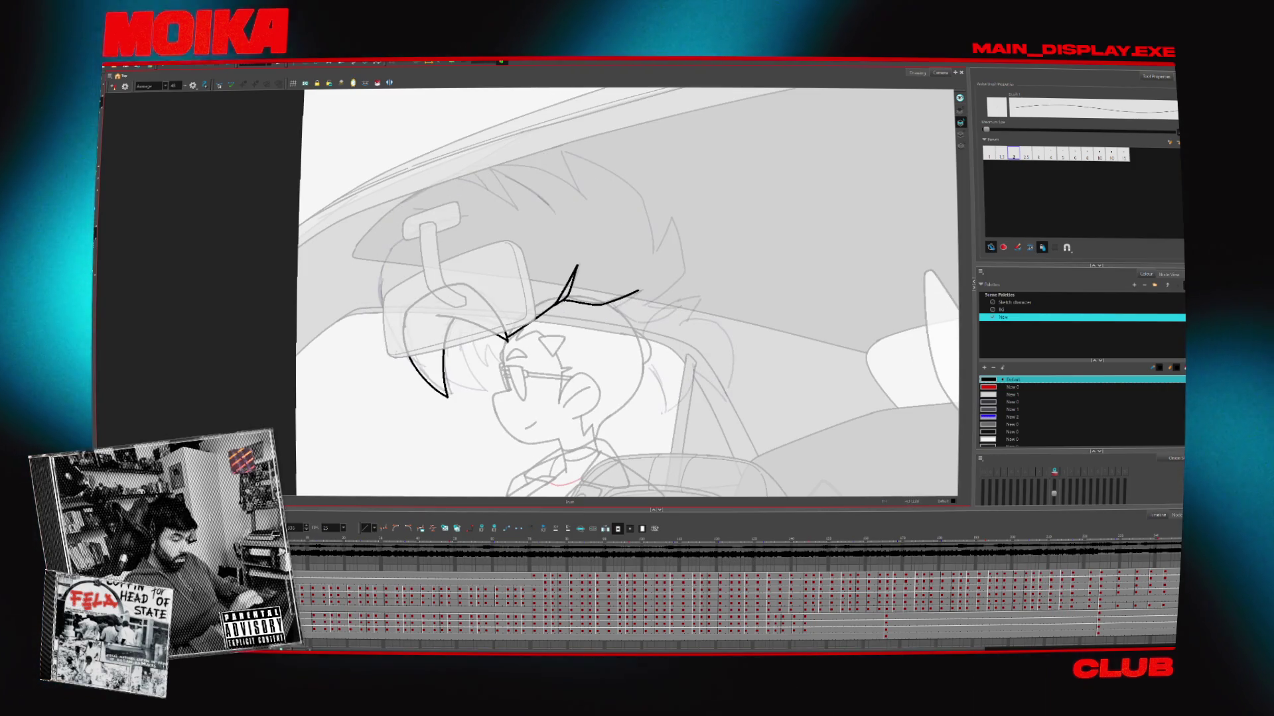
pyautogui.press('.')
pyautogui.press('.')
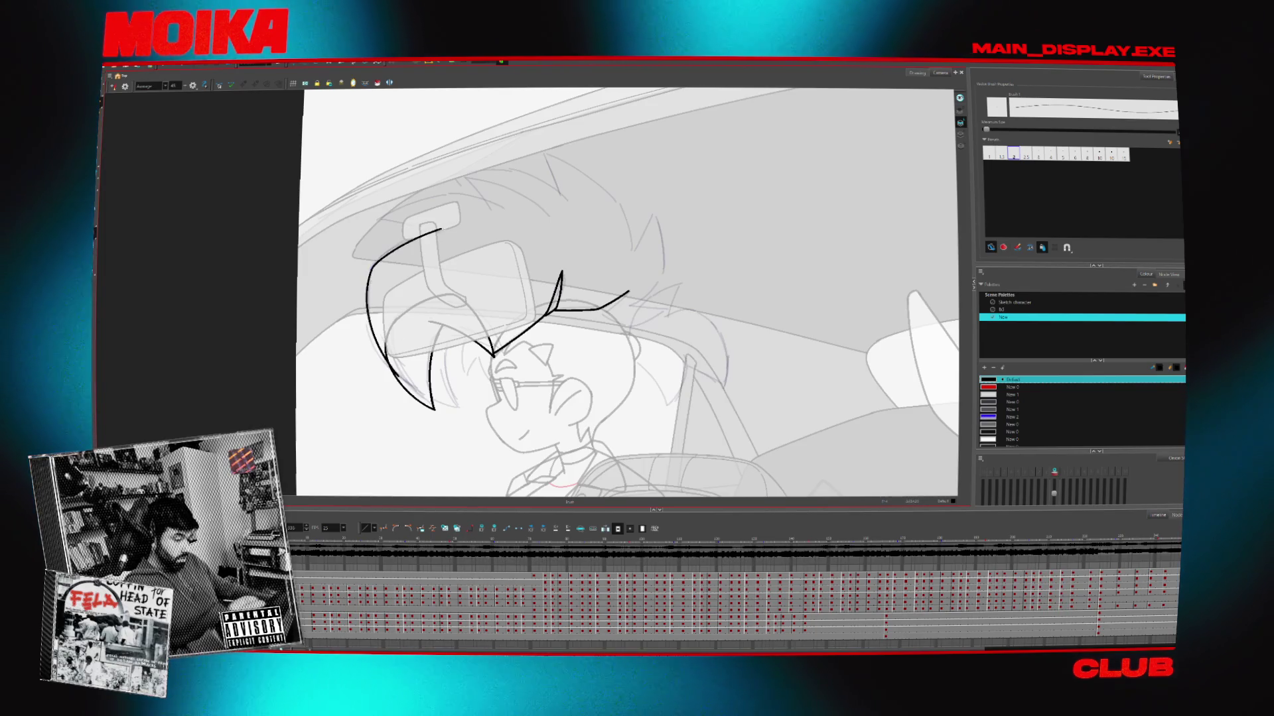
pyautogui.press('.')
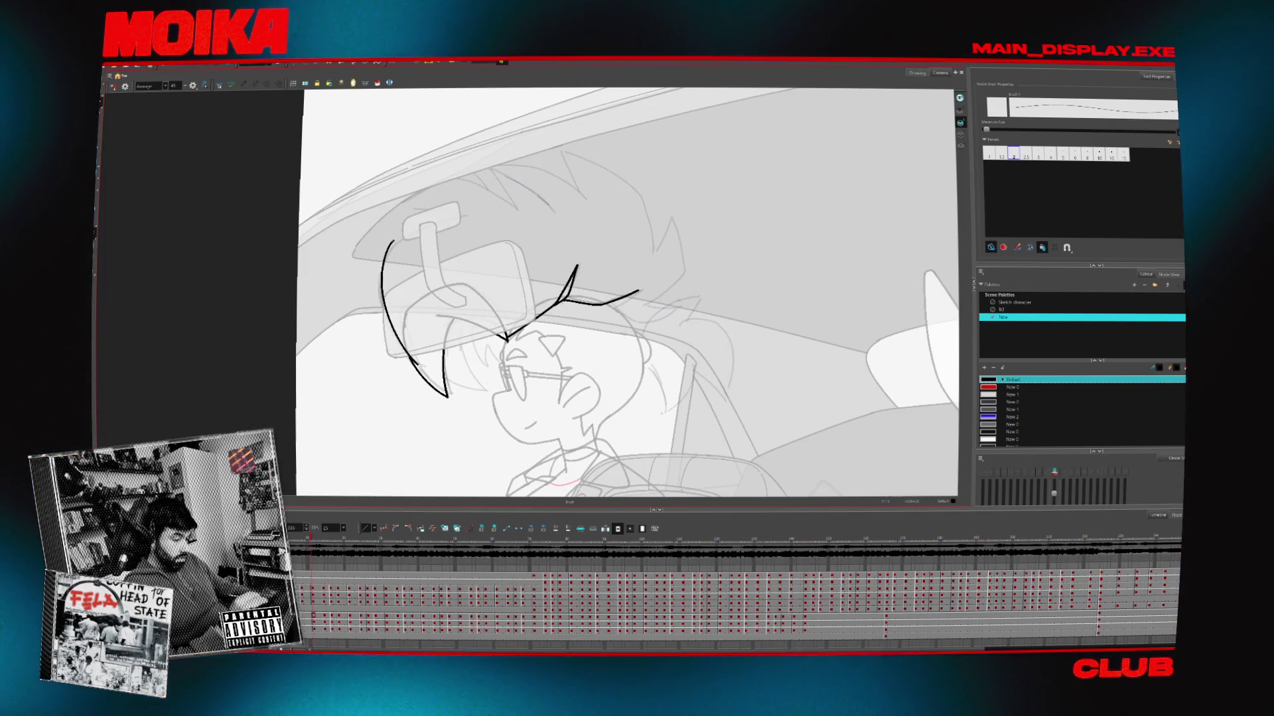
pyautogui.click(469, 210)
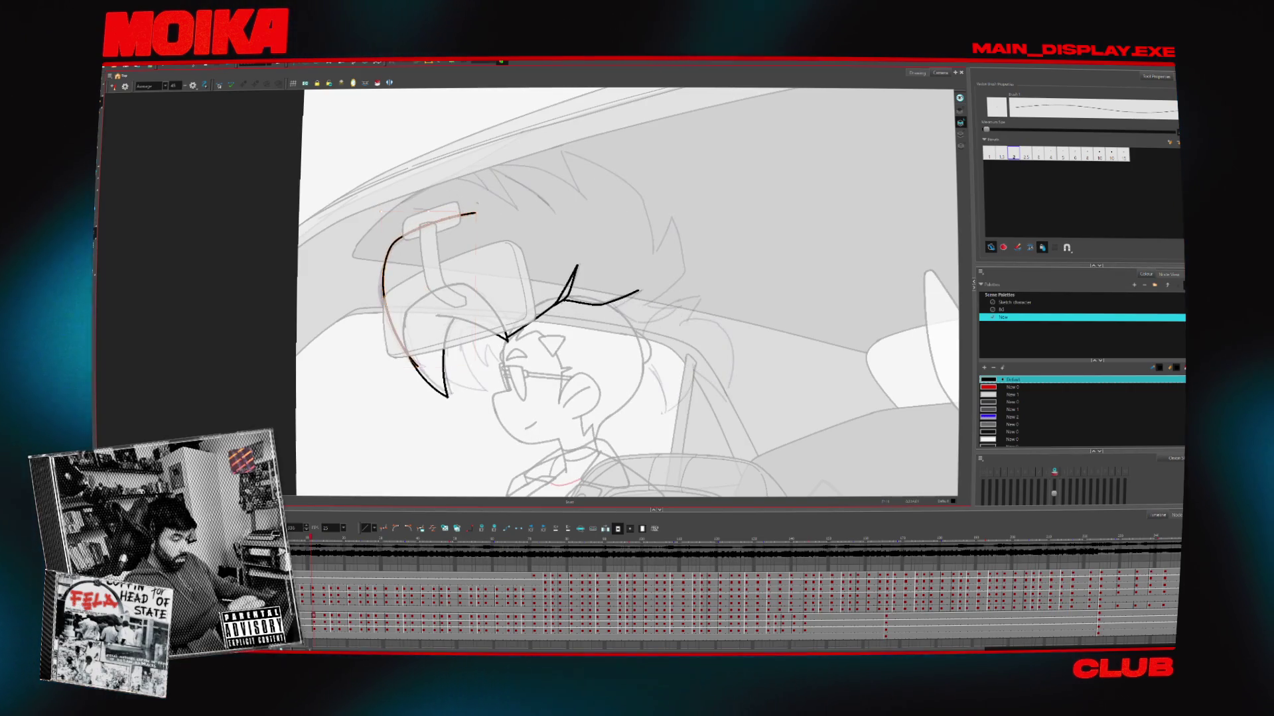
# Zoom onto the head, tilt the canvas view, and try then undo a curved stroke beside the face
pyautogui.scroll(-3, 589, 339)
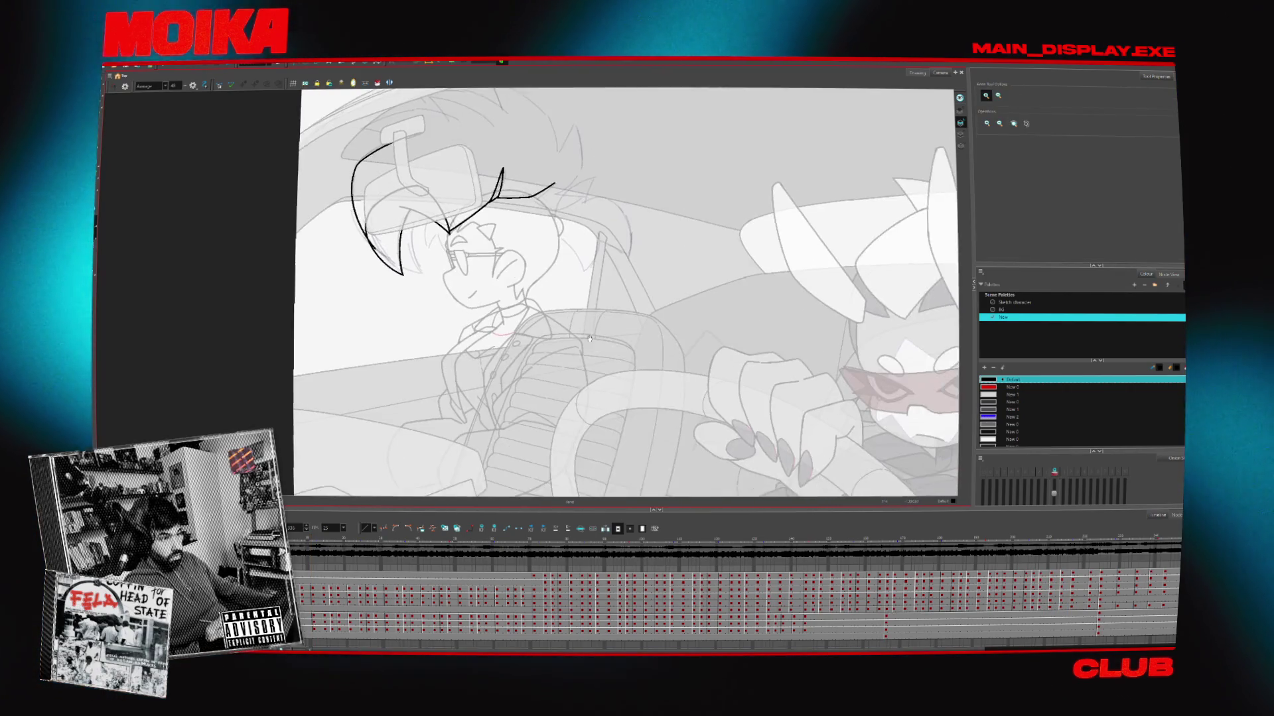
pyautogui.scroll(5, 430, 185)
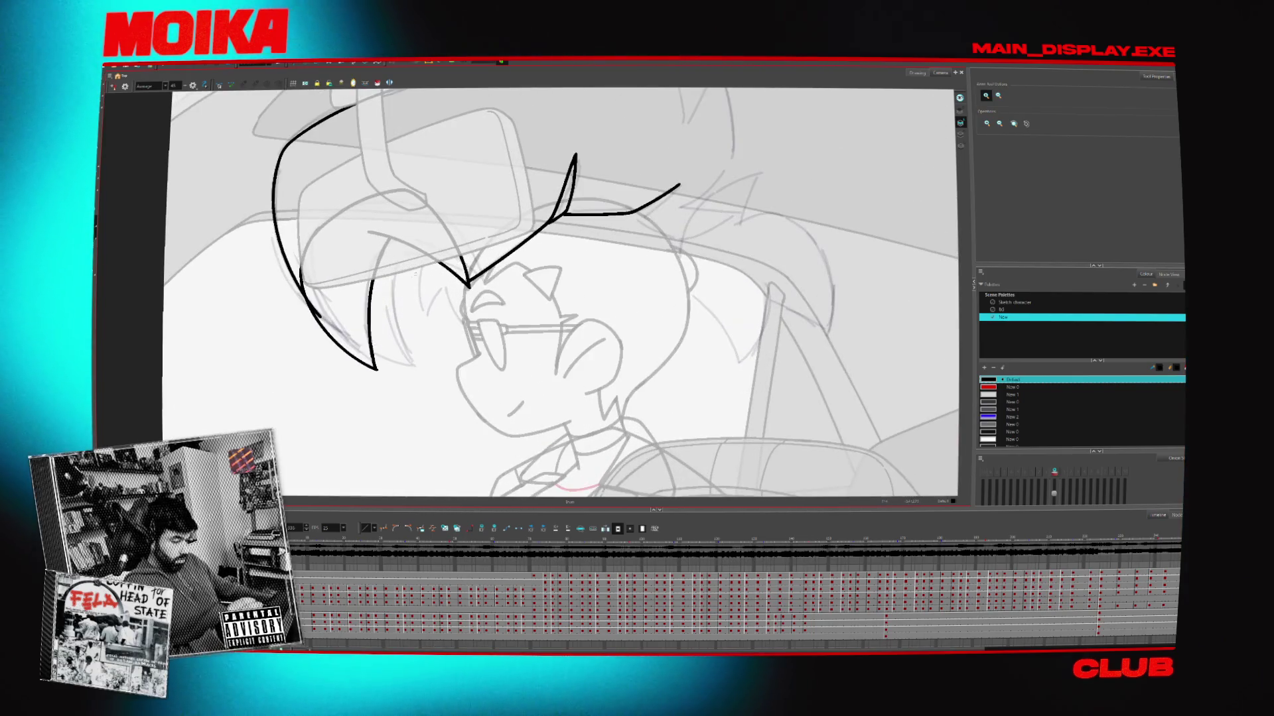
pyautogui.hotkey('alt', 'b')
pyautogui.press('v')
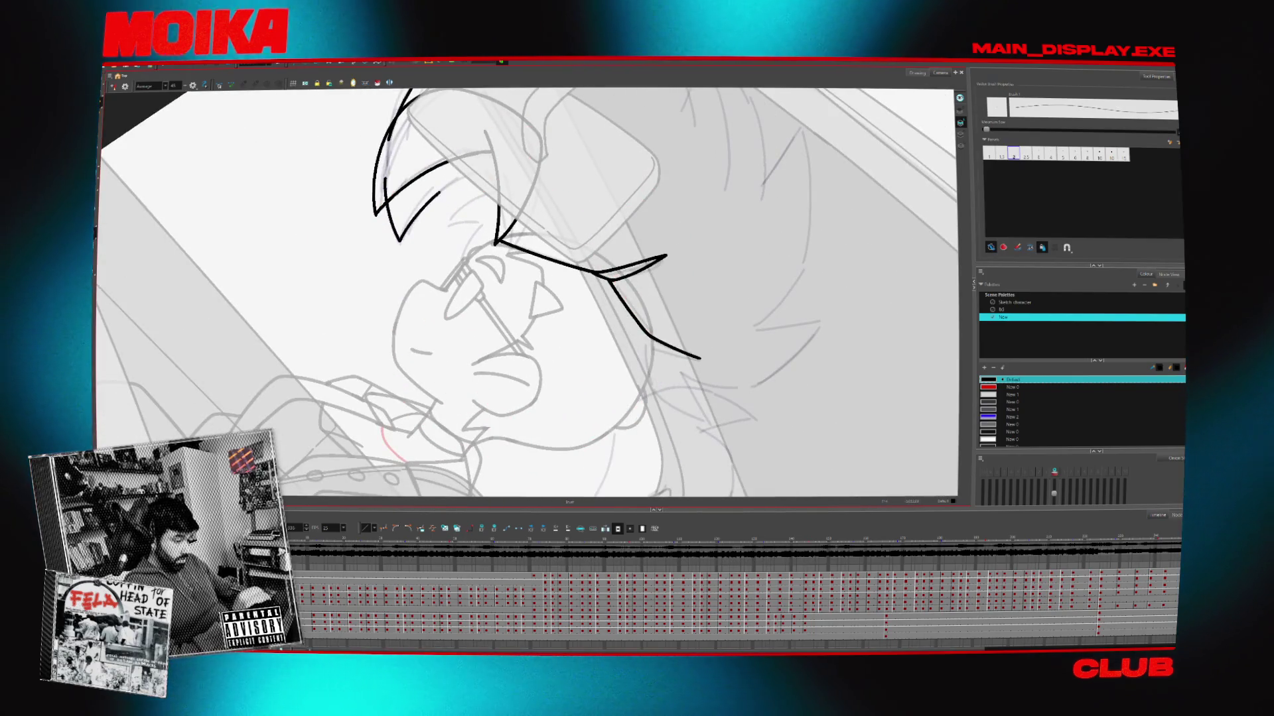
pyautogui.press('v')
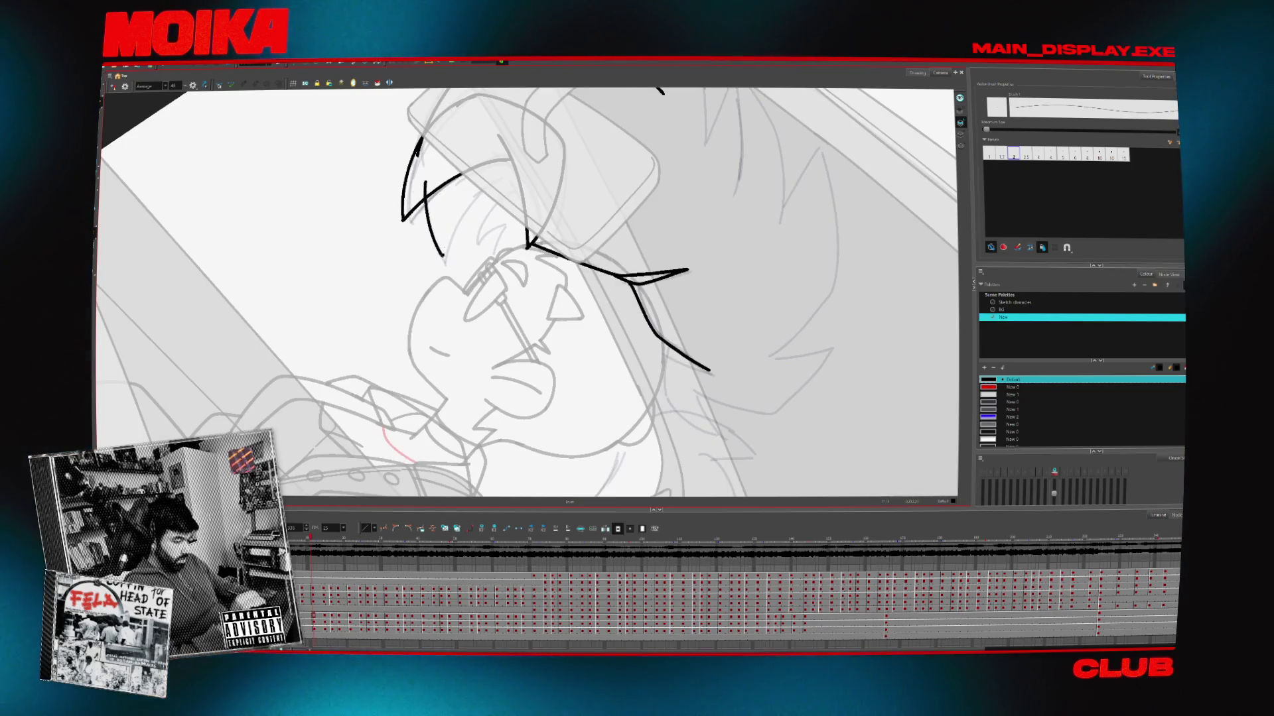
pyautogui.press('c')
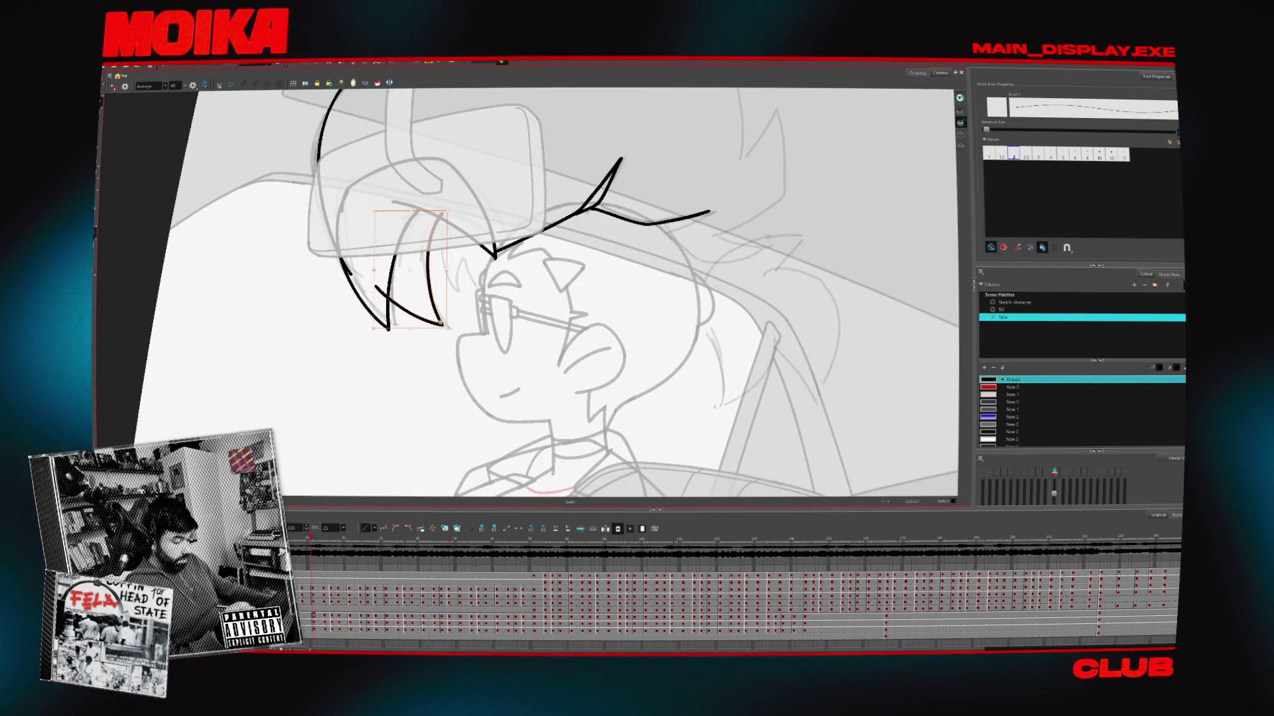
pyautogui.press('v')
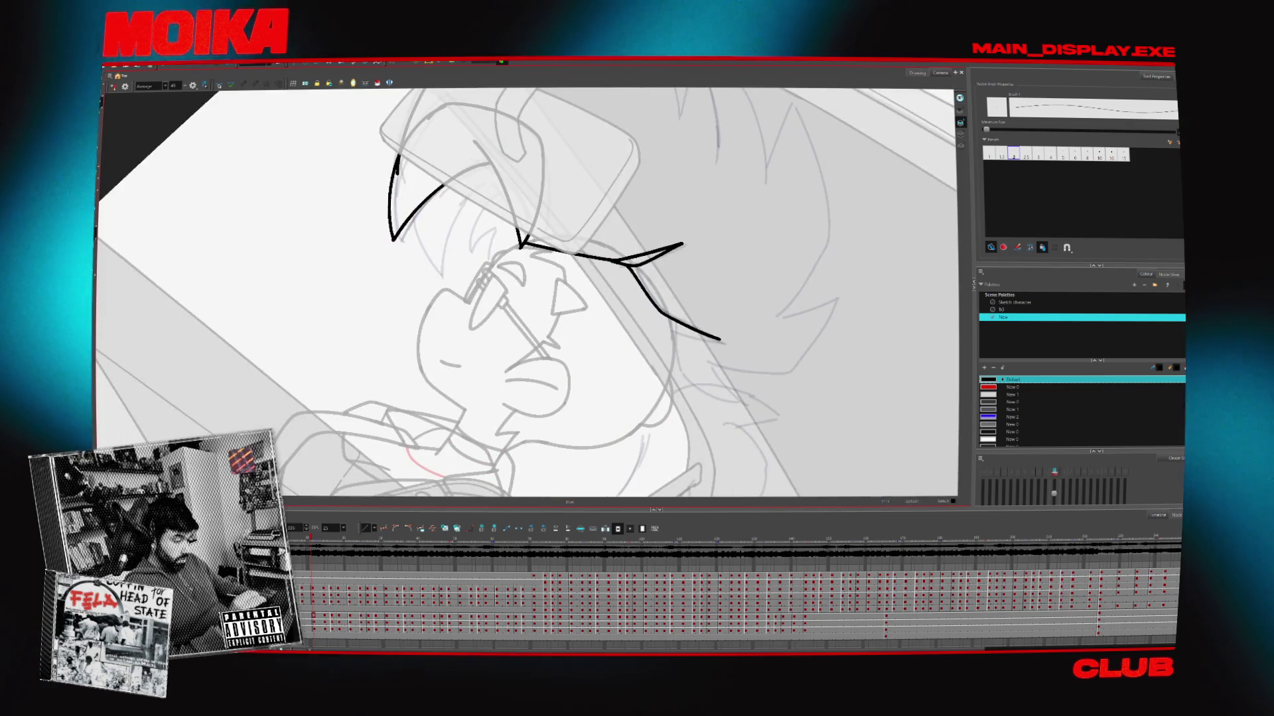
pyautogui.moveTo(406, 197); pyautogui.dragTo(472, 201)
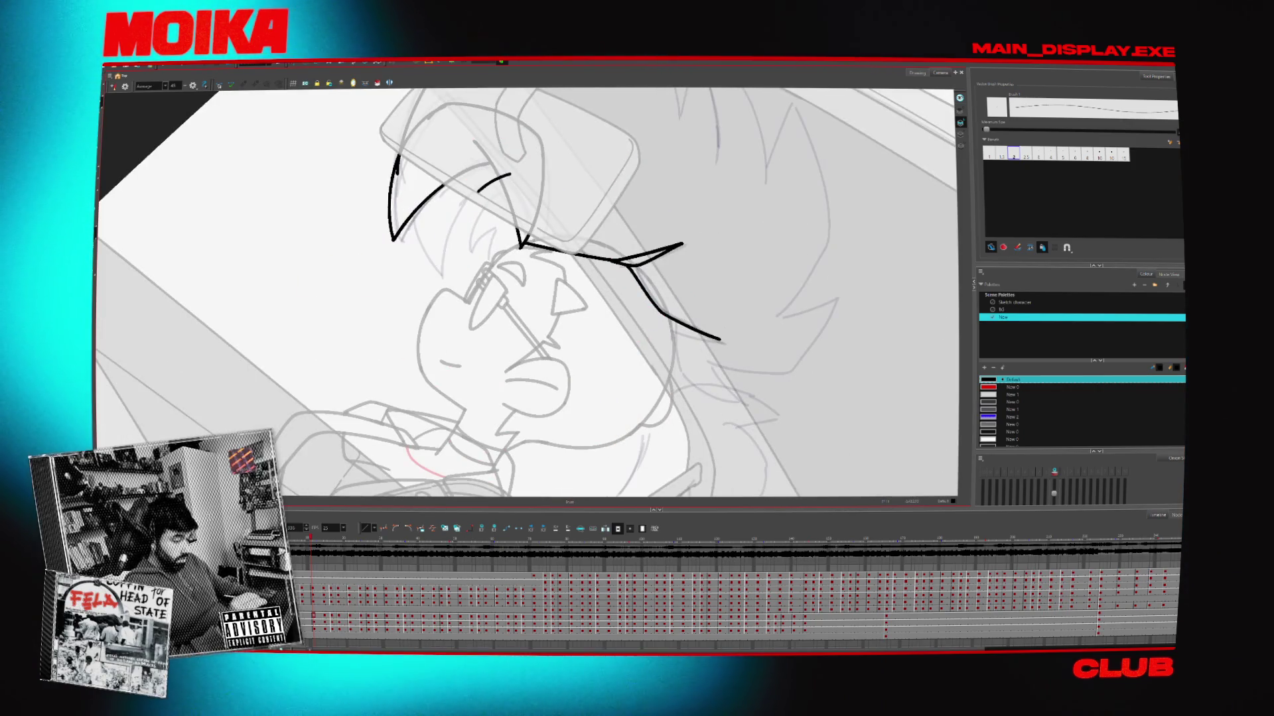
pyautogui.hotkey('ctrl', 'z')
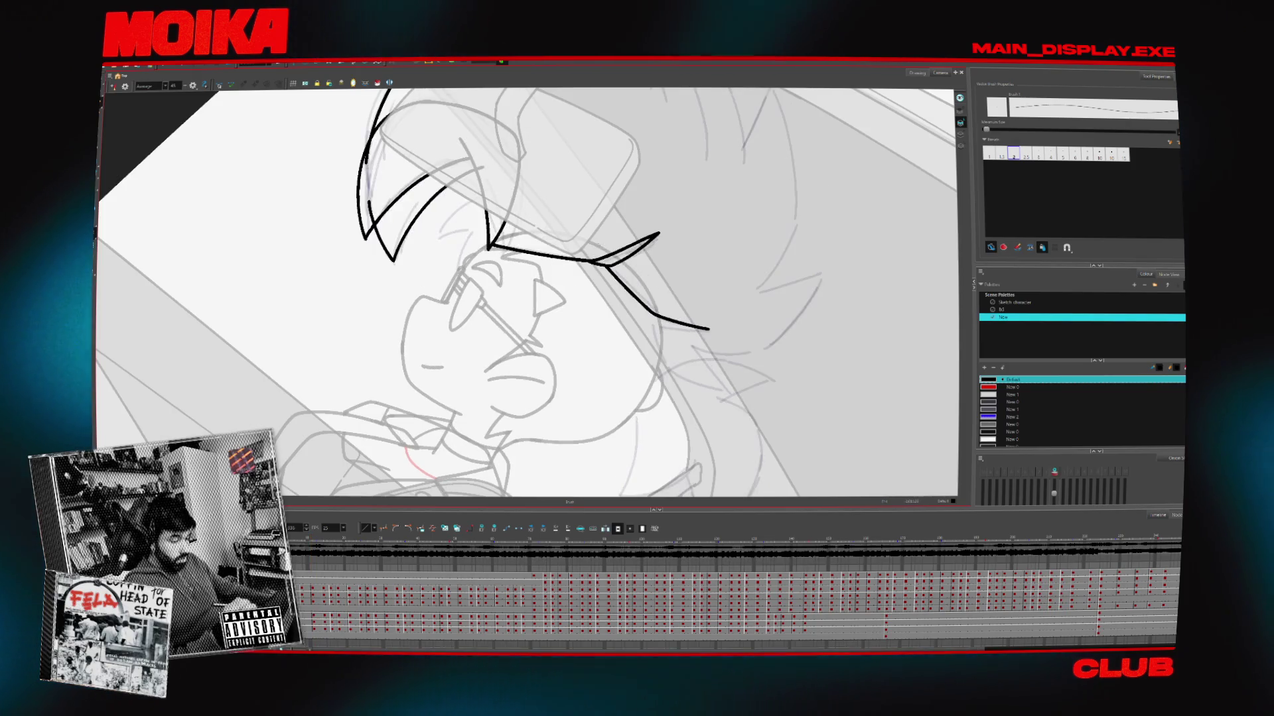
# Mirror the canvas view, zoom in, and discard a trial hair line left of the mirror
pyautogui.press('4')
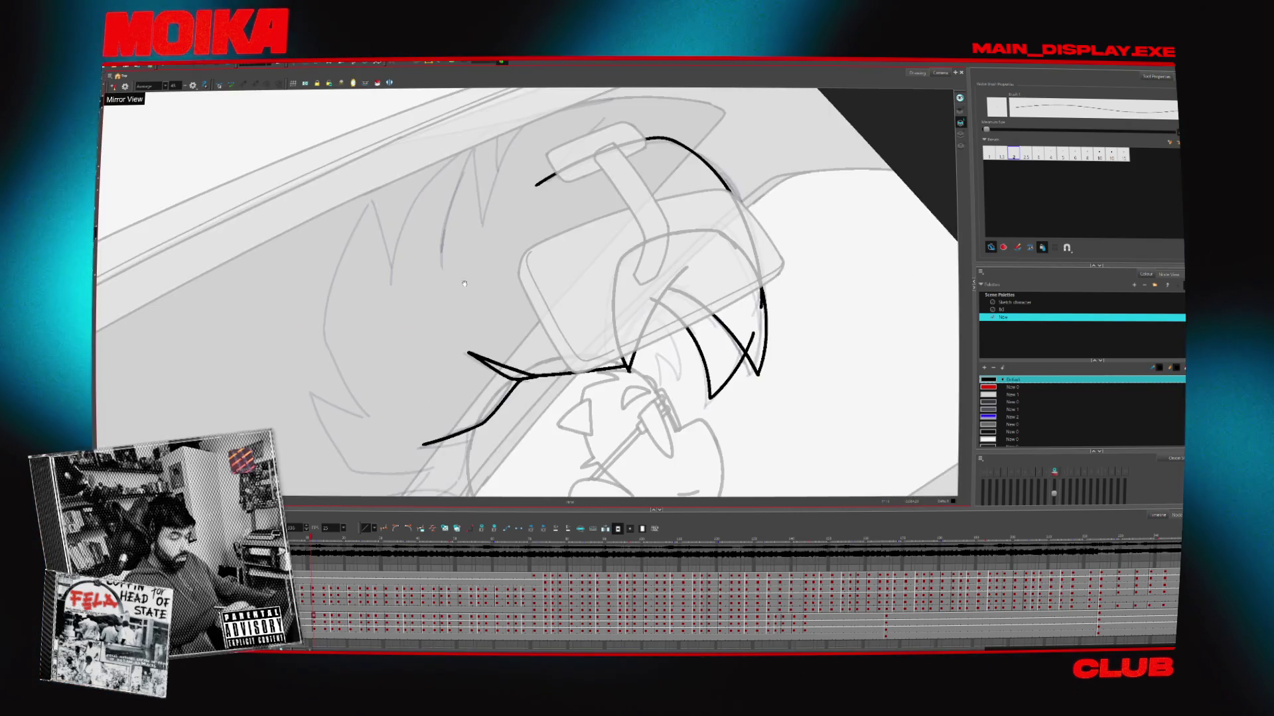
pyautogui.scroll(2, 527, 293)
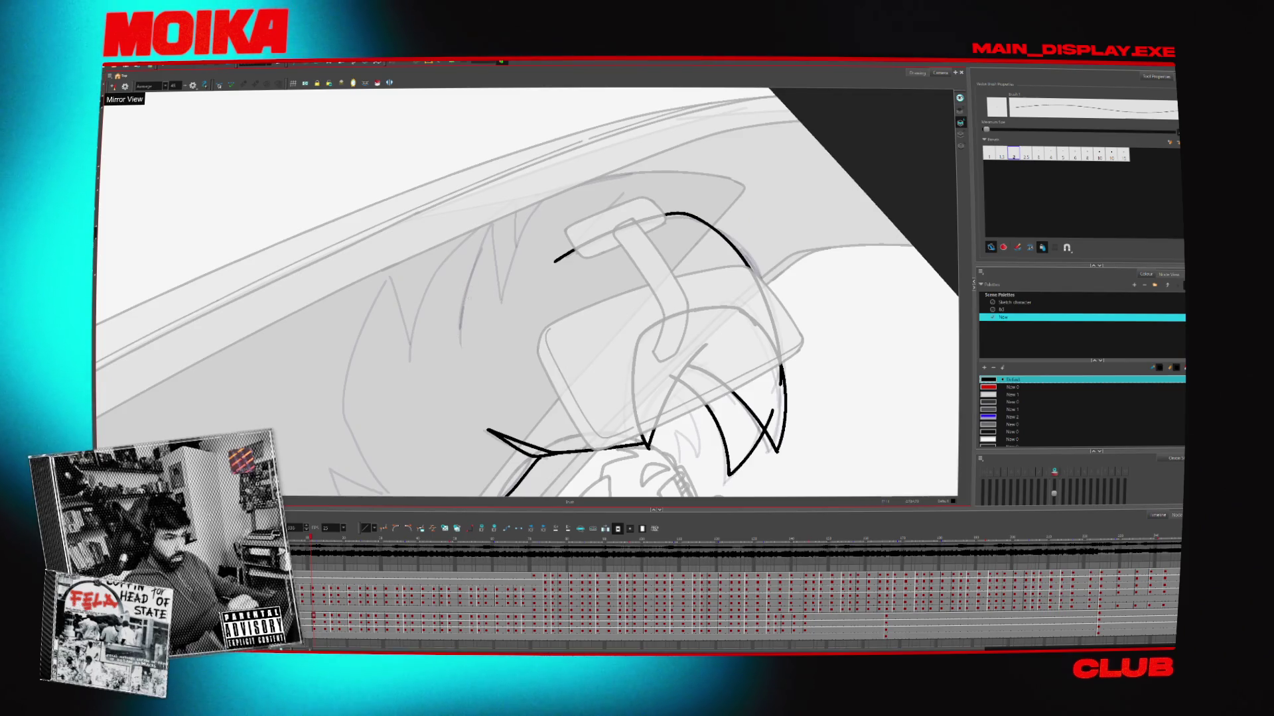
pyautogui.moveTo(504, 227)
pyautogui.mouseDown()
pyautogui.moveTo(491, 305)
pyautogui.moveTo(458, 349)
pyautogui.mouseUp()
pyautogui.hotkey('ctrl', 'z')
pyautogui.press('g')
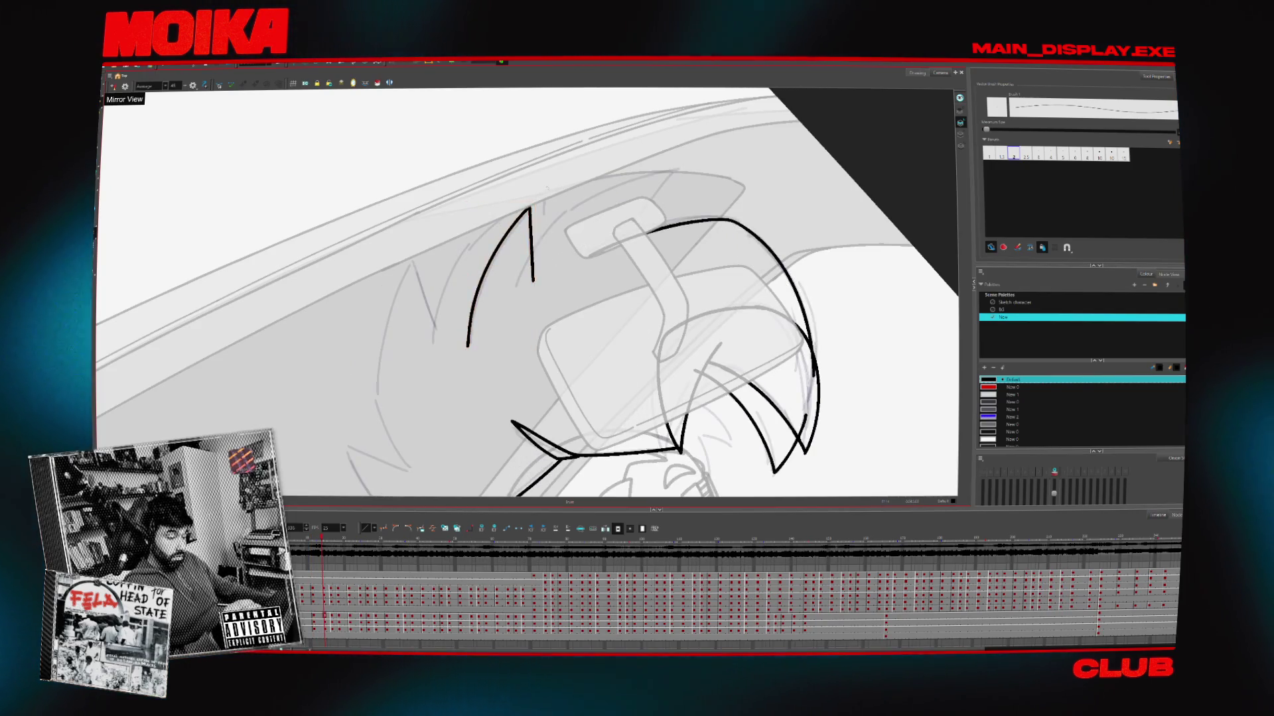
pyautogui.press('f')
# Draw a diagonal hair spike left of the mirror, flipping frames to compare it
pyautogui.moveTo(493, 303); pyautogui.dragTo(538, 214)
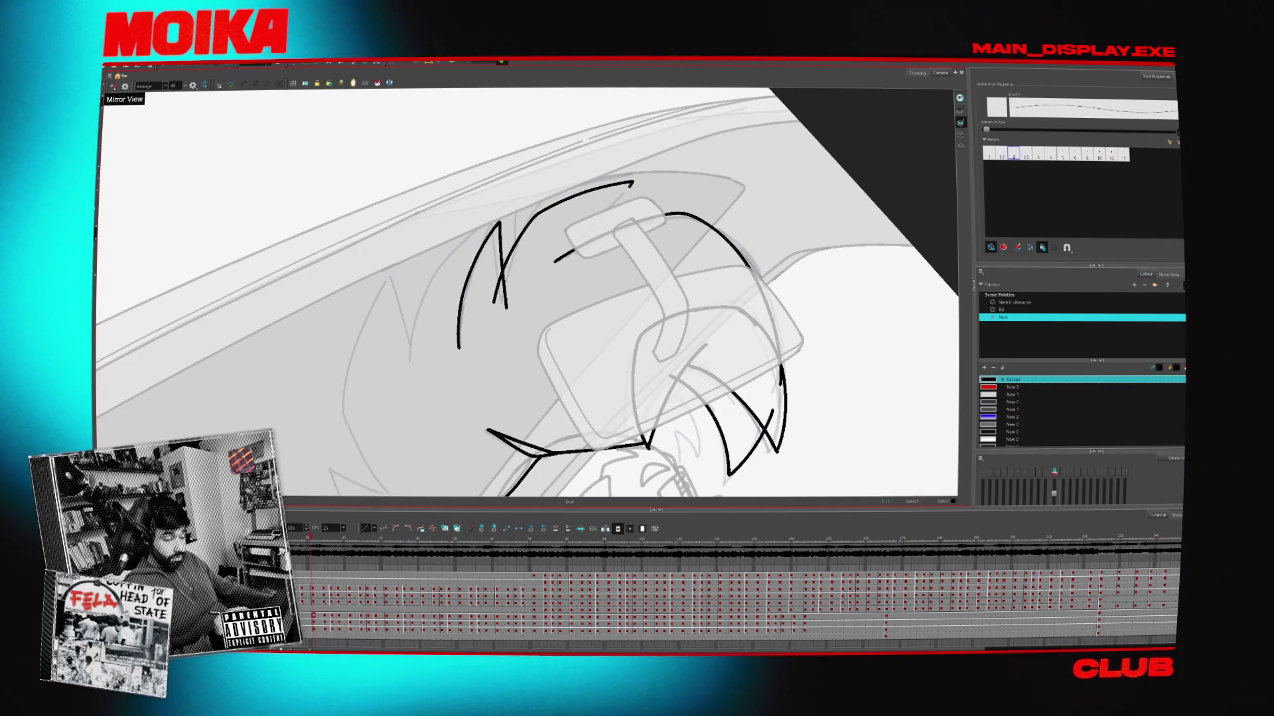
pyautogui.press('g')
pyautogui.press('g')
pyautogui.press('g')
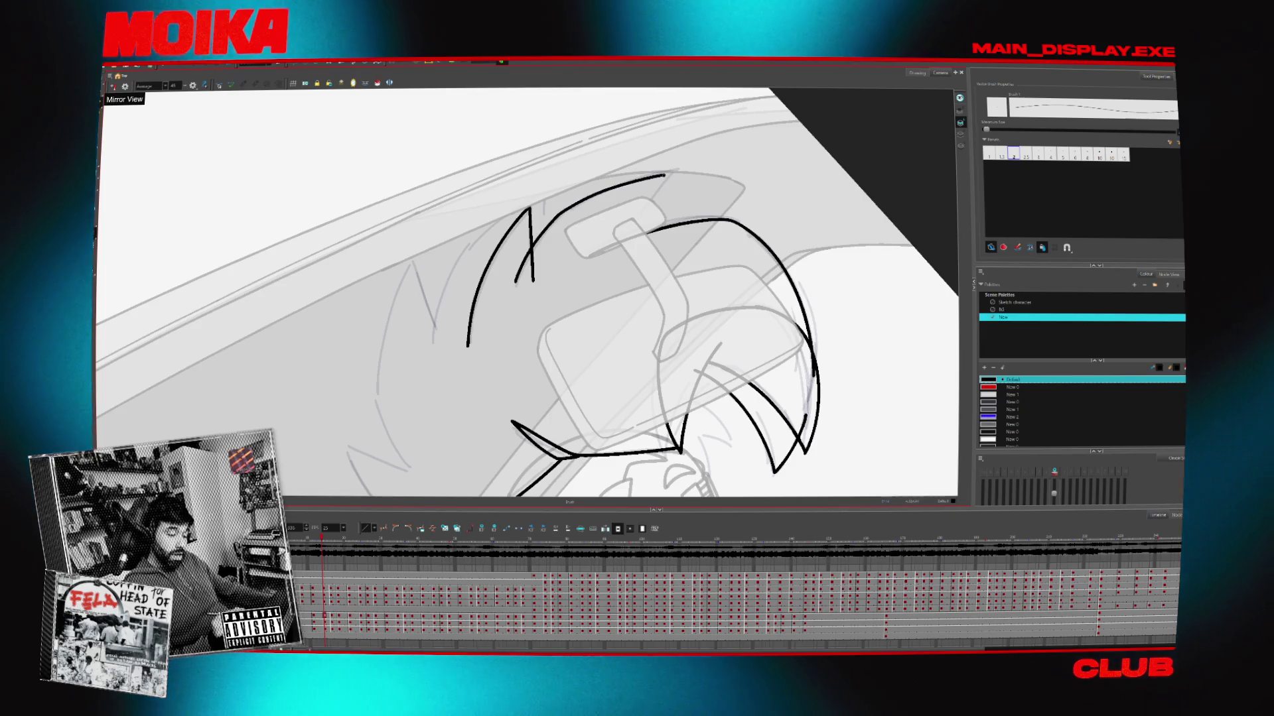
pyautogui.press('f')
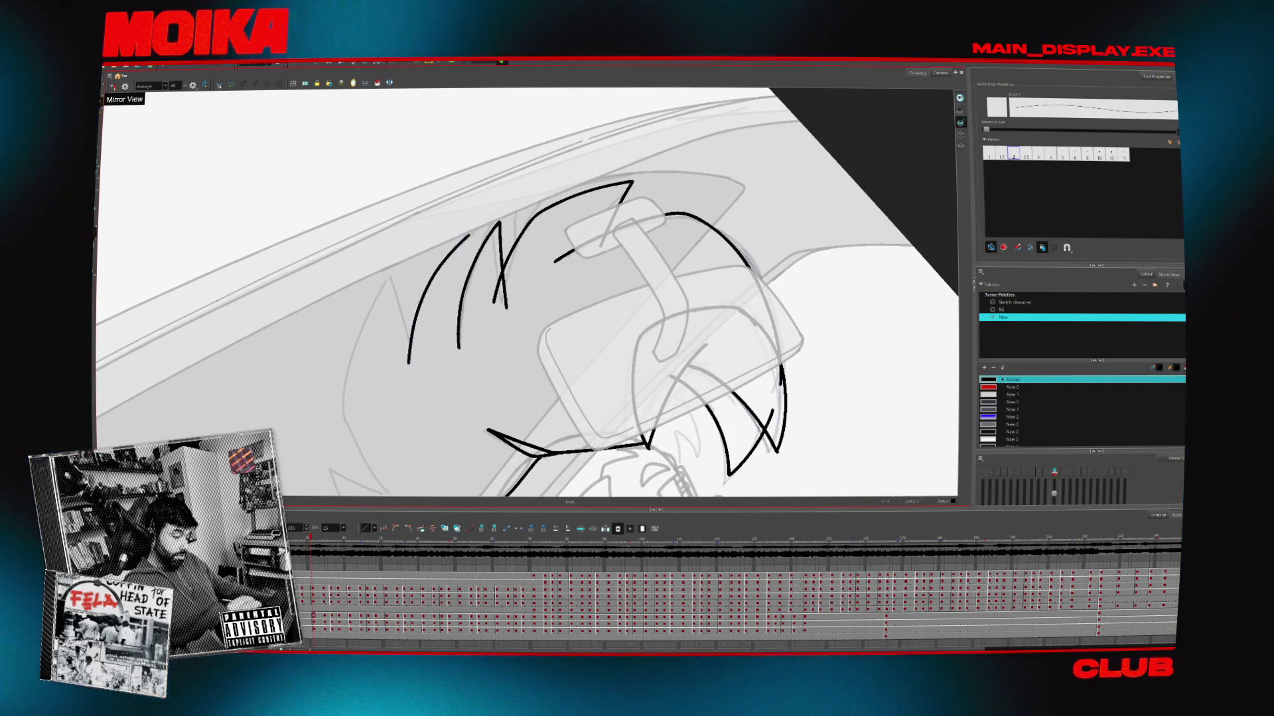
pyautogui.press('g')
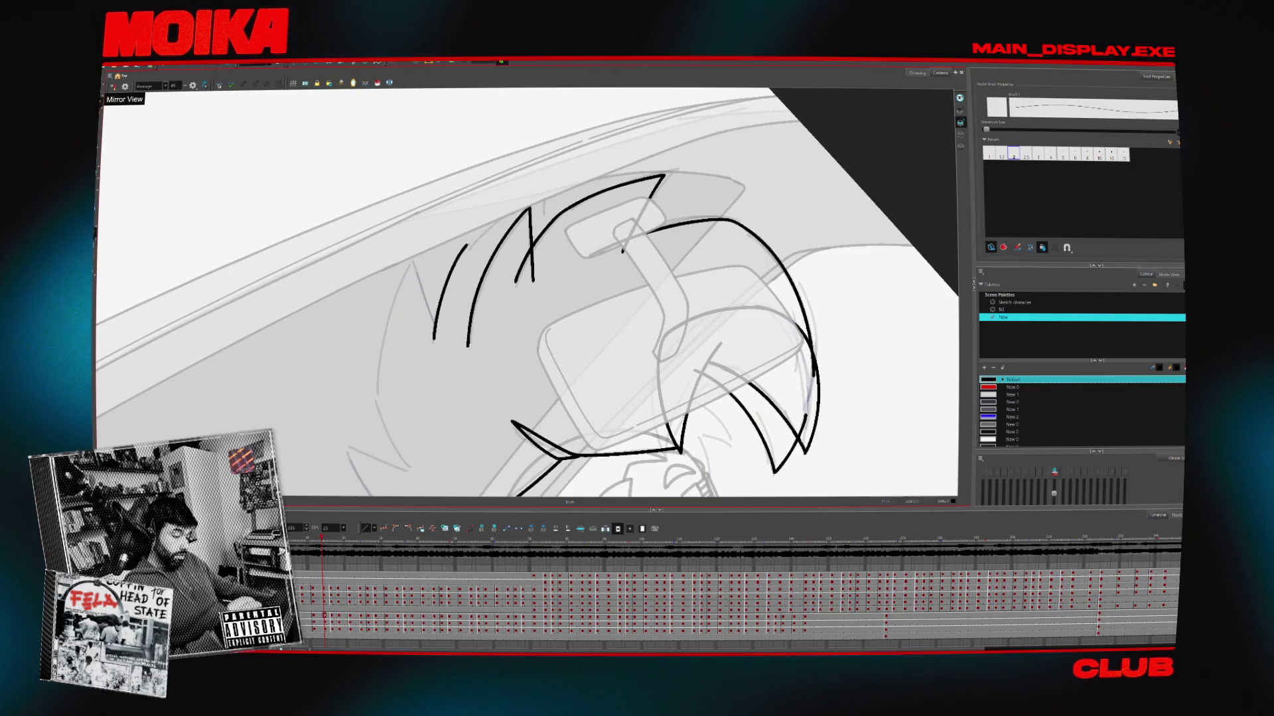
pyautogui.press('g')
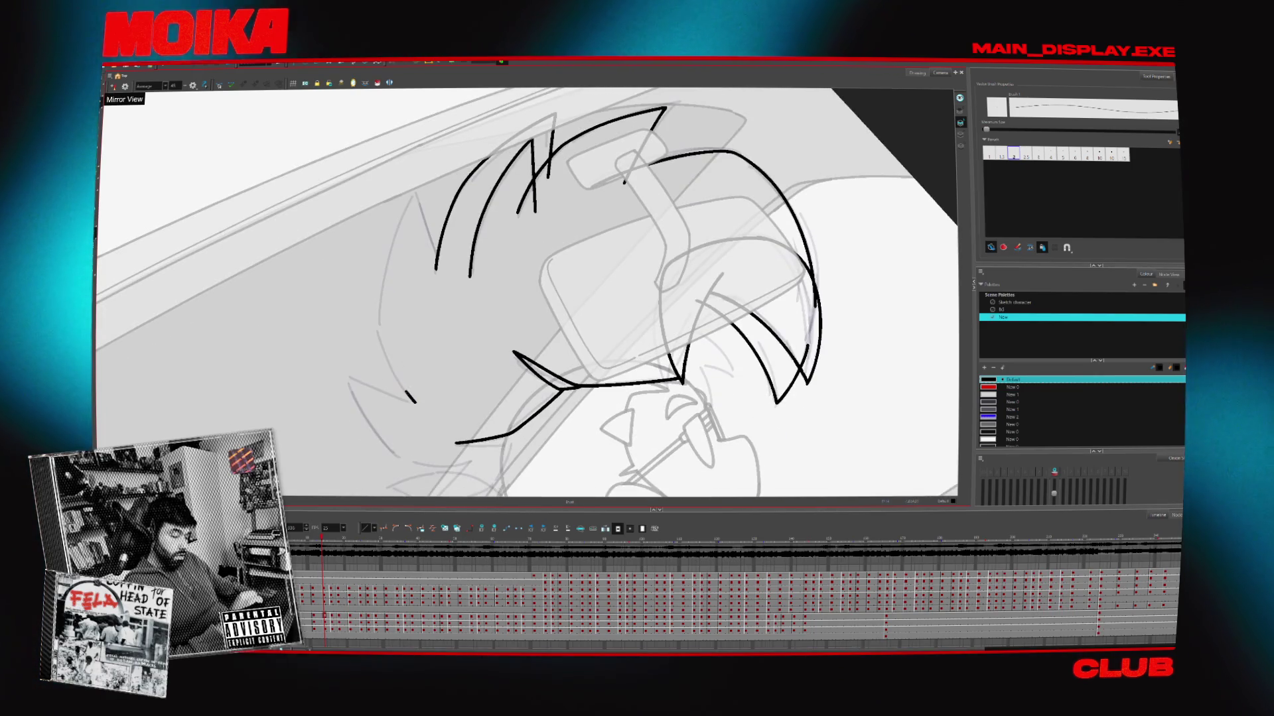
pyautogui.press('f')
pyautogui.press('f')
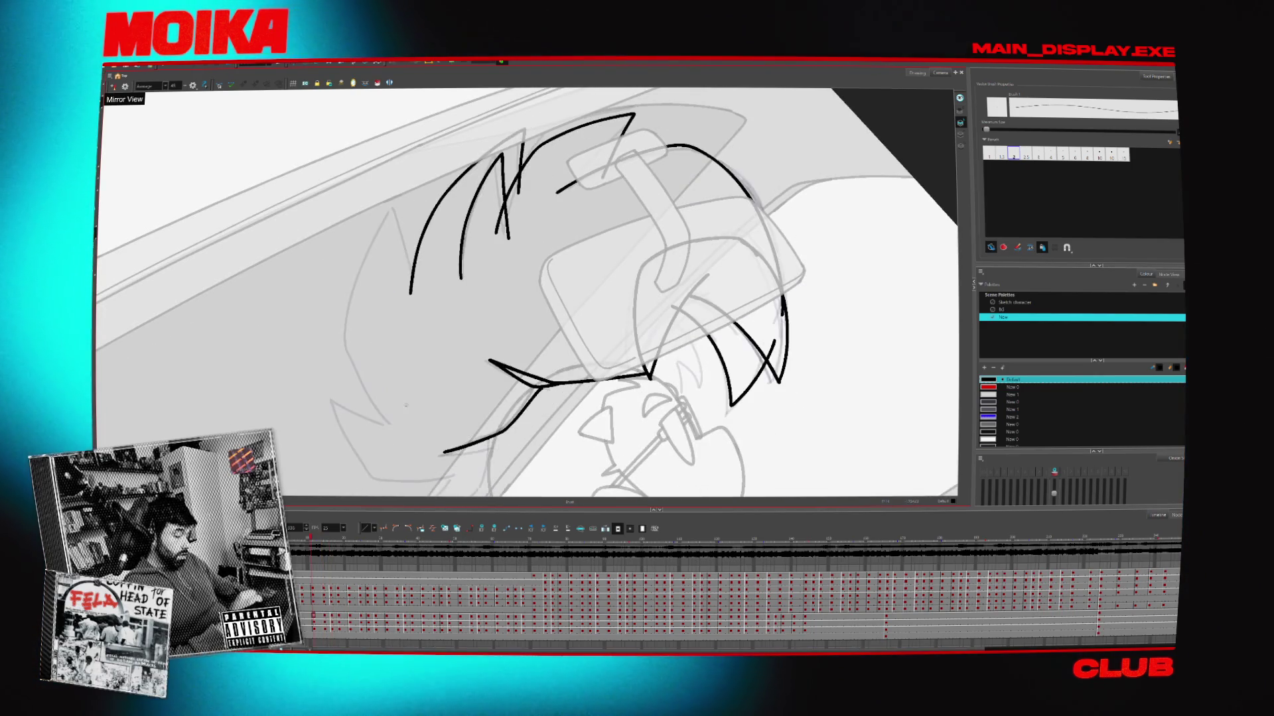
# Add a long hair arc down the left side and a zigzag spike at the top
pyautogui.moveTo(388, 214); pyautogui.dragTo(390, 423)
pyautogui.moveTo(412, 292); pyautogui.dragTo(391, 208)
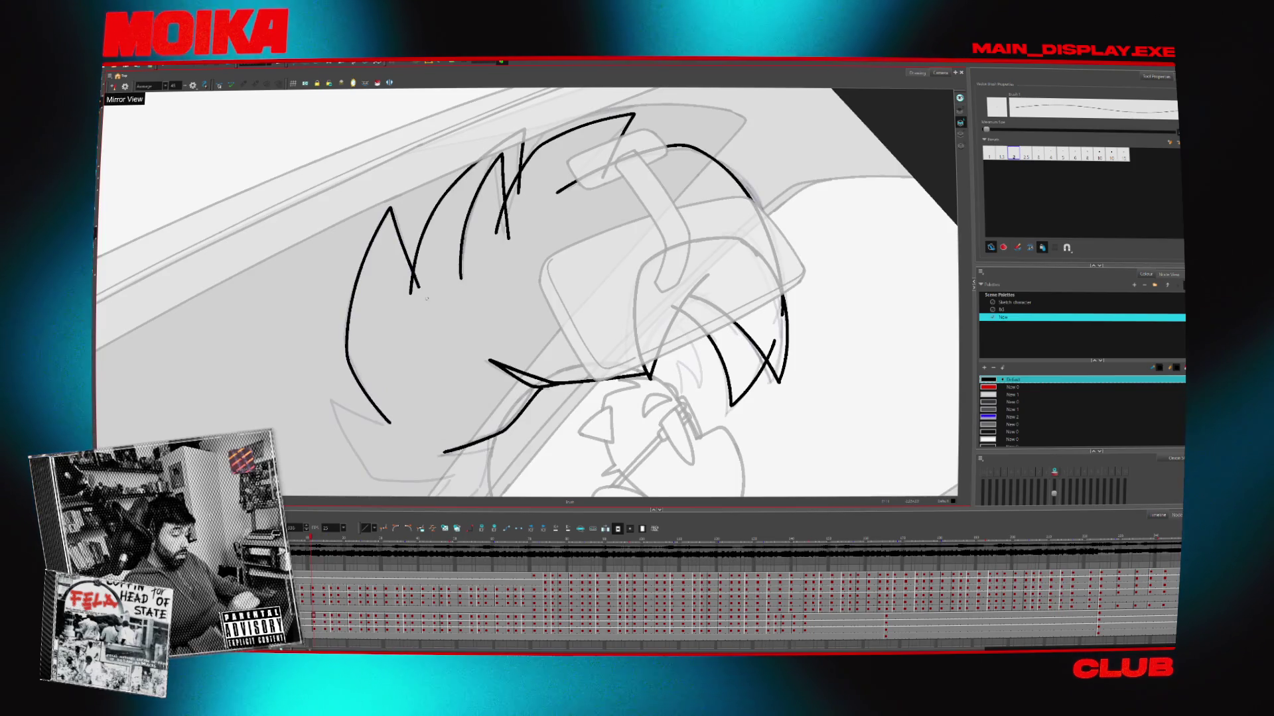
pyautogui.moveTo(605, 459)
pyautogui.mouseDown()
pyautogui.moveTo(465, 199)
pyautogui.moveTo(398, 166)
pyautogui.mouseUp()
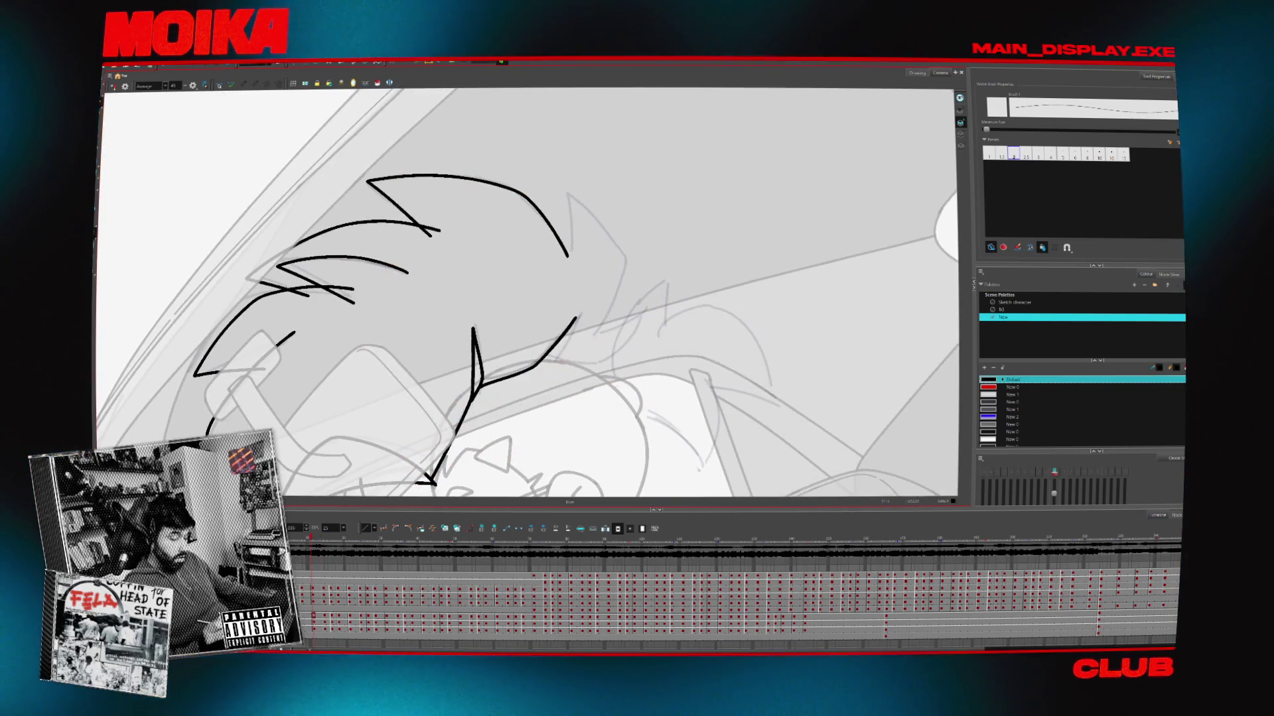
pyautogui.press('g')
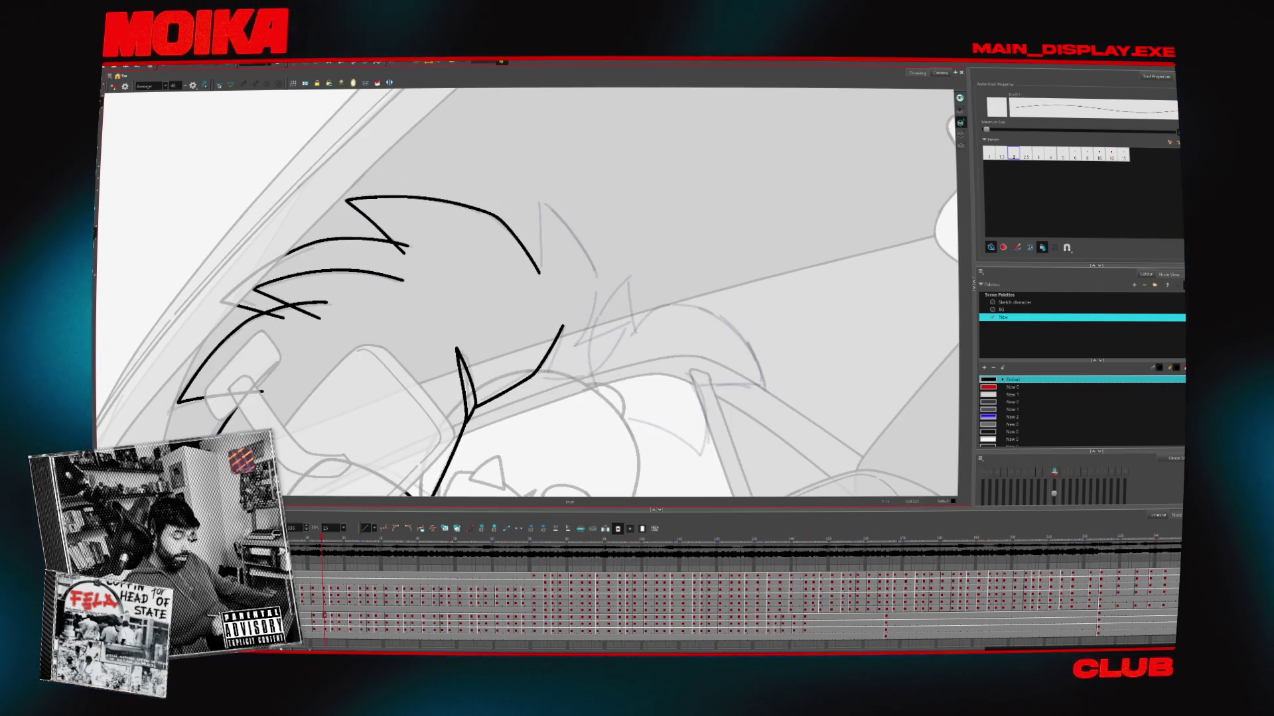